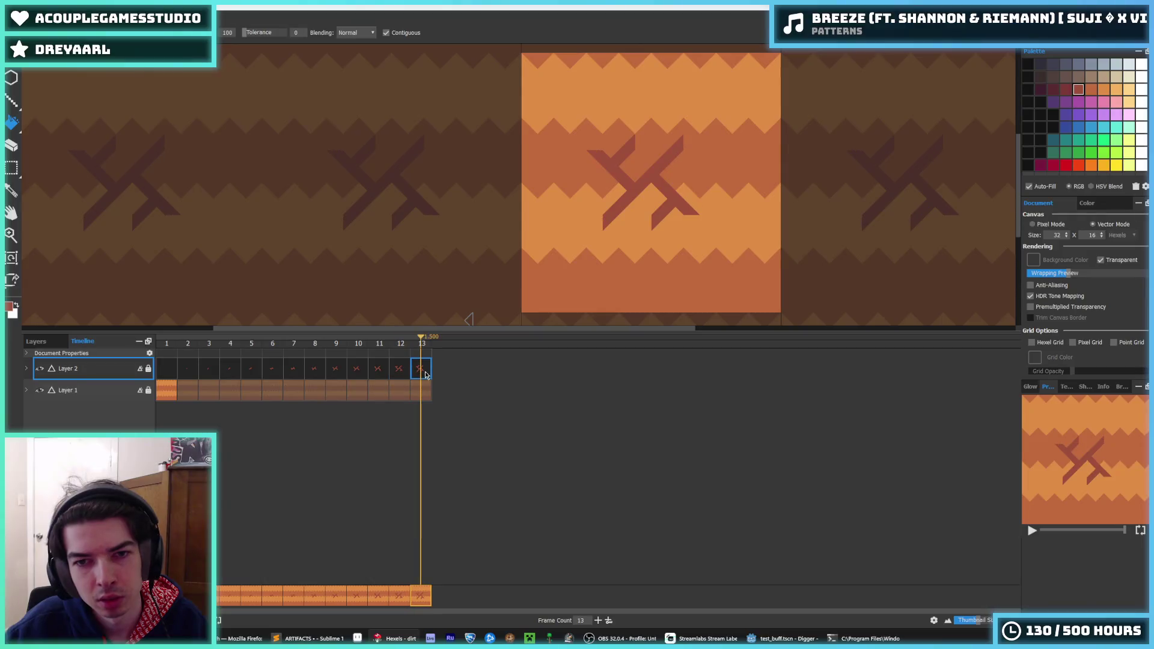
Step: Insert a new empty Layer 3 above Layer 2
scroll(601, 180, "down", 4)
scroll(572, 193, "up", 5)
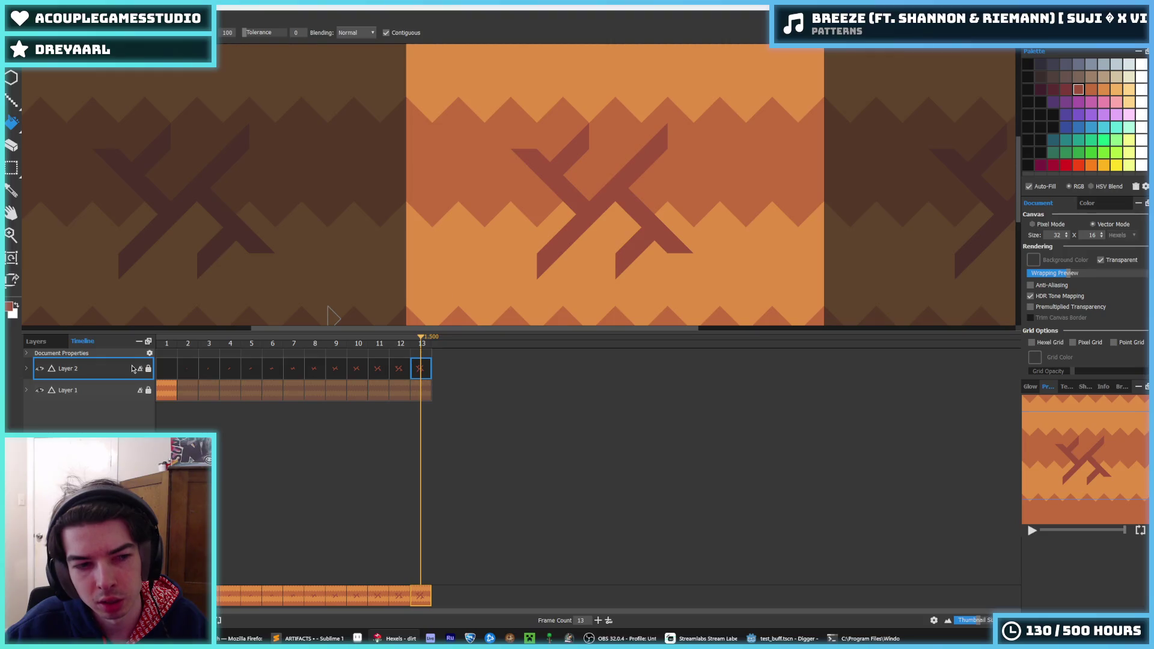
right_click(73, 371)
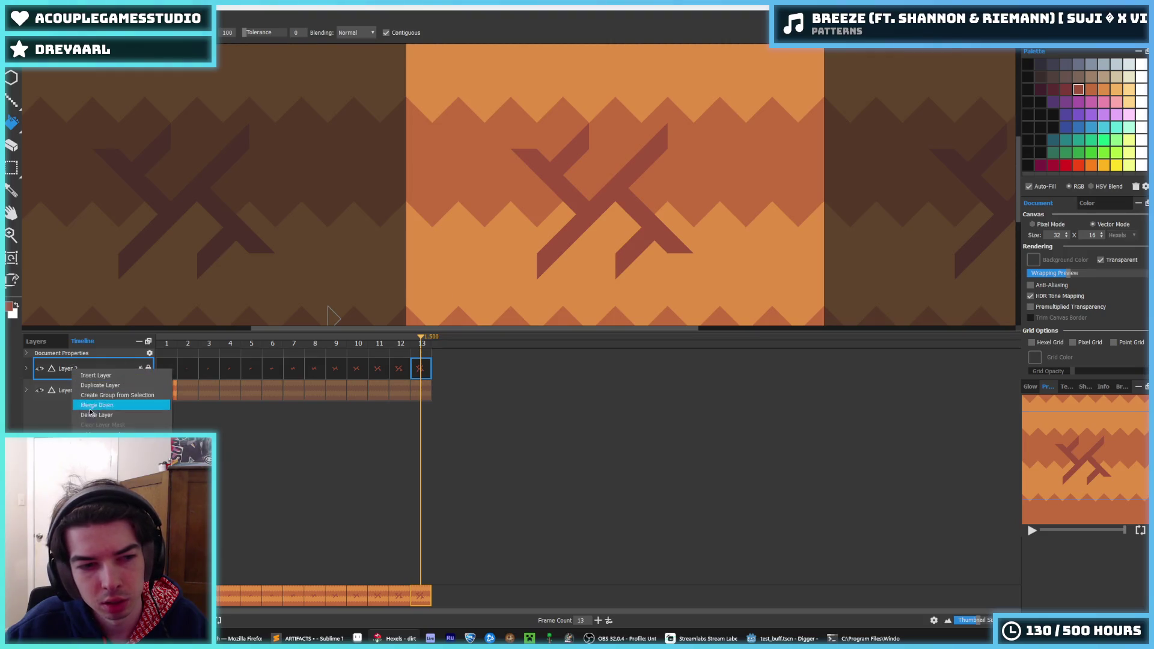
left_click(96, 376)
Step: Hide Layer 2's red X crack and go to frame 2 of the animation
left_click(40, 391)
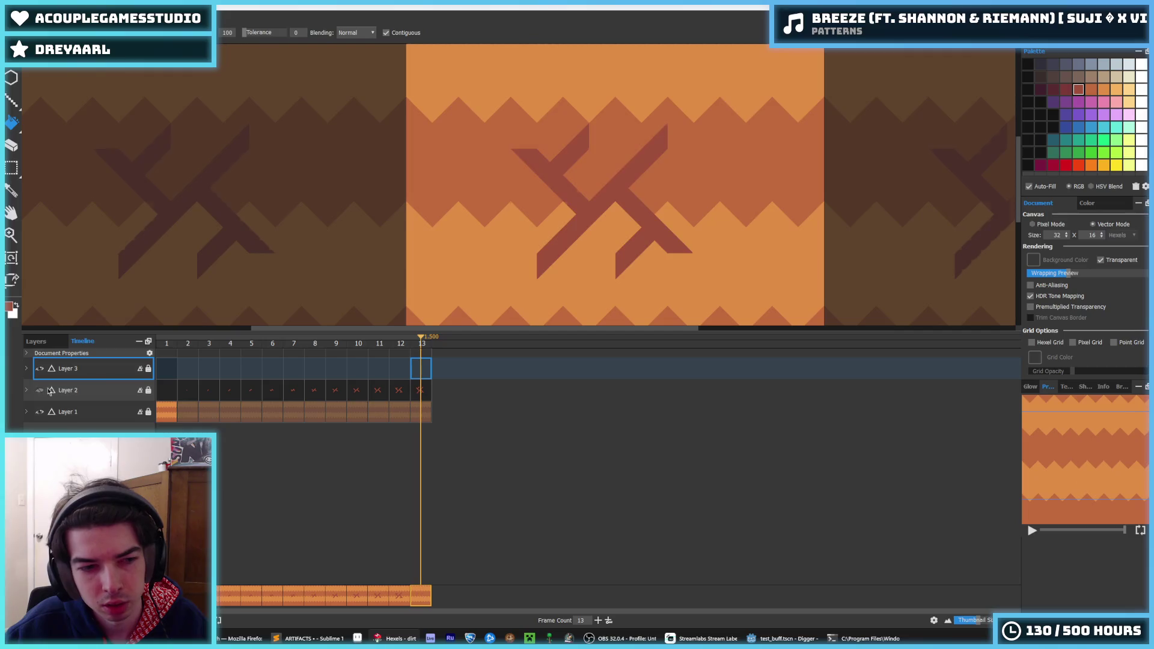
left_click(412, 391)
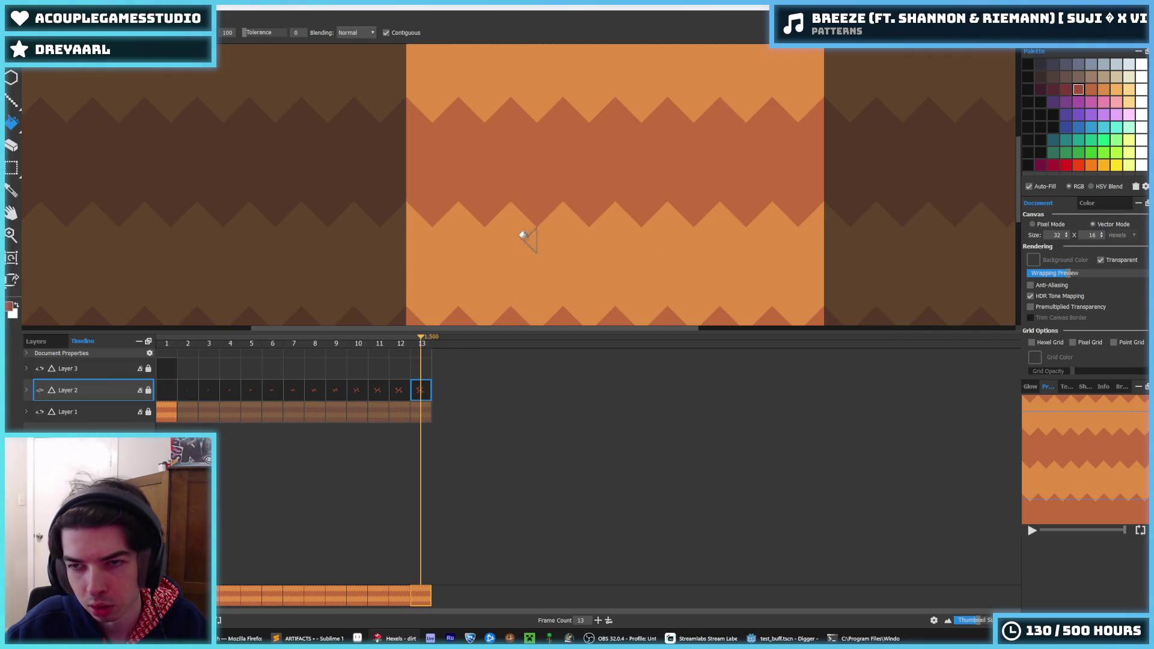
left_click(178, 393)
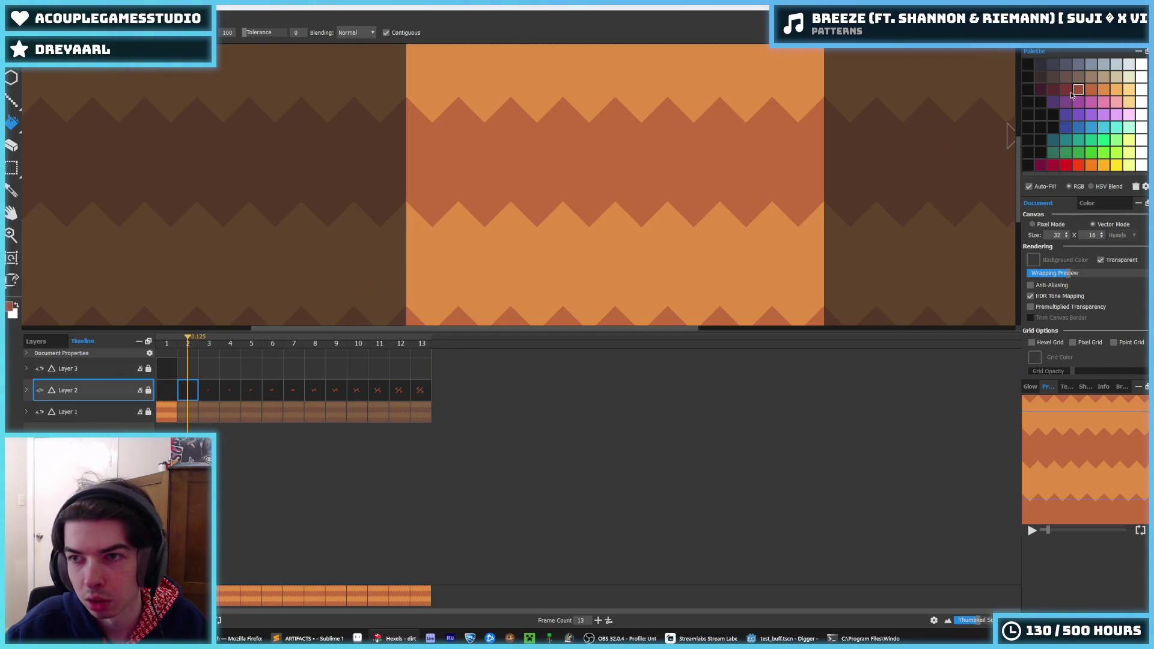
Step: On Layer 3 at frame 2, paint a dark-red square near the tile centre
key("b")
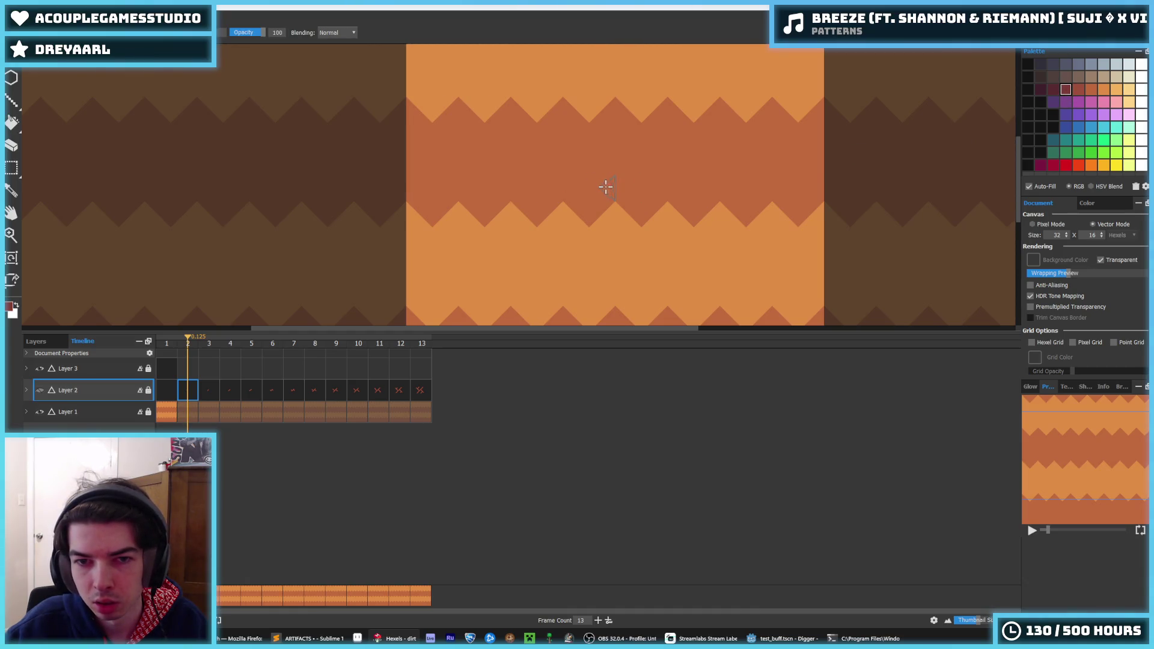
left_click(605, 186)
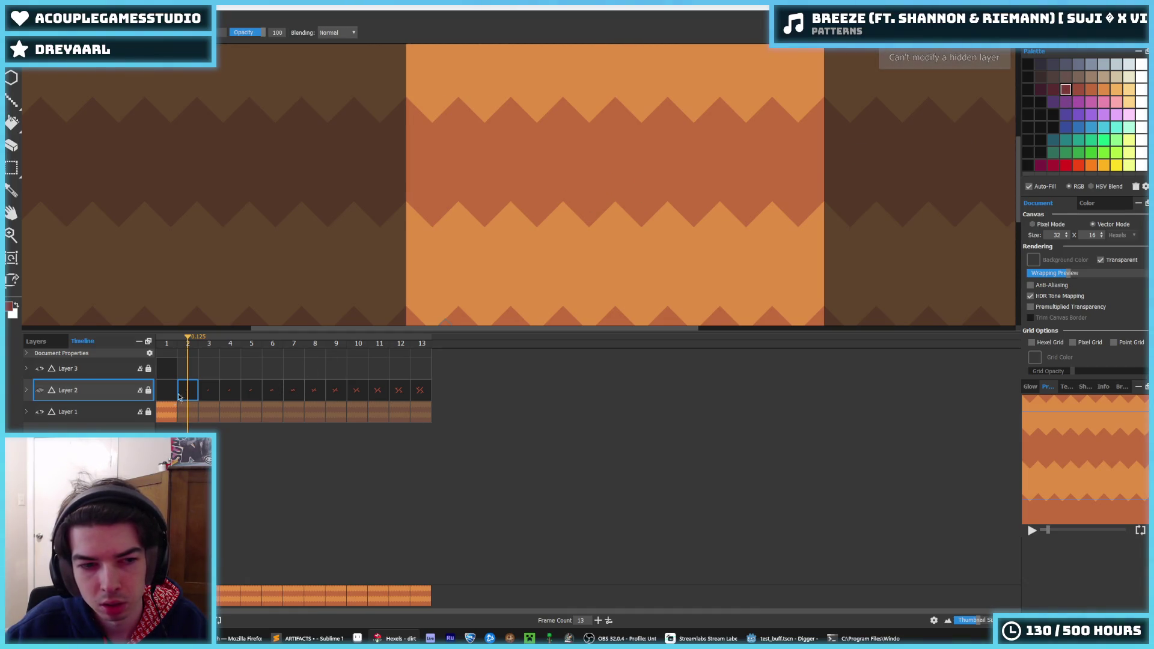
left_click(179, 372)
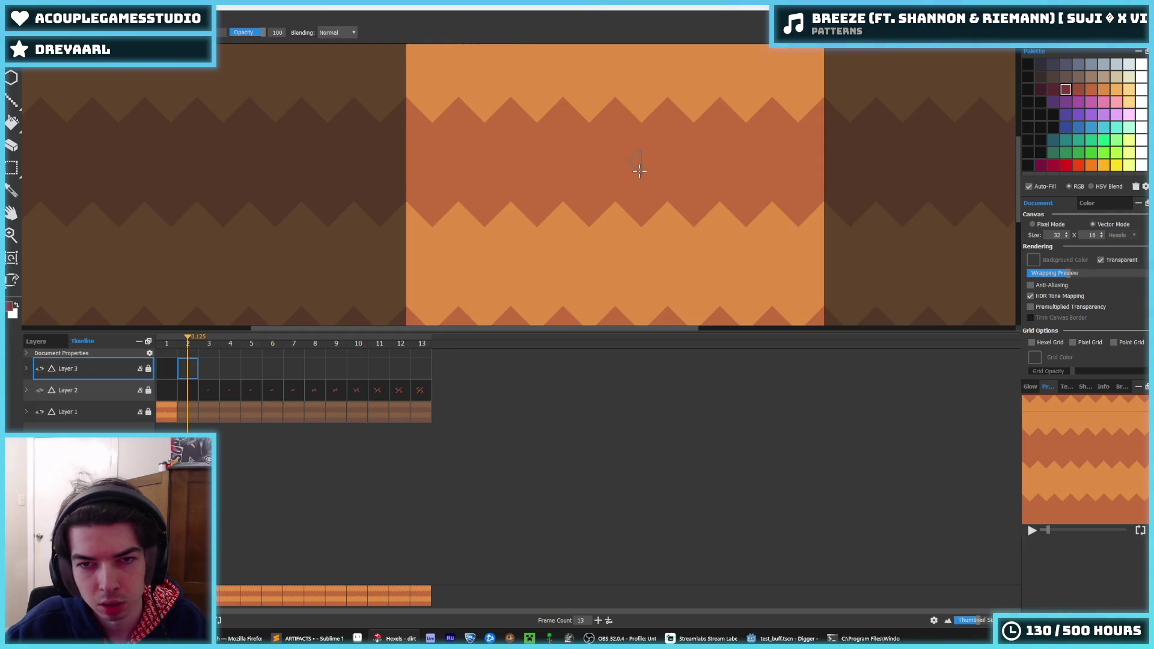
left_click(1080, 91)
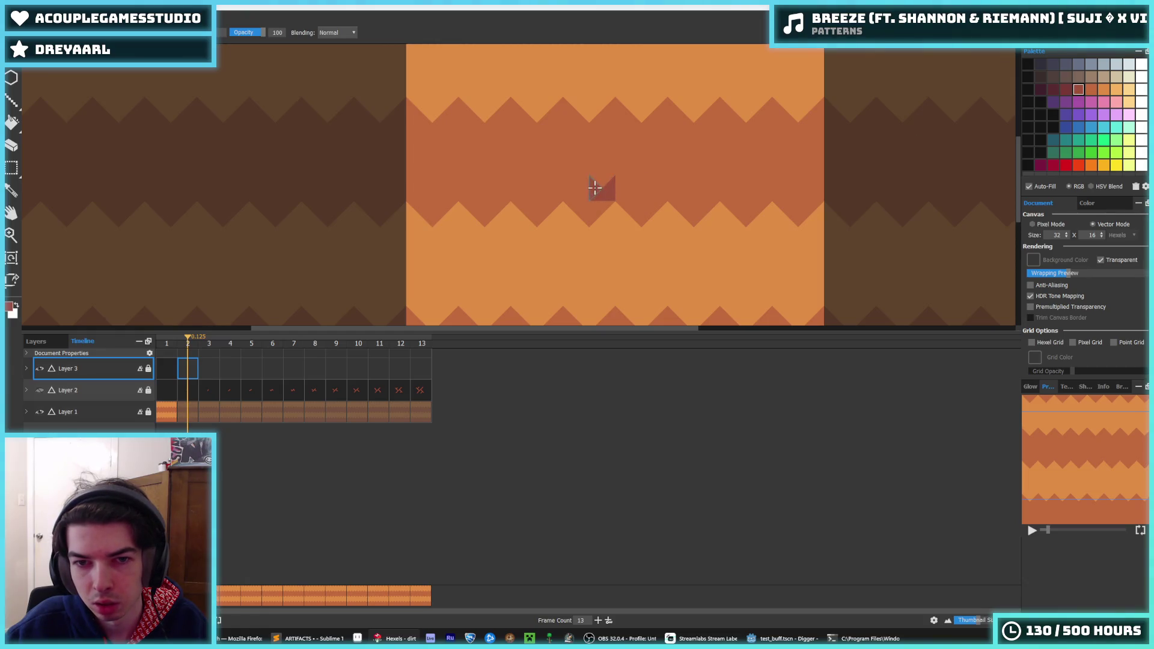
left_click(604, 185)
Step: Erase the lower-left part of the red shape, then return to the brush to refine it
scroll(607, 193, "down", 3)
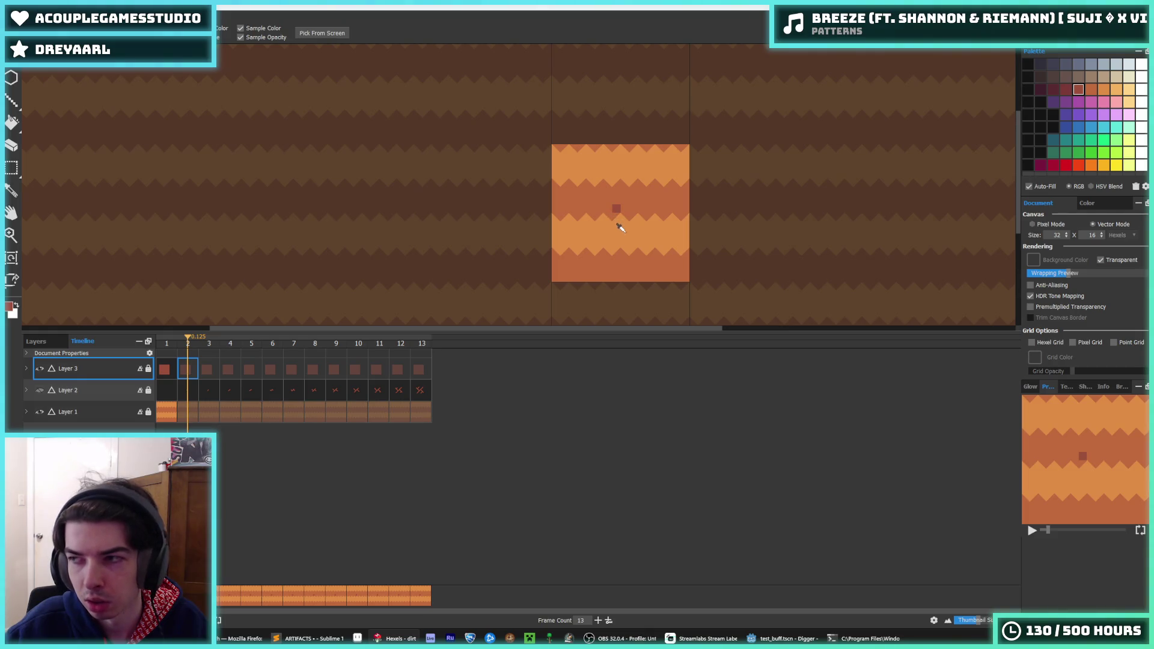
scroll(619, 224, "up", 3)
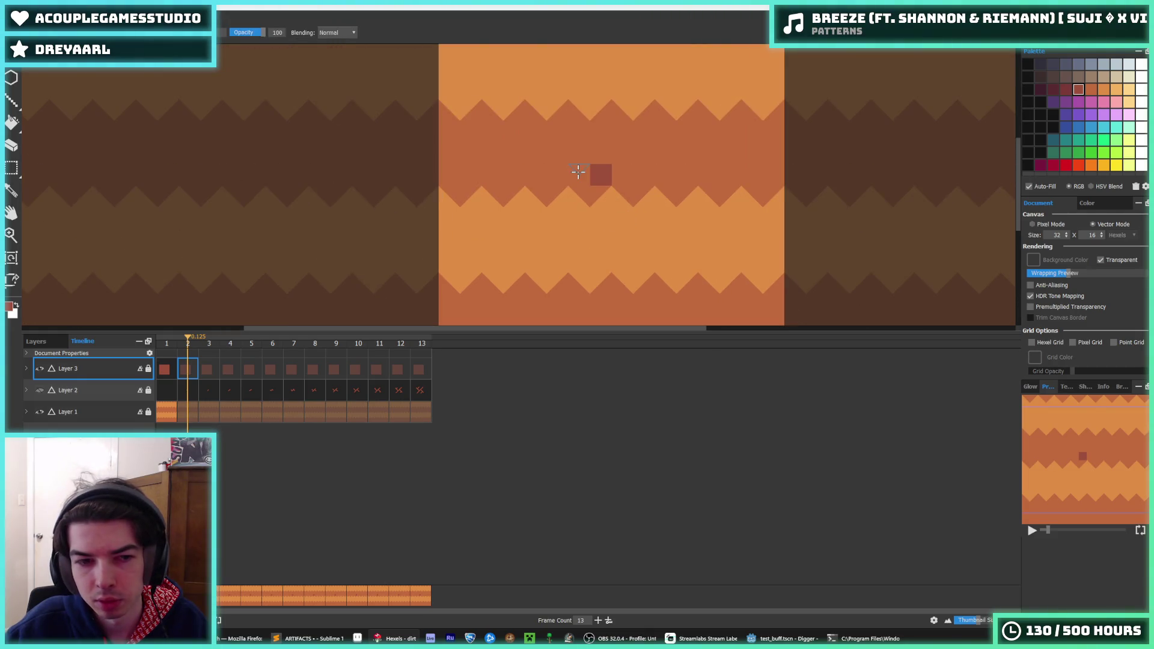
scroll(591, 169, "up", 2)
scroll(586, 165, "down", 2)
scroll(644, 179, "up", 1)
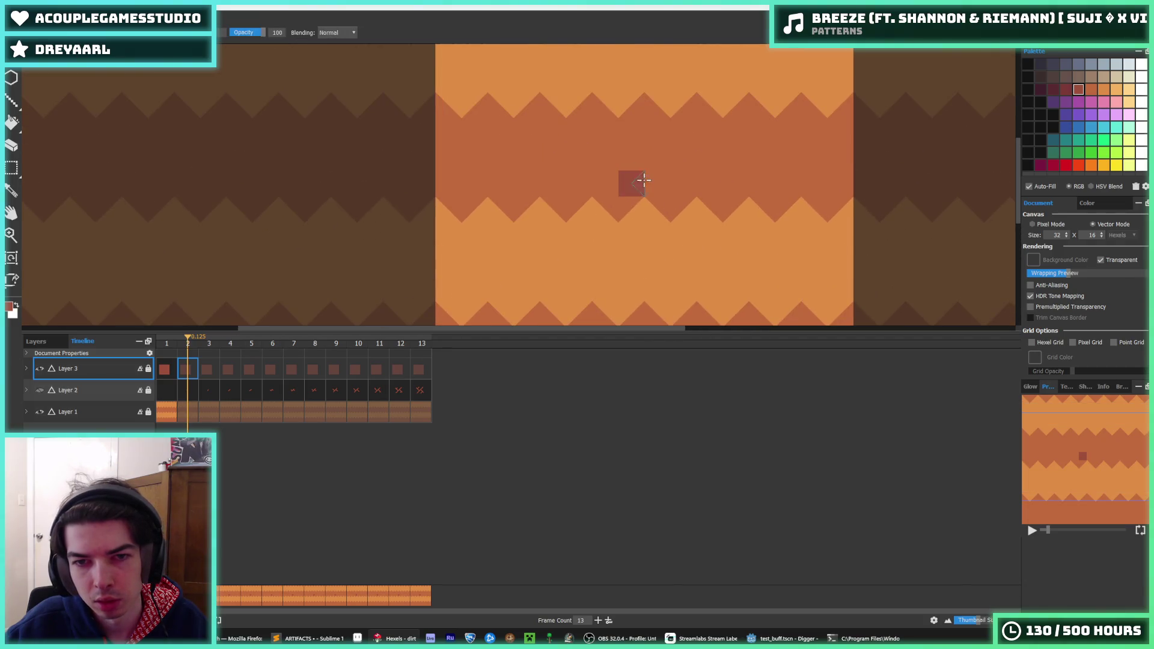
key("e")
mouse_move(623, 187)
left_mouse_down()
mouse_move(618, 175)
mouse_move(640, 168)
left_mouse_up()
key("b")
scroll(677, 182, "down", 5)
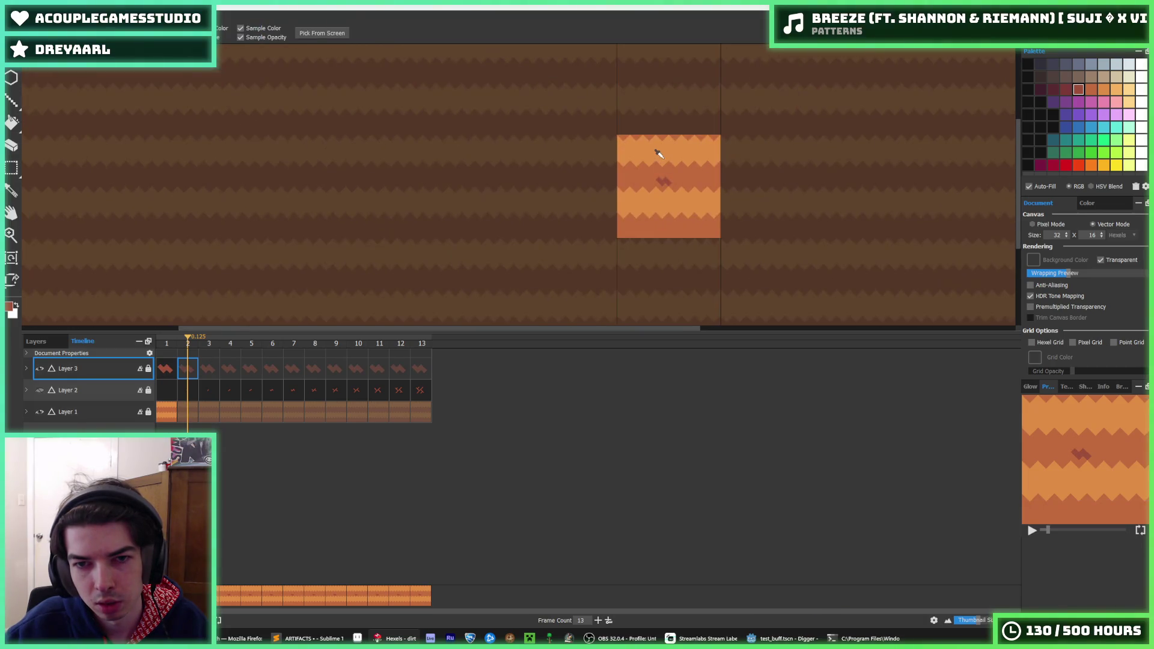
scroll(657, 167, "up", 3)
scroll(661, 177, "up", 2)
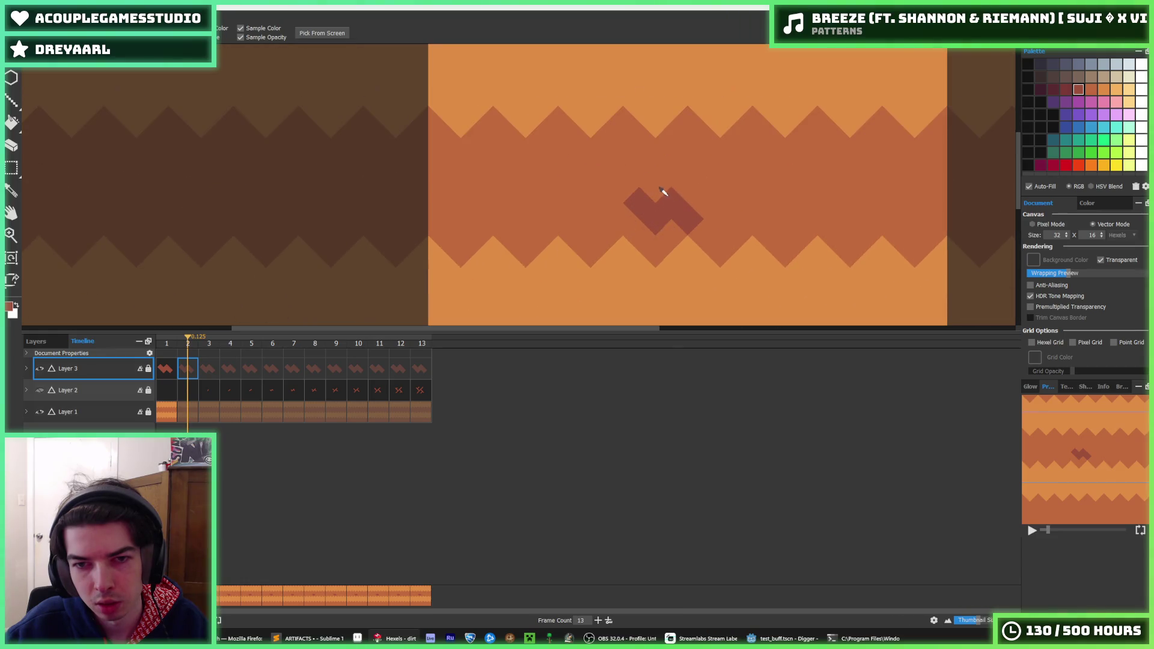
scroll(668, 186, "down", 5)
scroll(676, 184, "up", 4)
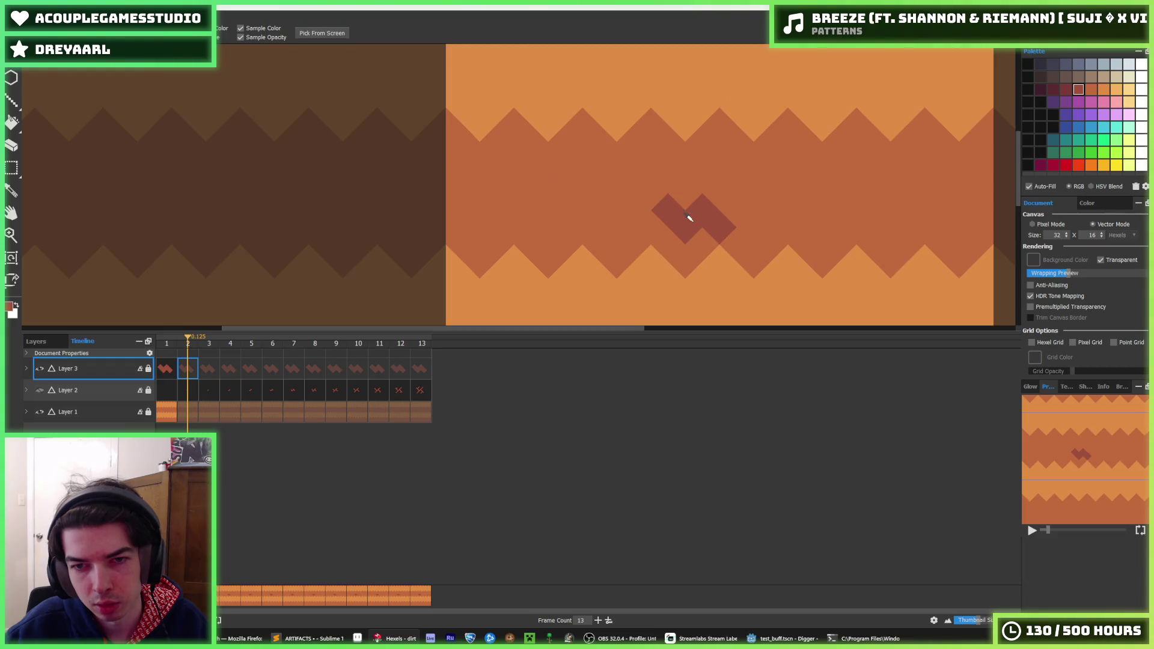
key("alt")
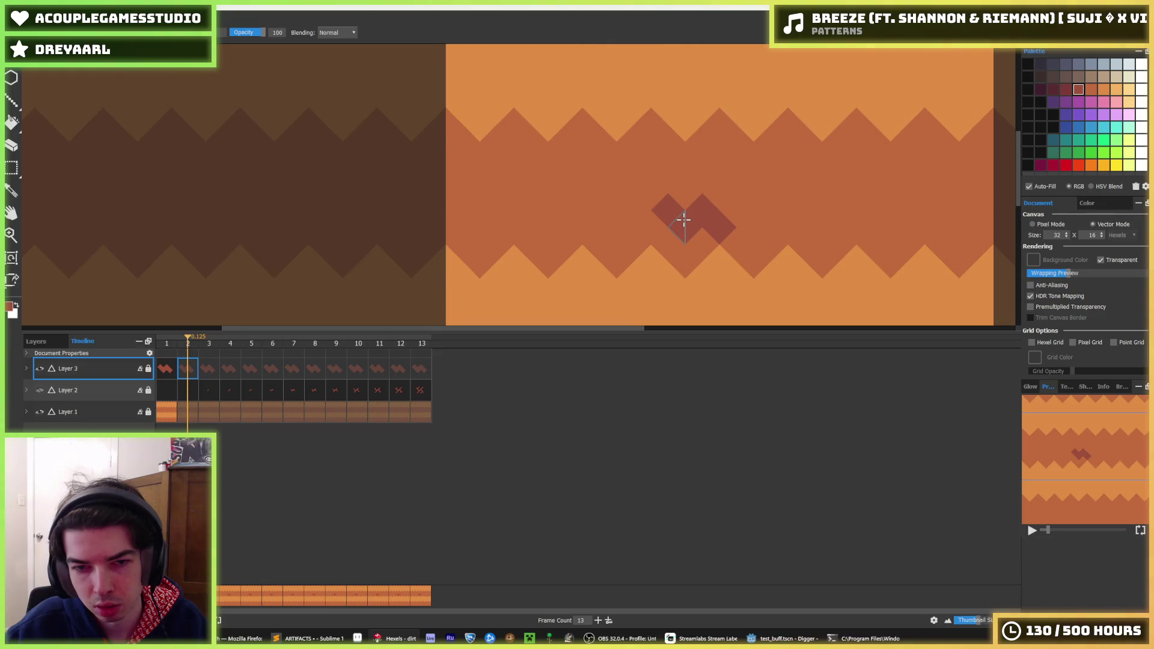
scroll(661, 259, "up", 3)
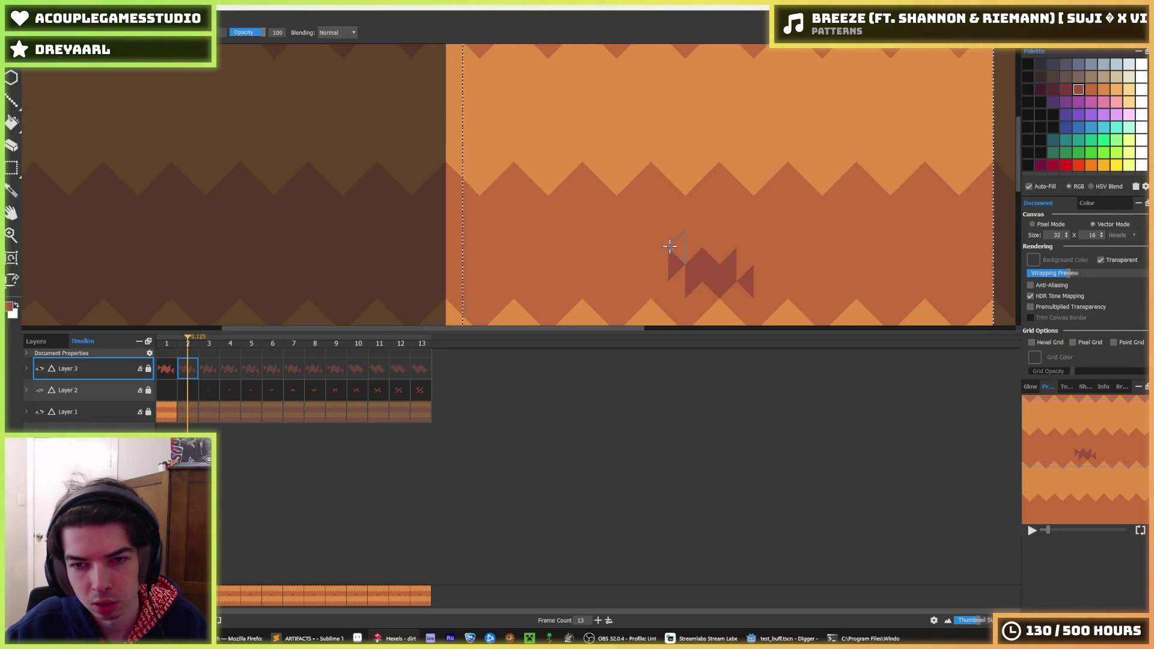
scroll(667, 246, "down", 5)
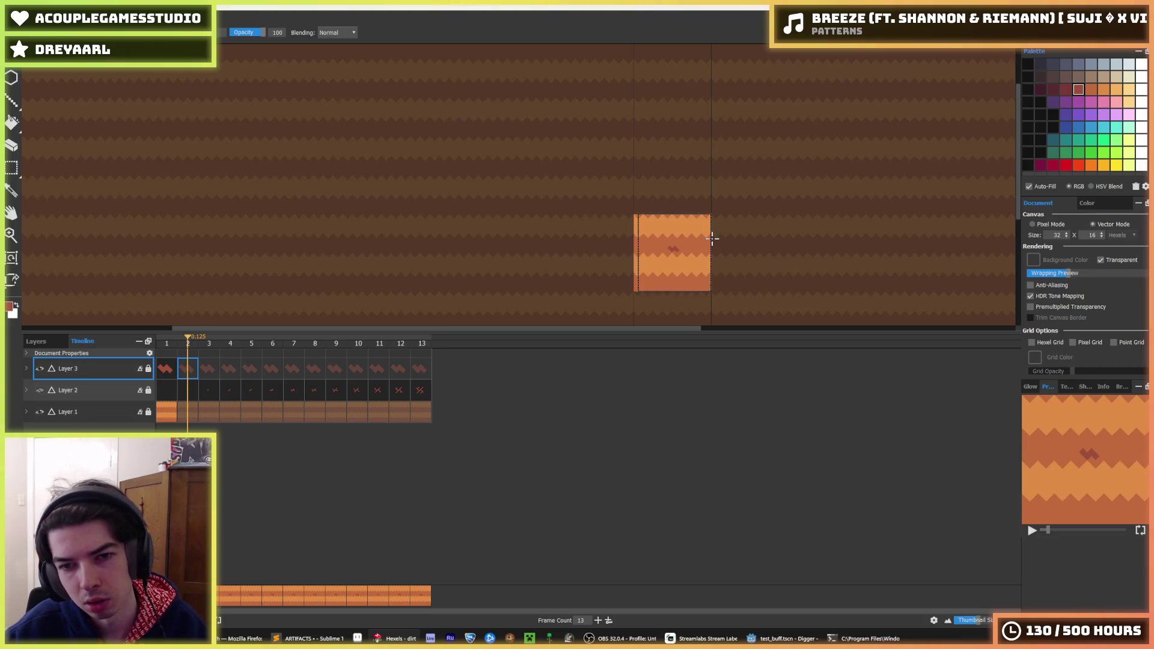
scroll(673, 244, "up", 5)
Step: Erase the upper-left of the right diamond, then undo to restore the joining hexels
key("e")
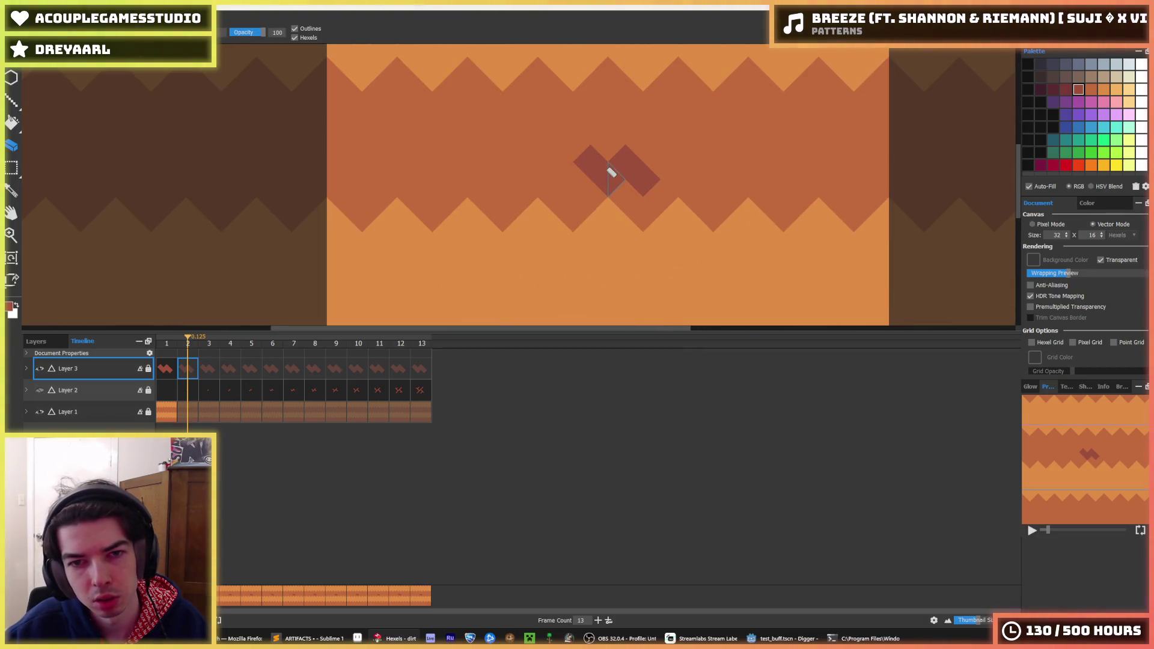
left_click_drag(613, 173, 615, 157)
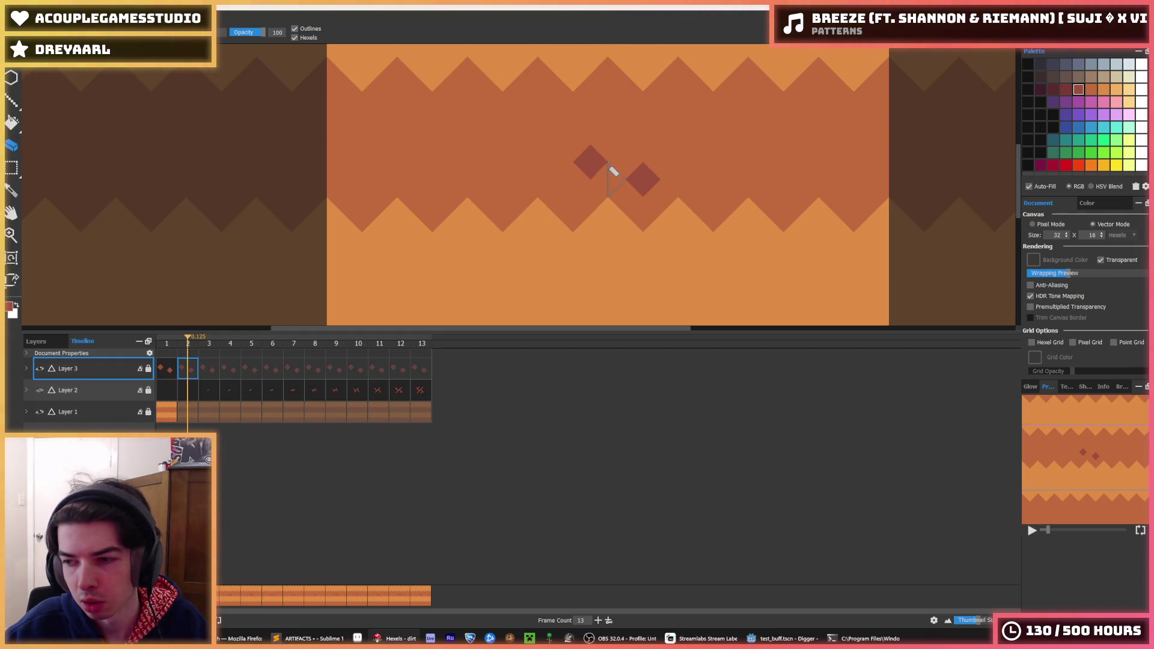
key("ctrl+z")
key("ctrl+z")
key("alt")
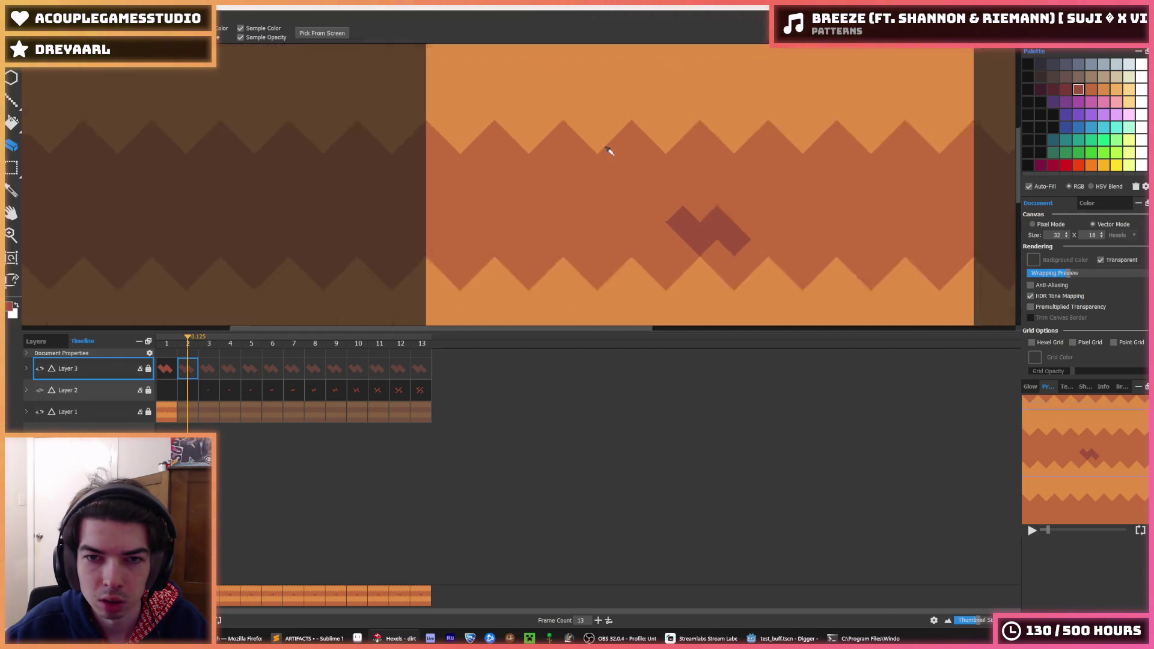
key("b")
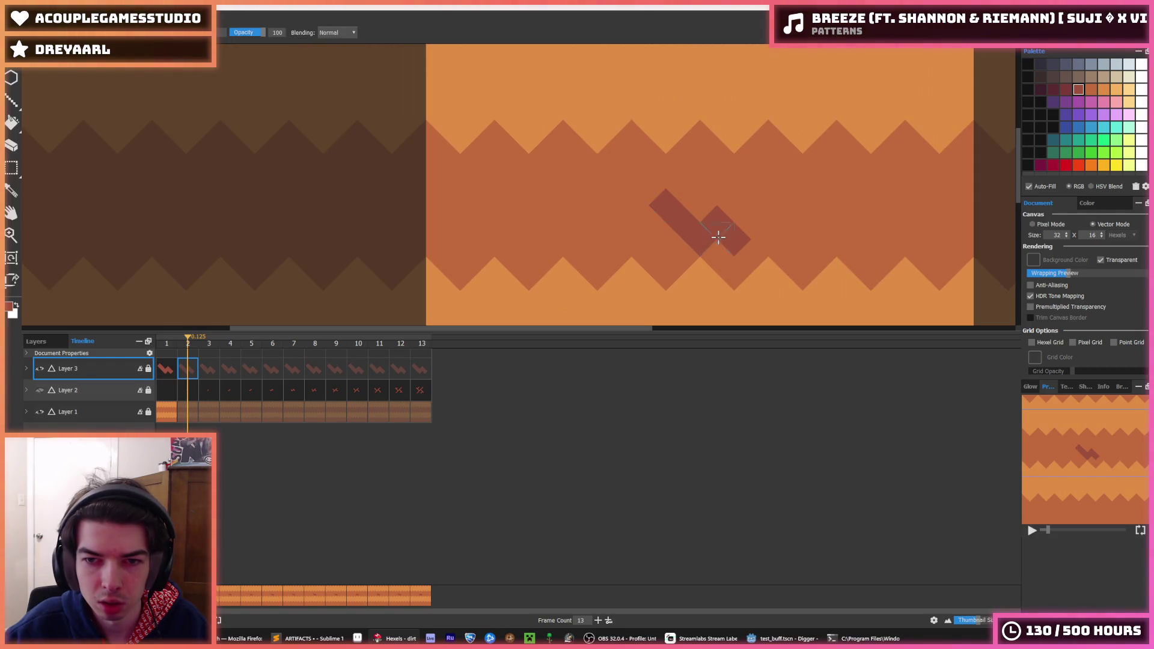
Step: Erase the right triangle and right hump, then paint a dark triangle on the right side
key("e")
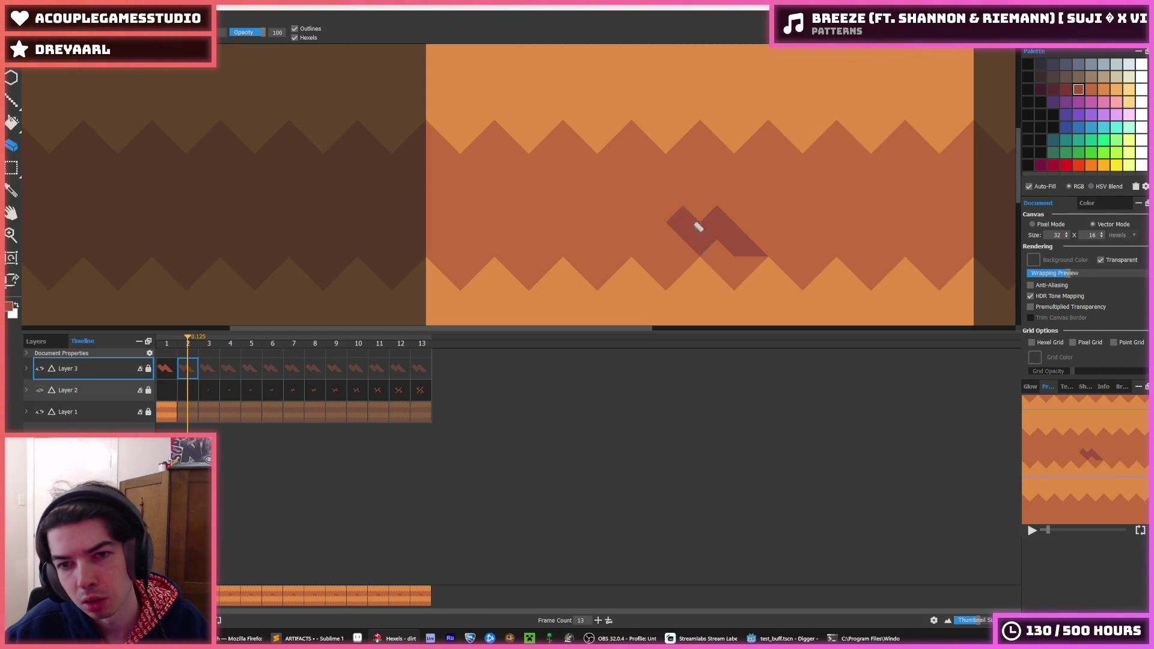
mouse_move(714, 238)
left_mouse_down()
mouse_move(755, 255)
mouse_move(721, 247)
left_mouse_up()
key("b")
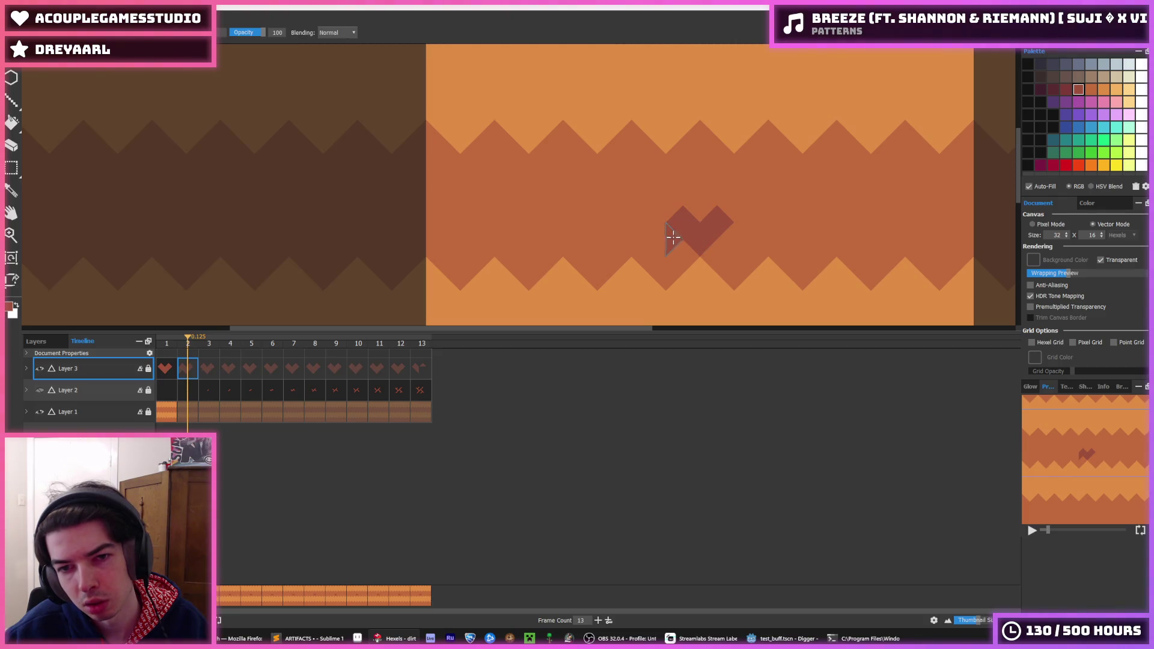
key("e")
mouse_move(716, 214)
left_mouse_down()
mouse_move(712, 238)
mouse_move(645, 223)
mouse_move(685, 214)
mouse_move(698, 237)
mouse_move(680, 224)
left_mouse_up()
key("b")
key("e")
key("b")
left_click(700, 233)
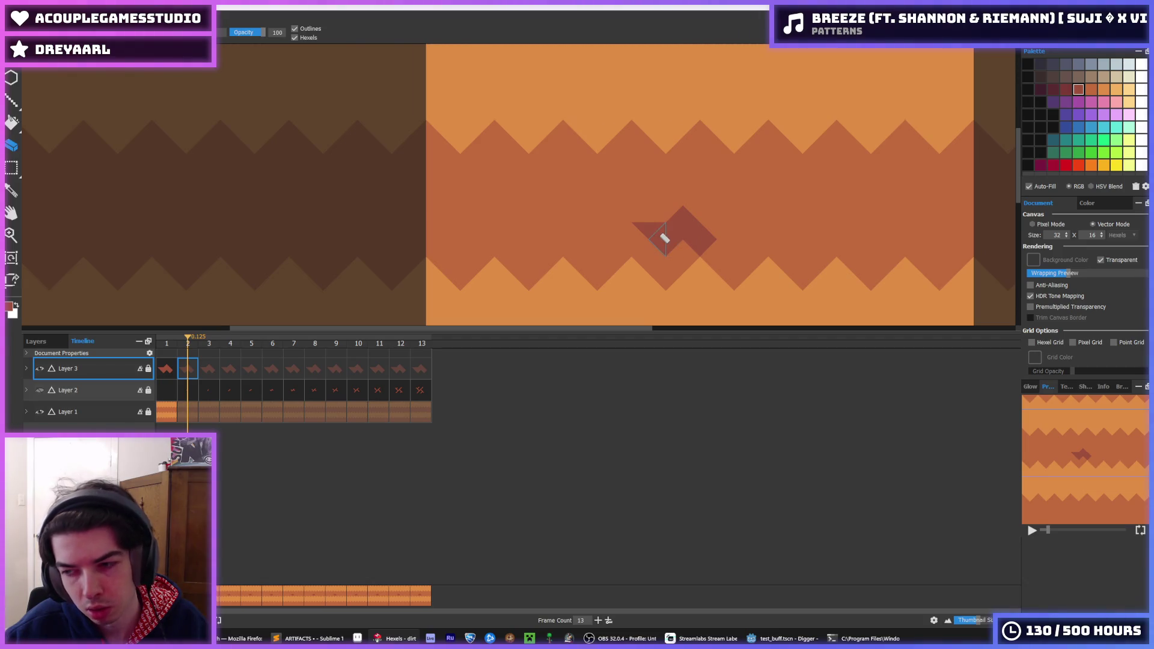
Step: Add another dark triangle to the right of the crack shape
key("i")
scroll(691, 240, "down", 2)
scroll(697, 240, "up", 3)
scroll(702, 240, "up", 1)
key("b")
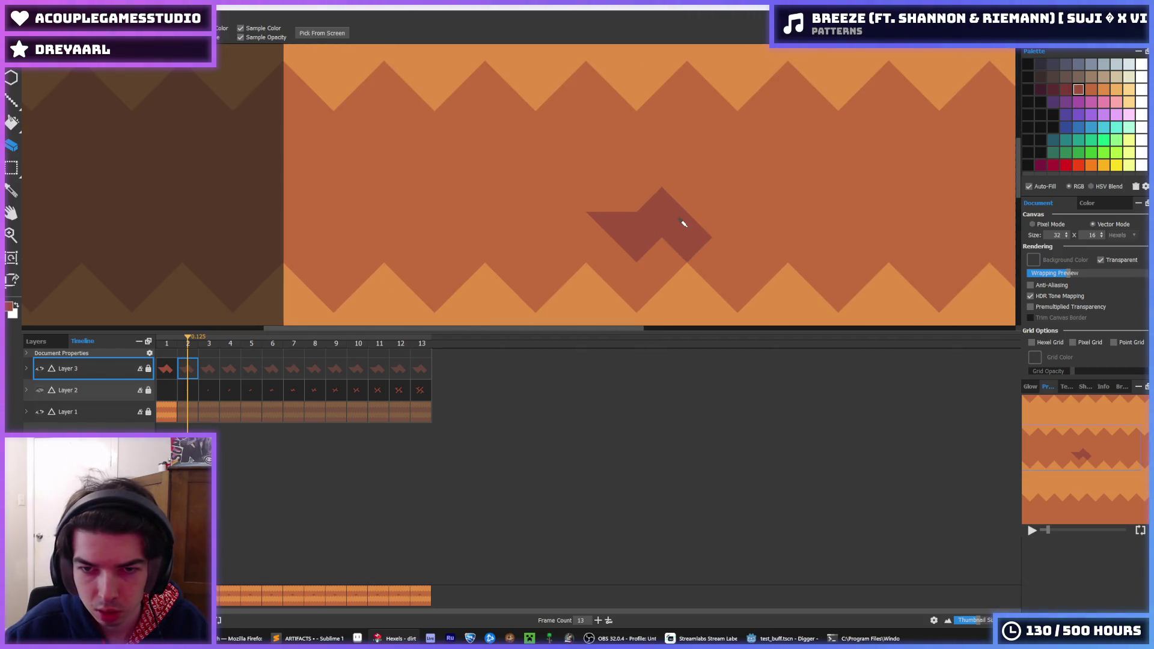
left_click(709, 217)
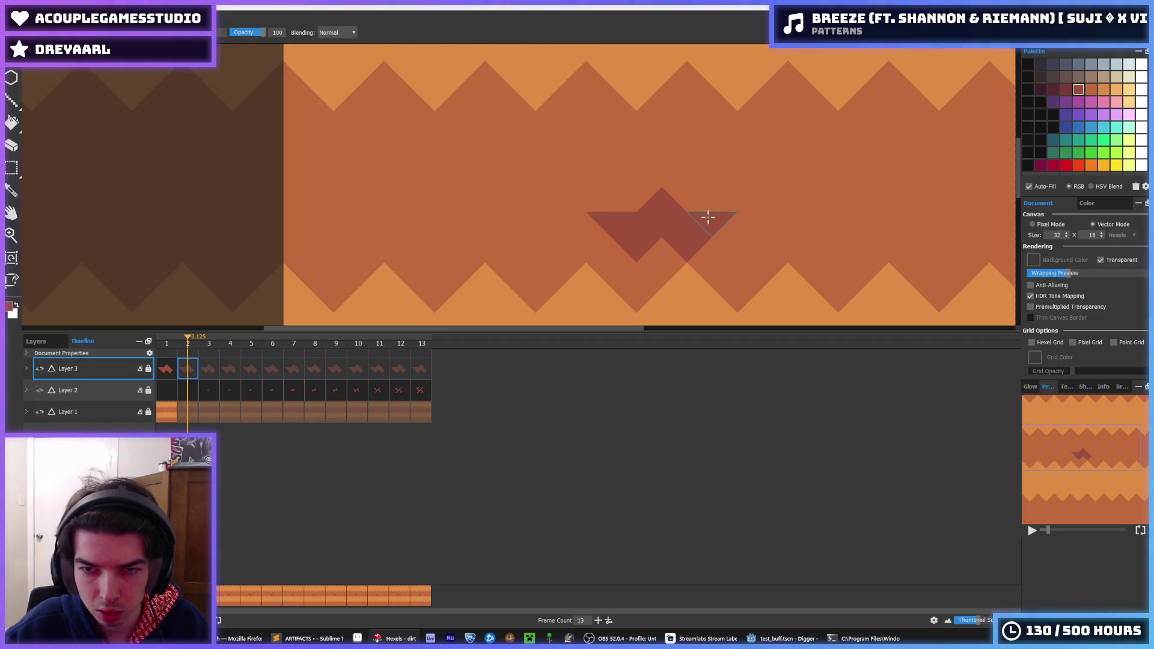
Step: Erase the left triangles of the shape and zoom out to check the bolt
key("e")
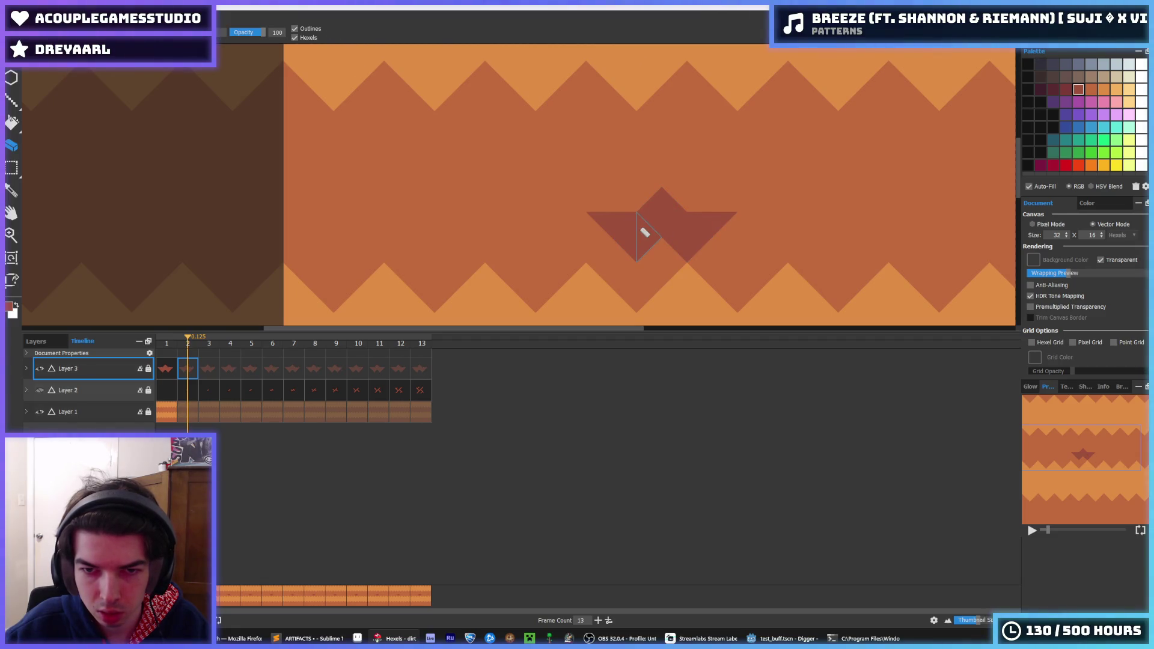
mouse_move(643, 233)
left_mouse_down()
mouse_move(606, 225)
mouse_move(624, 206)
left_mouse_up()
key("alt")
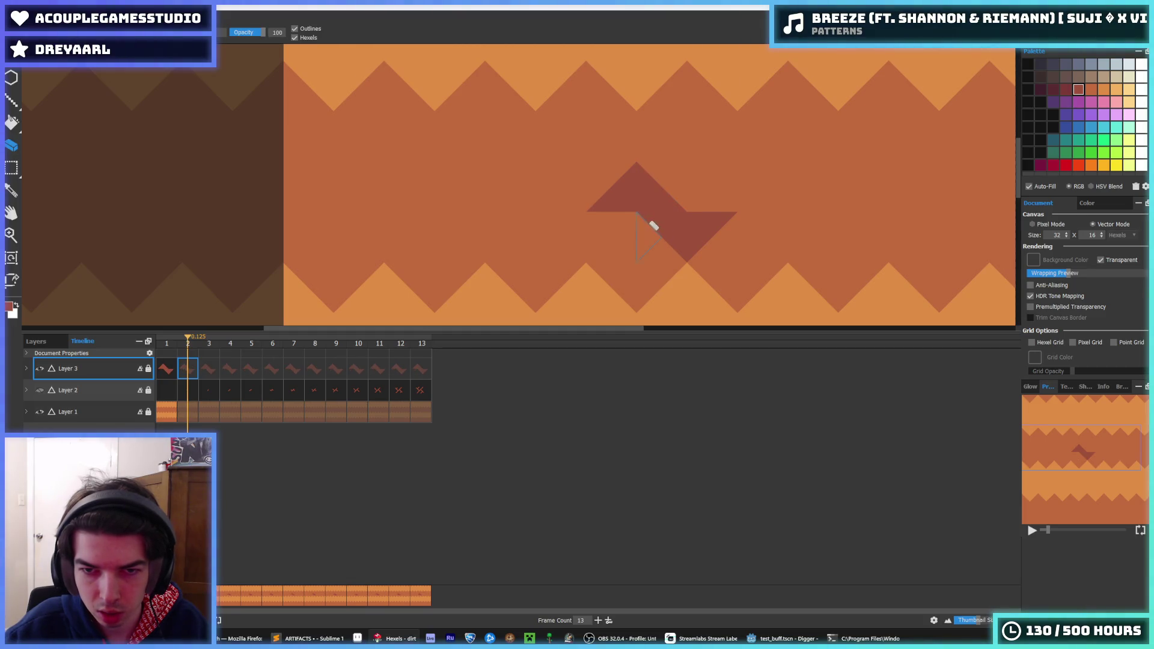
scroll(711, 222, "down", 5)
scroll(714, 222, "up", 2)
scroll(773, 218, "up", 2)
scroll(745, 242, "down", 1)
scroll(722, 247, "up", 1)
key("alt")
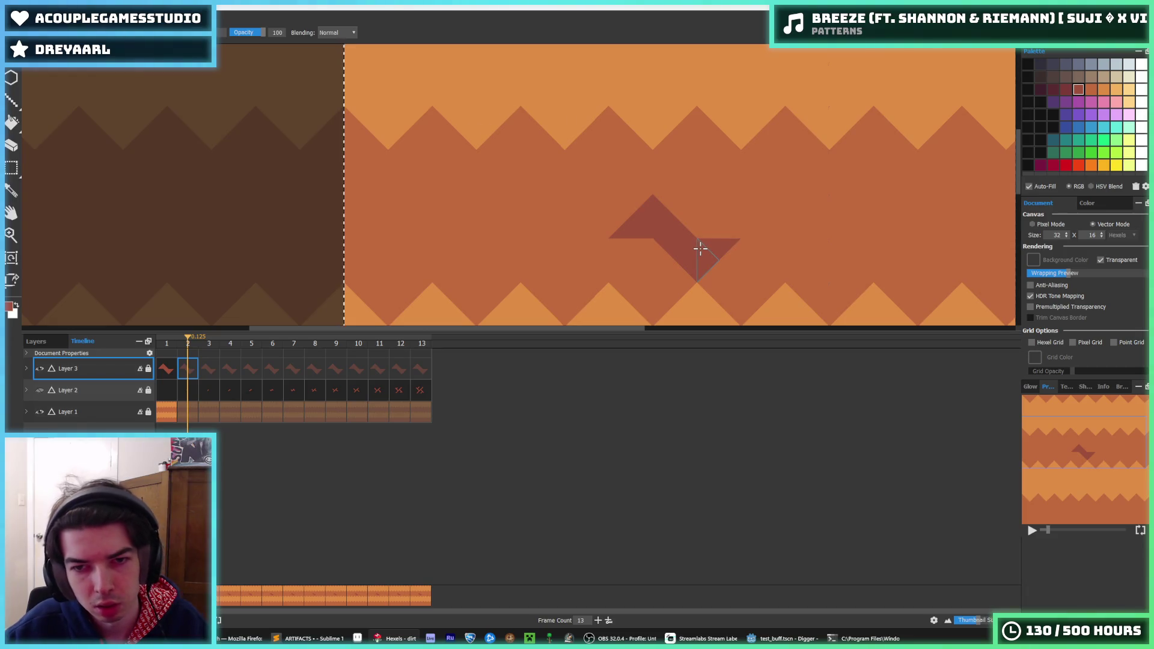
key("ctrl+z")
key("ctrl+z")
key("ctrl+z")
scroll(700, 246, "down", 3)
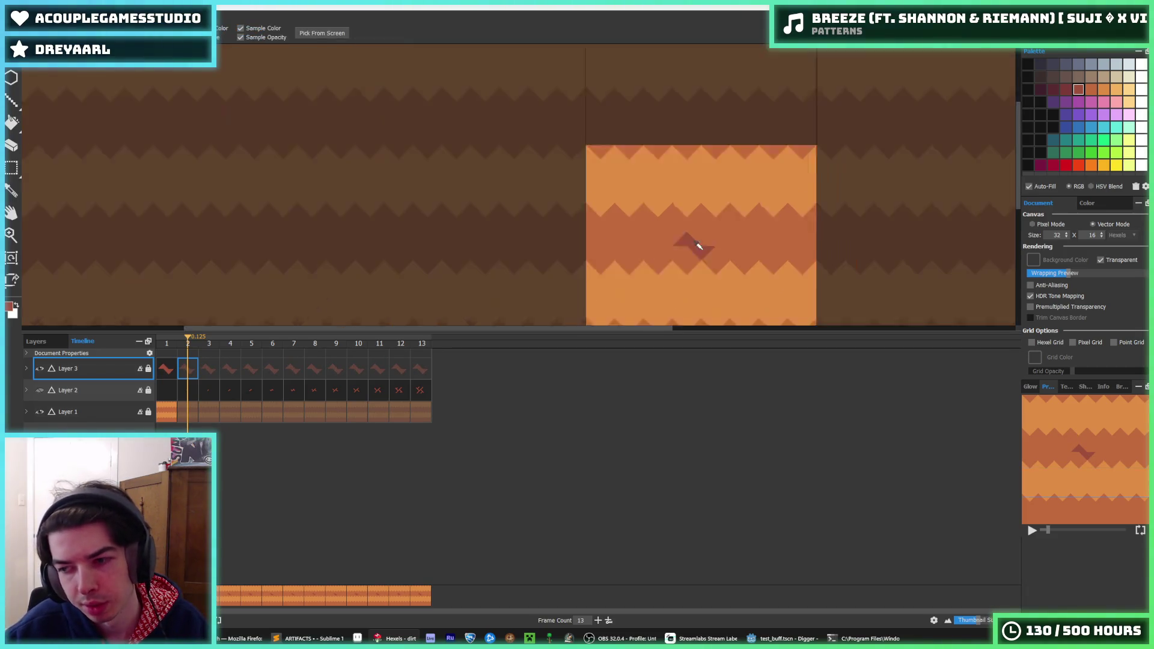
Step: Paste a copy of the crack stroke and nudge it left and down
scroll(699, 246, "up", 4)
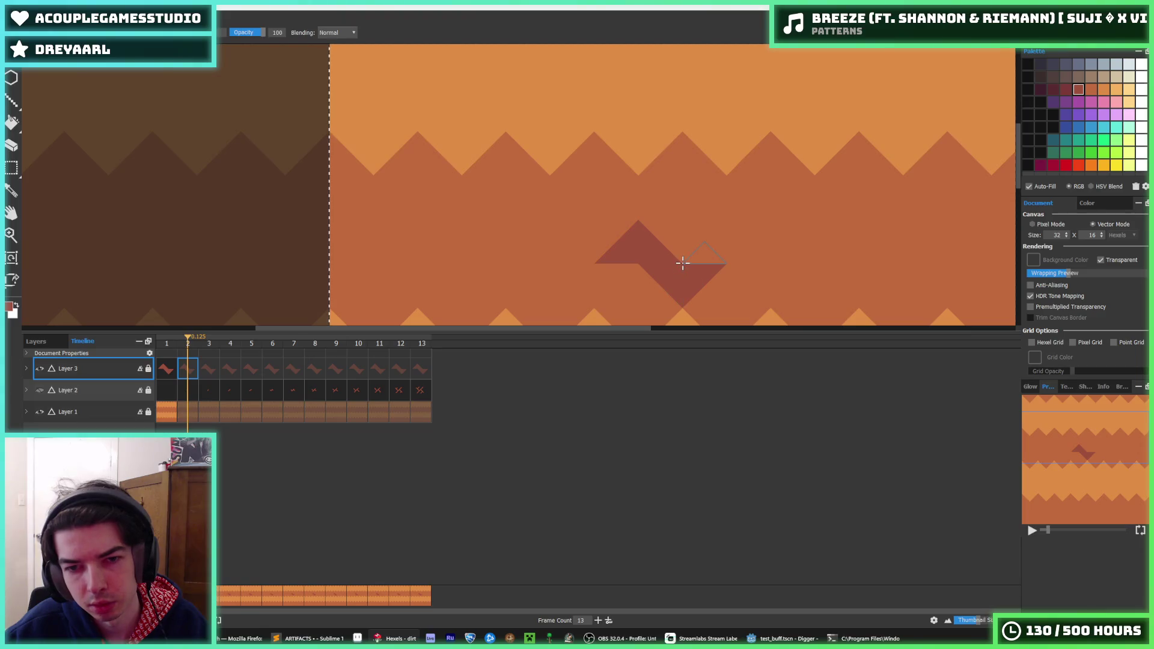
scroll(687, 241, "down", 3)
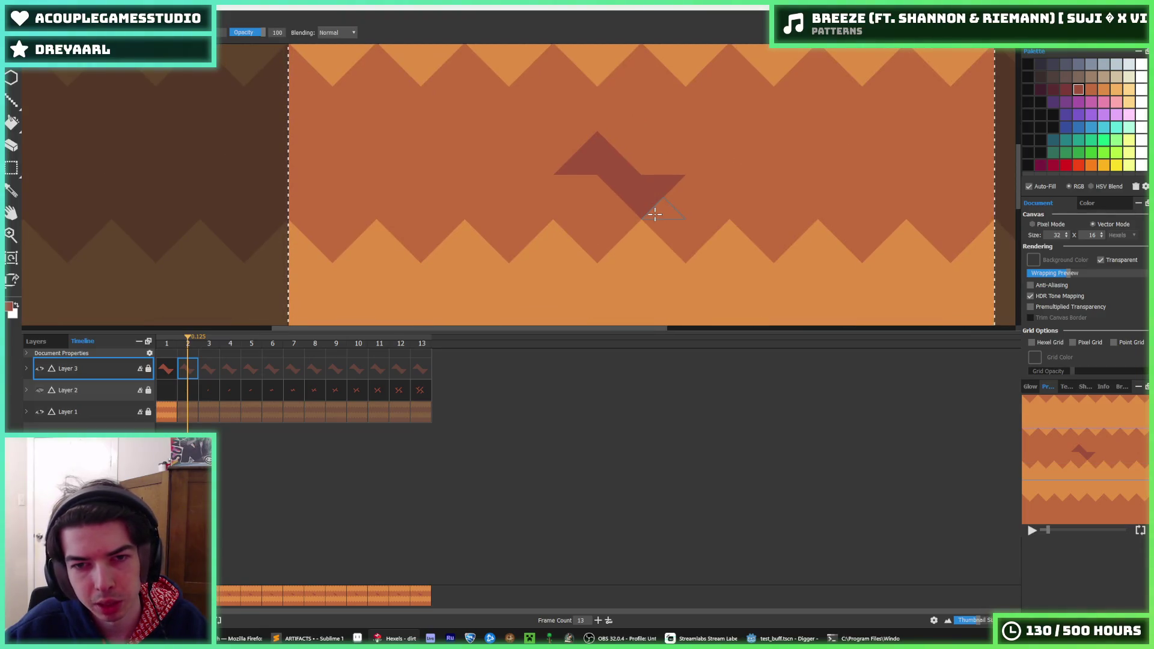
key("ctrl+v")
key("Right")
key("Right")
key("Up")
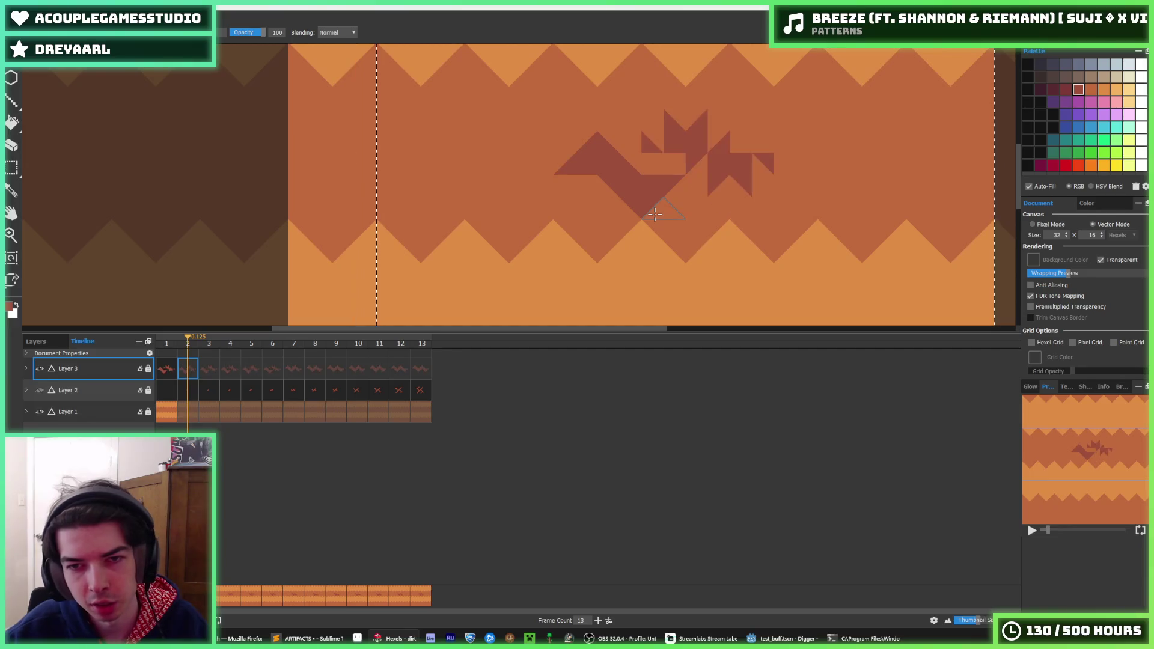
key("Left")
key("Right")
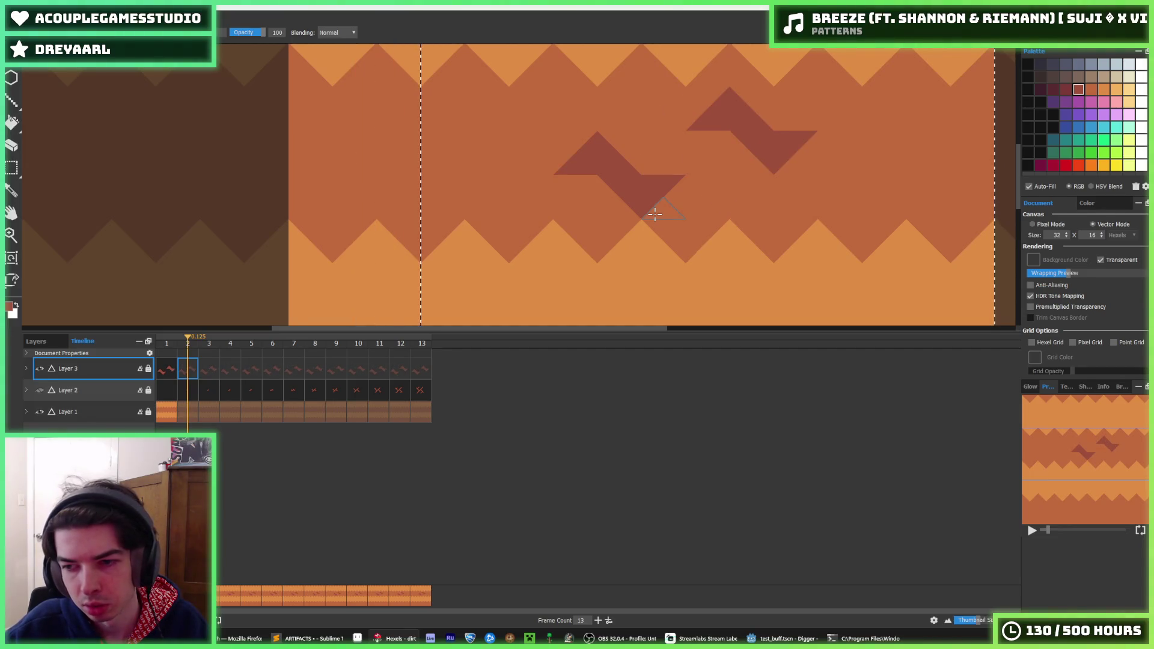
key("Left")
key("Left")
key("Left")
key("Left")
key("Left")
key("Left")
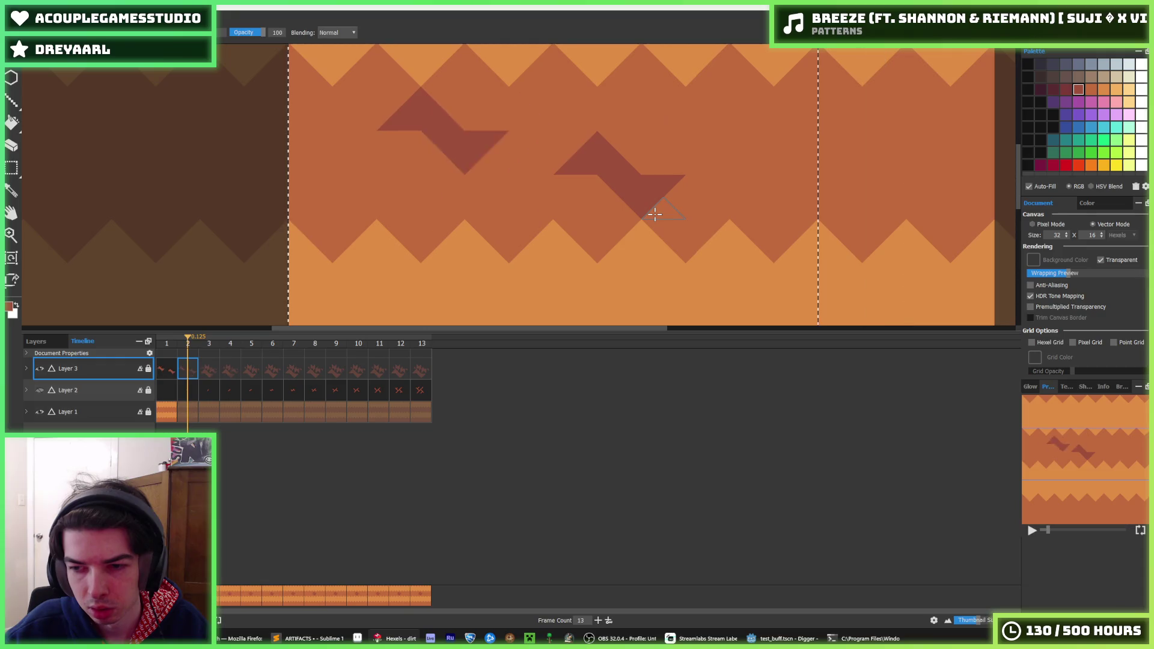
key("Down")
key("Down")
key("Right")
key("Right")
key("Right")
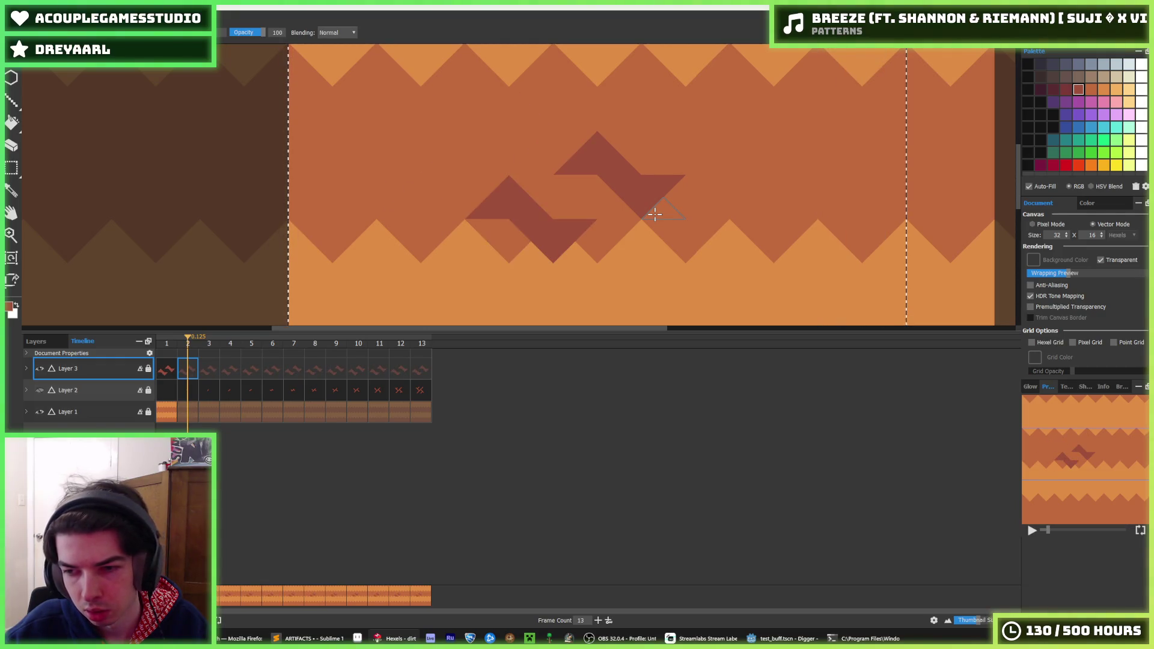
key("Down")
key("Right")
key("Left")
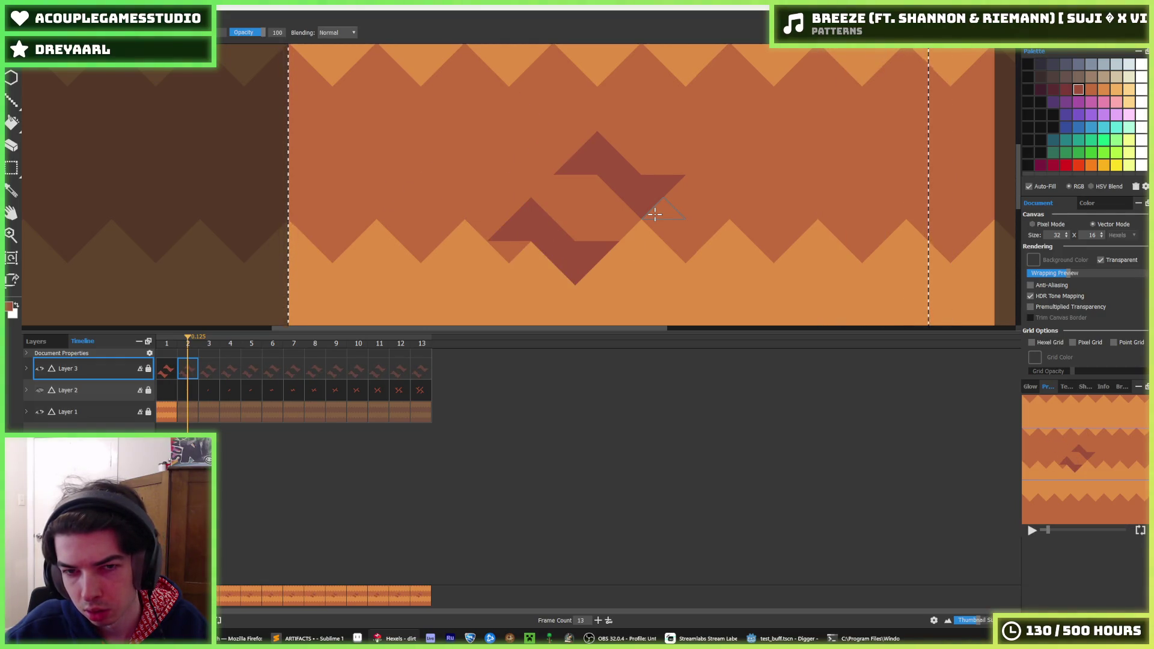
Step: Zoom in and out to check the pasted copy's position against the original
key("i")
scroll(650, 211, "down", 5)
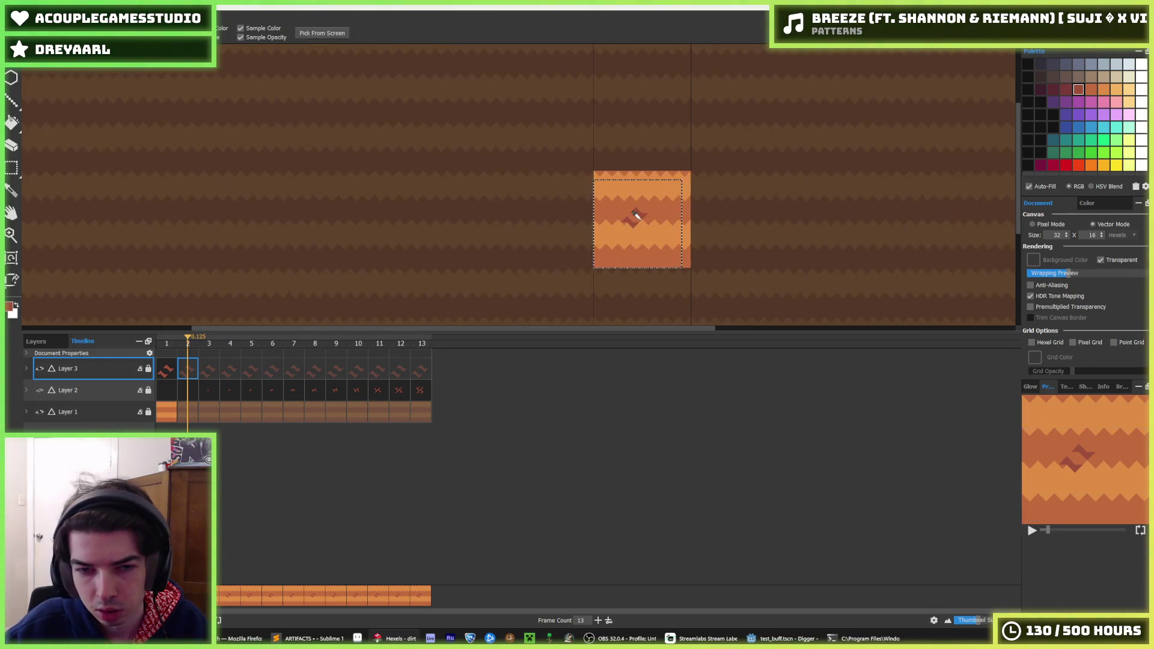
scroll(628, 207, "up", 3)
scroll(640, 214, "down", 4)
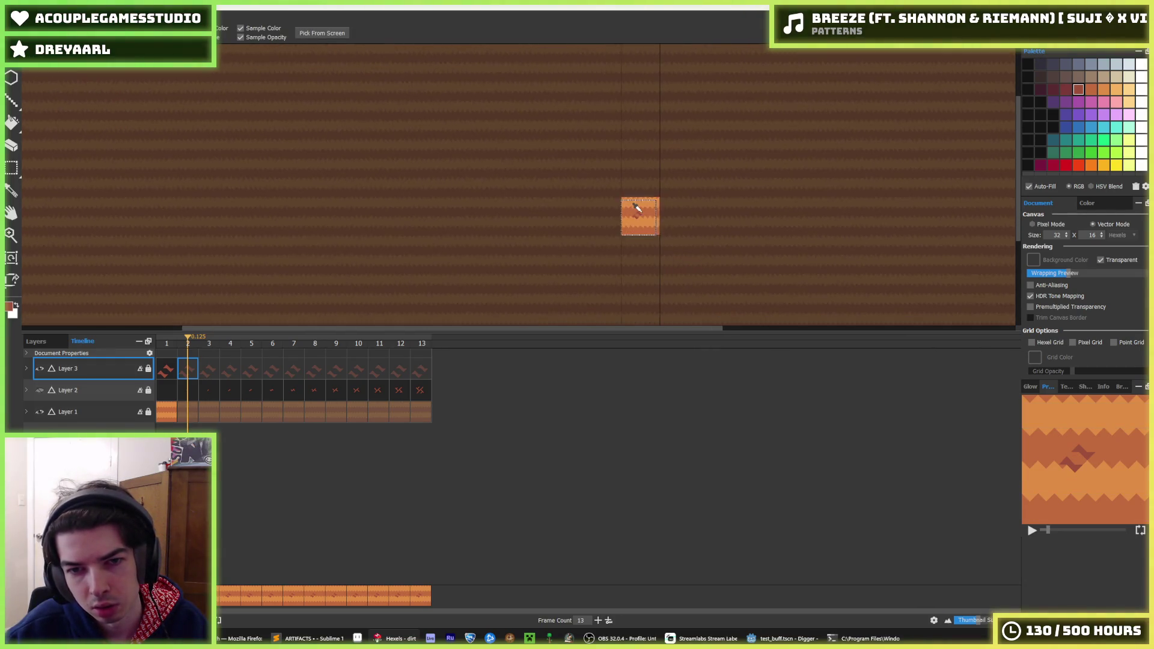
scroll(637, 212, "up", 5)
key("b")
key("i")
scroll(607, 240, "down", 4)
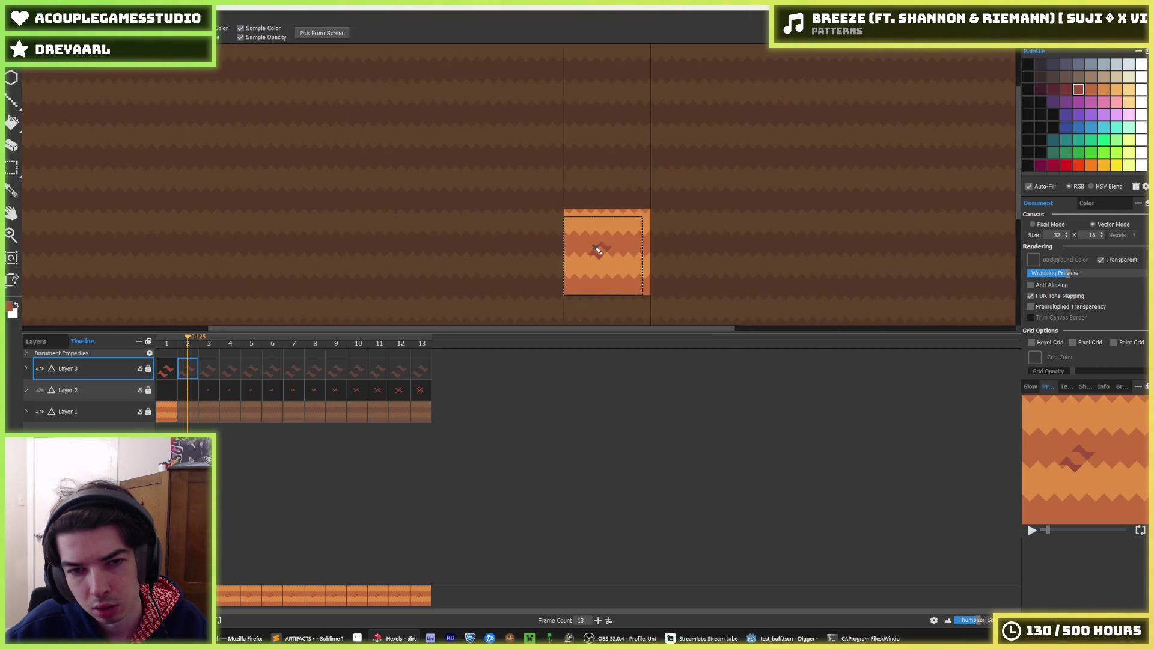
scroll(577, 225, "up", 5)
key("b")
left_click(553, 207)
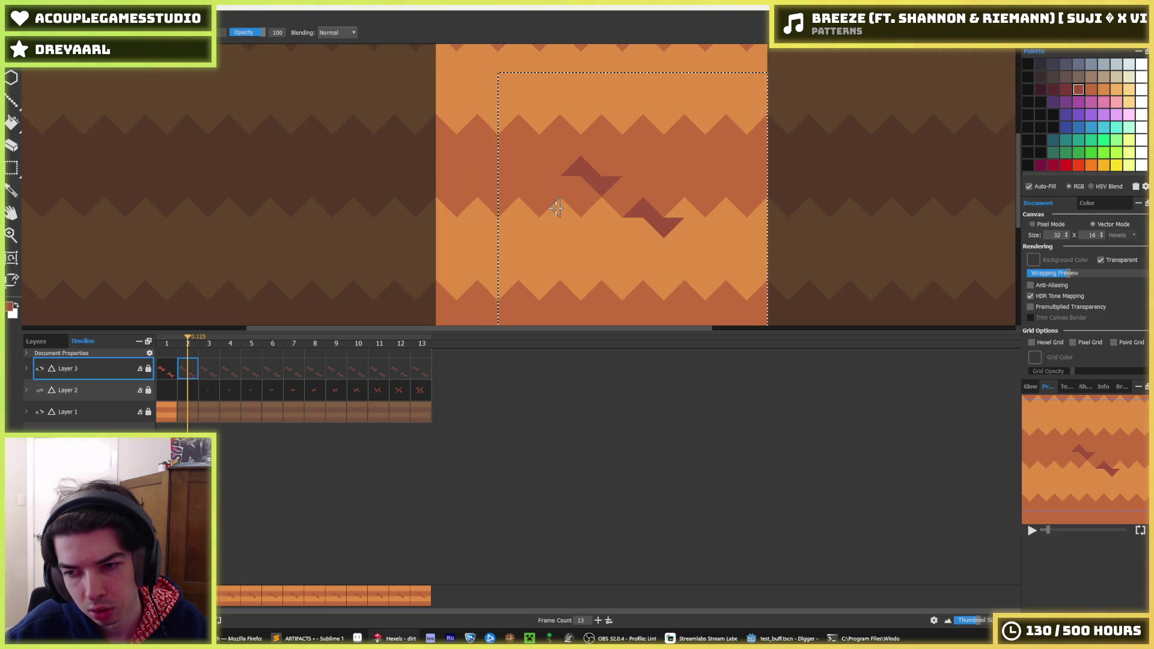
Step: Nudge the lower crack copy several more steps left so it sits below-left
key("Left")
key("Down")
key("Left")
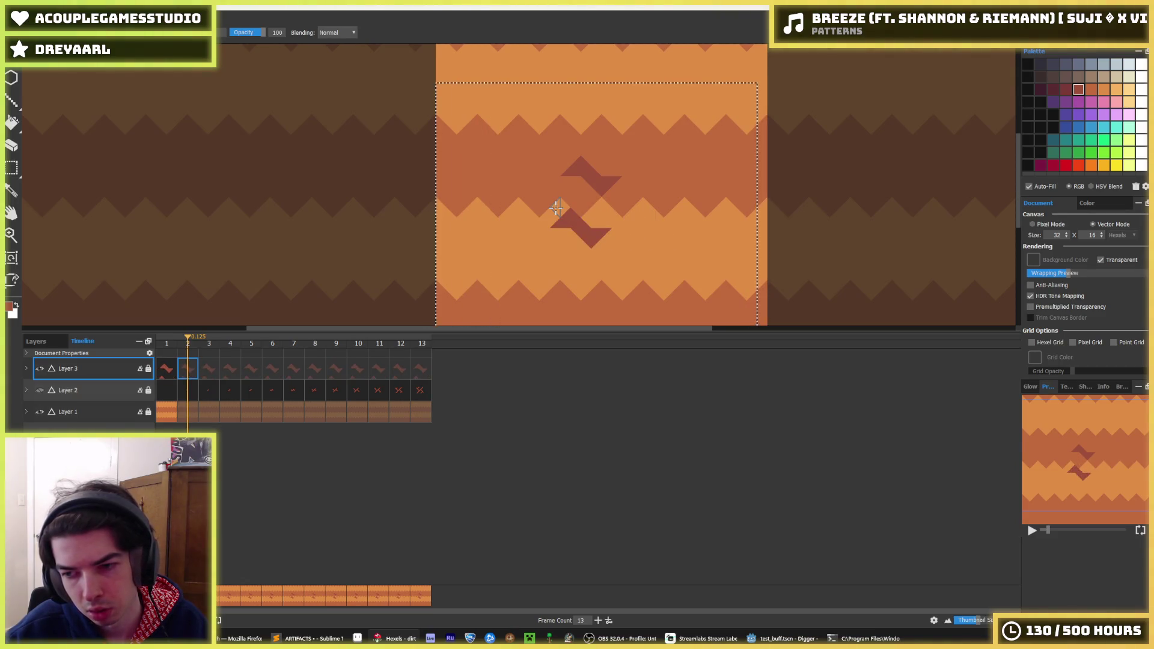
key("Right")
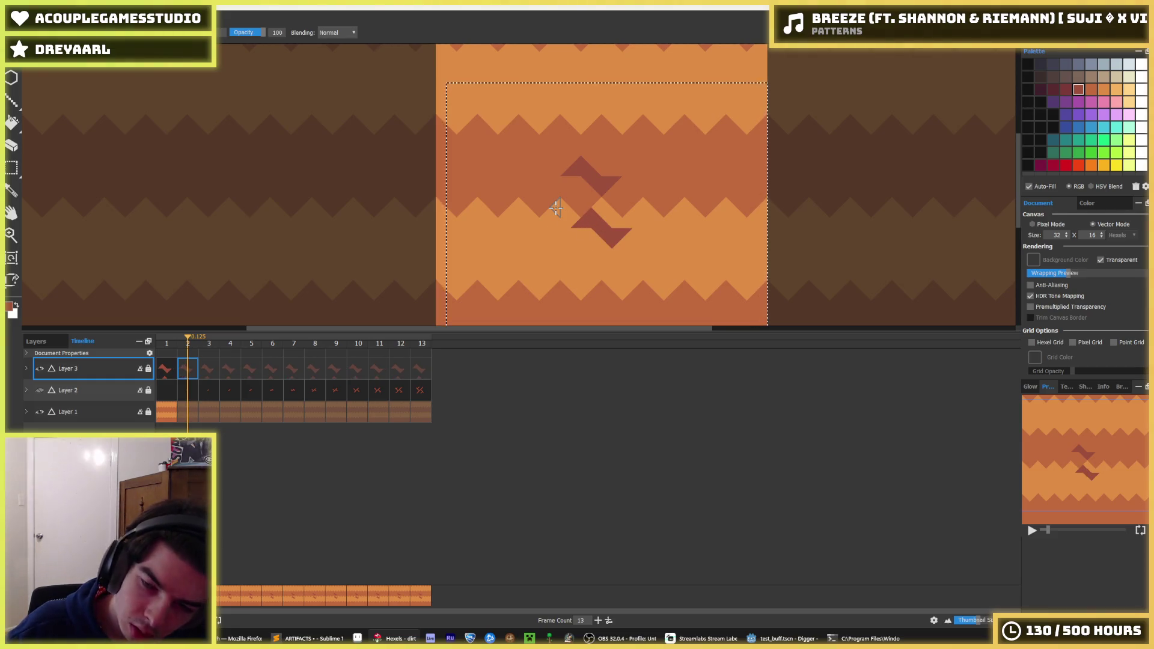
key("Up")
key("Up")
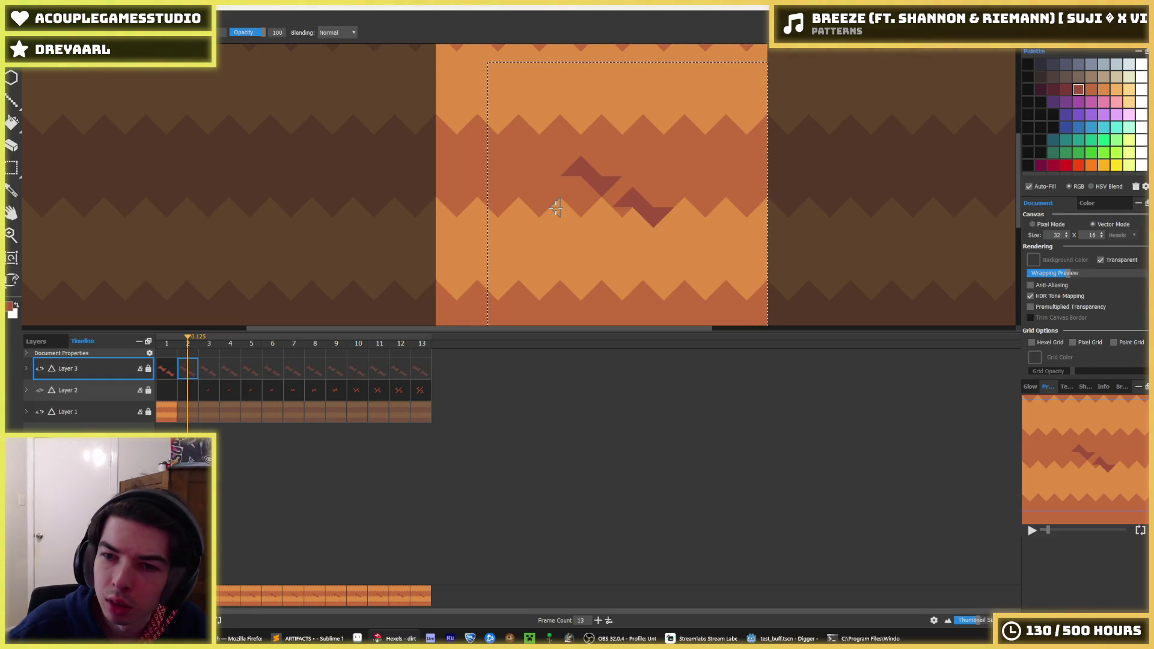
key("Left")
key("Left")
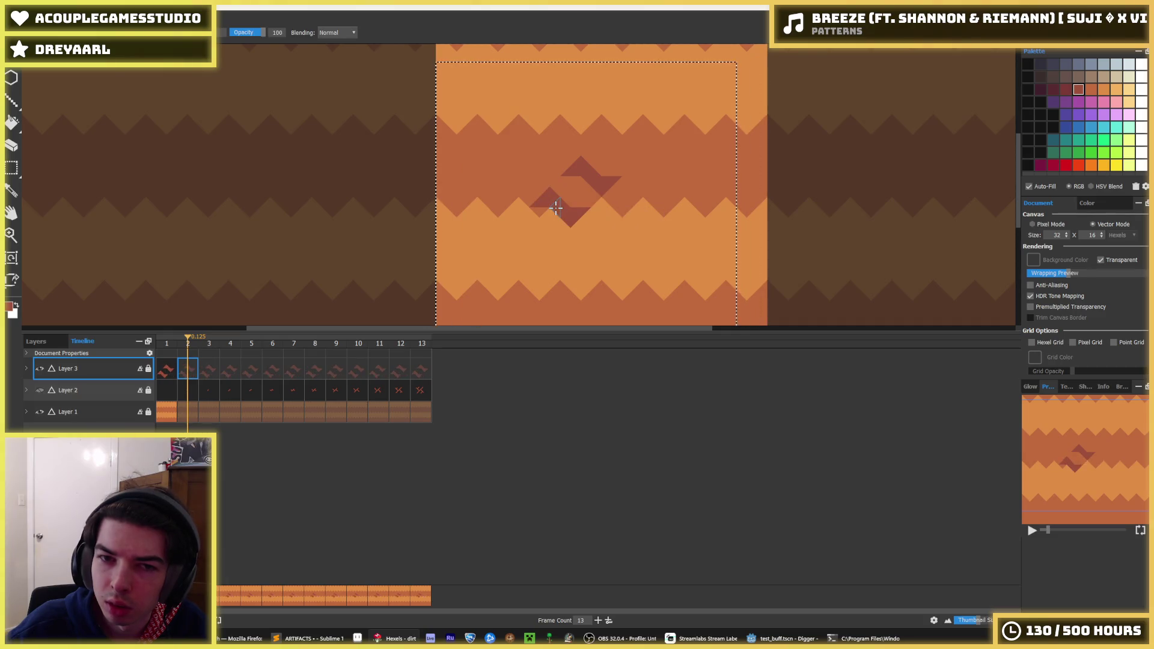
key("Left")
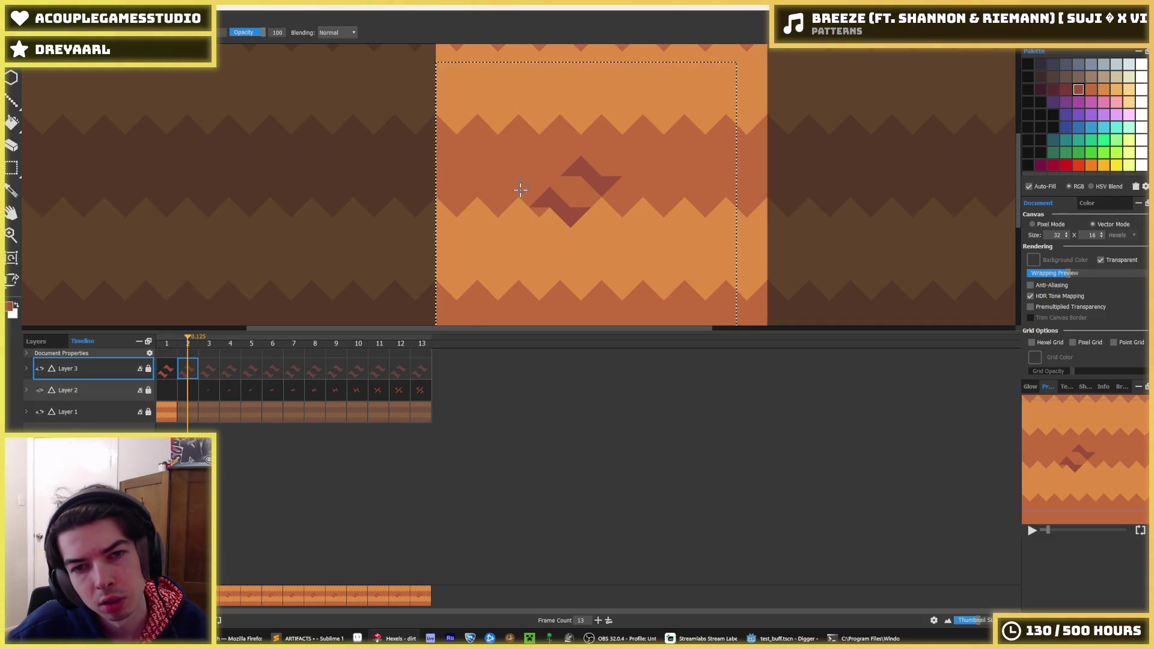
key("Left")
key("Left")
key("Left")
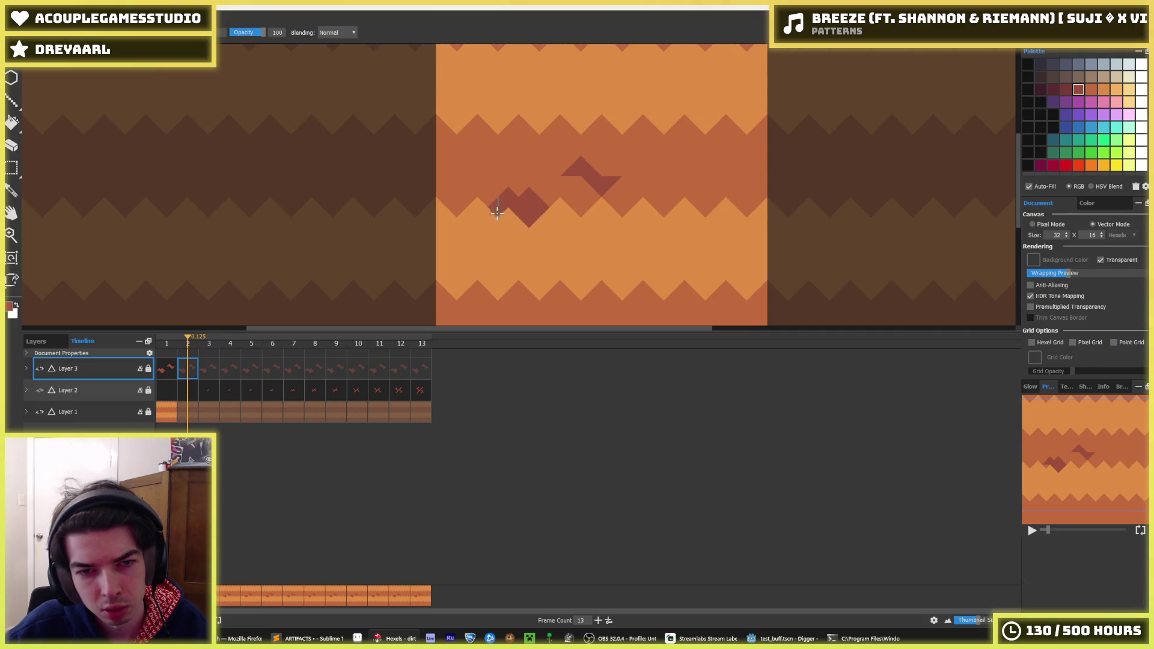
key("e")
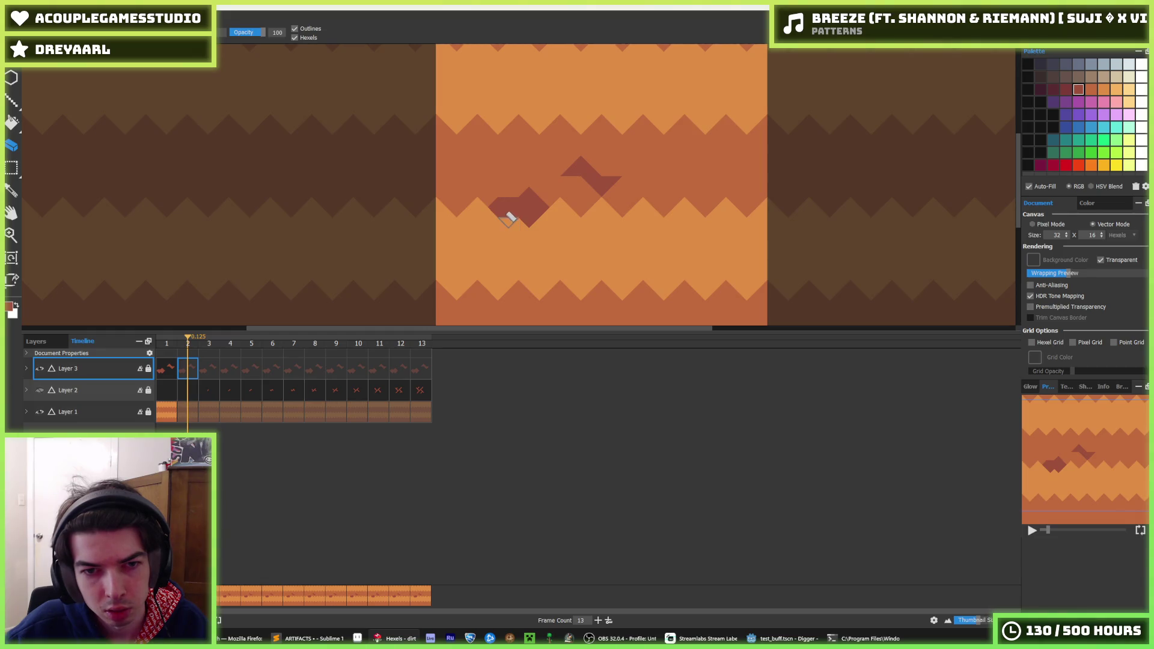
Step: Add a dark hexel at the lower shape's left tip
key("b")
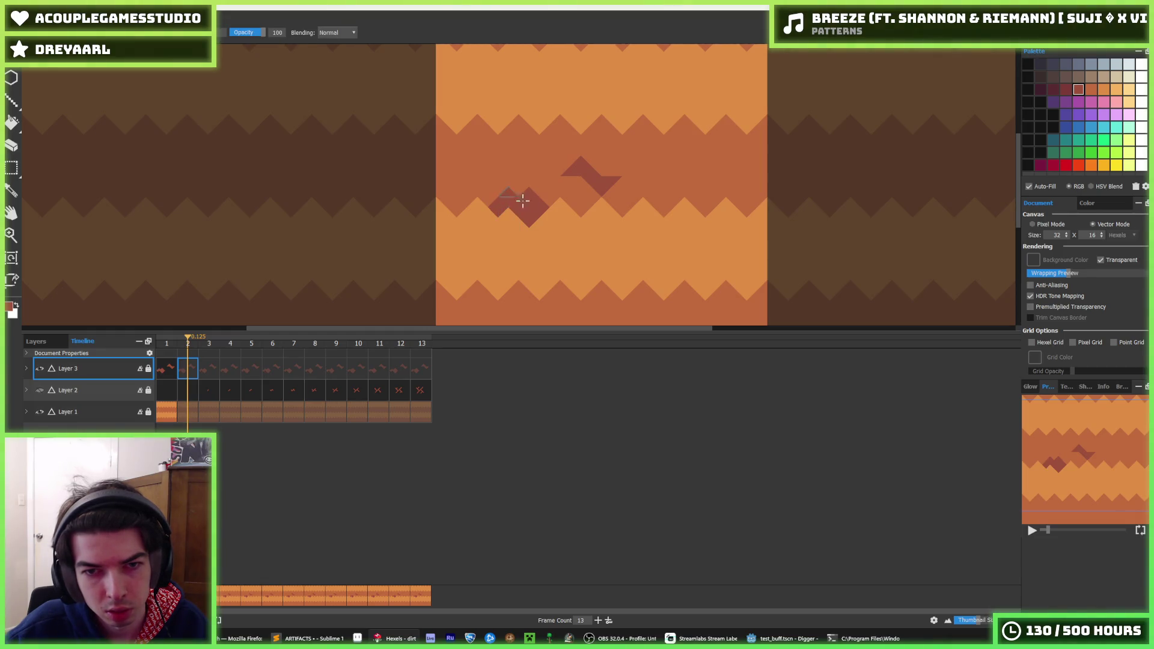
key("e")
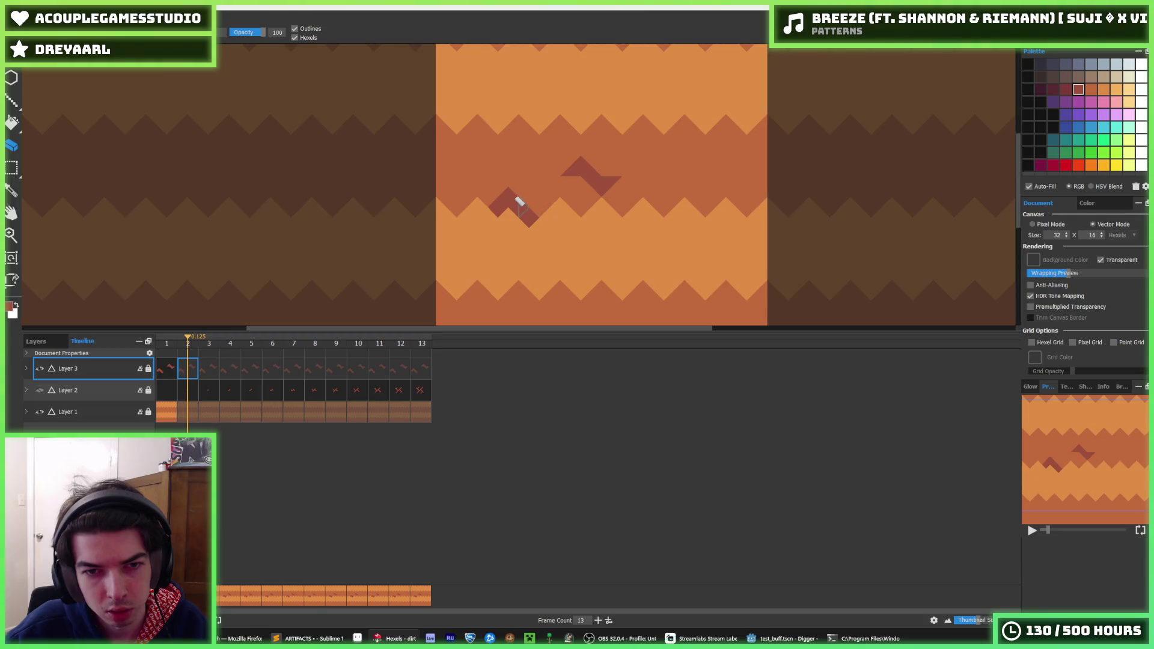
key("b")
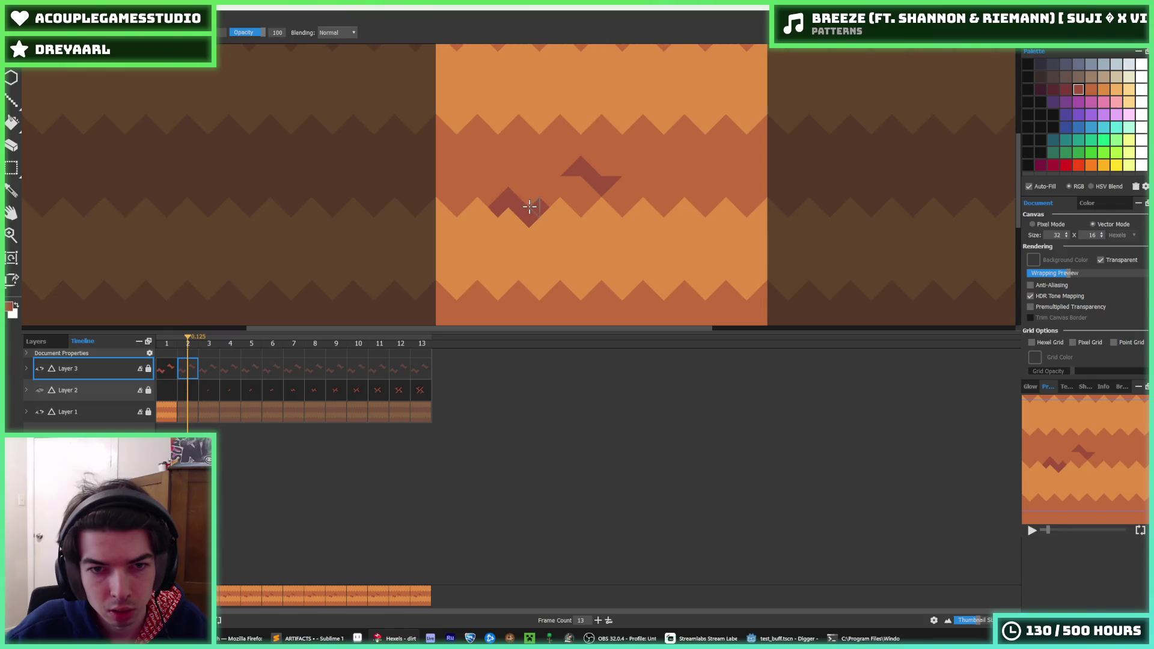
key("e")
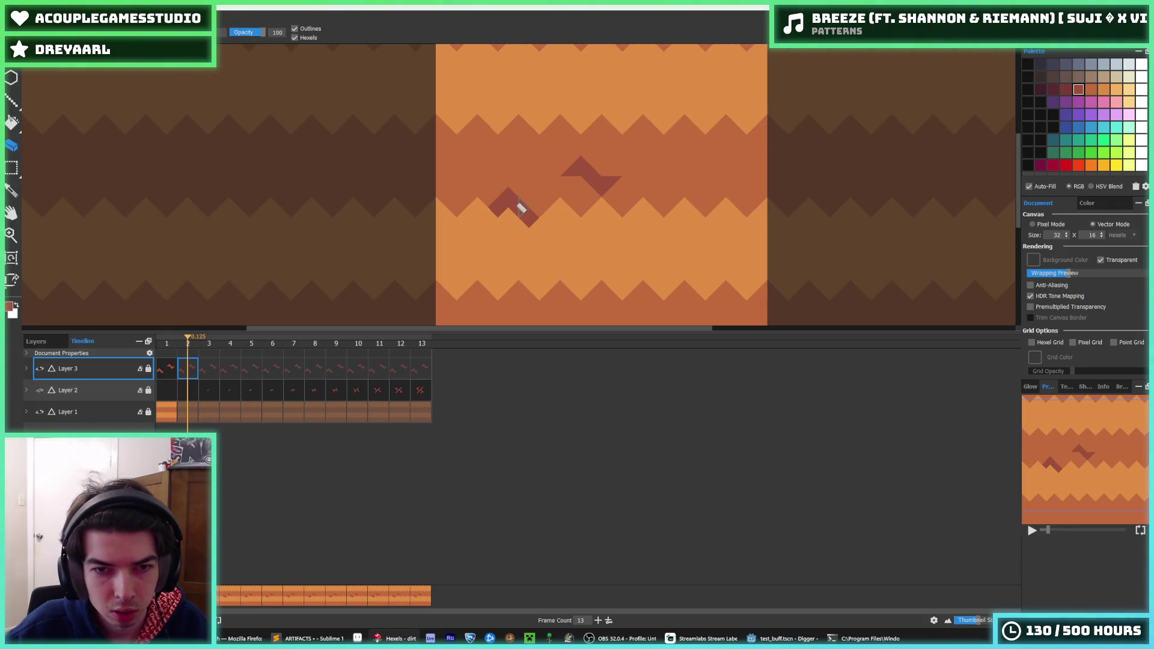
key("b")
key("e")
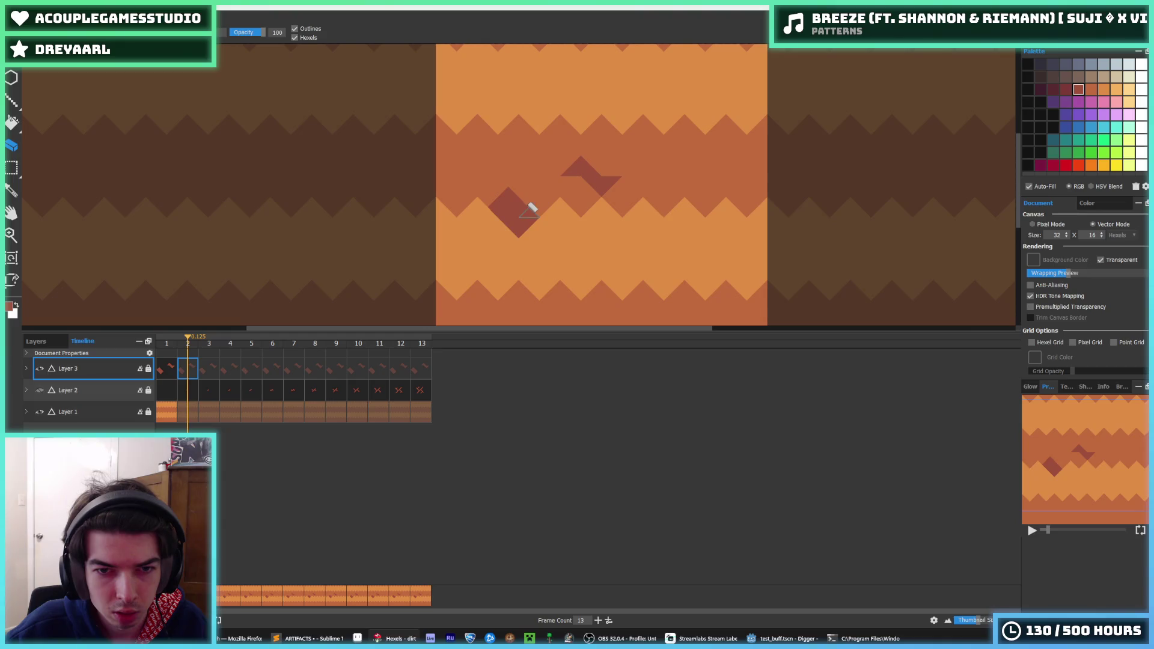
key("b")
left_click(499, 206)
Step: Paint a dark triangle on the lower diamond's left side to form the zigzag
key("e")
key("b")
key("e")
key("b")
key("e")
key("b")
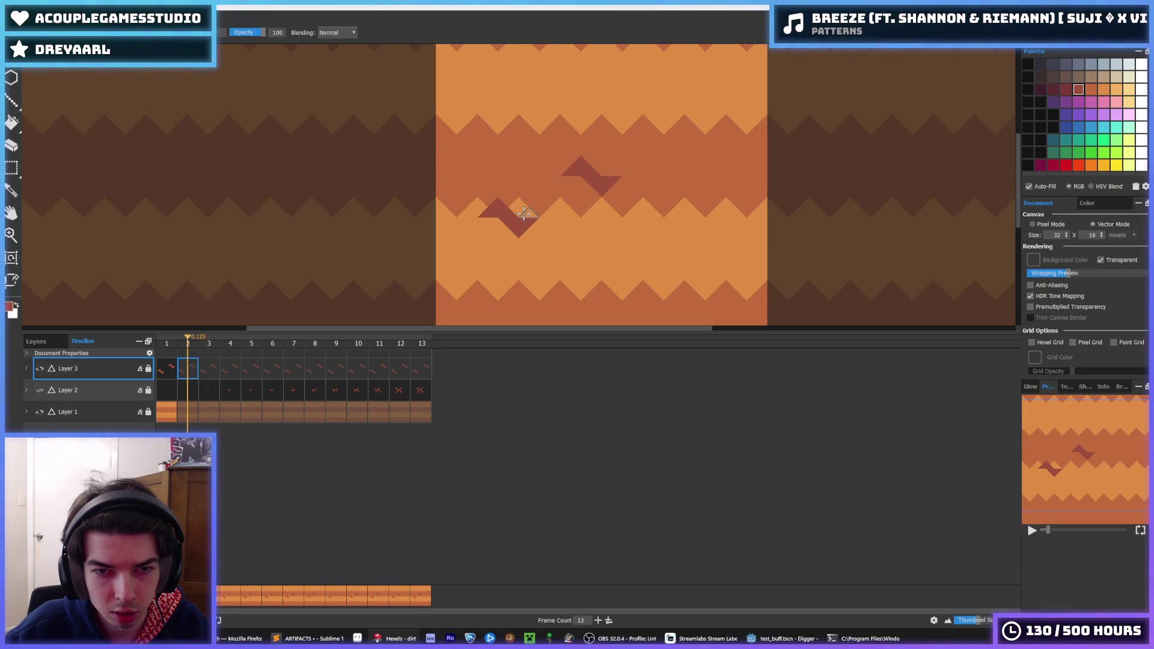
key("e")
key("b")
key("e")
key("b")
left_click(503, 228)
key("e")
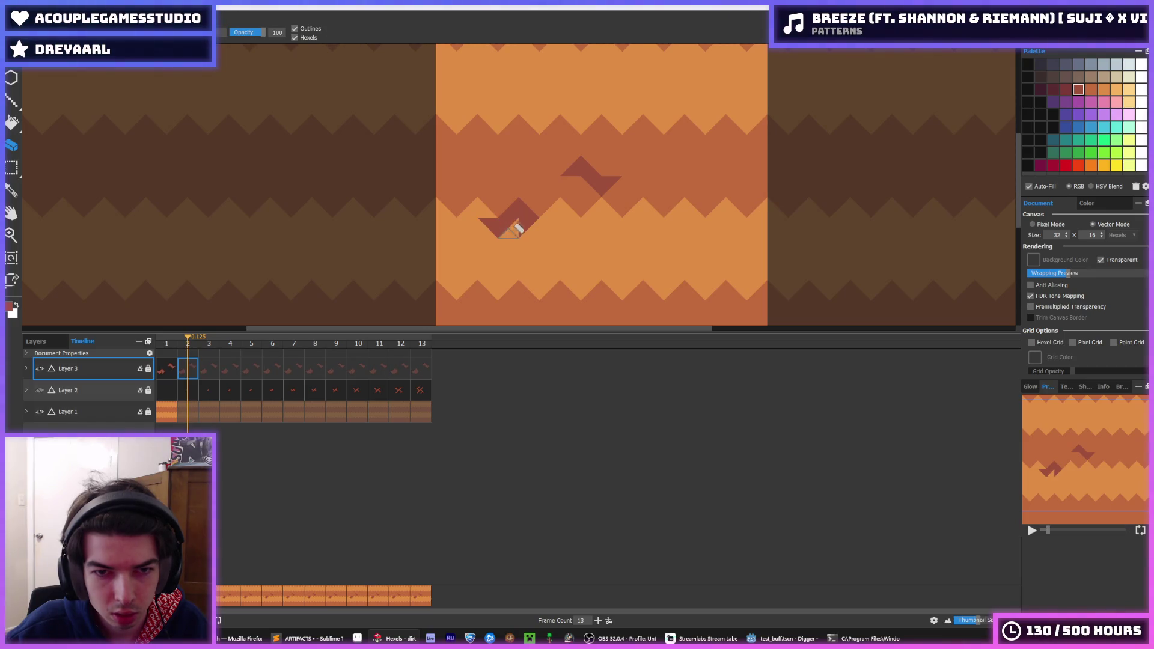
Step: Marquee-select the hexels around the lower crack stroke
scroll(529, 222, "down", 3)
scroll(554, 186, "up", 4)
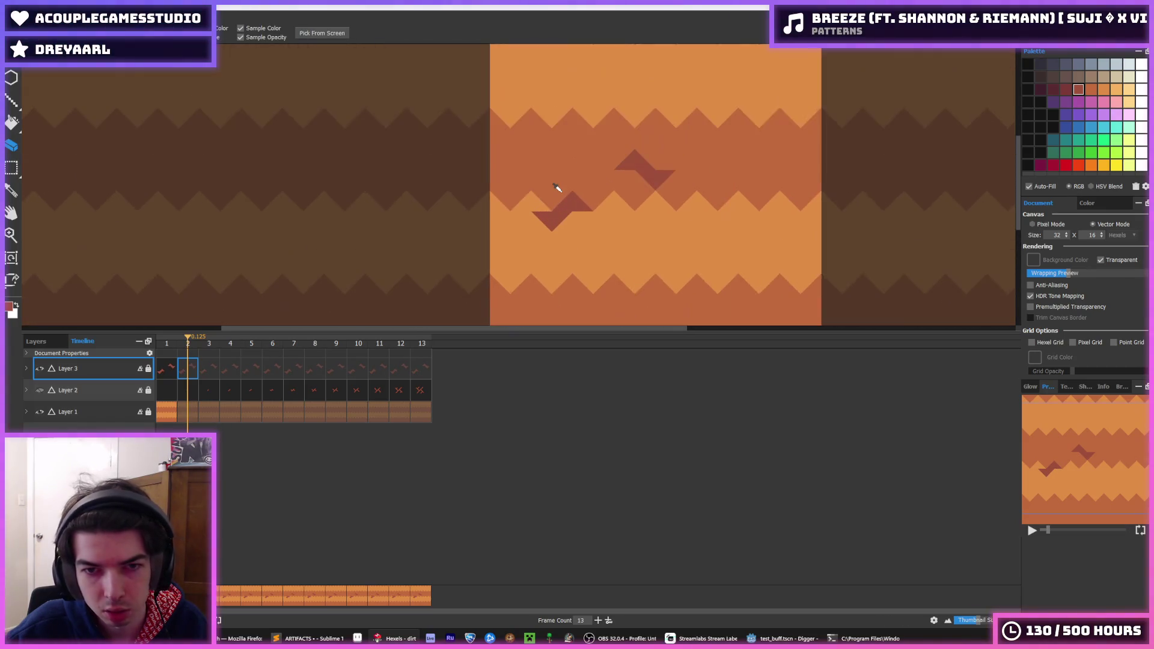
key("m")
left_click_drag(613, 241, 497, 286)
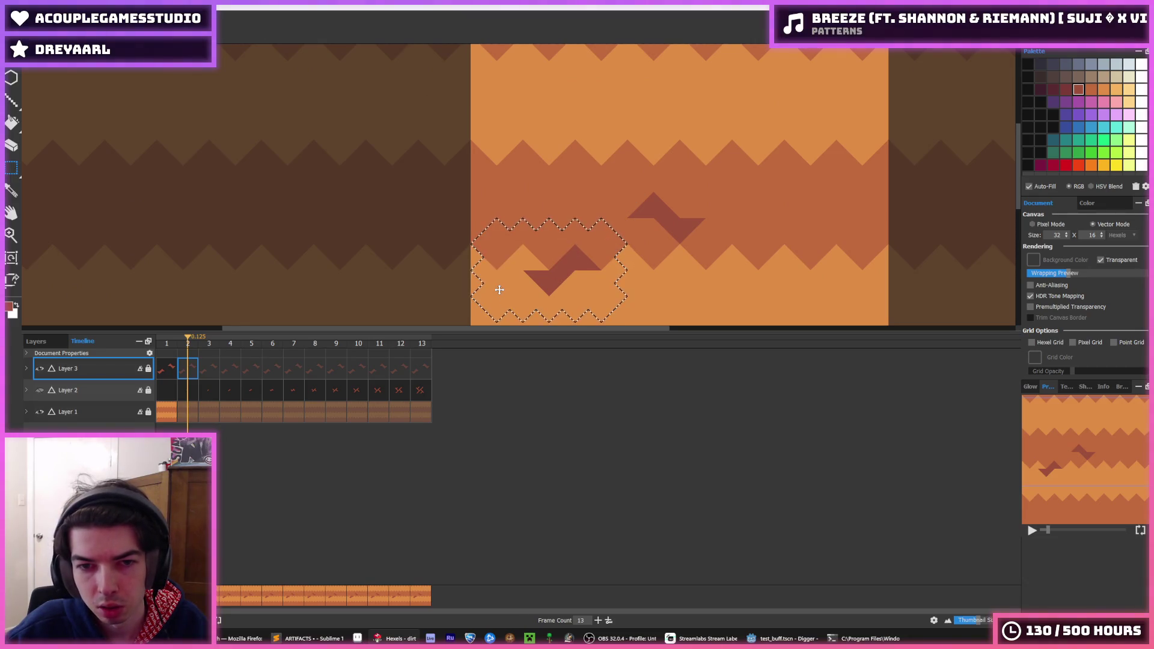
Step: Nudge the selected zigzag crack into place and release the selection
key("Up")
key("Up")
key("Up")
key("Left")
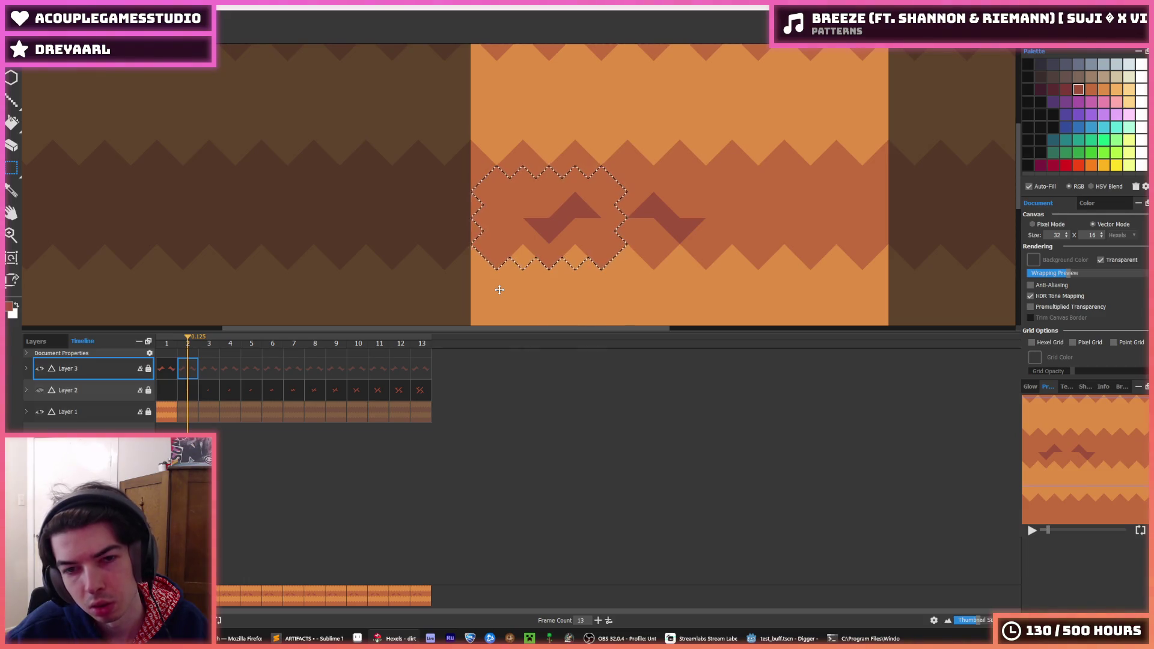
key("Right")
key("Down")
key("Down")
key("Right")
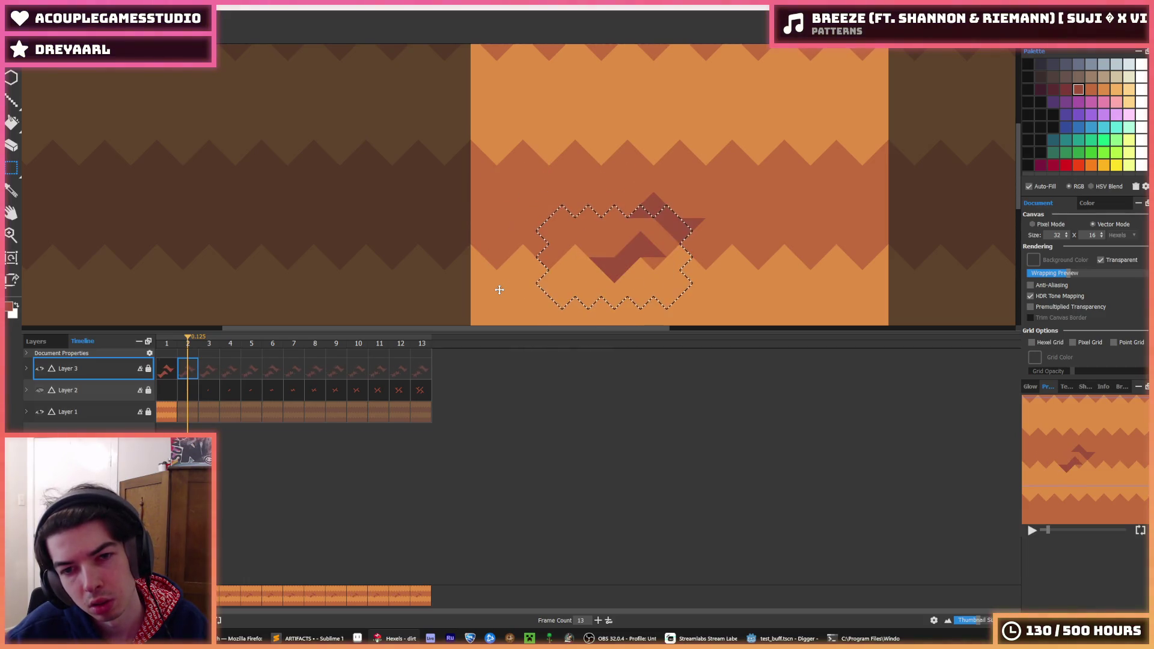
scroll(624, 228, "down", 5)
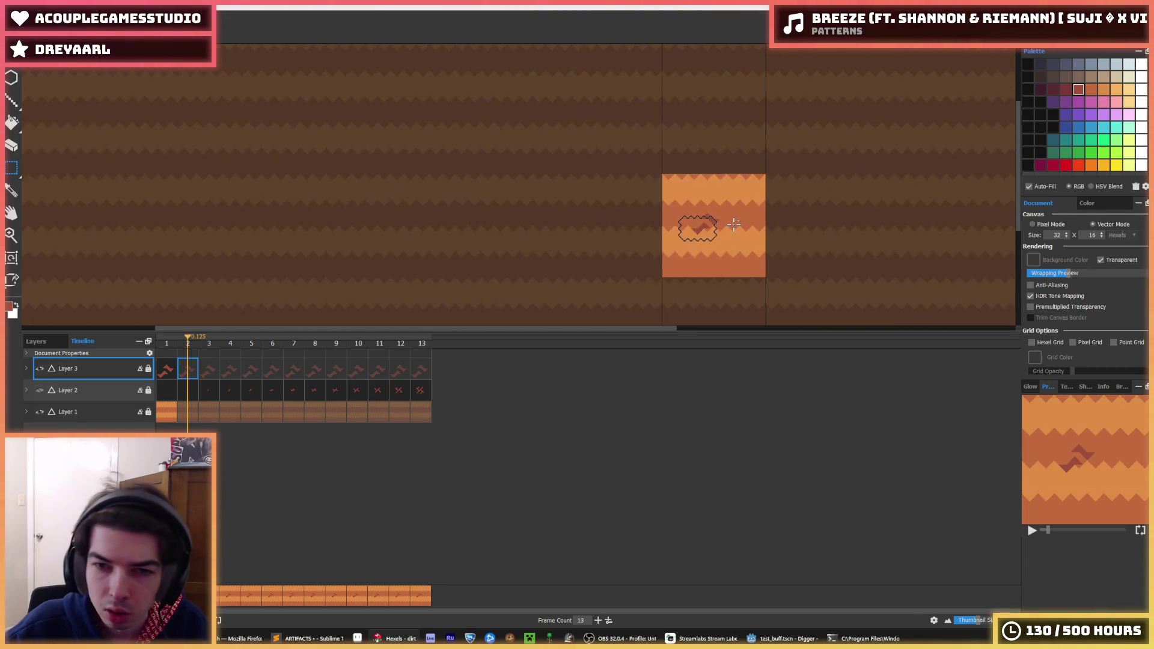
scroll(661, 210, "up", 6)
left_click(722, 200)
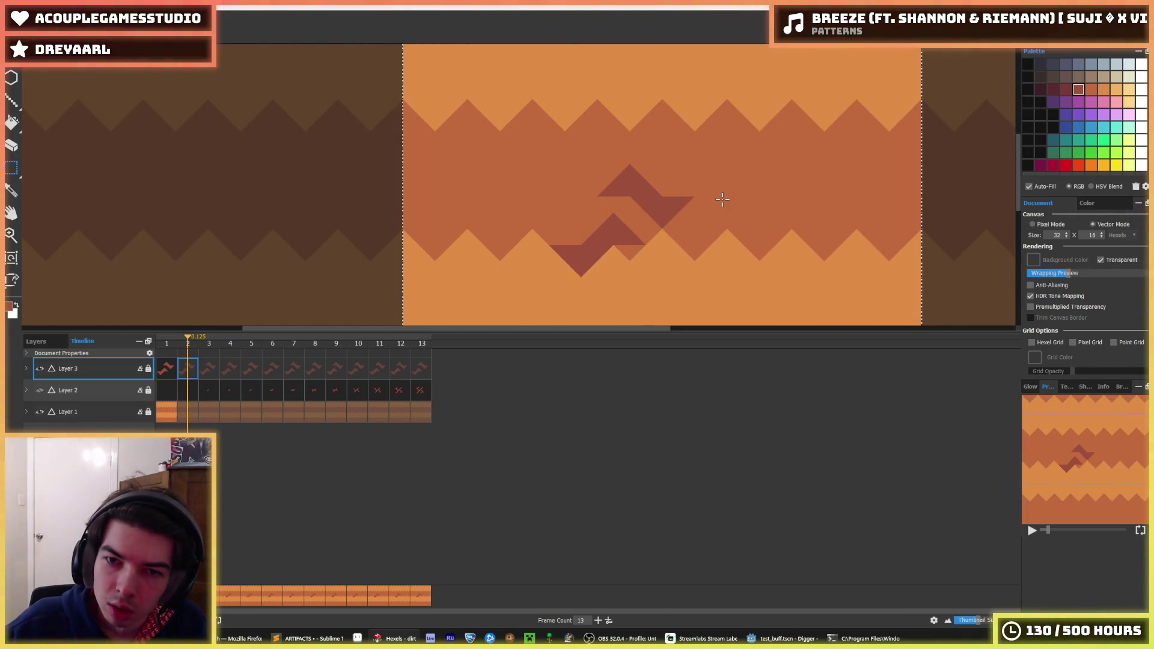
Step: Paste a duplicate of the zigzag and move it just above the original
key("ctrl+v")
key("Right")
key("Right")
key("Left")
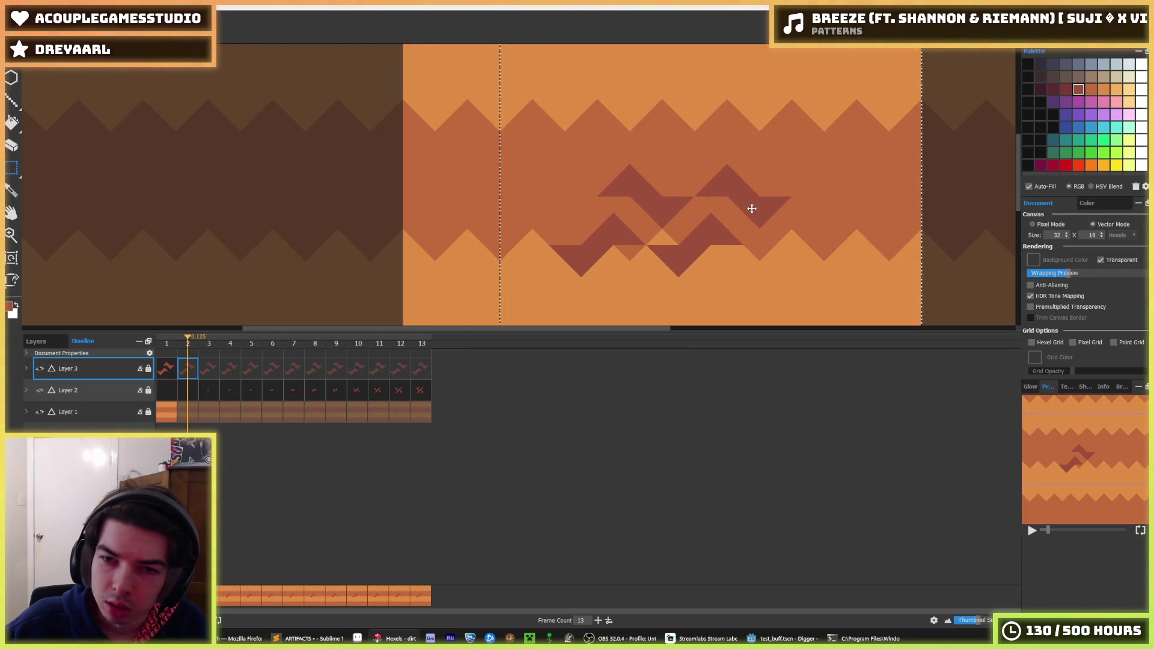
key("Right")
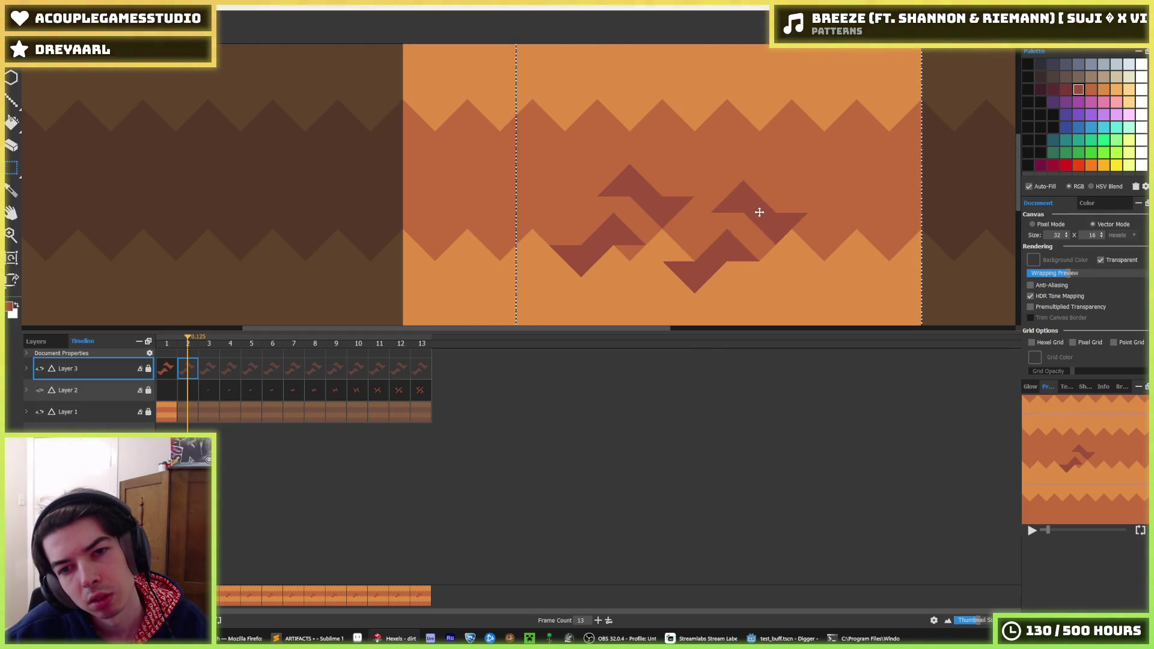
key("Left")
key("Left")
mouse_move(486, 204)
left_mouse_down()
mouse_move(549, 160)
mouse_move(621, 85)
left_mouse_up()
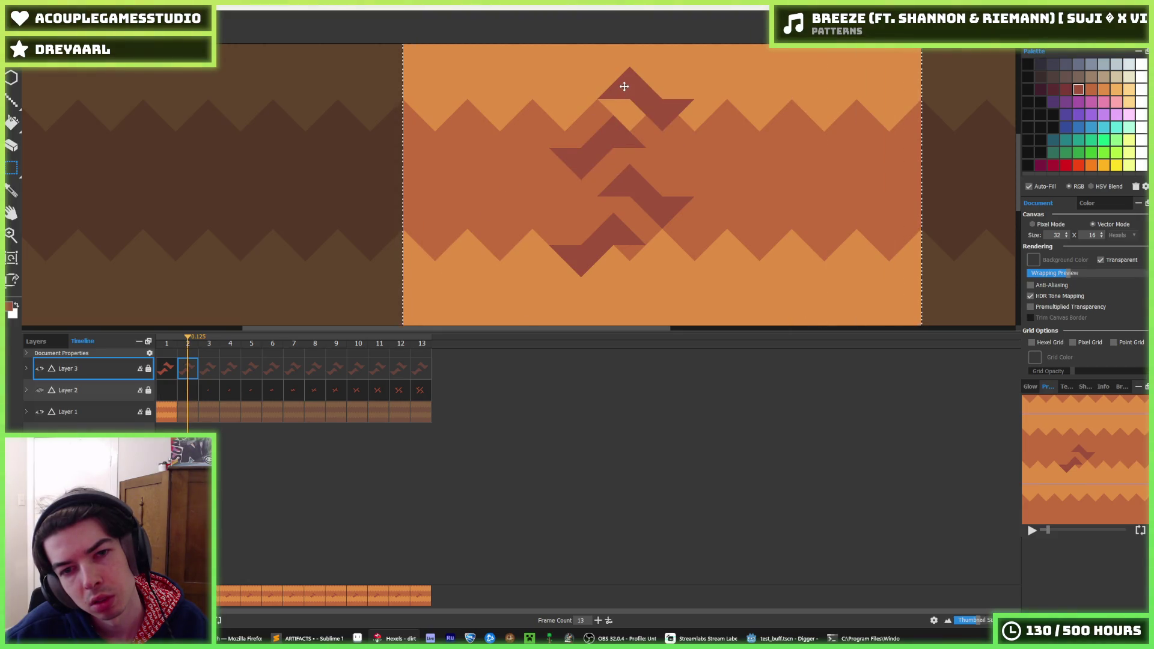
scroll(663, 146, "down", 3)
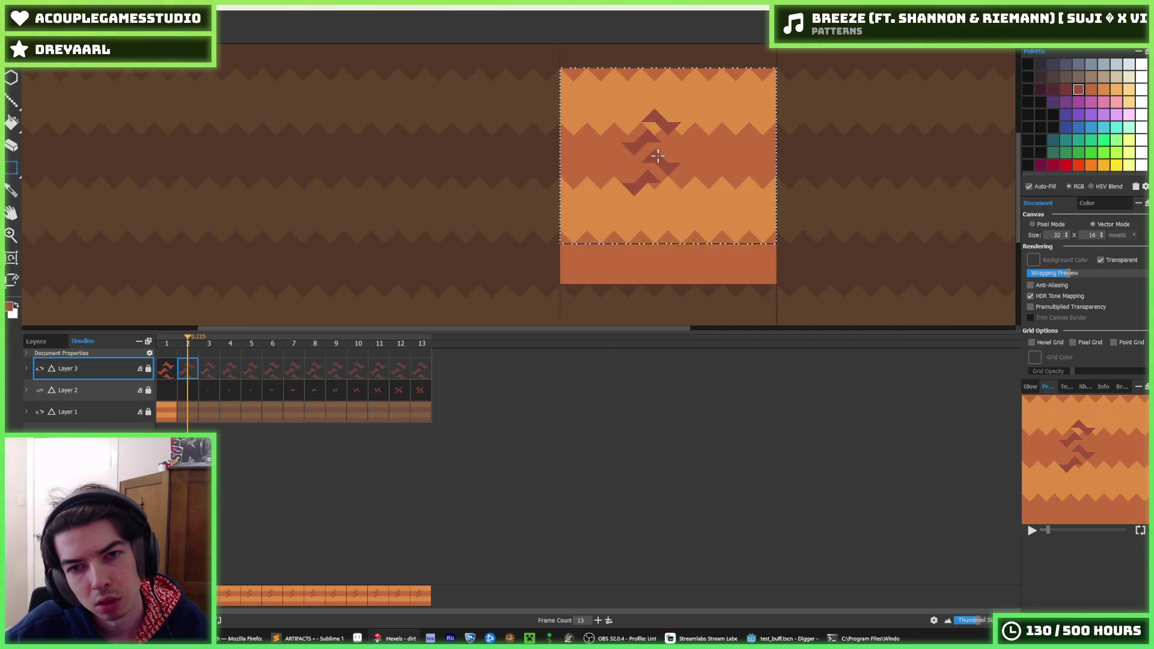
Step: Move the zigzag stack up and add a joined copy in the lower half of the tile
left_click_drag(658, 170, 654, 89)
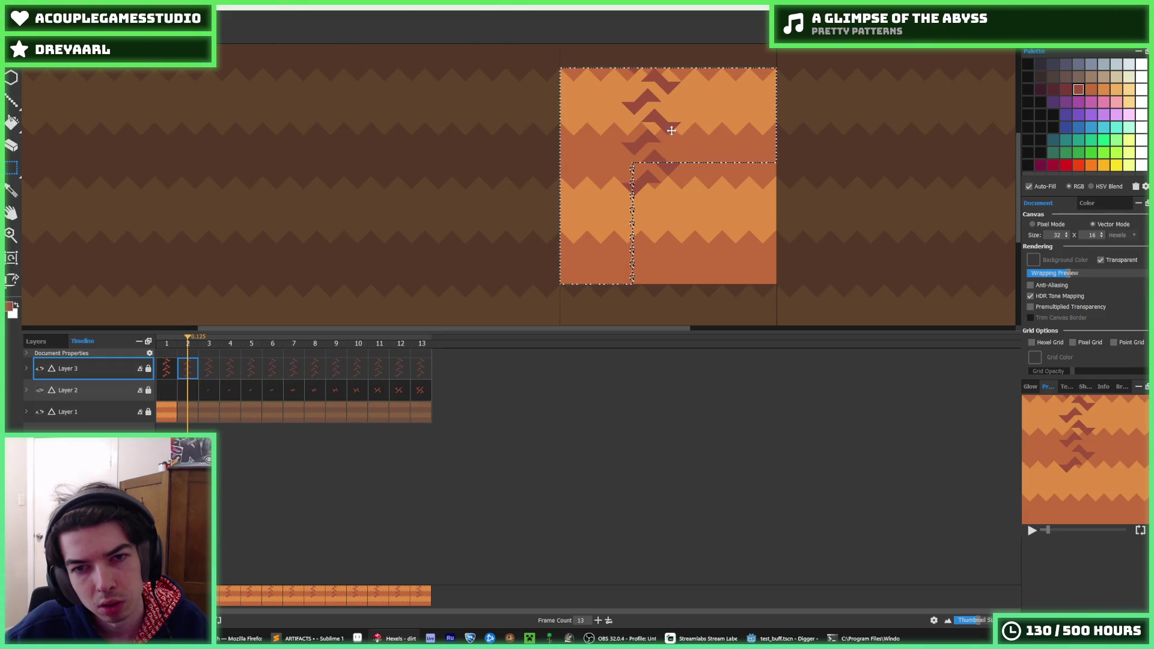
left_click_drag(685, 193, 697, 216)
key("ctrl+z")
left_click_drag(651, 143, 652, 252)
left_click_drag(654, 265, 649, 260)
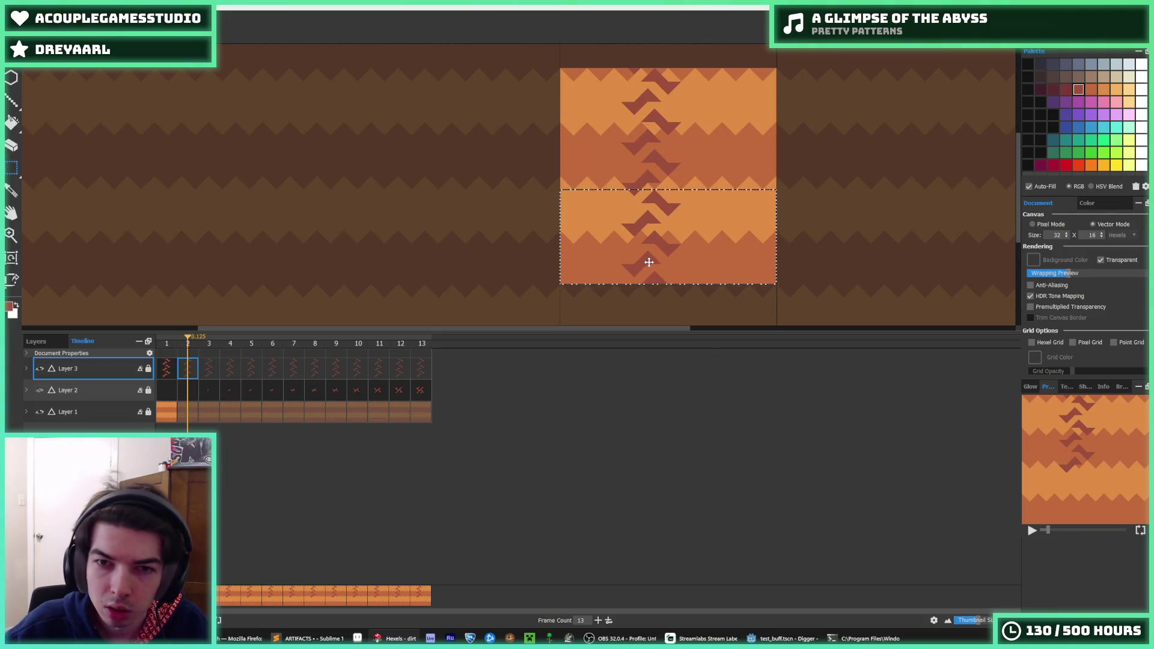
Step: Copy the full chevron column and paste a duplicate shifted one step to the right
scroll(725, 204, "down", 3)
scroll(715, 180, "up", 5)
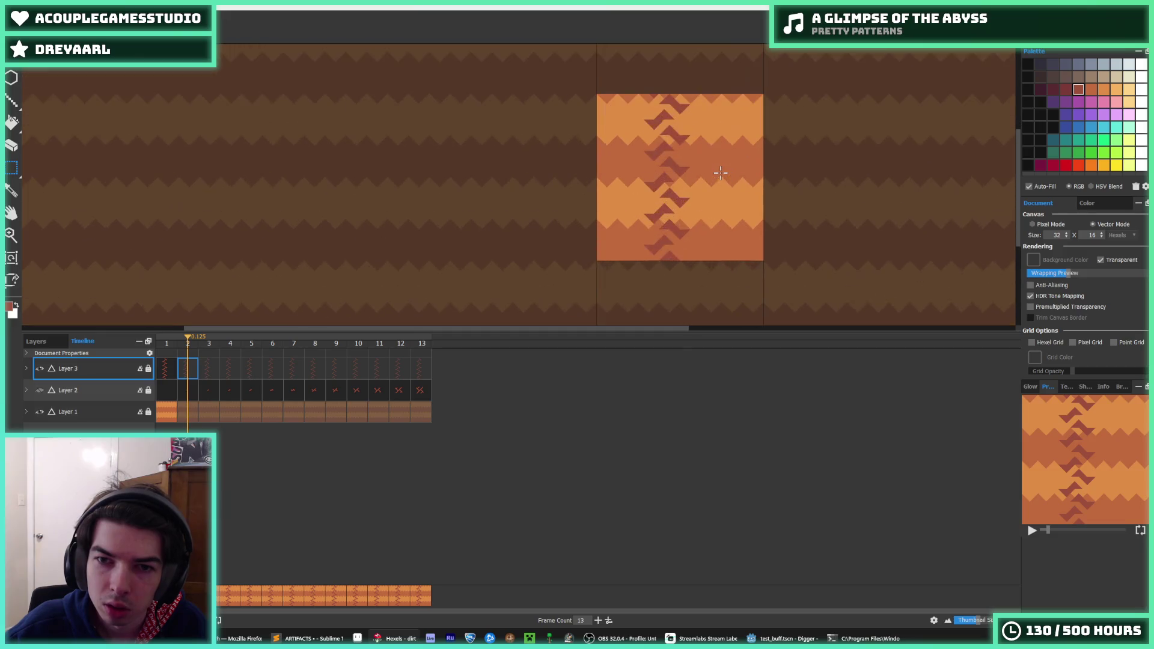
key("ctrl+a")
key("ctrl+c")
key("ctrl+v")
key("Right")
key("Right")
key("Right")
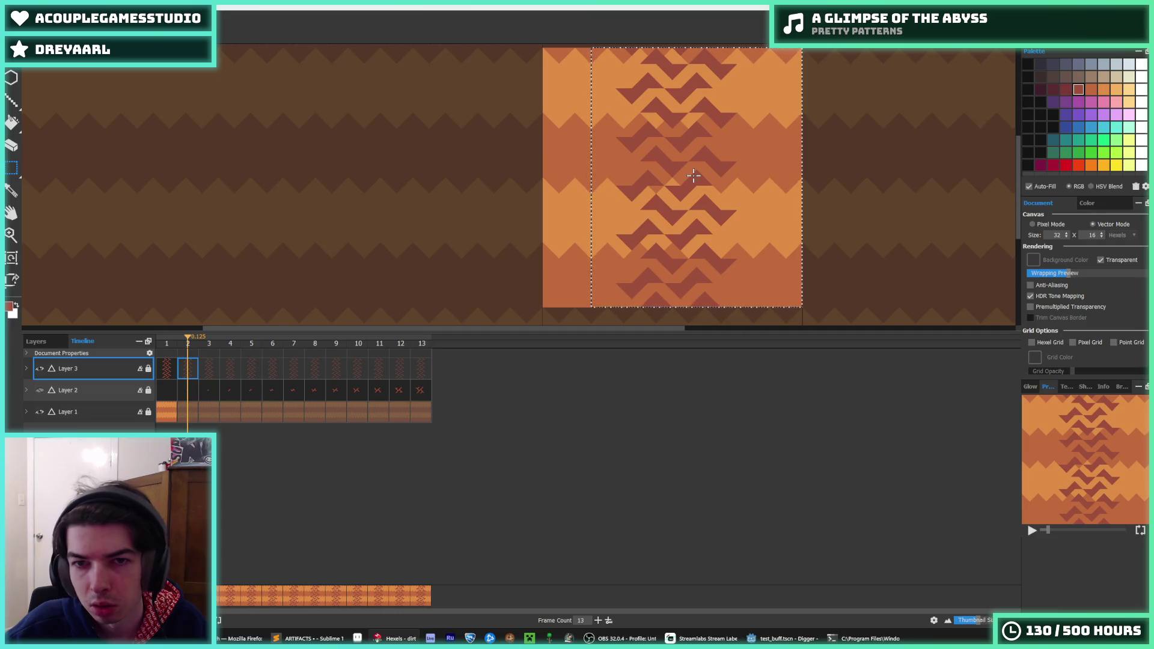
scroll(693, 176, "down", 3)
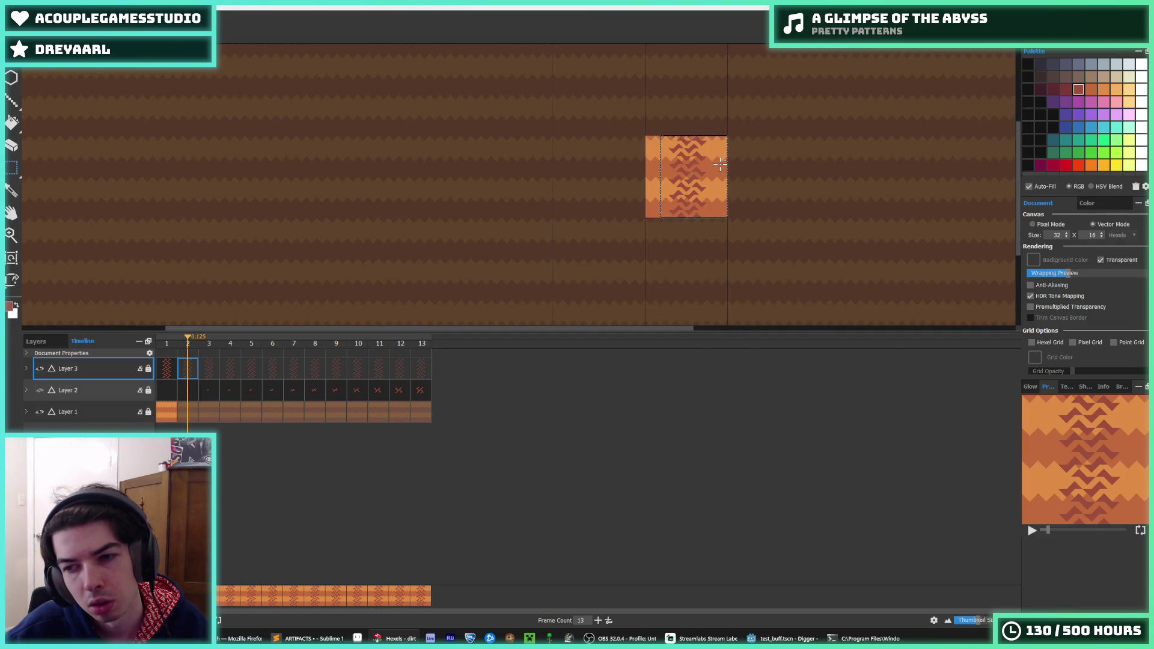
Step: Nudge the pasted chevrons left, then undo through several variants to settle the repeated chevron pattern
scroll(720, 164, "up", 1)
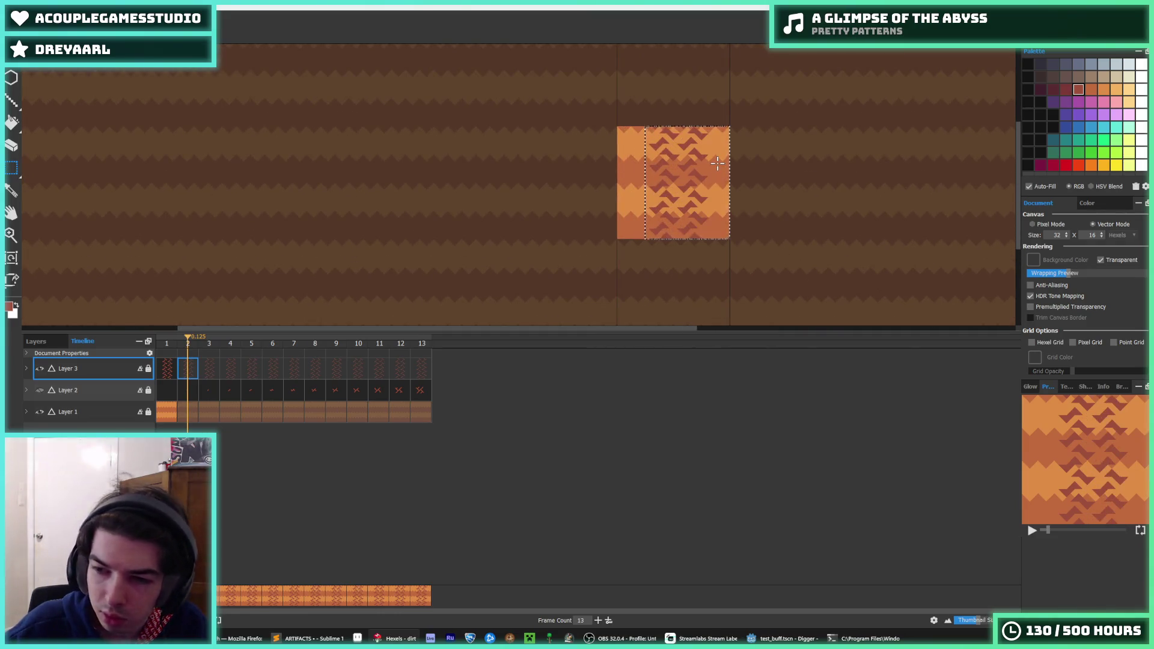
key("Left")
key("Left")
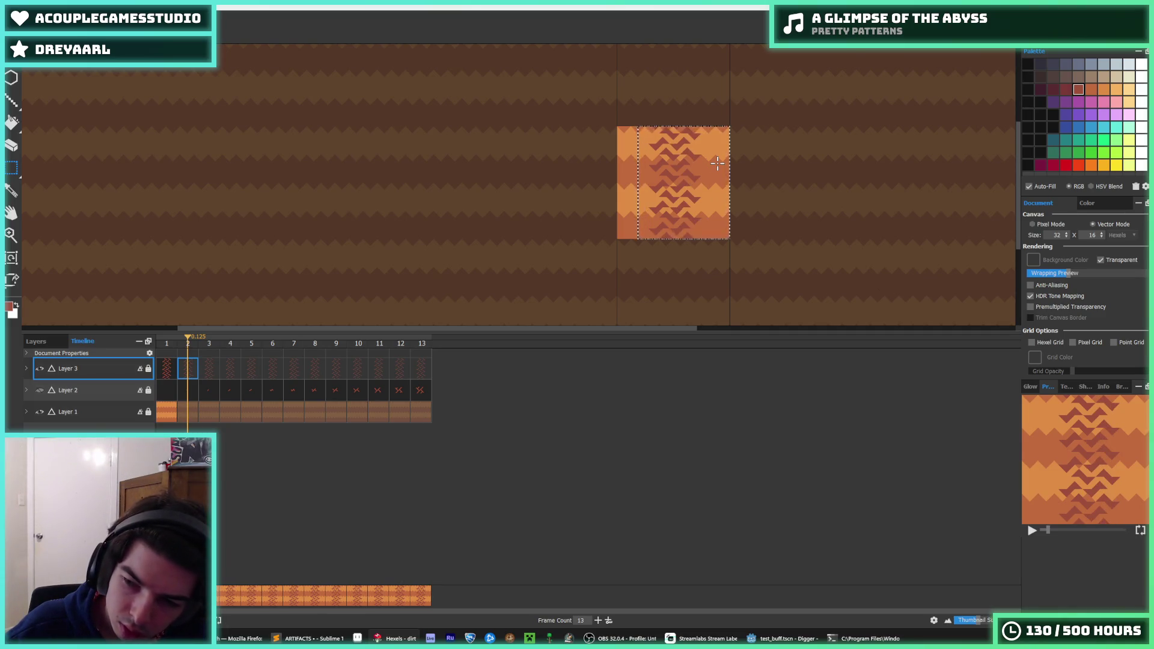
key("ctrl+z")
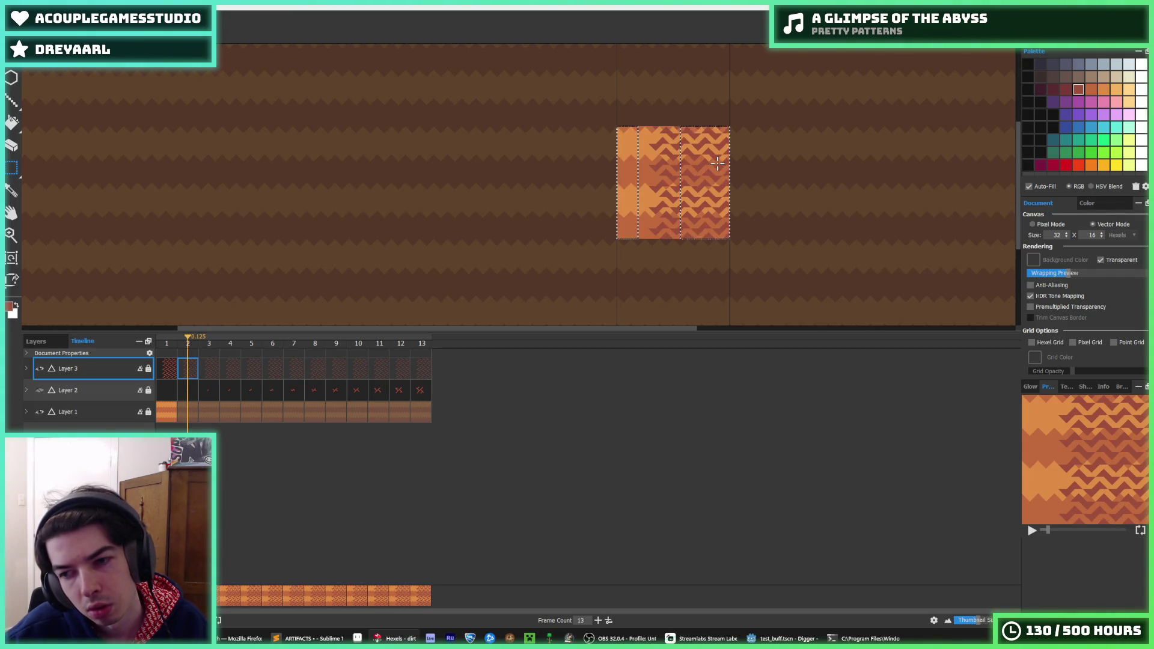
key("ctrl+z")
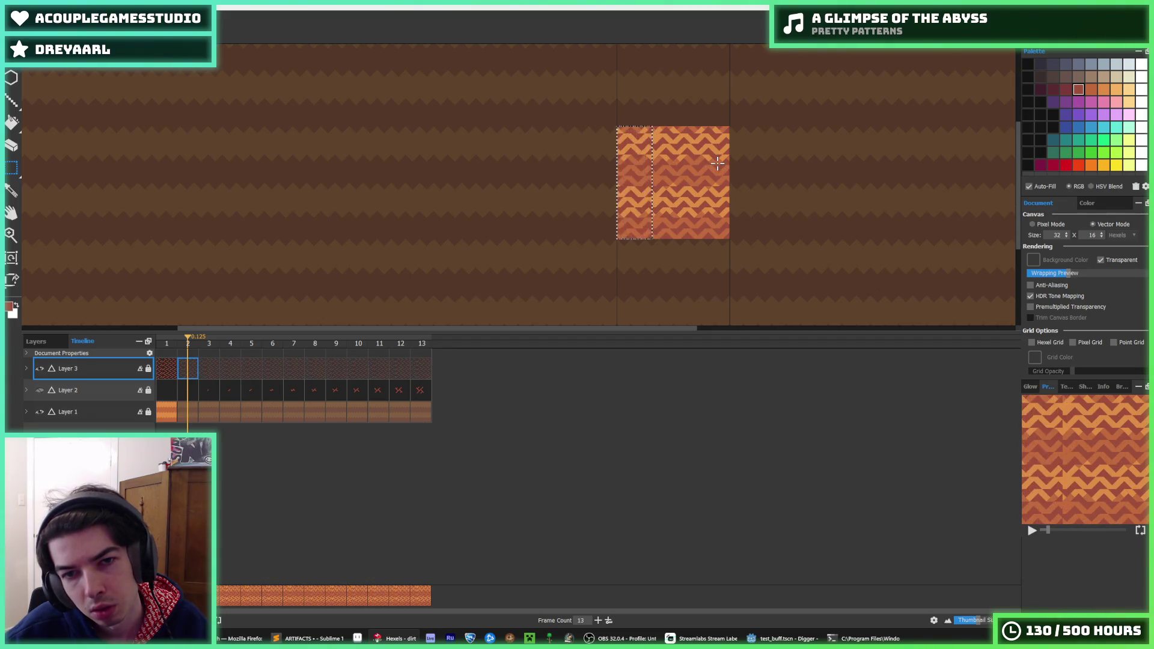
key("ctrl+z")
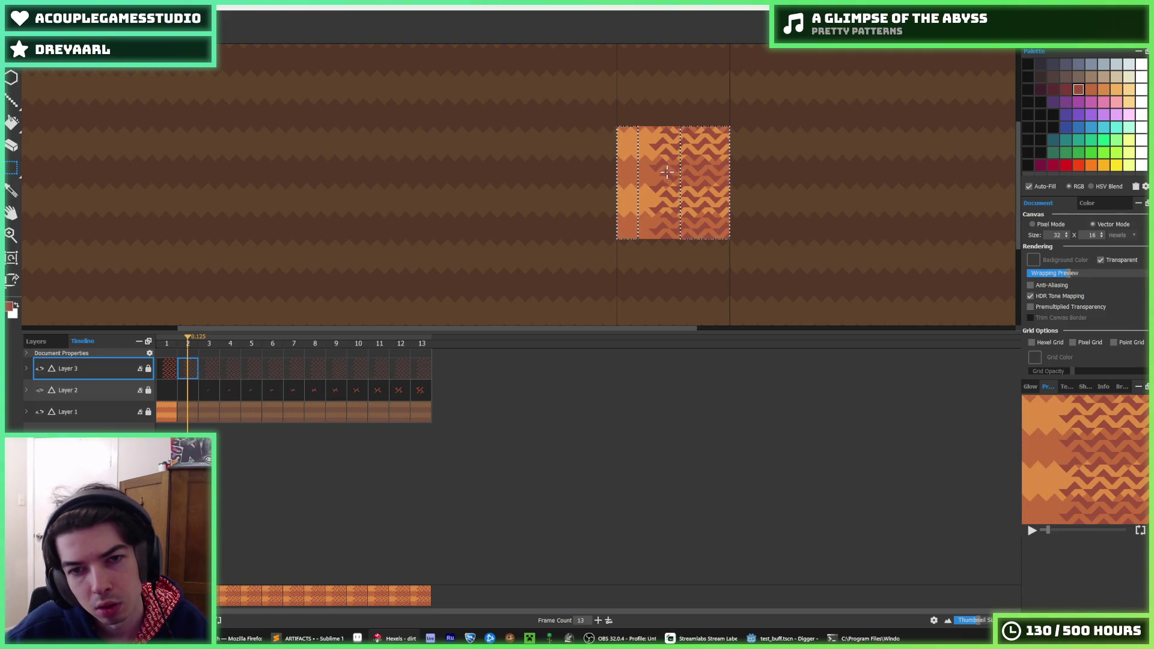
key("ctrl+z")
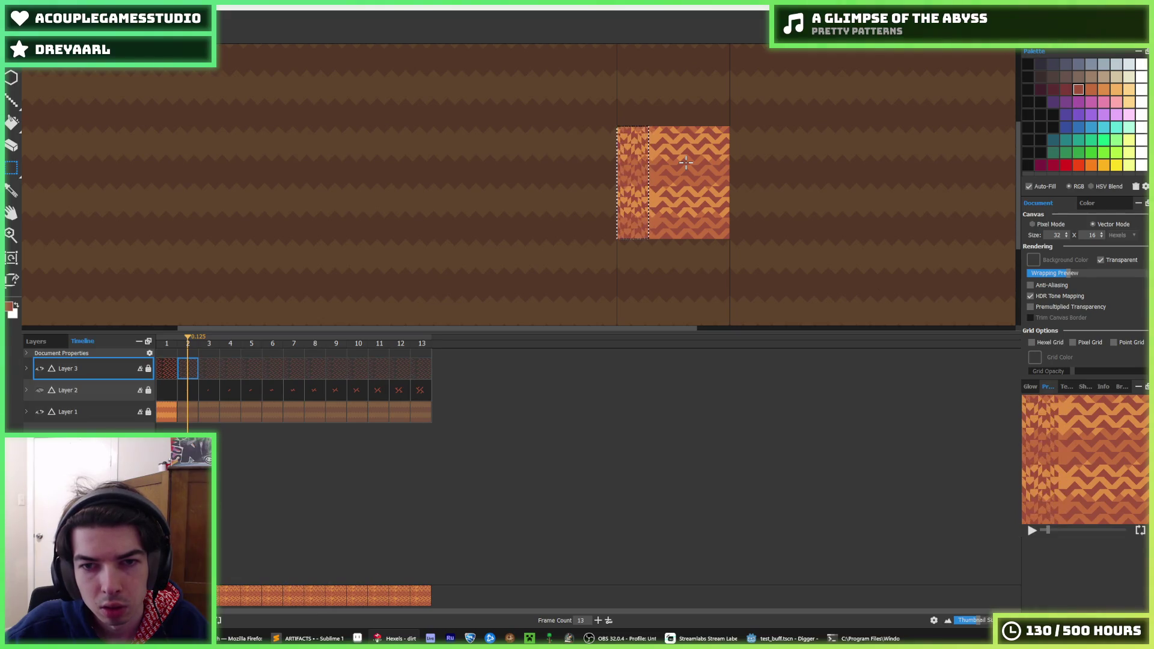
key("ctrl+z")
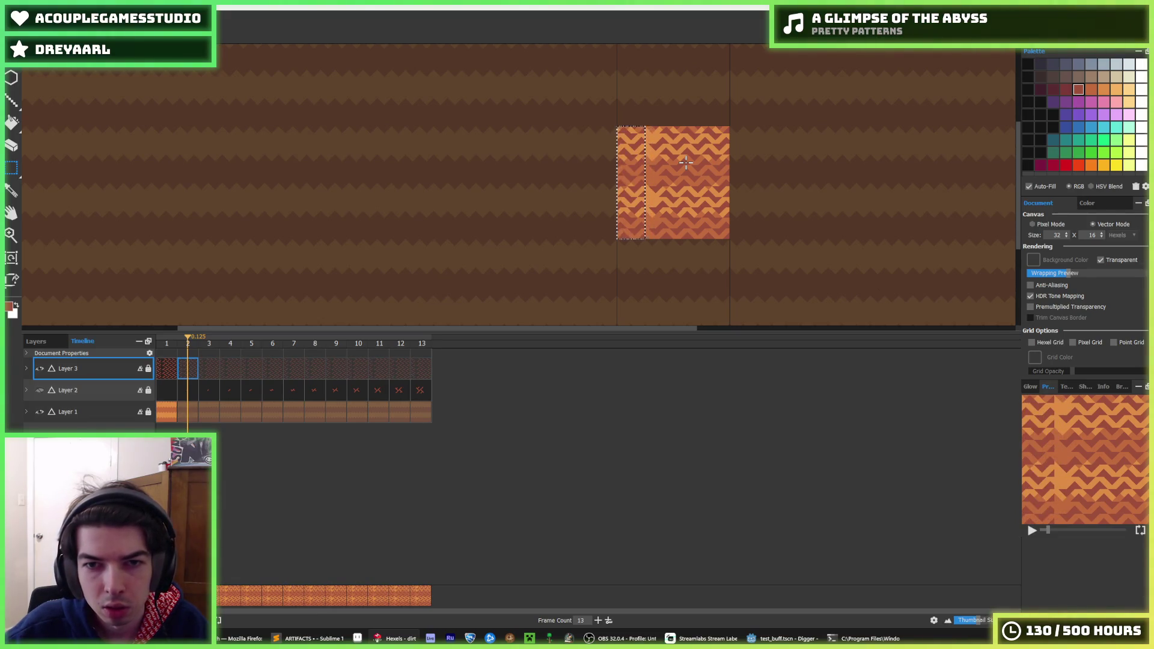
scroll(686, 163, "up", 3)
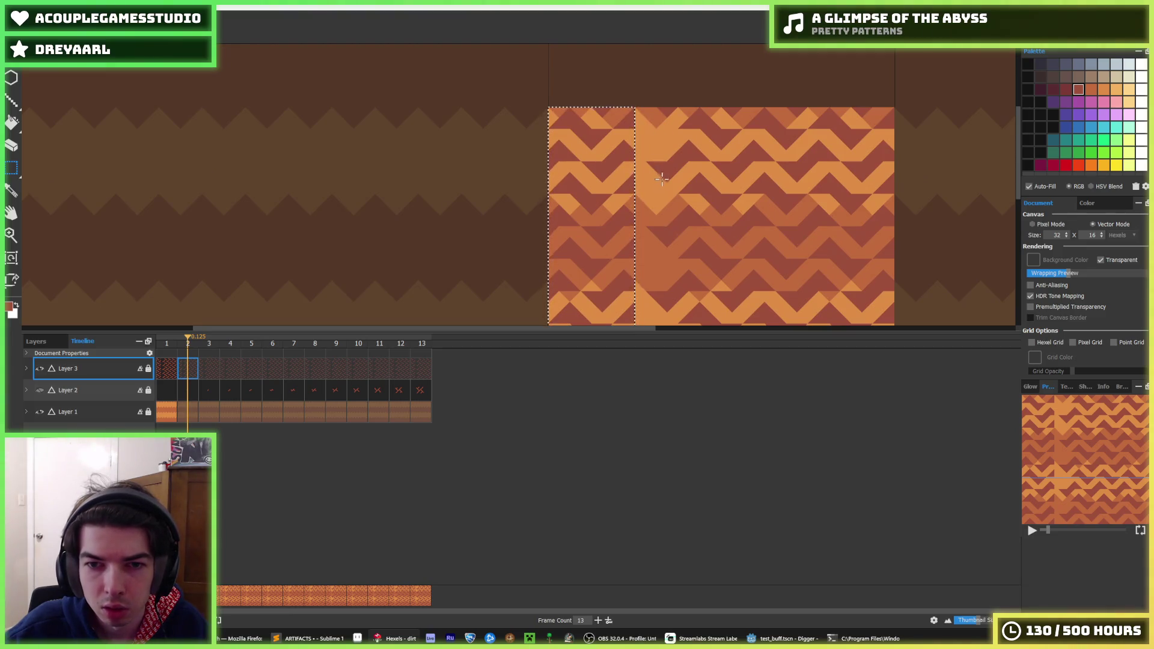
Step: Undo the extra chevron copies back to the spiky dark crack shape
key("b")
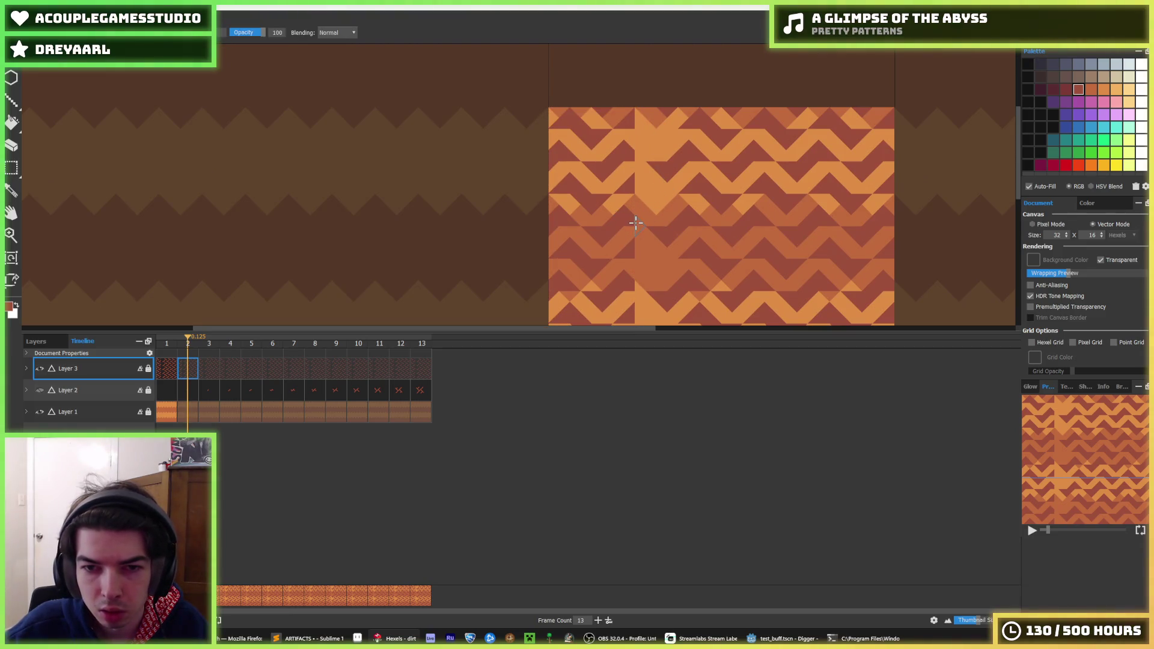
key("ctrl+z")
key("ctrl+z")
key("ctrl+z")
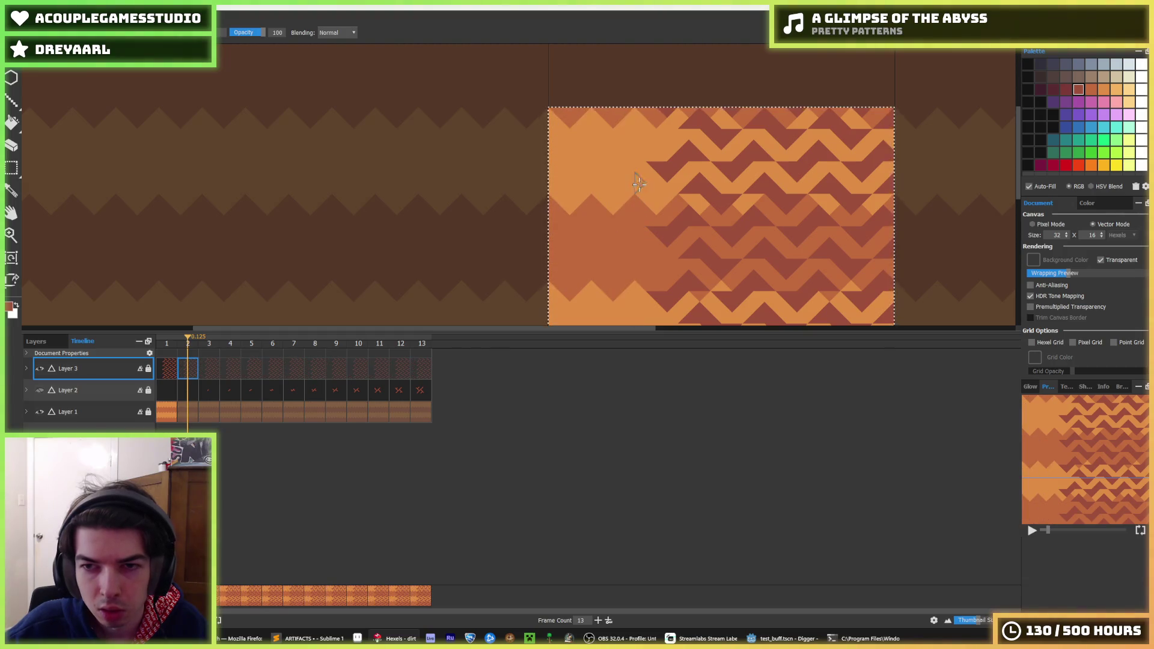
key("m")
key("b")
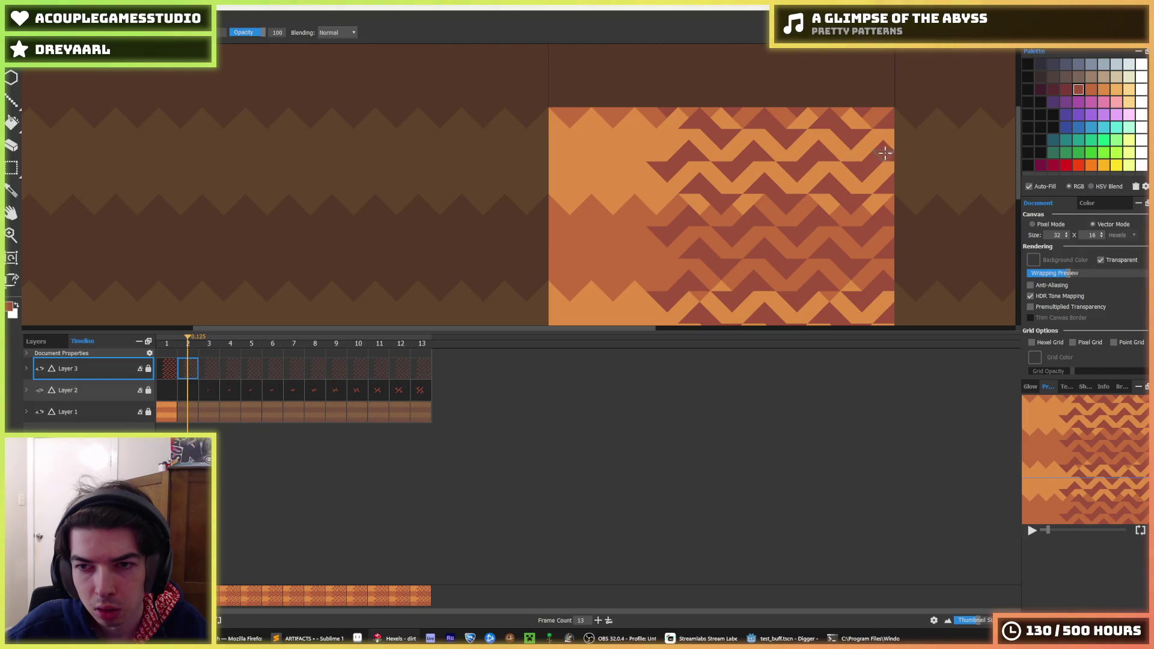
key("ctrl+z")
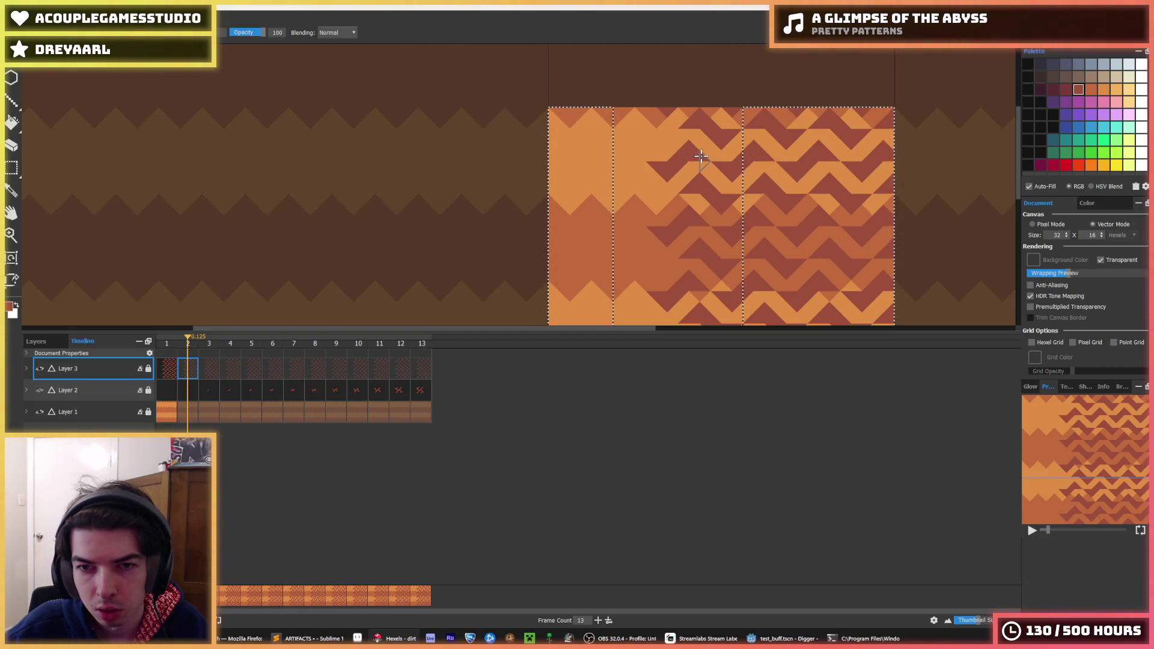
key("ctrl+z")
key("ctrl+z")
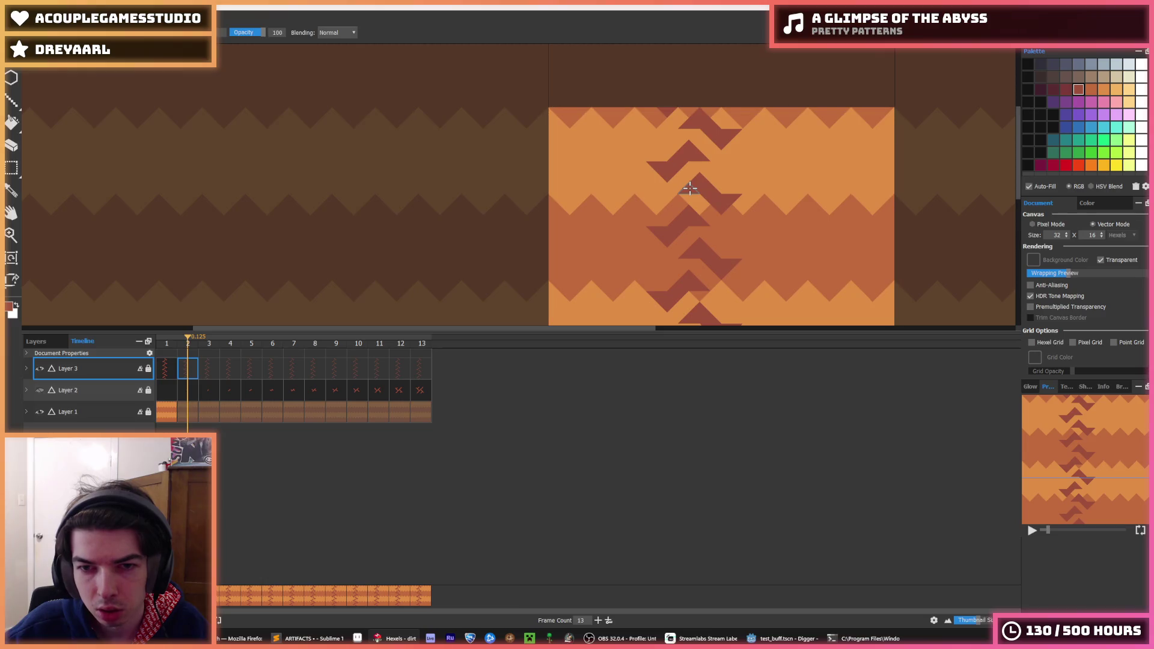
key("ctrl+z")
key("ctrl+z")
key("ctrl+z")
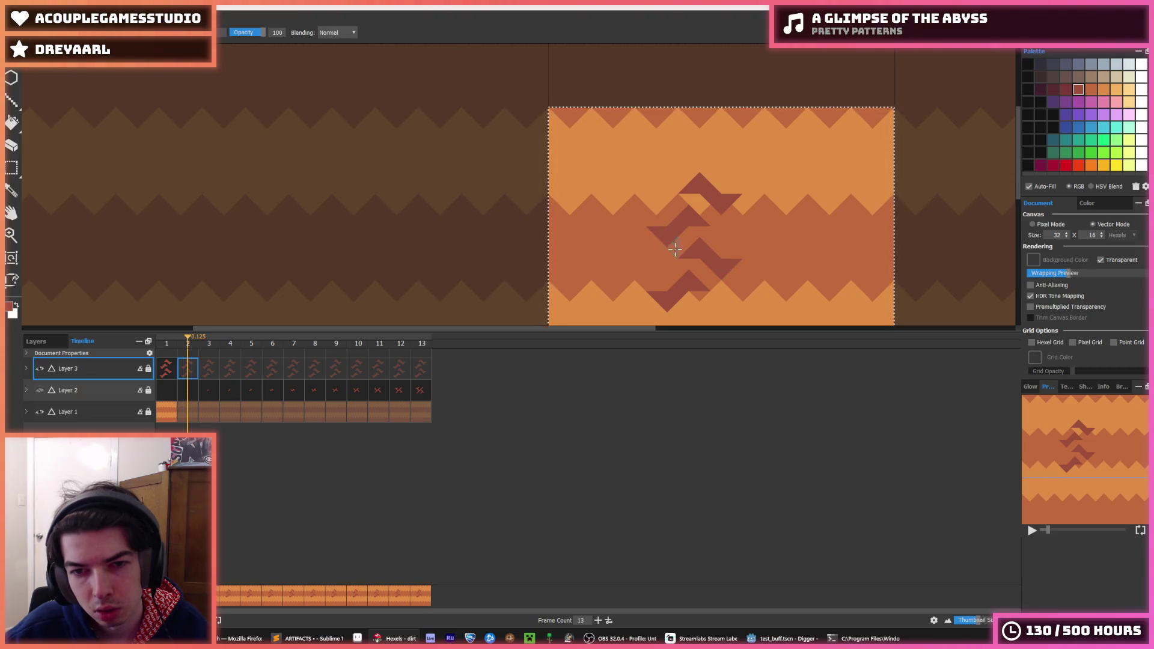
key("ctrl+z")
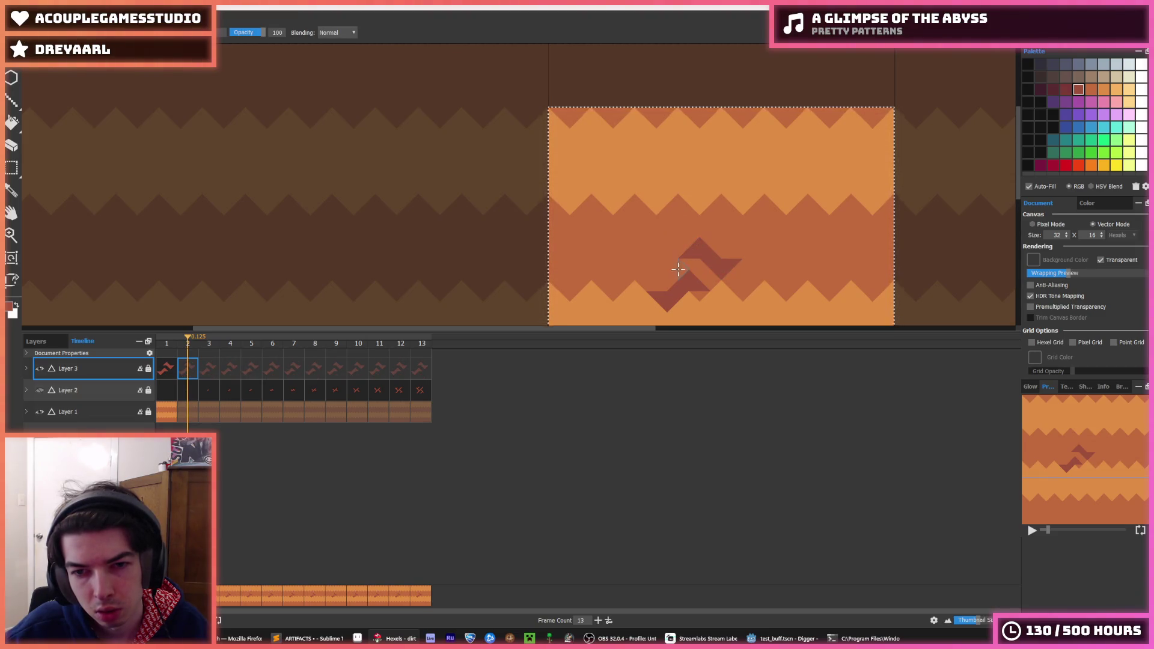
key("ctrl+y")
key("ctrl+y")
key("ctrl+y")
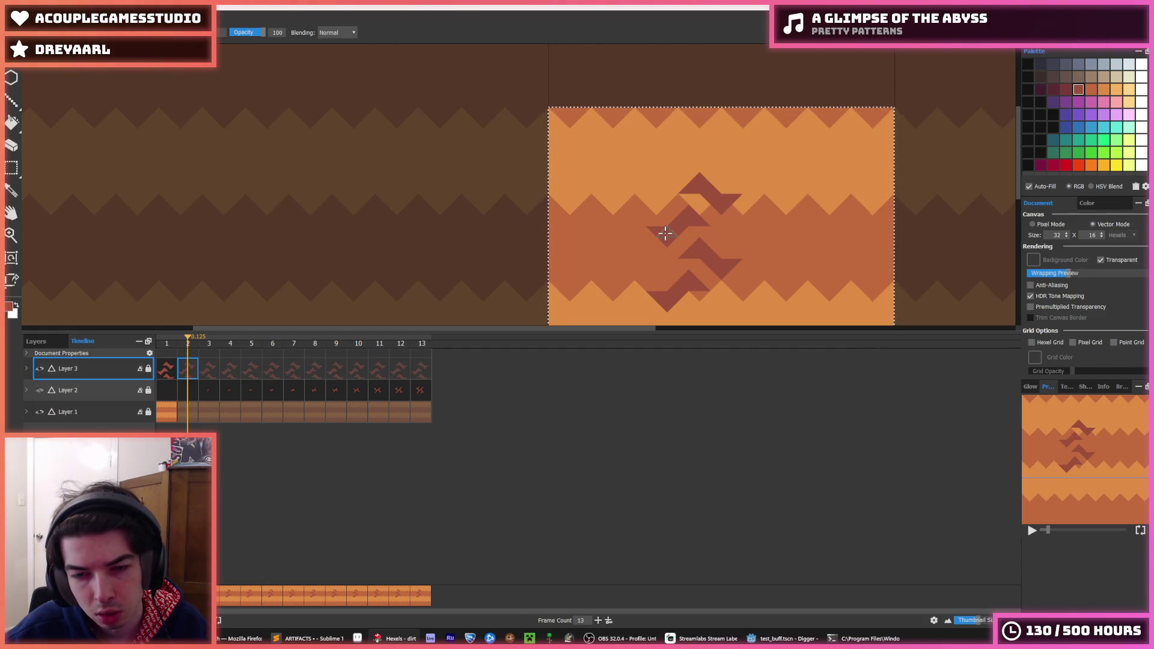
key("ctrl+z")
key("ctrl+z")
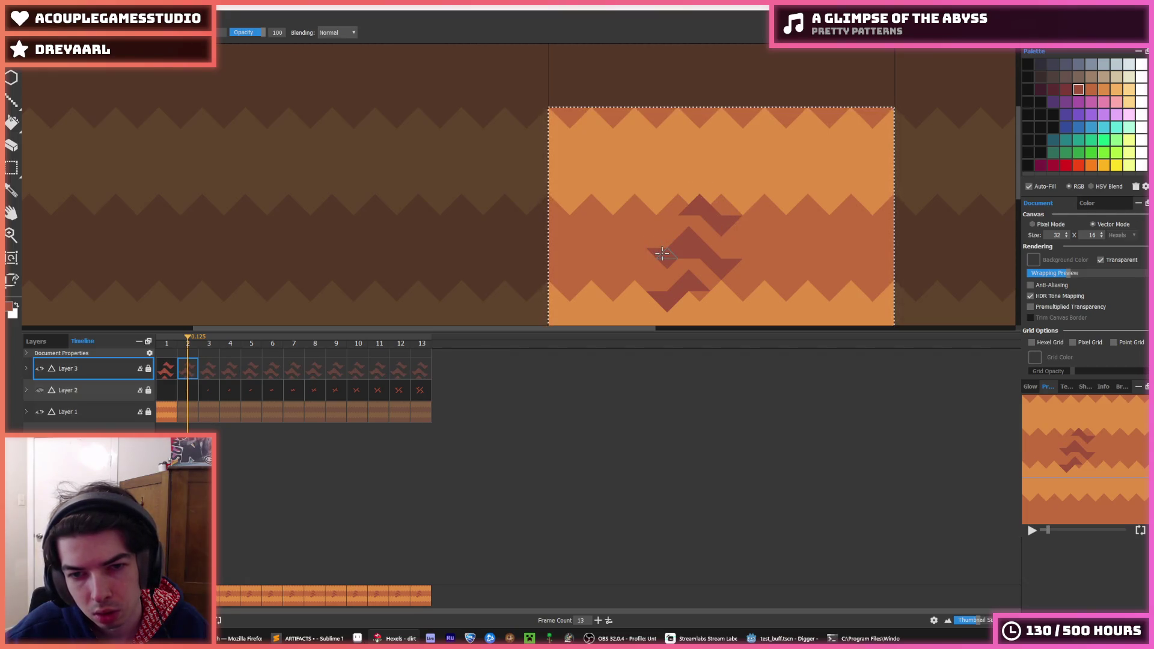
key("ctrl+z")
key("ctrl+z")
key("ctrl+z")
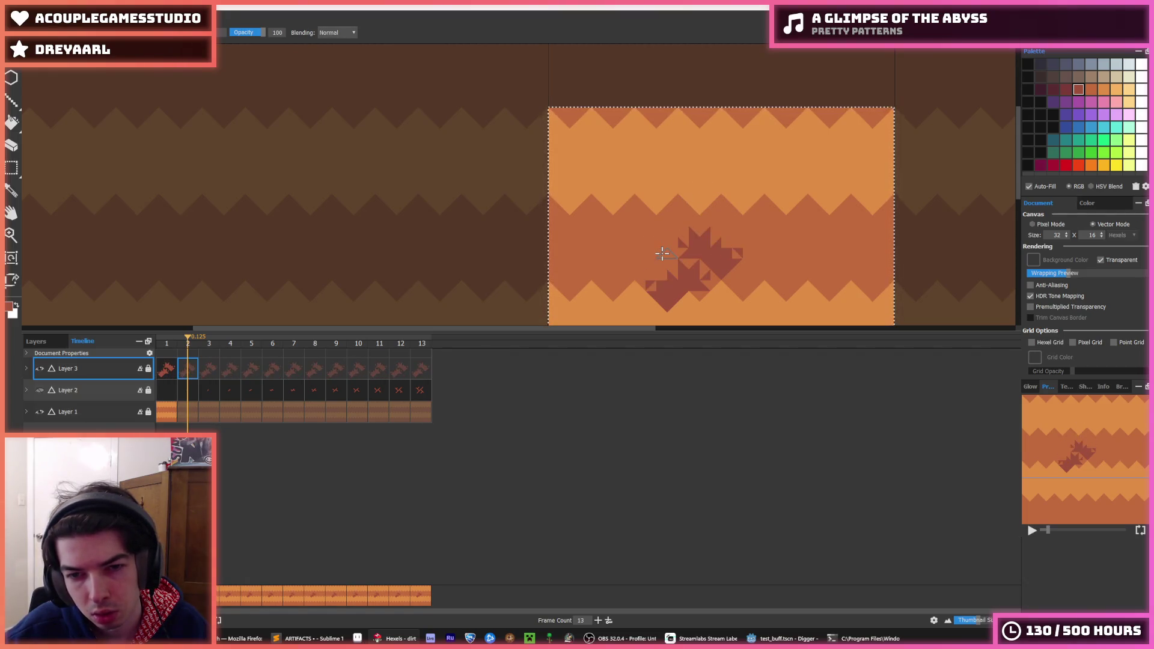
key("ctrl+z")
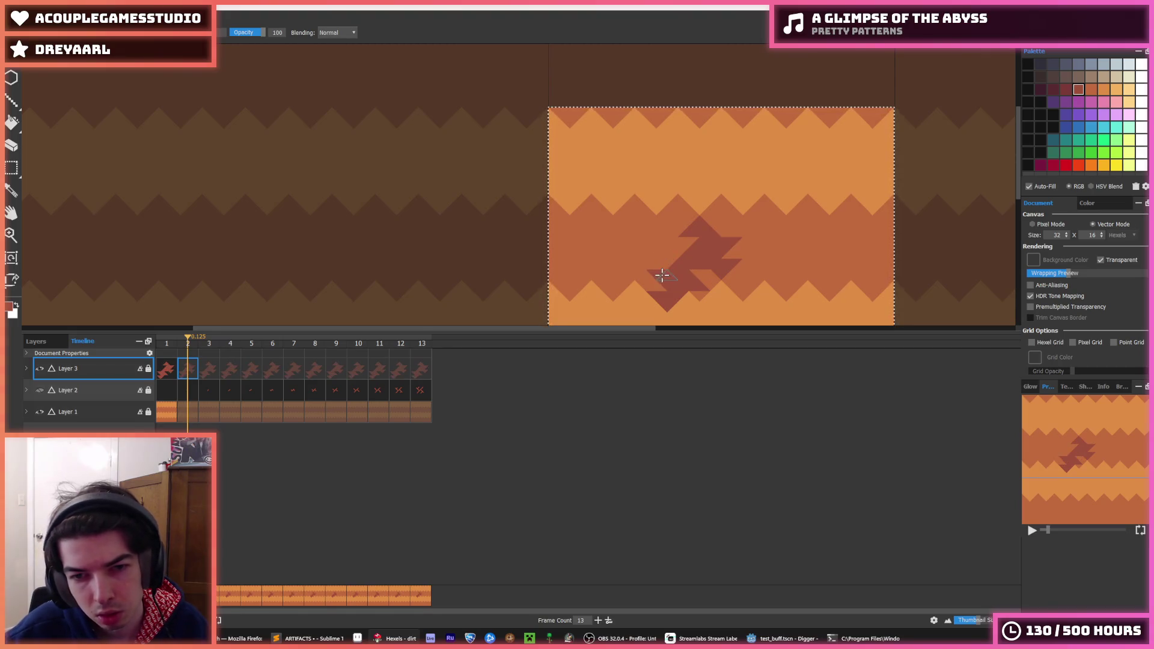
key("ctrl+z")
key("ctrl+z")
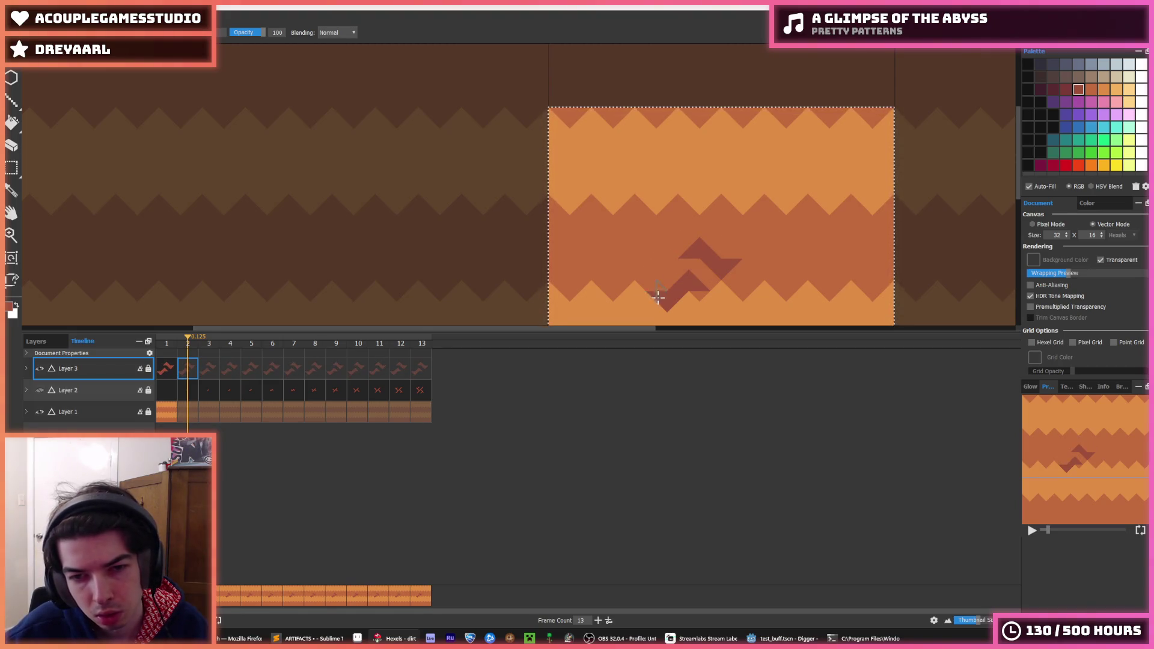
Step: Nudge the two chevrons down and right near the tile centre and commit the move
left_click_drag(713, 279, 677, 162)
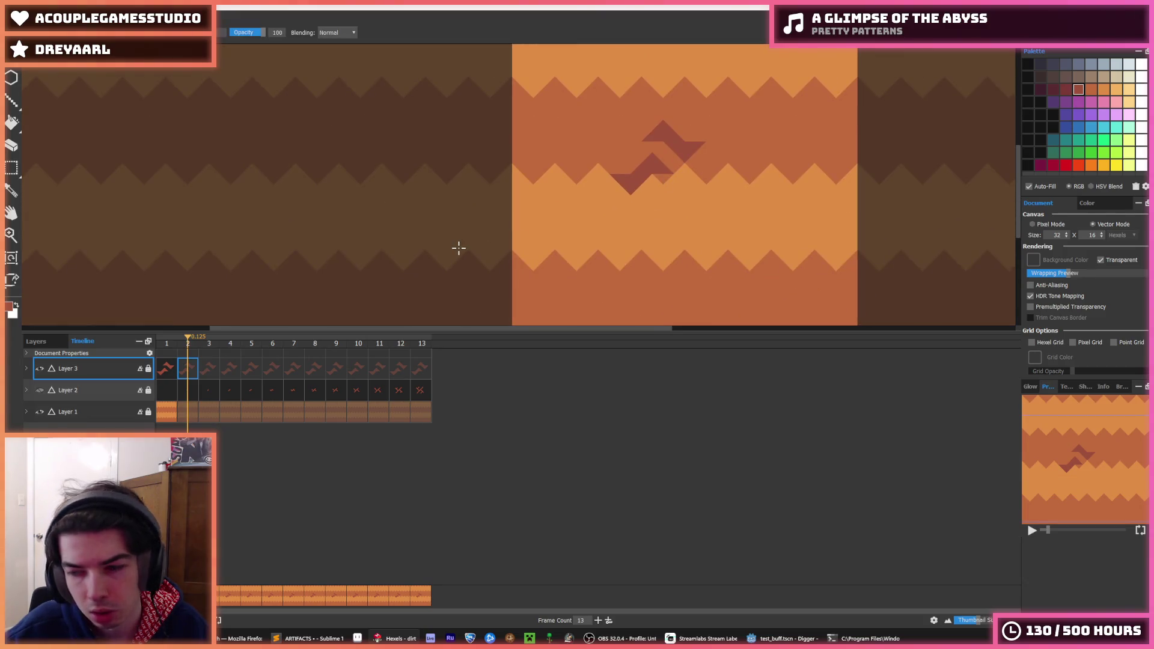
key("Down")
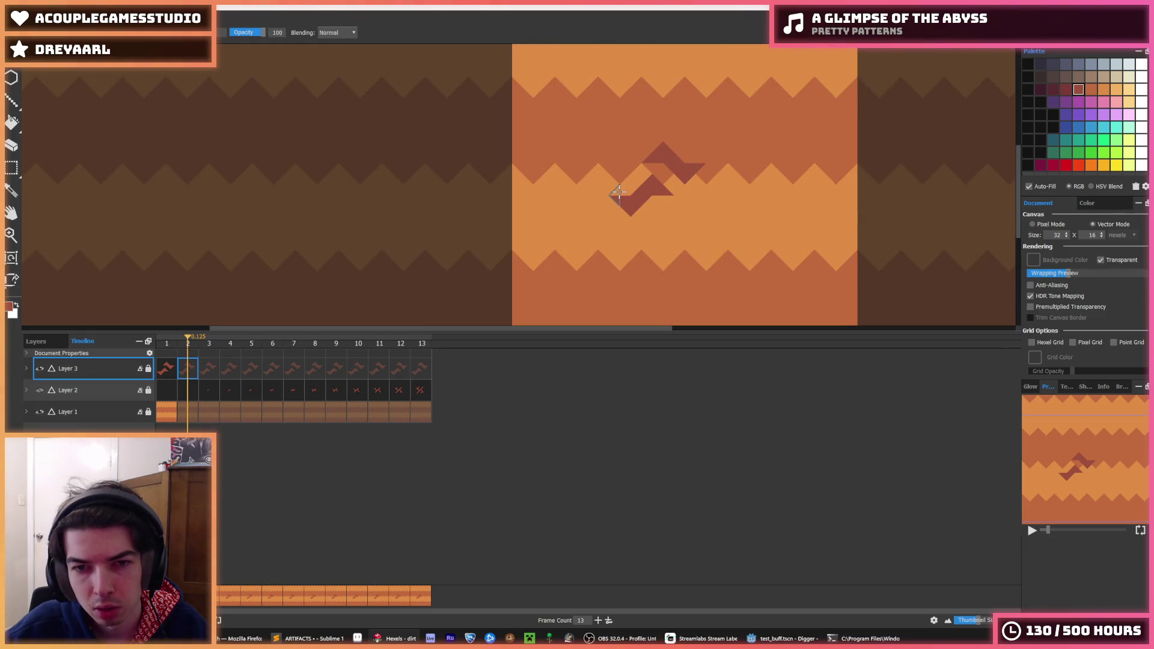
scroll(670, 175, "up", 2)
key("Up")
key("Right")
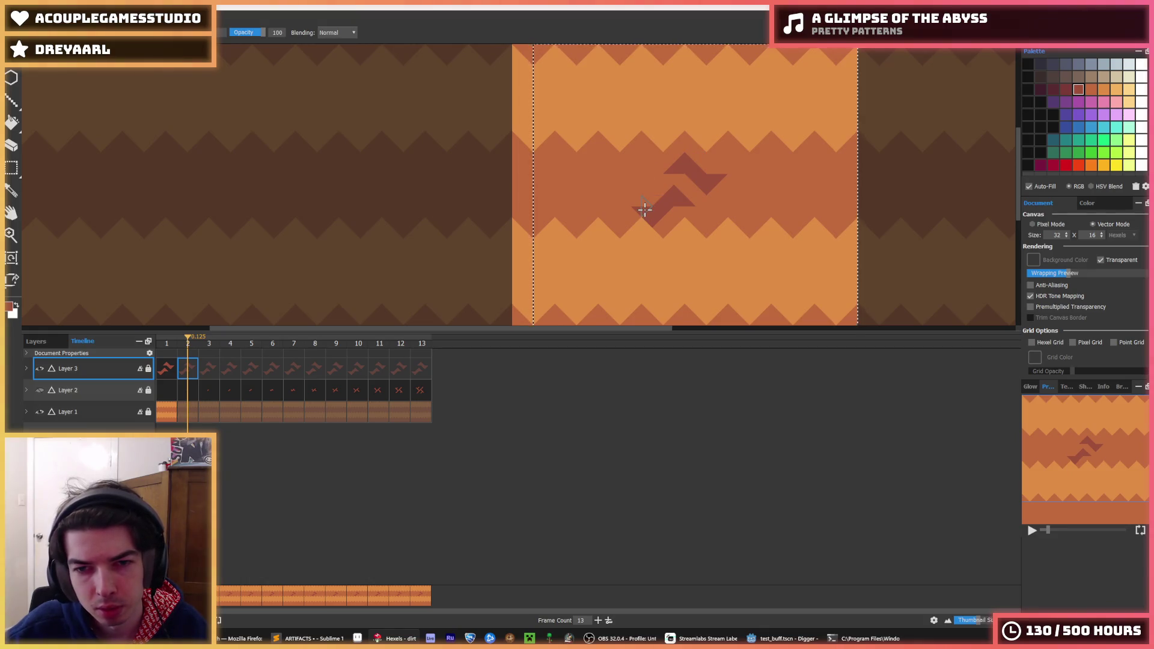
key("Down")
key("Right")
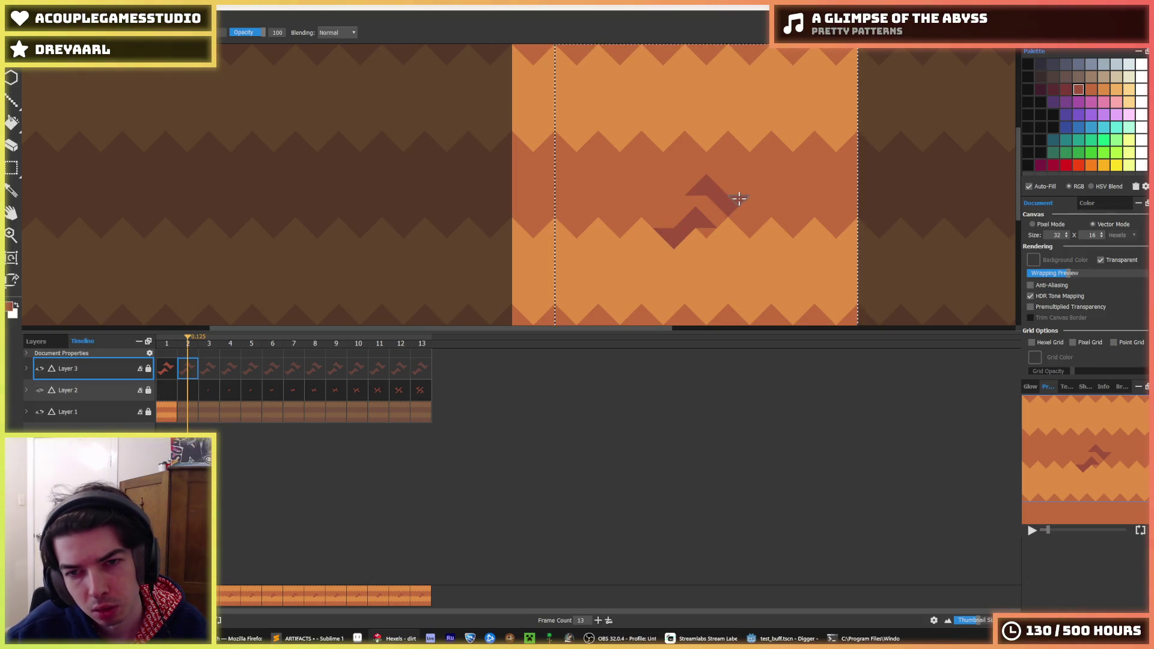
left_click(697, 220)
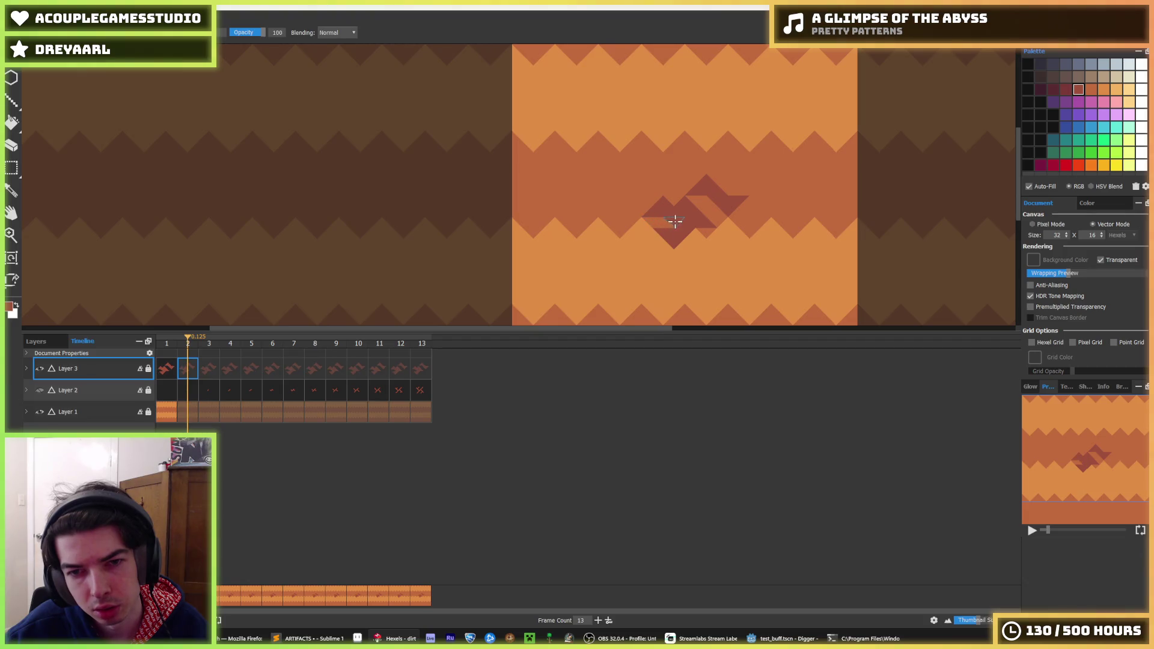
Step: Erase the stray dark triangles from the lower chevron
key("e")
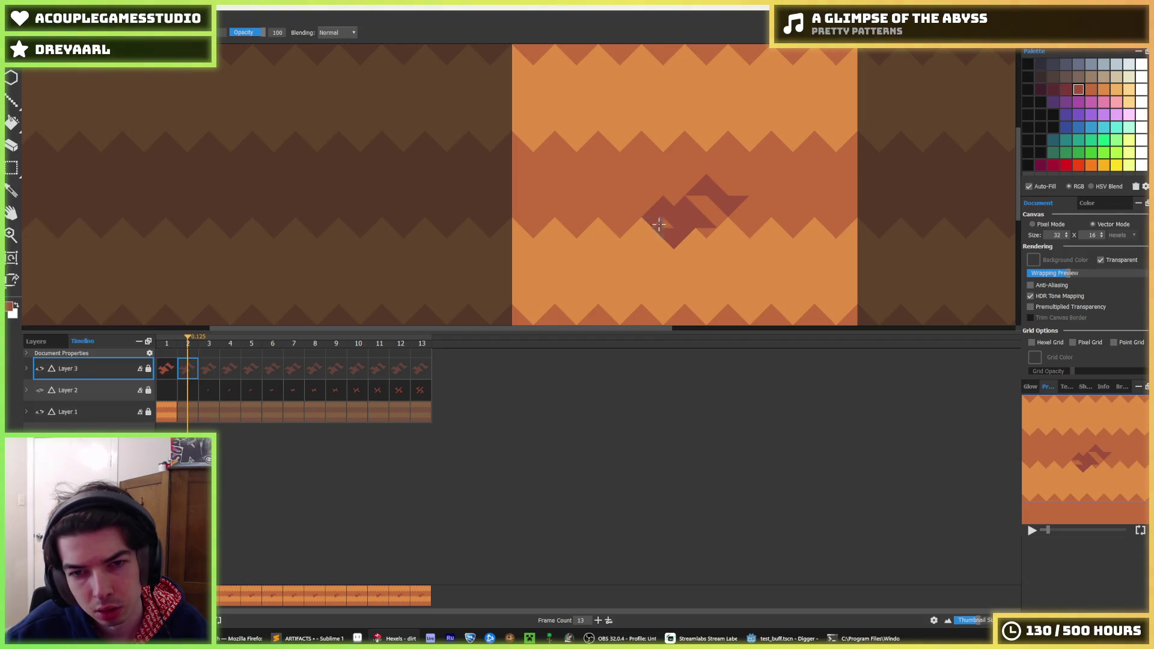
key("b")
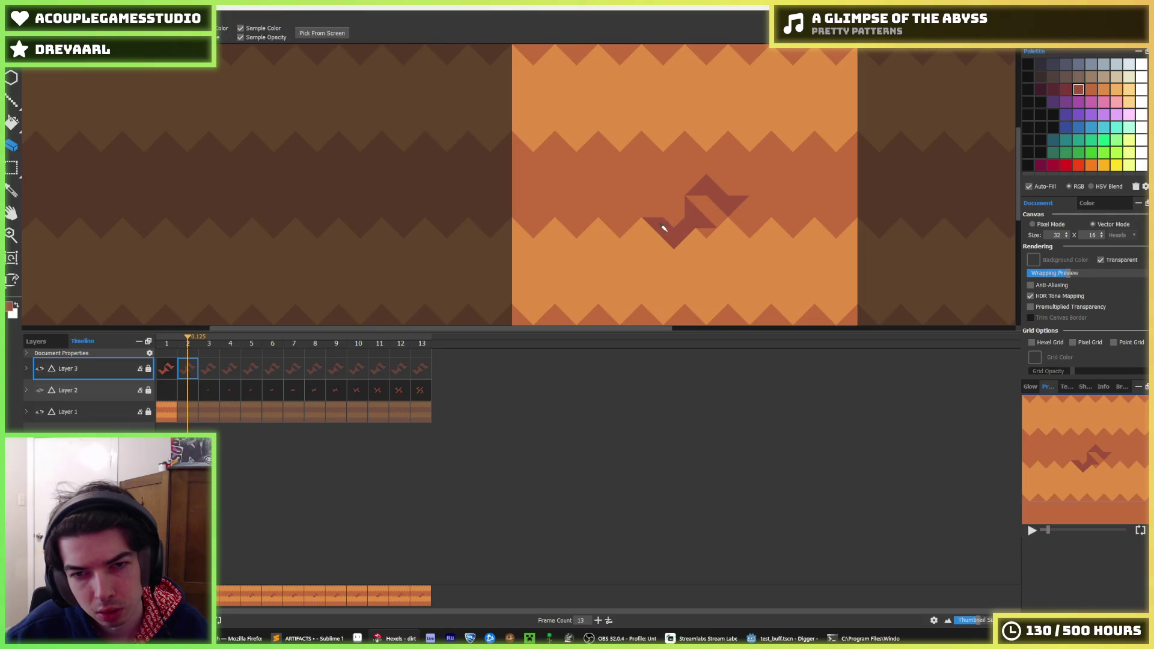
key("e")
left_click_drag(683, 230, 696, 230)
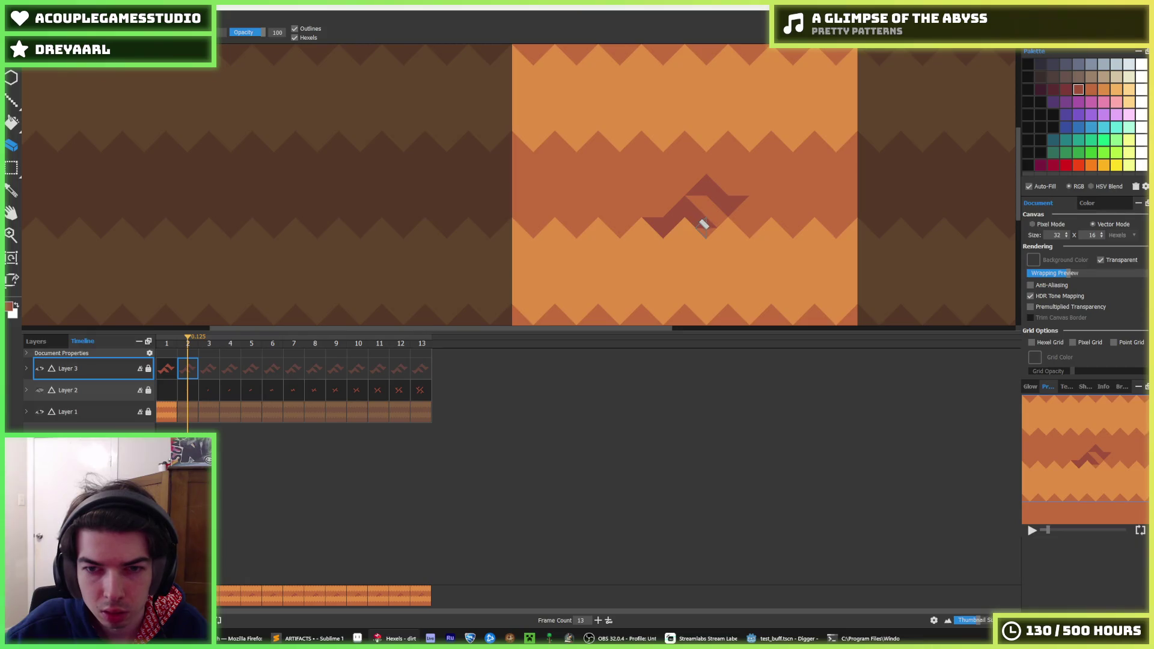
key("b")
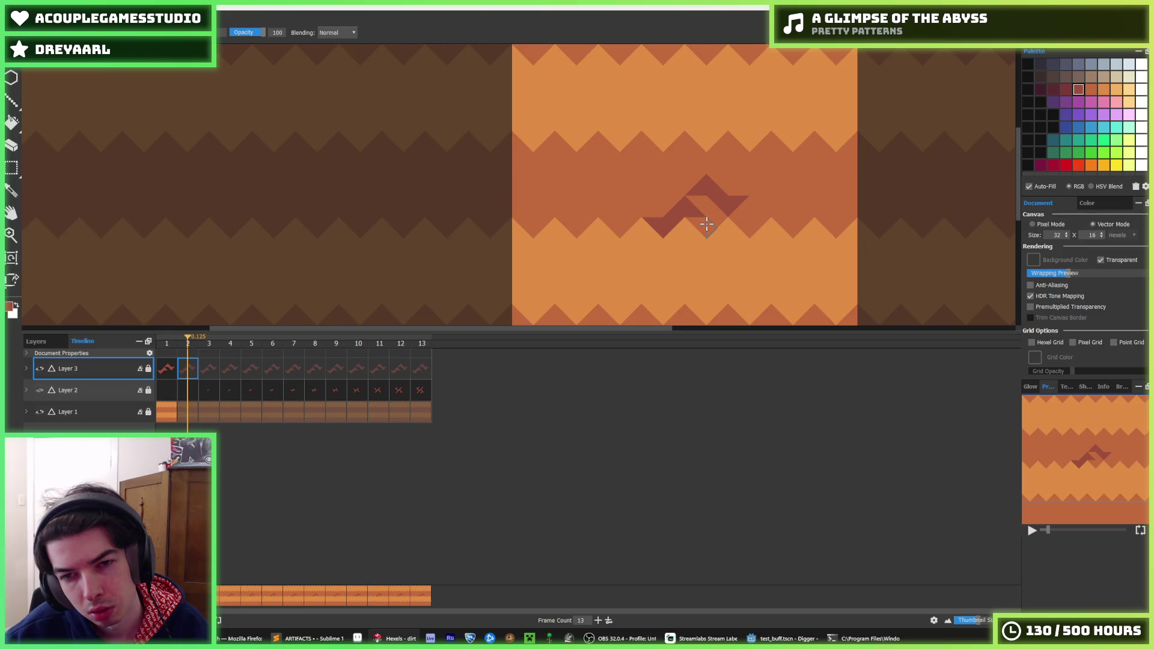
Step: Select the lower chevron piece and shift it down and right
key("m")
left_click_drag(688, 237, 652, 204)
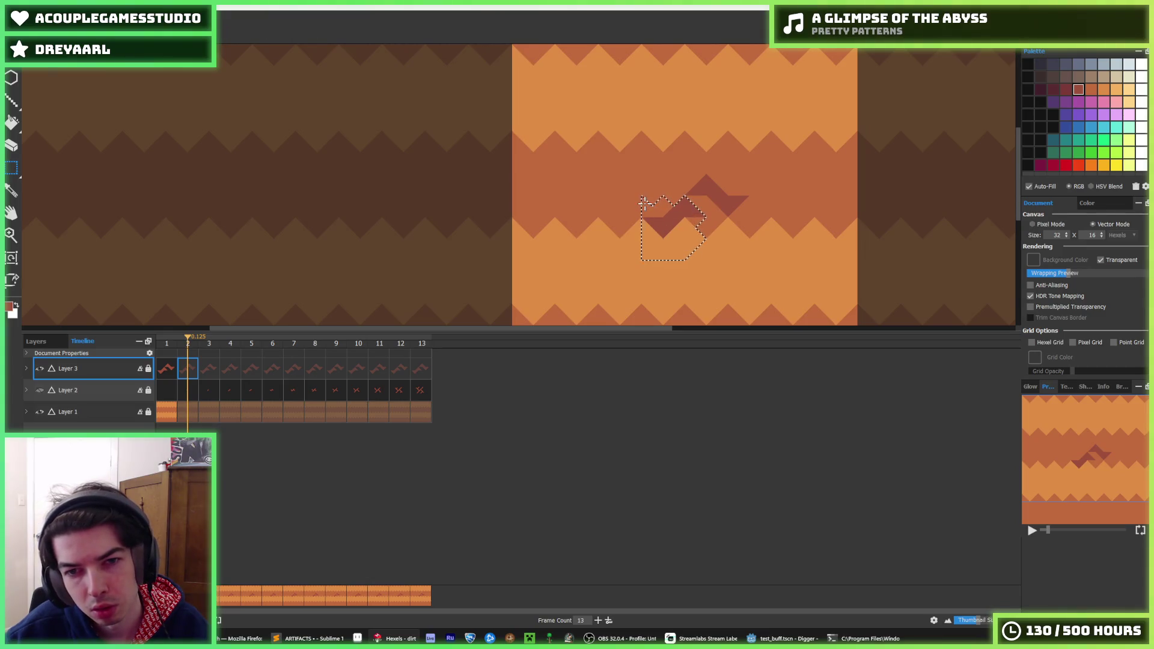
key("b")
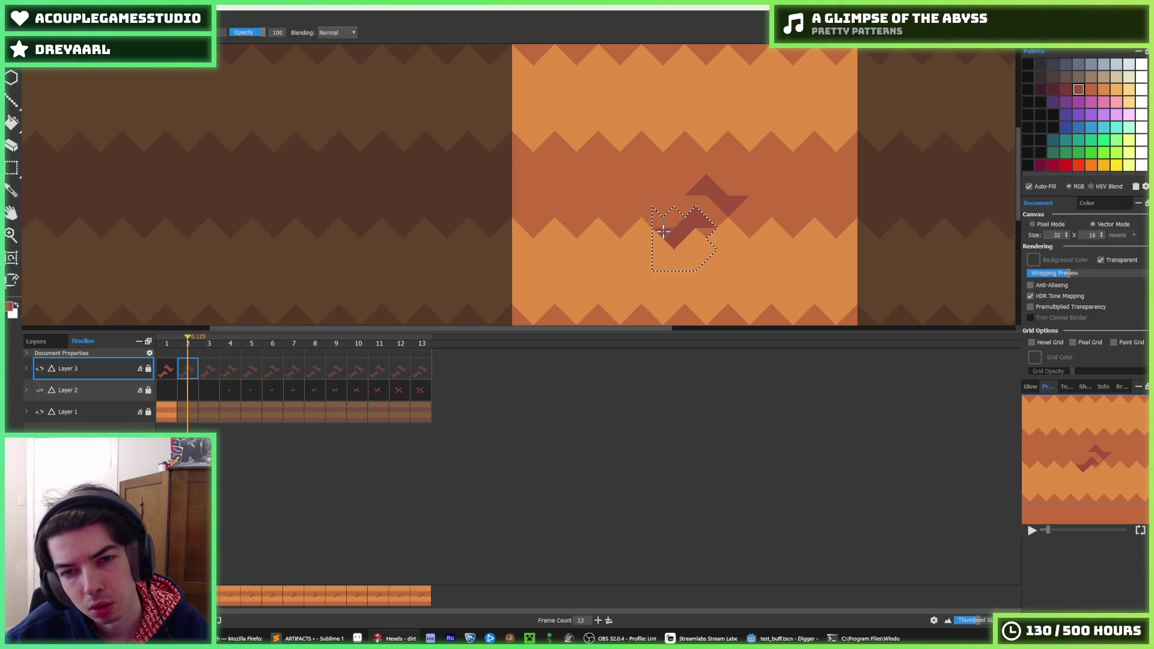
left_click_drag(664, 223, 678, 237)
key("ctrl+d")
Step: Copy the chevron pair and position the pasted copy directly above the originals
key("ctrl+a")
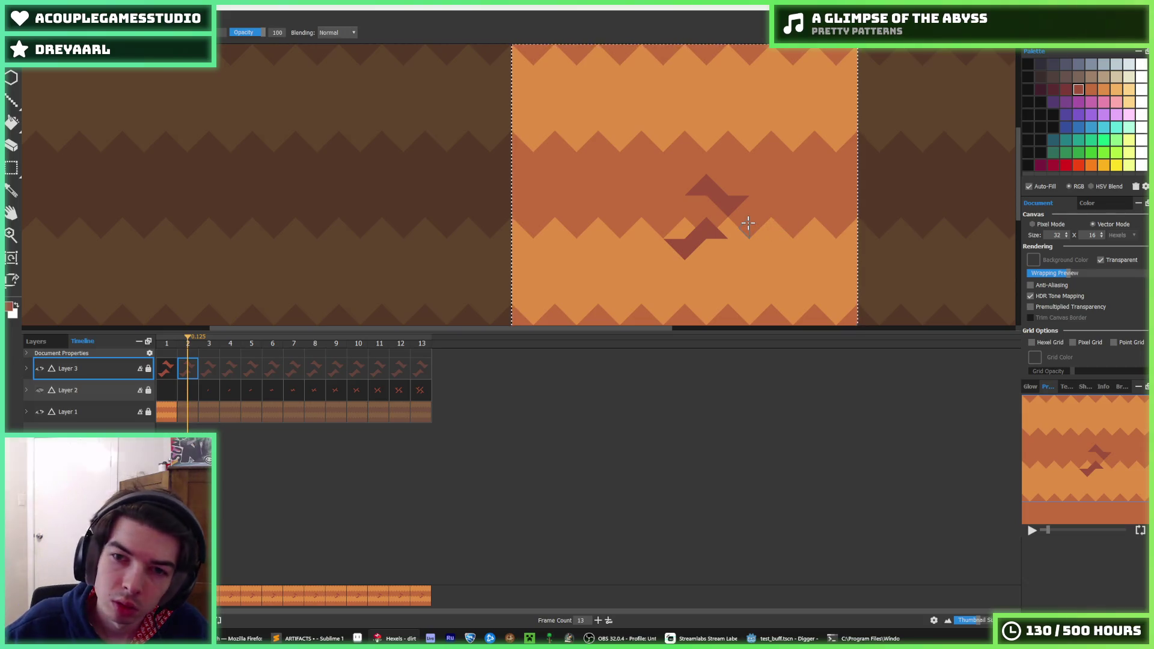
key("ctrl+c")
key("ctrl+v")
key("Up")
key("Up")
key("Up")
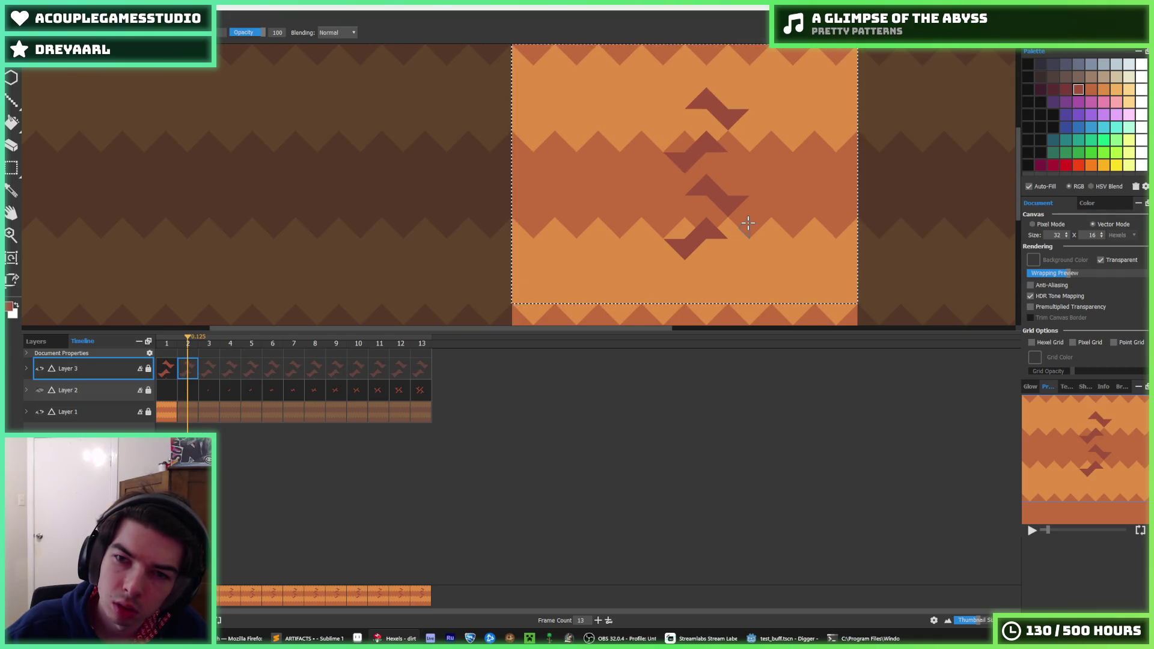
key("Left")
key("Left")
key("Left")
key("Down")
key("Down")
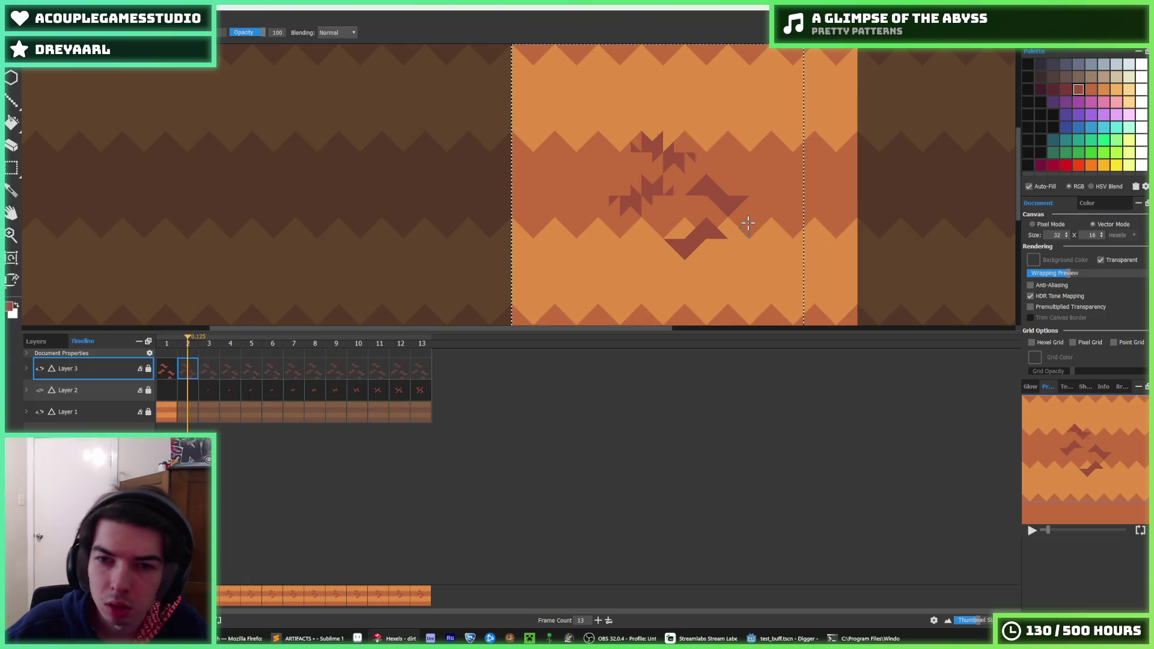
key("Left")
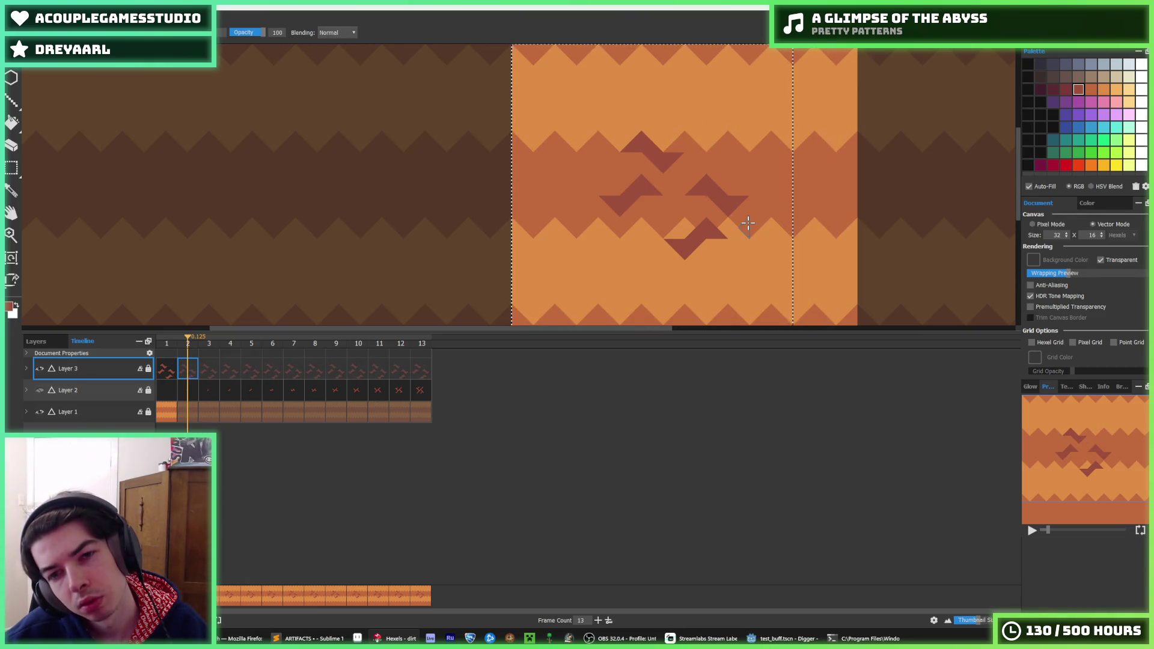
key("Up")
key("Up")
key("Up")
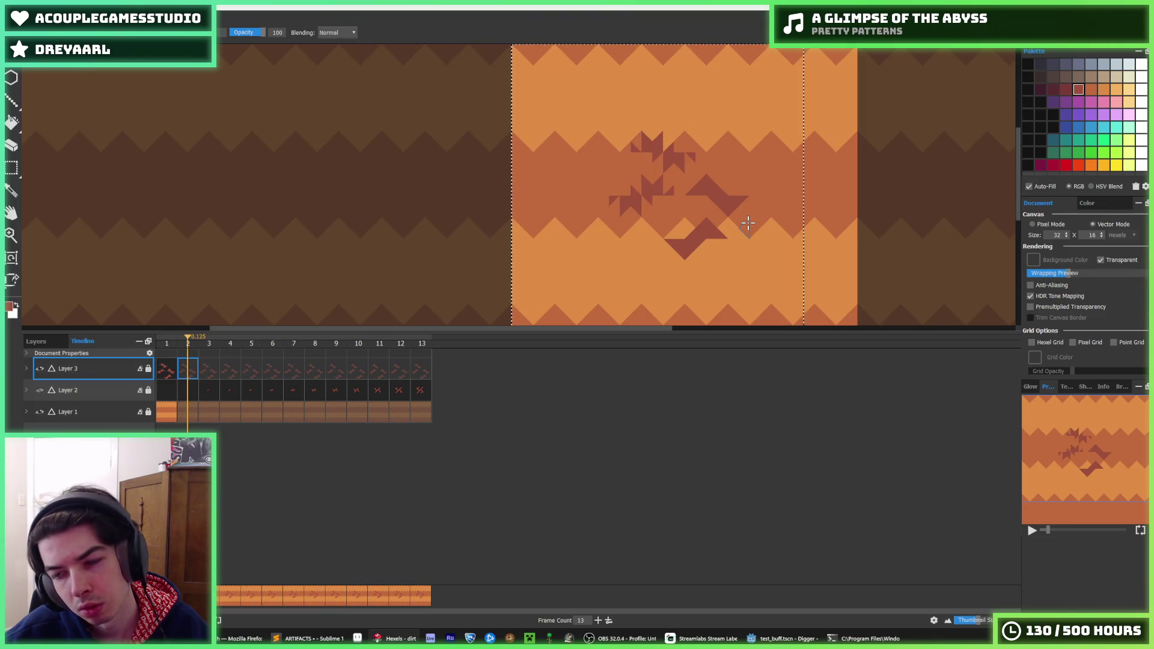
key("Right")
key("Down")
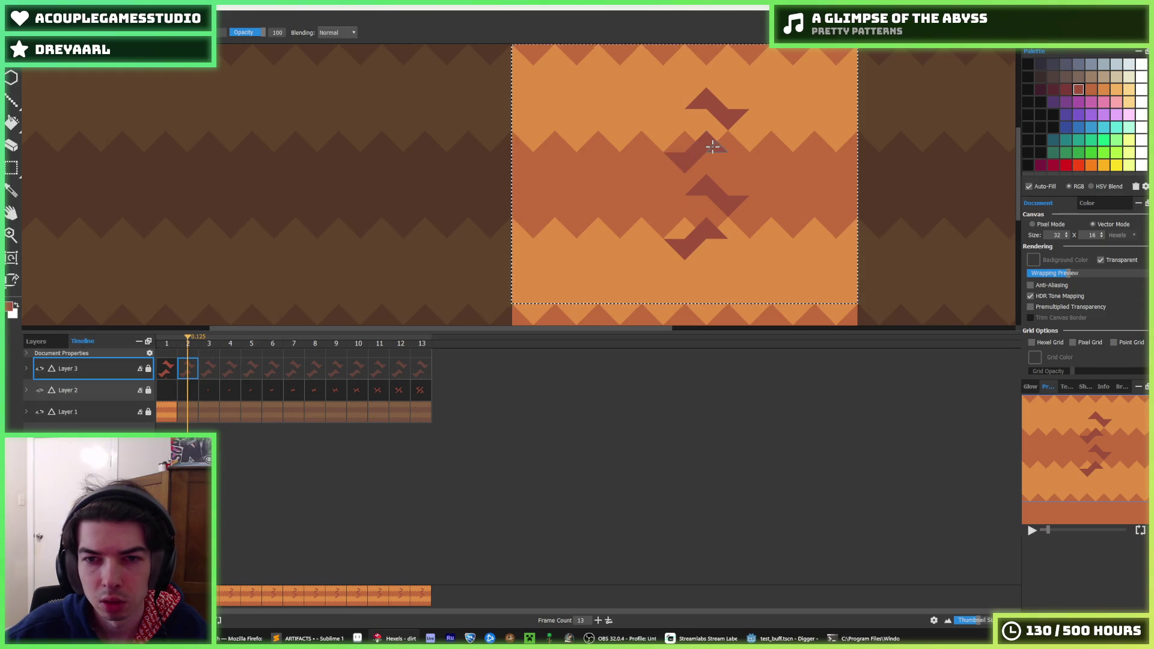
Step: Move the crack copy two steps down on the tile
key("i")
scroll(715, 192, "down", 5)
scroll(703, 151, "up", 4)
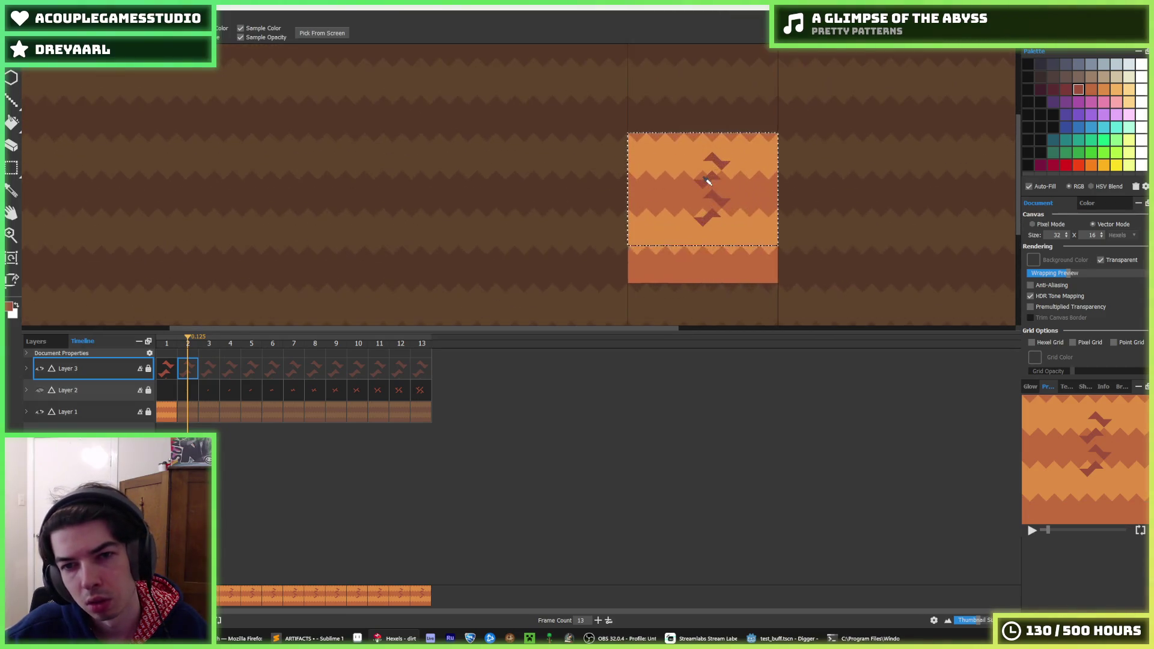
key("b")
key("Down")
key("Down")
key("Down")
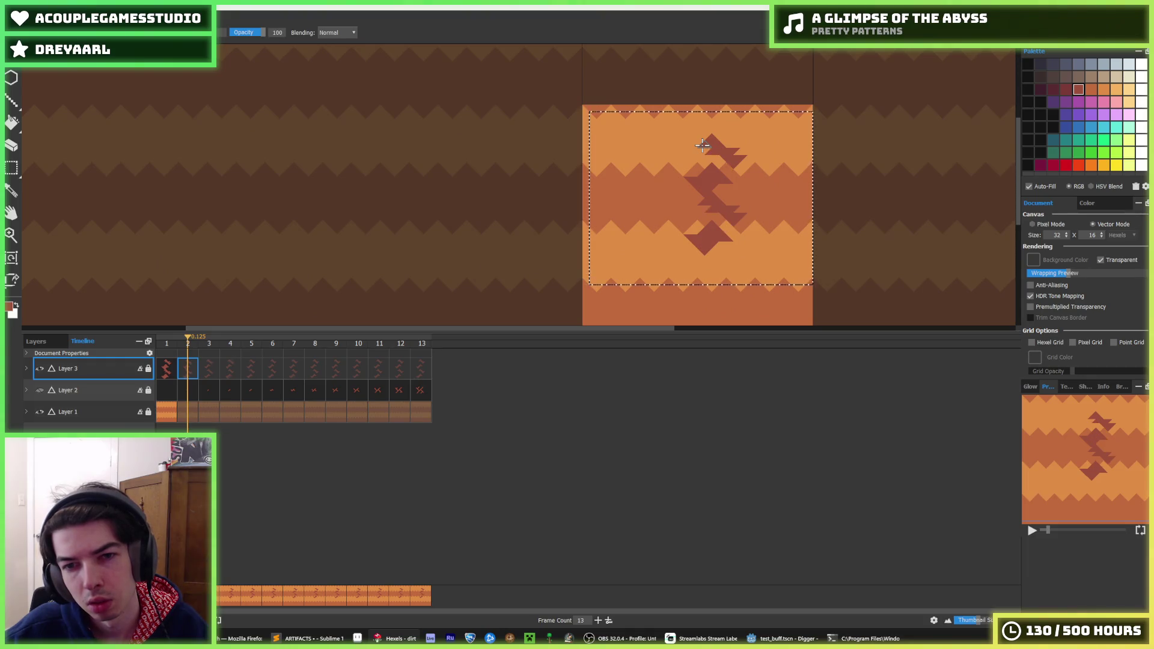
key("Down")
key("Down")
key("Down")
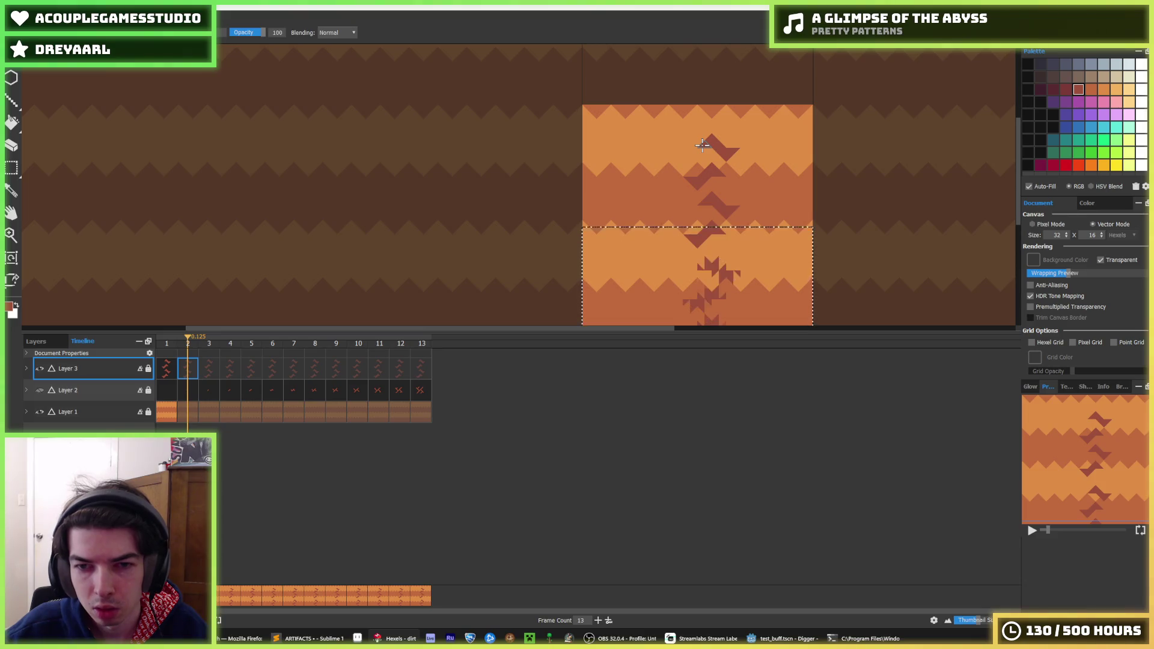
Step: Select the whole tile and shift its content one step right
key("i")
scroll(764, 247, "down", 3)
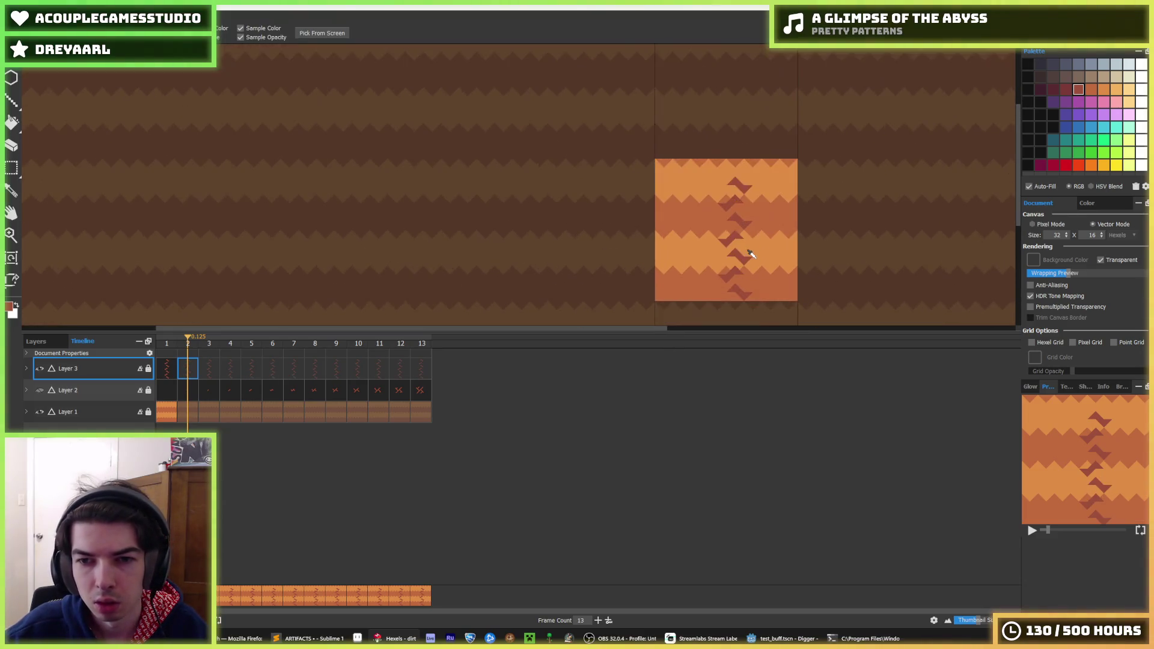
scroll(750, 253, "up", 2)
scroll(754, 256, "down", 4)
key("ctrl+a")
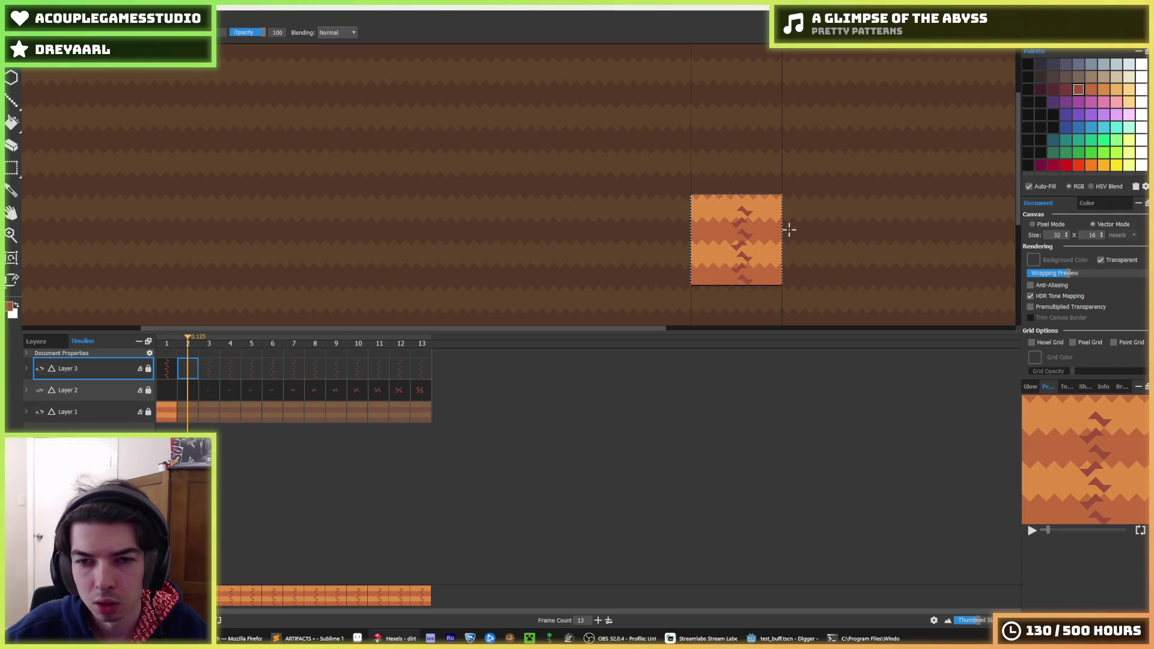
key("Right")
key("Right")
key("Right")
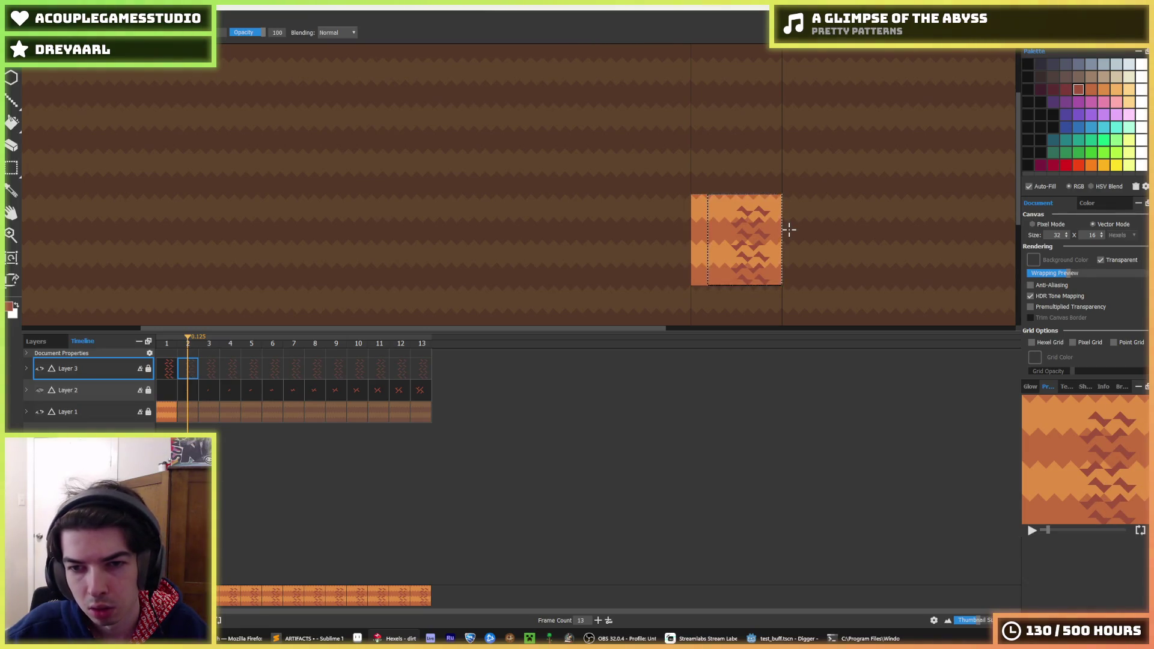
Step: Paste the zigzag crack again and zoom out to check how it tiles
key("i")
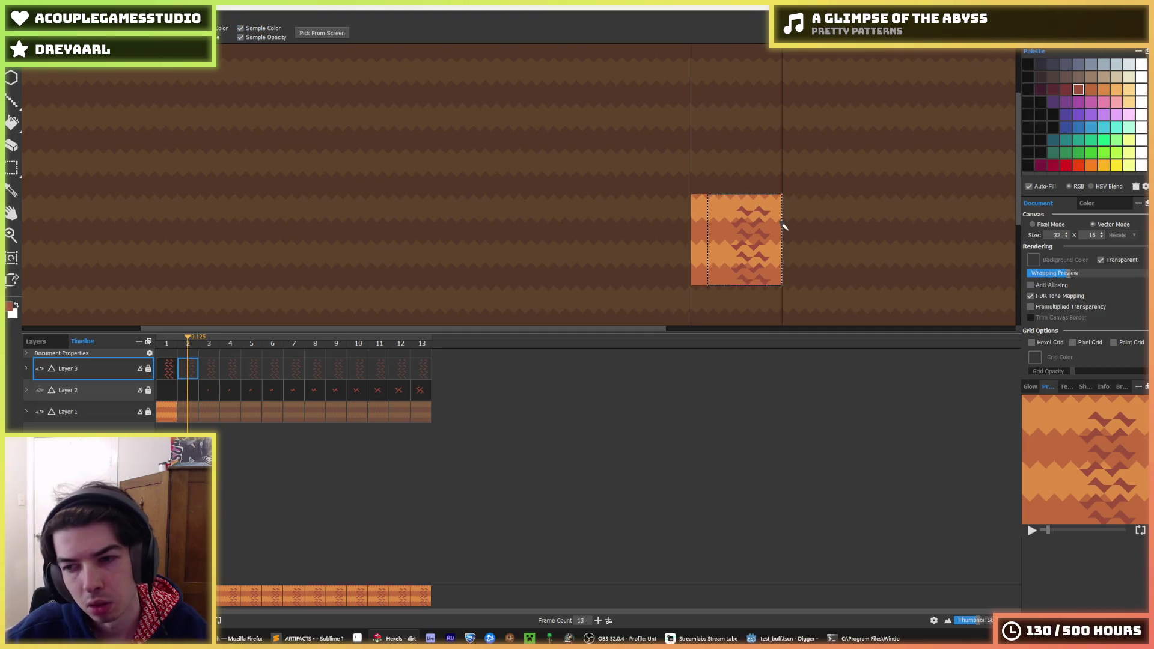
scroll(788, 228, "down", 3)
scroll(793, 229, "up", 3)
key("m")
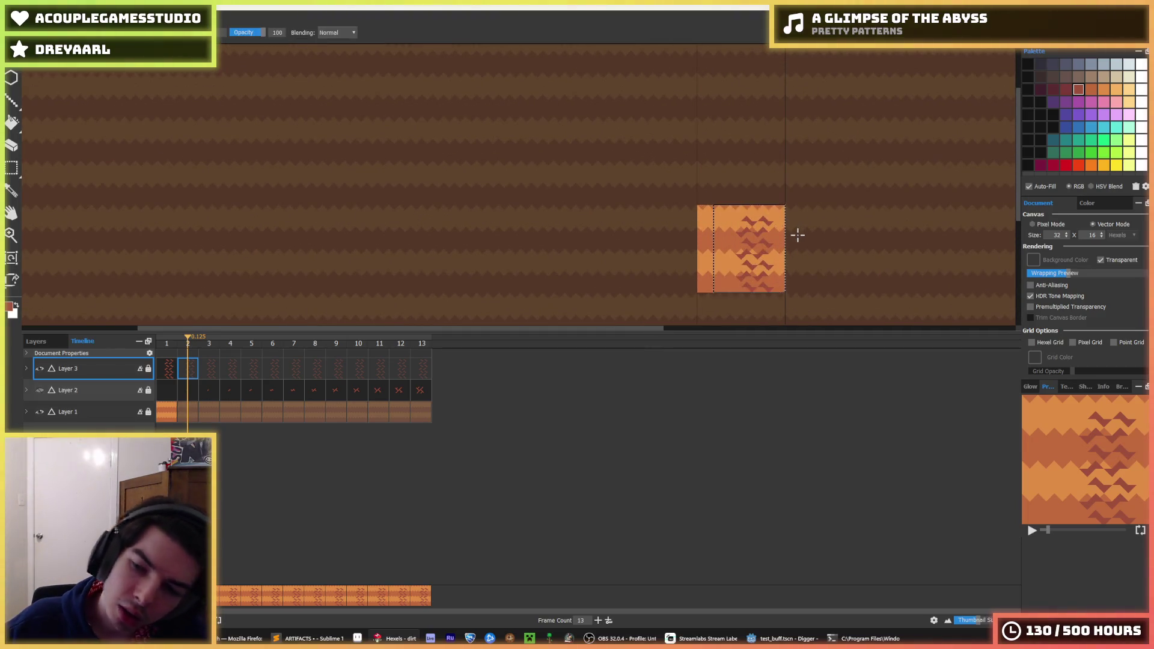
key("ctrl+v")
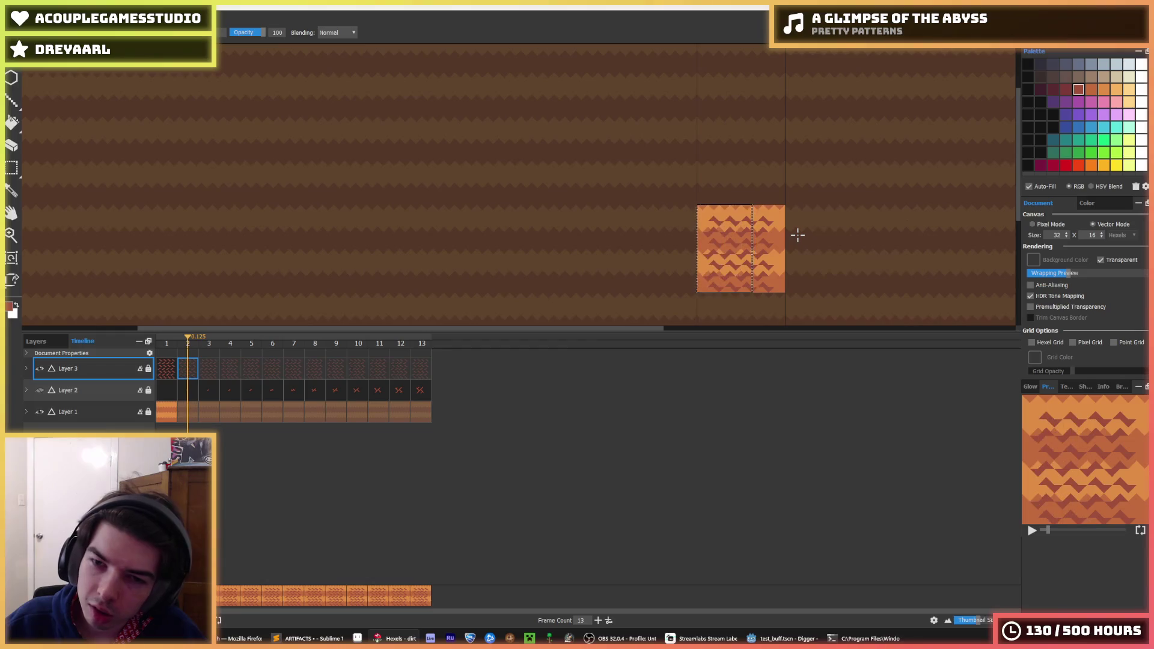
scroll(798, 235, "down", 3)
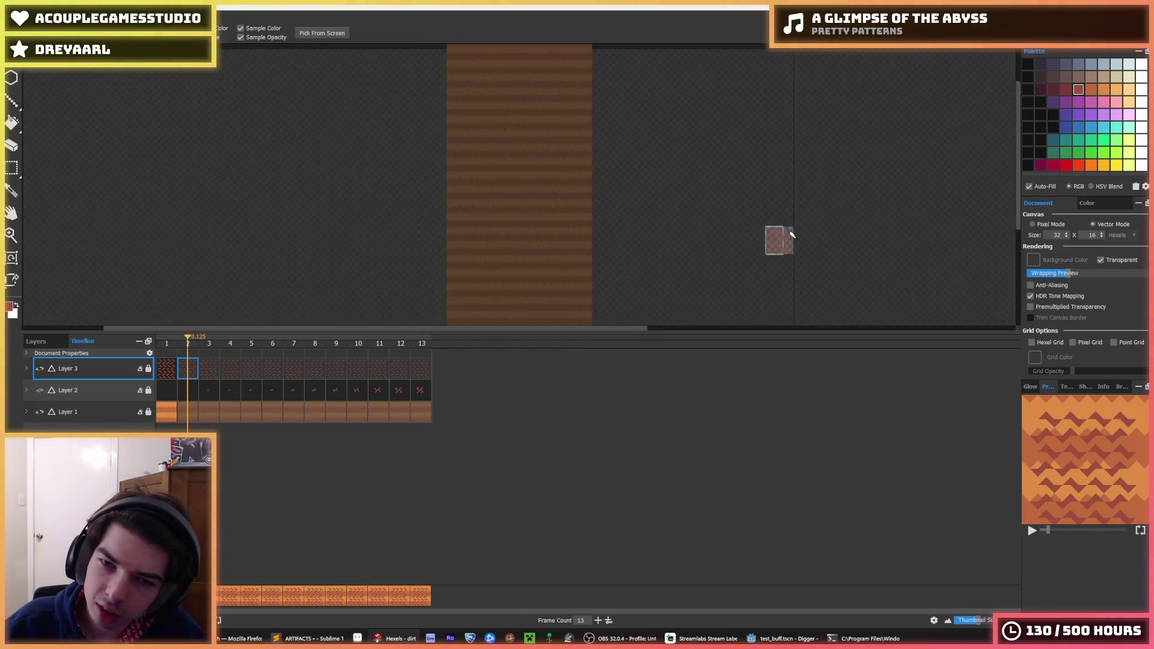
scroll(796, 237, "up", 2)
key("i")
scroll(789, 237, "down", 3)
scroll(781, 241, "up", 2)
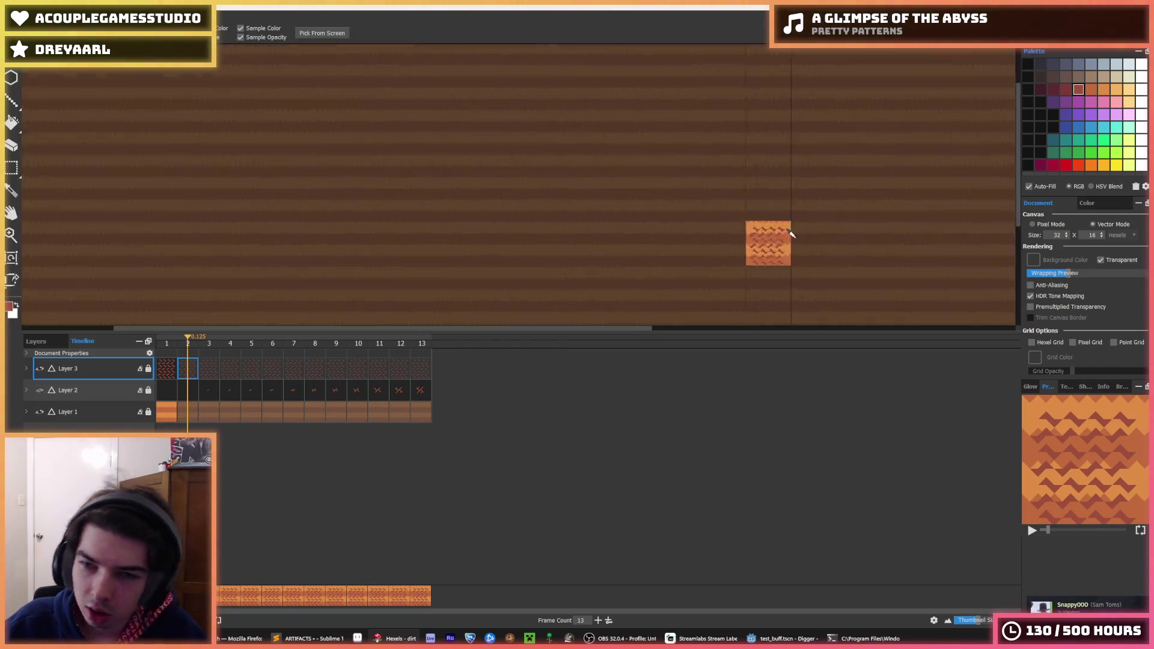
scroll(759, 249, "up", 1)
scroll(758, 249, "up", 1)
scroll(791, 252, "up", 1)
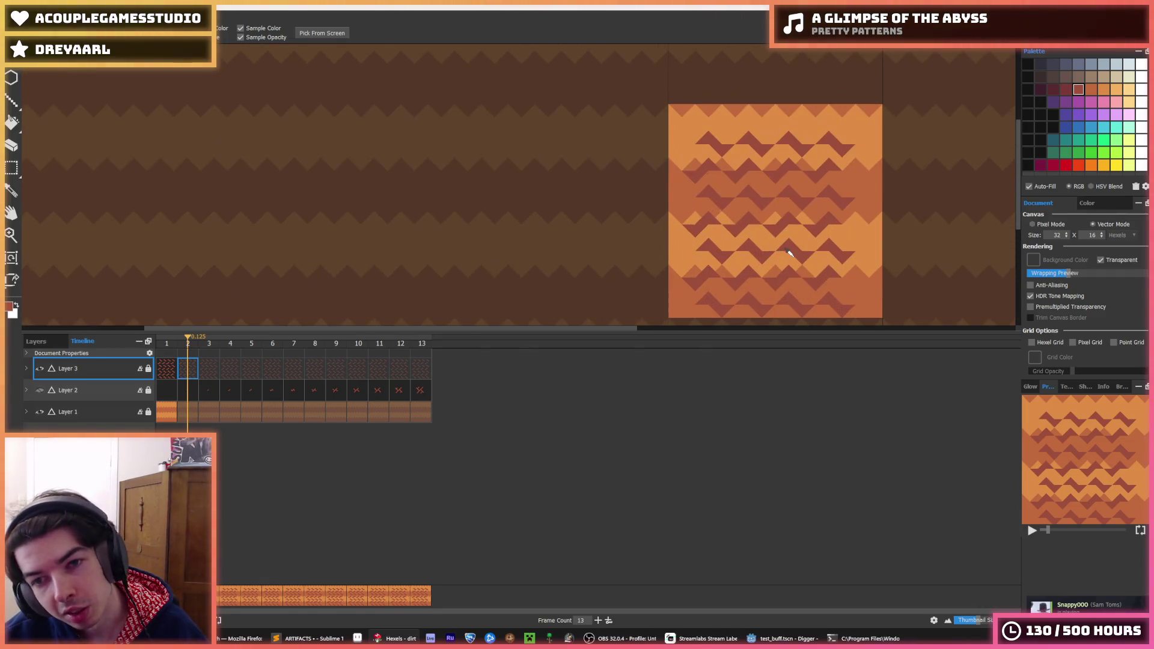
scroll(797, 249, "down", 1)
Step: Erase hexels in the tile's lower half, then clear the layer and paste back the small chevron pair
key("b")
key("e")
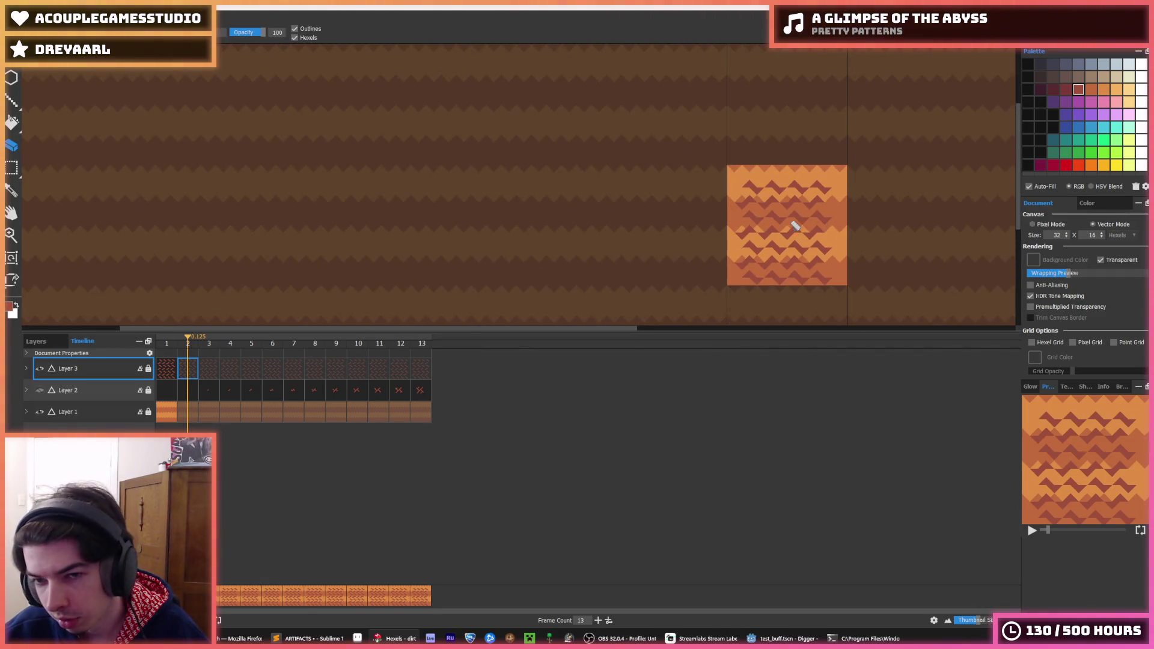
mouse_move(752, 292)
left_mouse_down()
mouse_move(760, 233)
mouse_move(822, 237)
left_mouse_up()
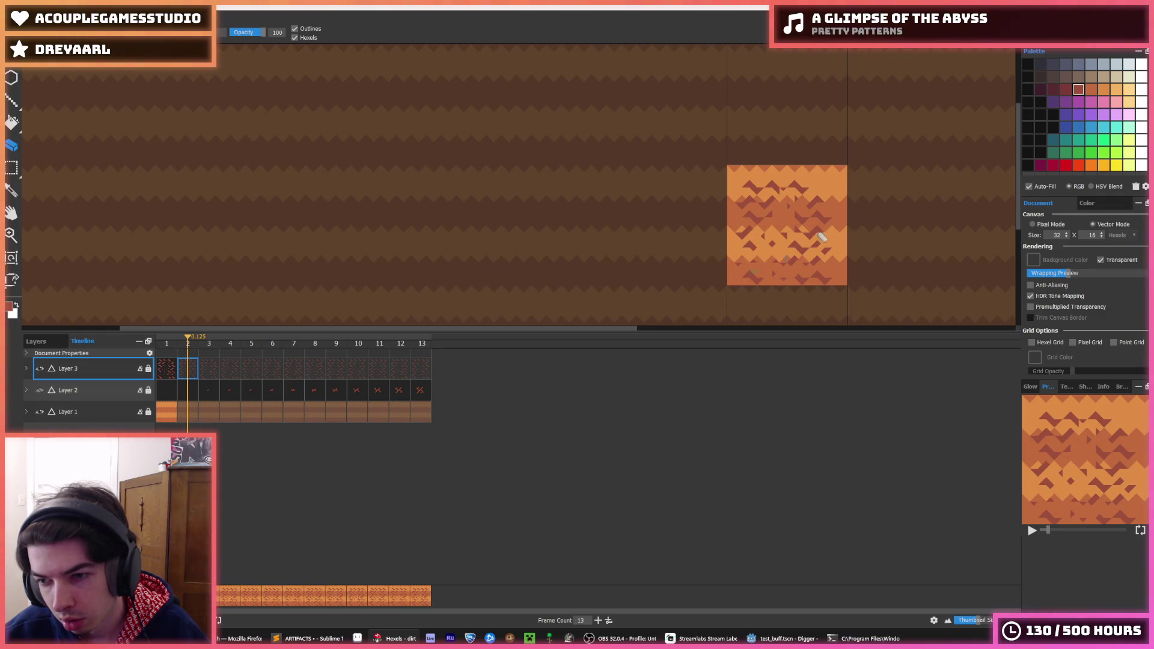
scroll(935, 224, "down", 2)
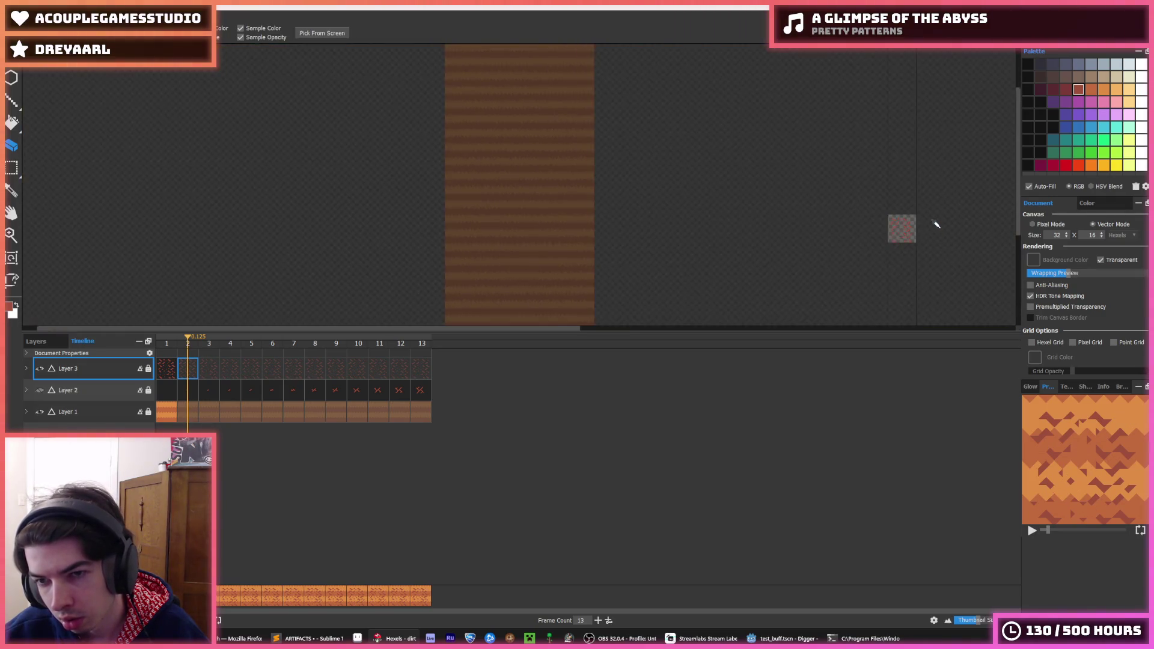
scroll(940, 224, "up", 1)
key("ctrl+a")
key("Delete")
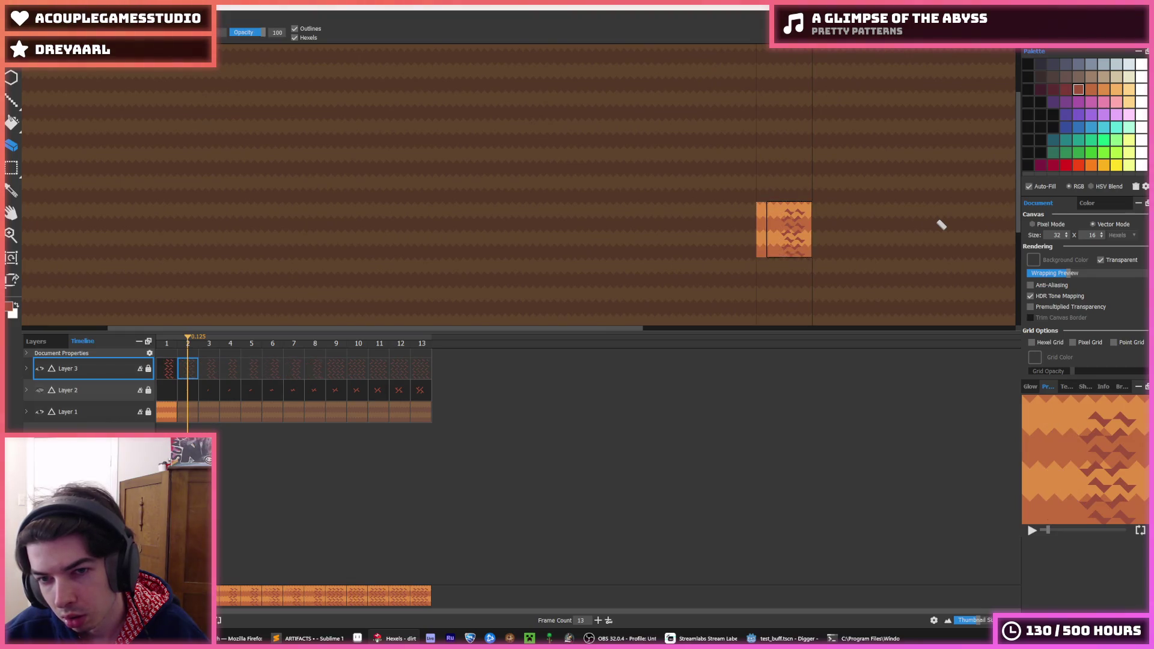
key("ctrl+v")
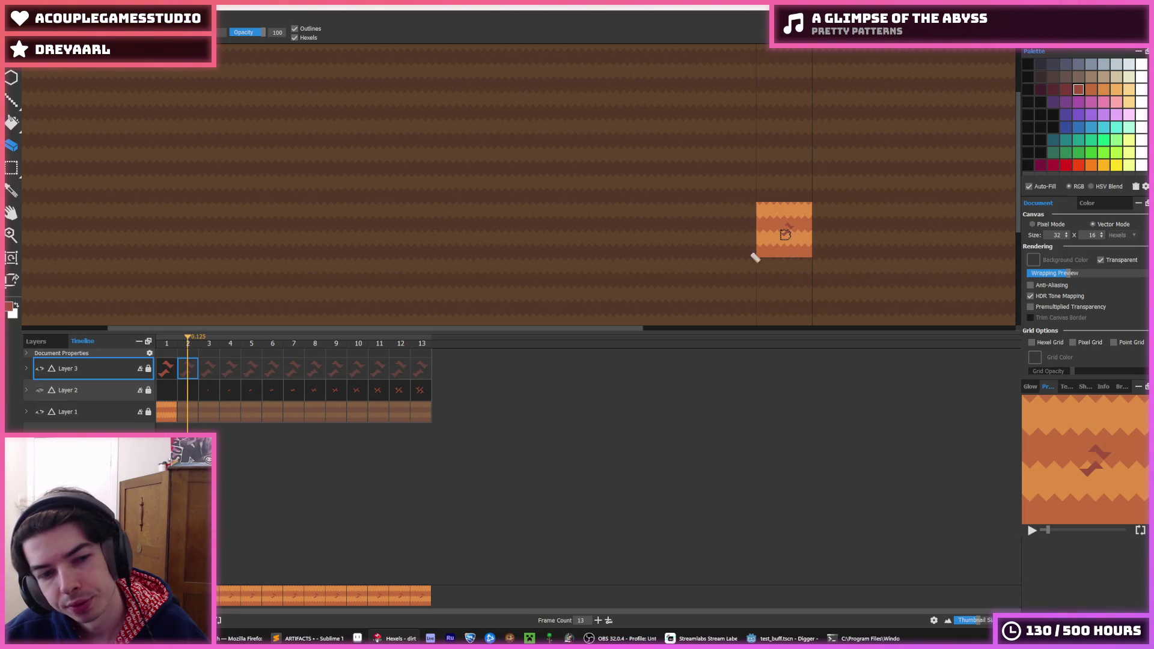
Step: Delete Layer 3 from the Timeline and play the remaining two-layer animation
left_click(168, 377)
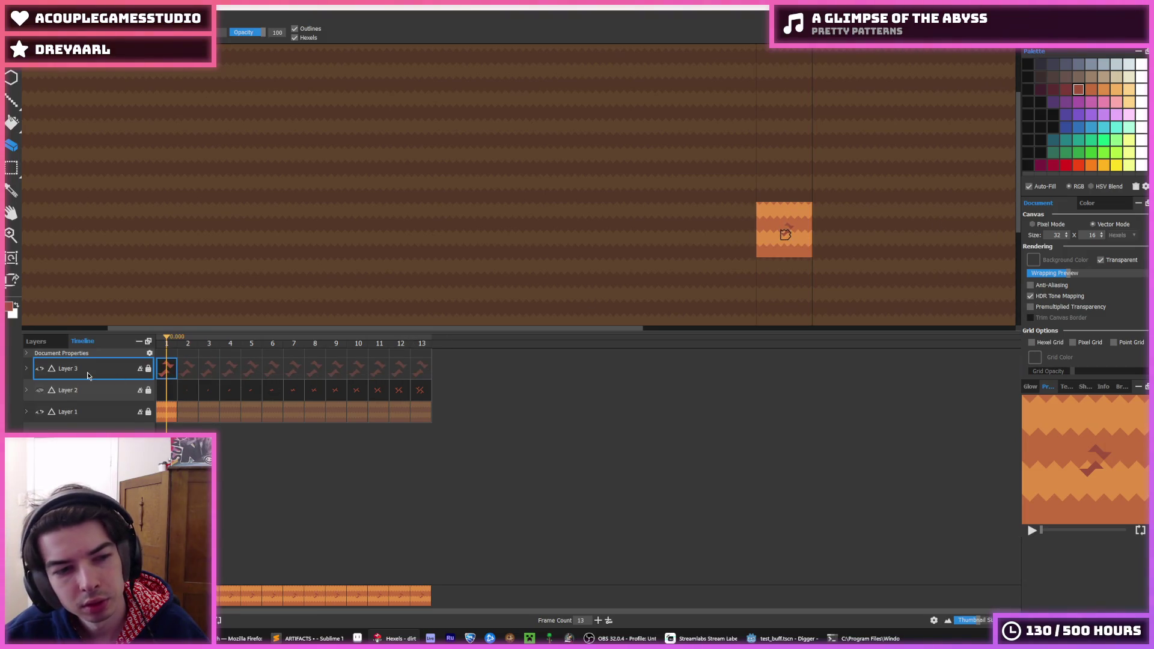
right_click(90, 374)
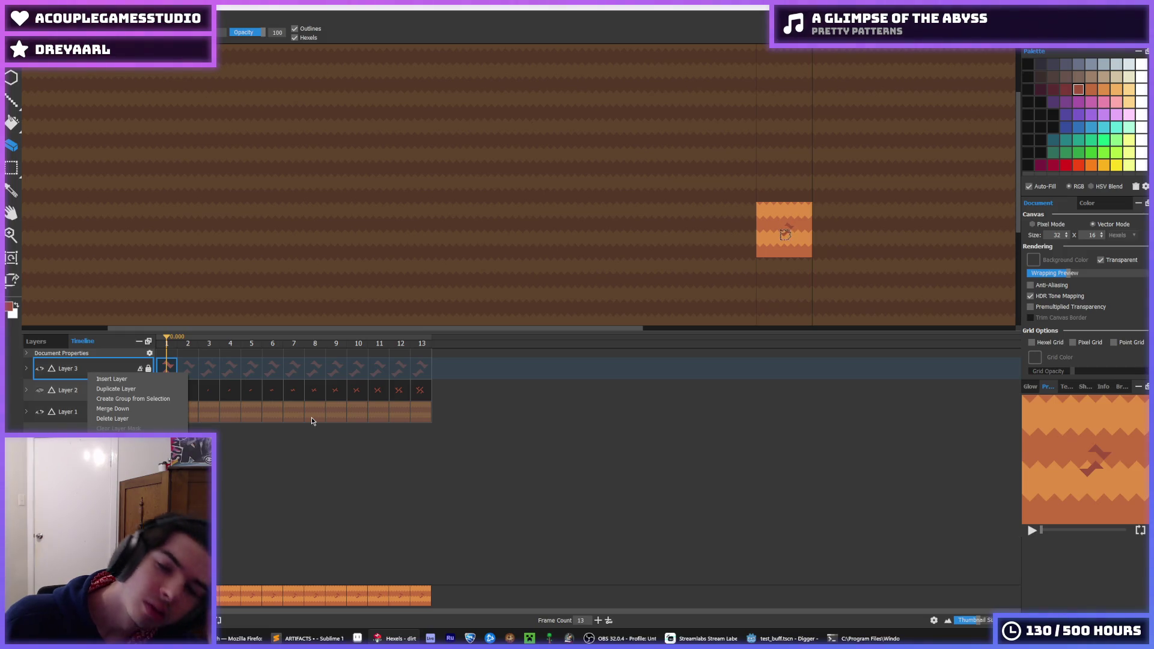
key("Escape")
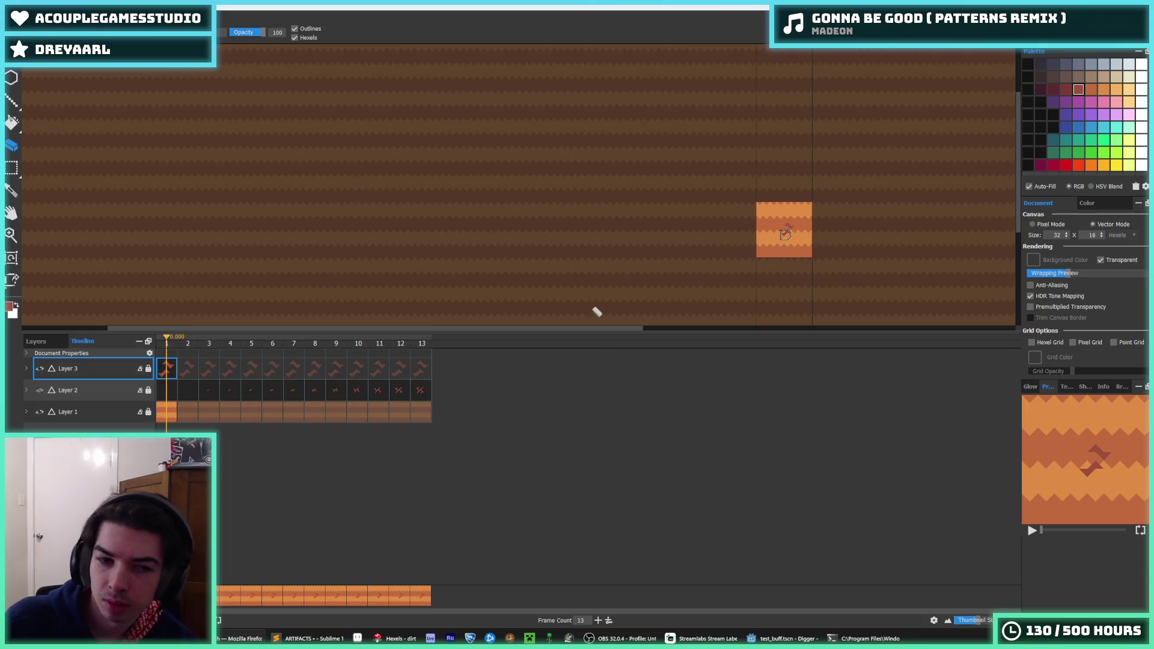
right_click(86, 373)
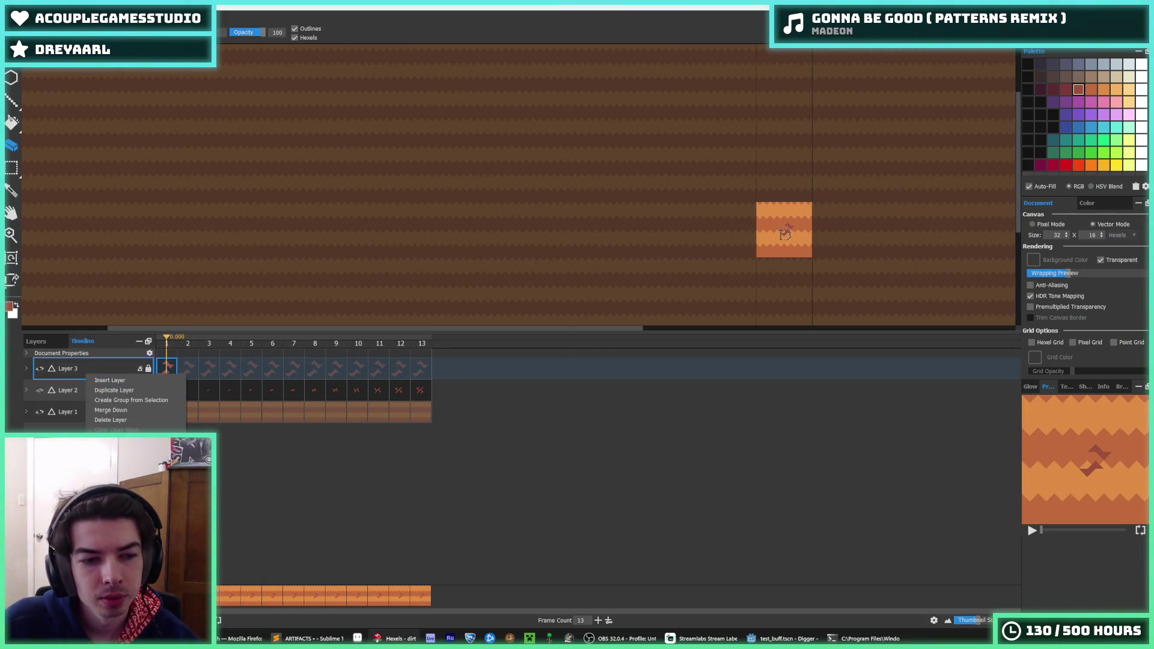
left_click(145, 416)
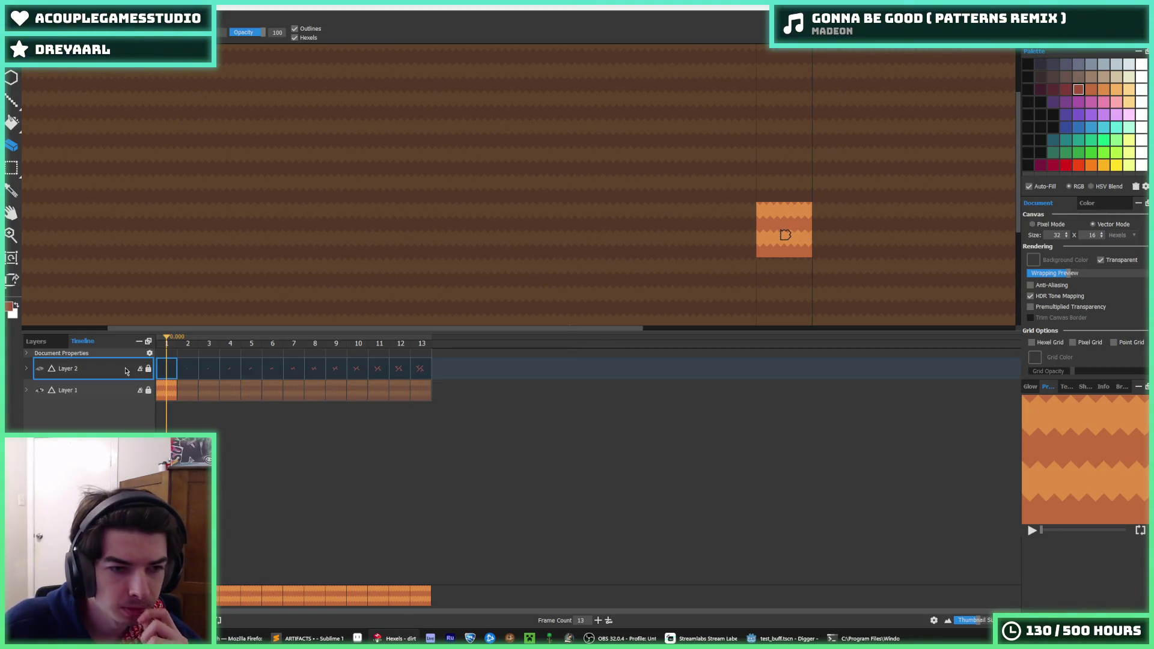
key("space")
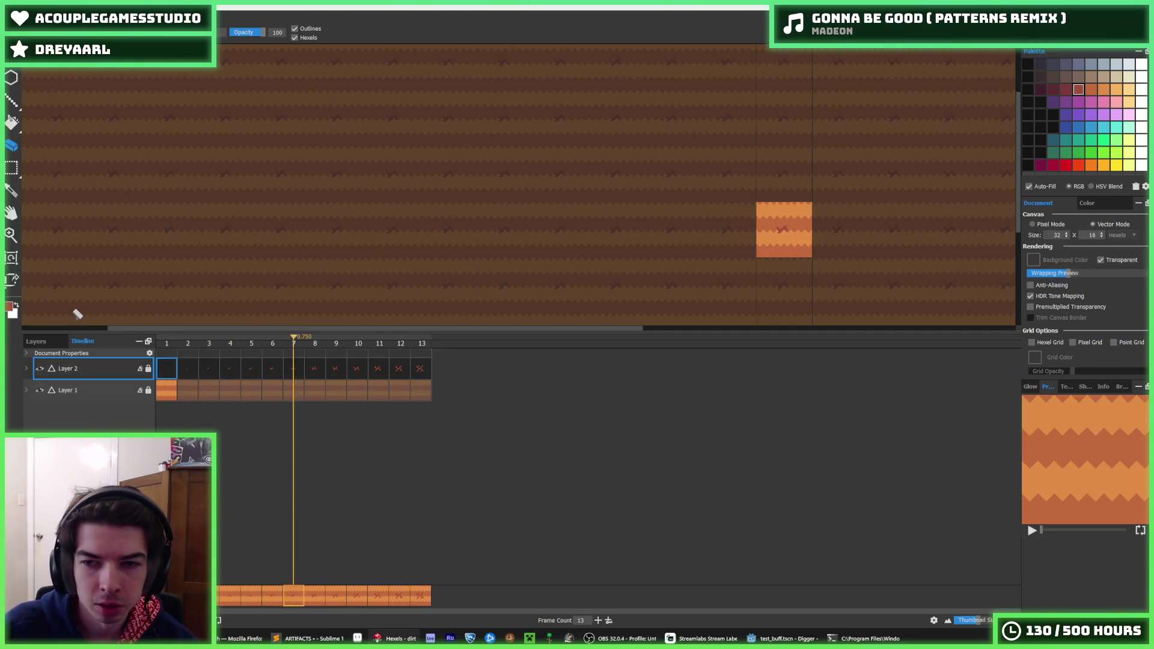
Step: Stop playback, insert frame 14 after frame 13, and paint a diagonal stroke up-left from the X
key("space")
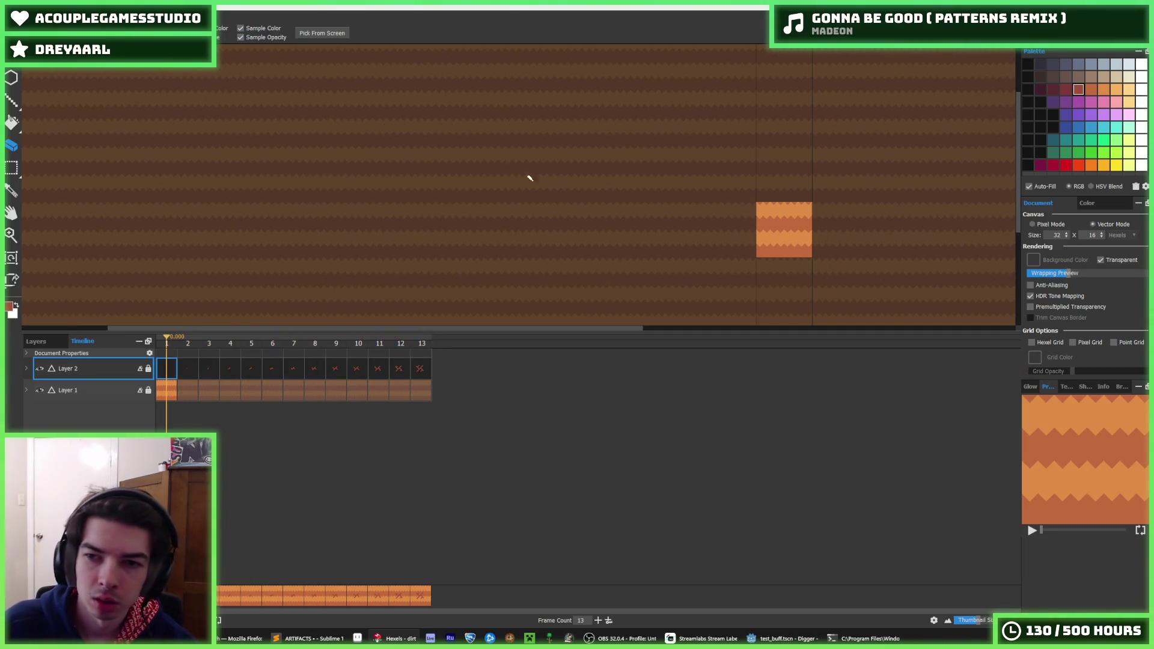
right_click(423, 370)
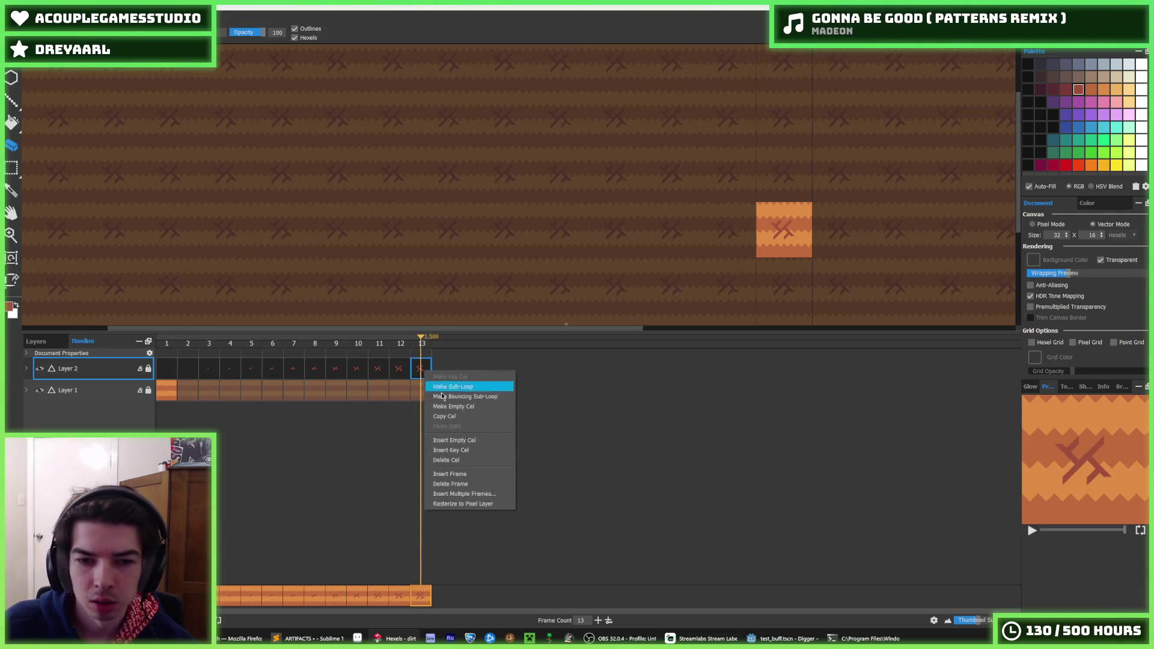
left_click(466, 449)
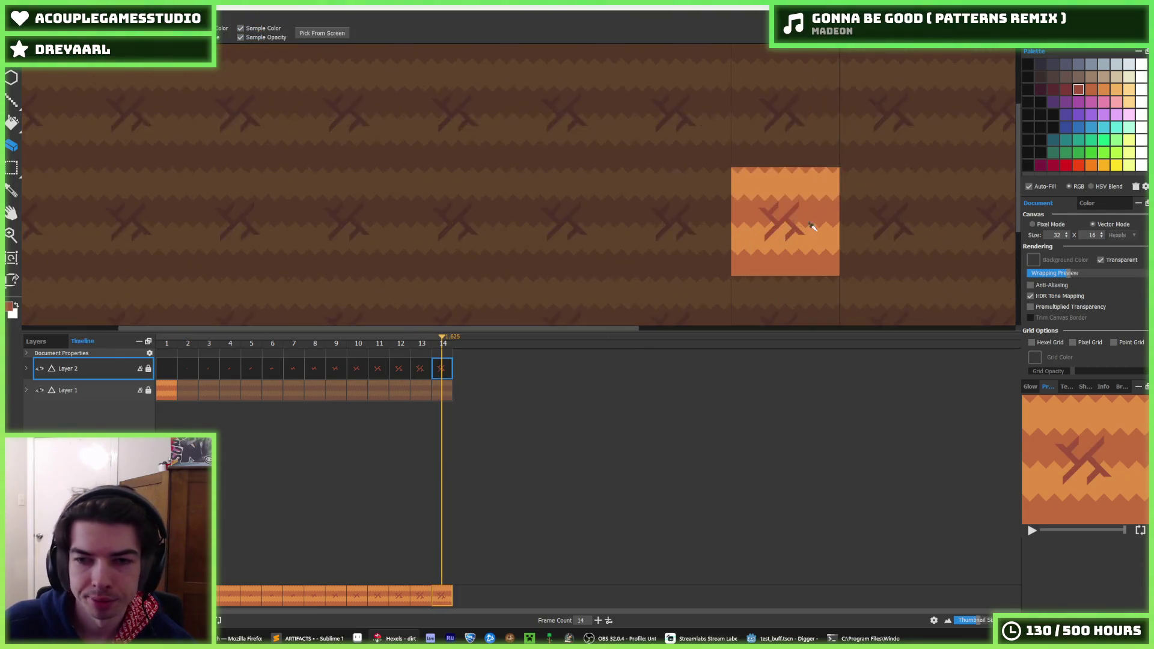
scroll(794, 229, "up", 5)
scroll(631, 160, "down", 2)
left_click_drag(610, 152, 550, 81)
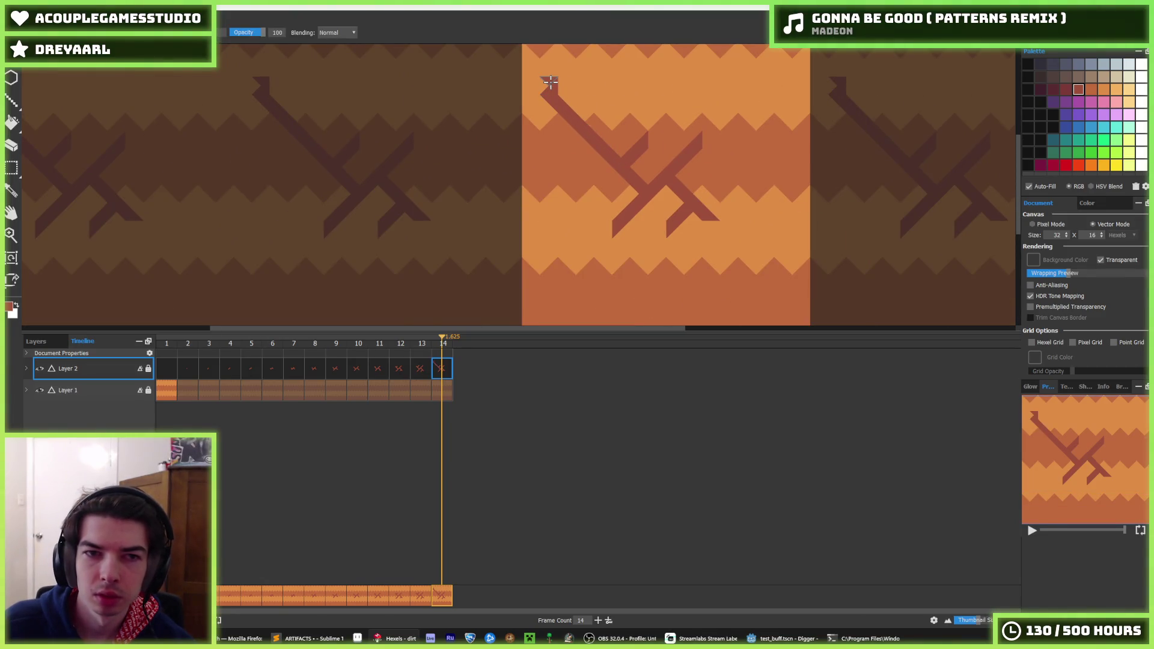
Step: Try and undo trial branch strokes off the X on frame 14
key("ctrl+z")
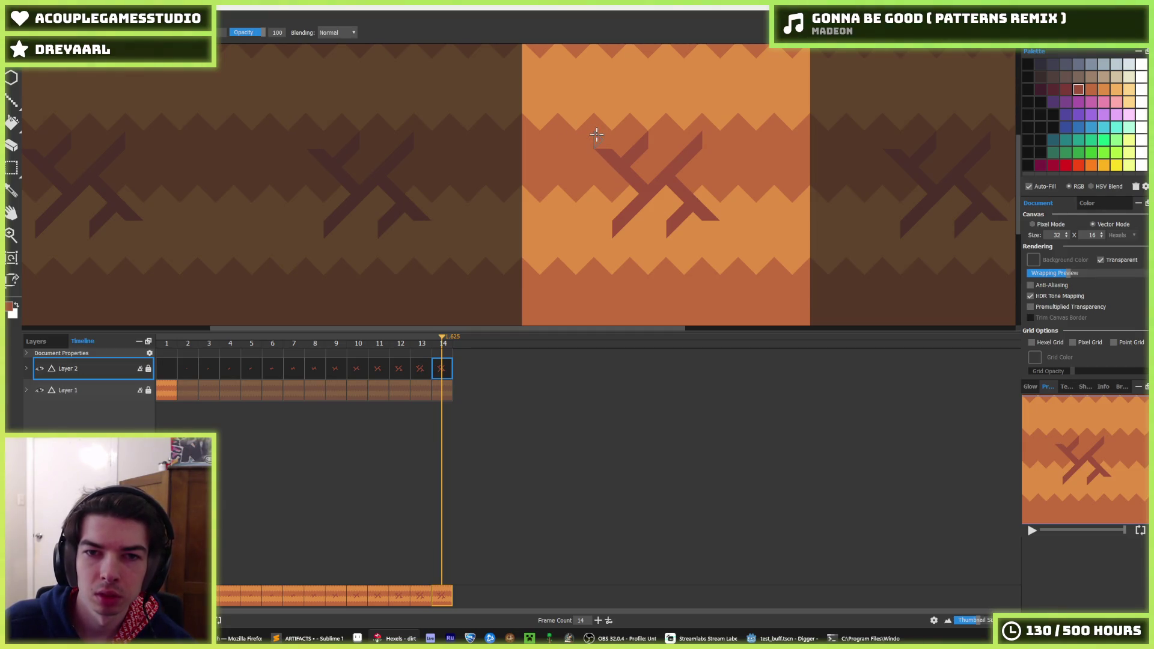
mouse_move(559, 135)
left_mouse_down()
mouse_move(587, 134)
mouse_move(584, 91)
left_mouse_up()
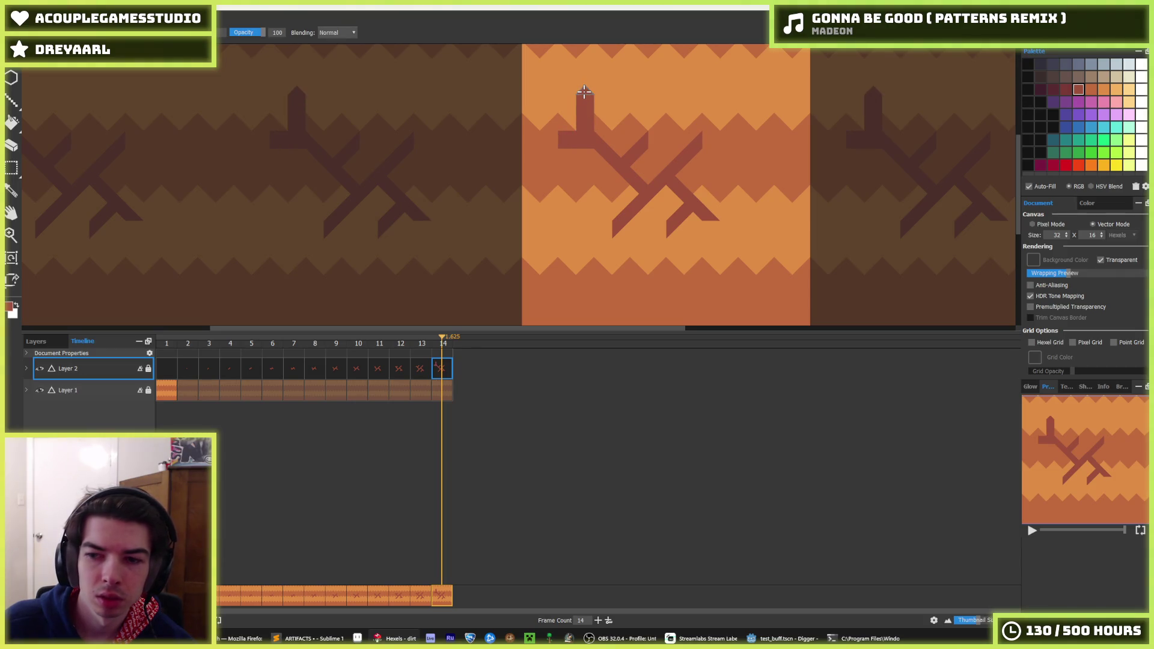
key("ctrl+z")
key("ctrl+z")
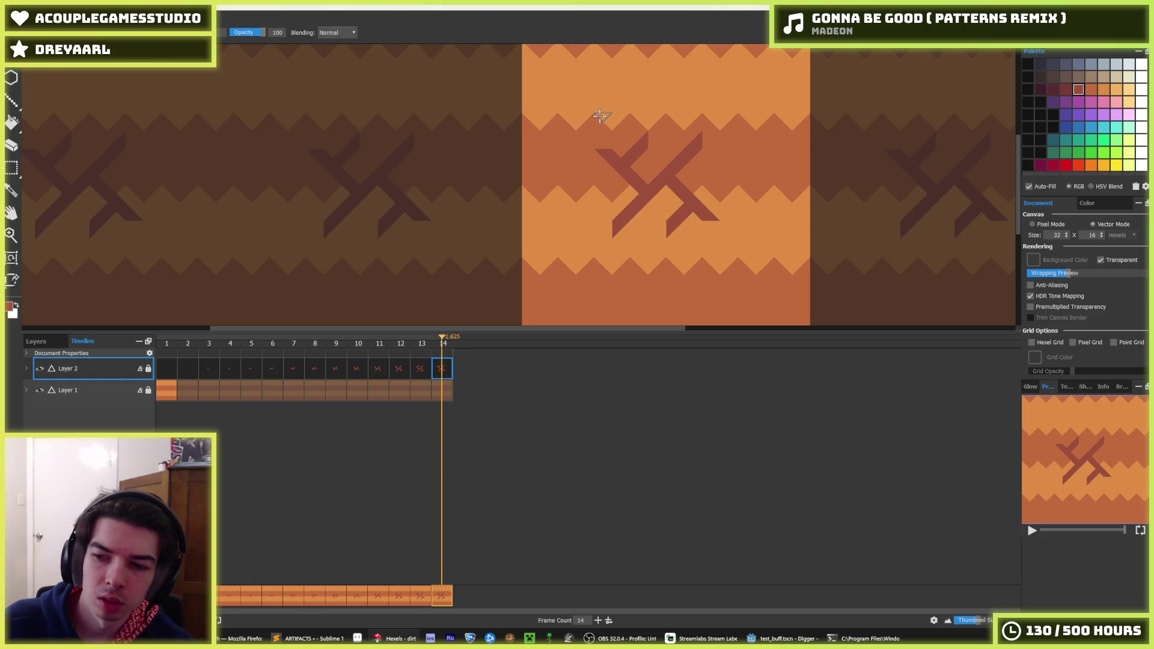
mouse_move(598, 158)
left_mouse_down()
mouse_move(561, 175)
mouse_move(575, 173)
left_mouse_up()
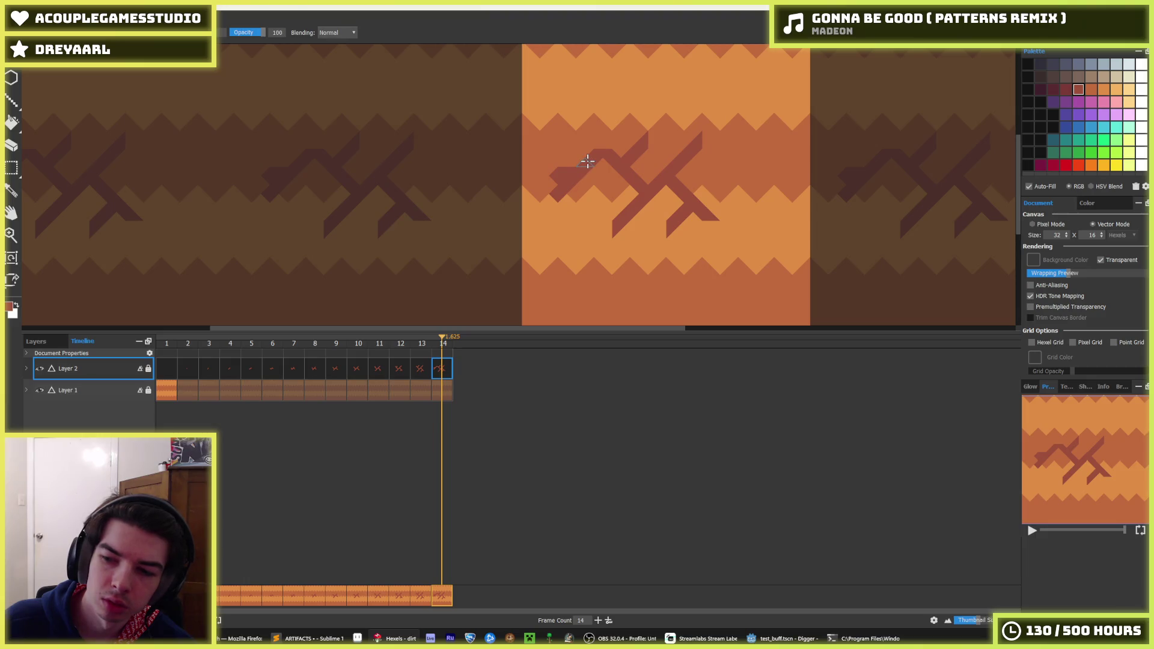
key("ctrl+z")
key("ctrl+z")
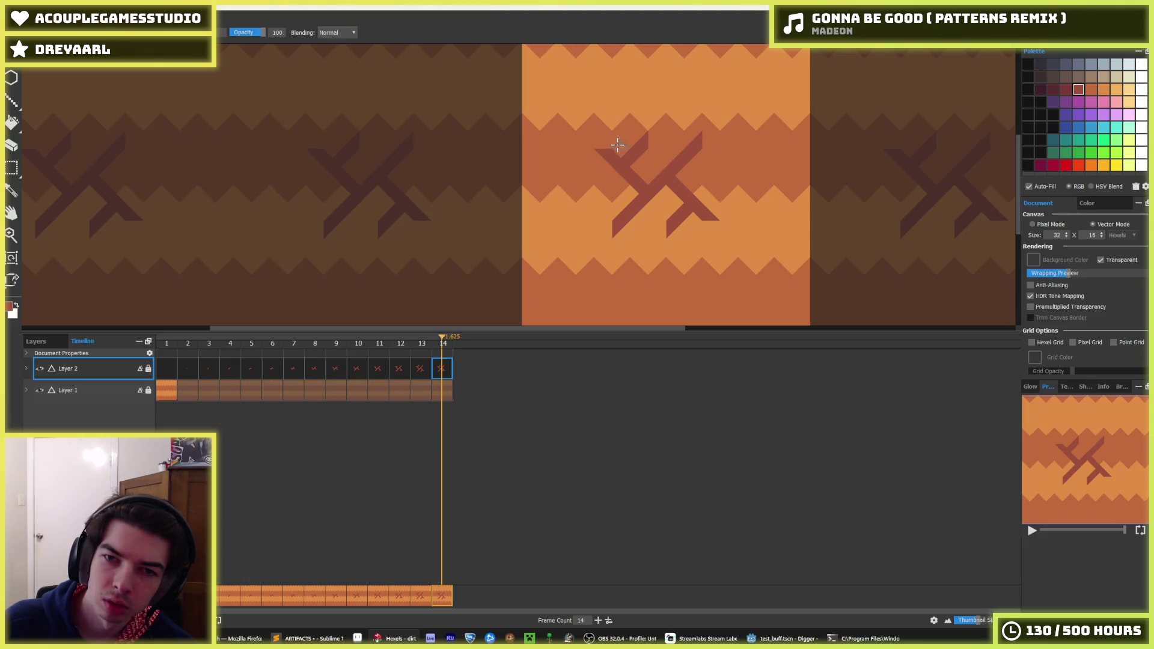
Step: Extend the X's upper-left arm as a long diagonal almost to the tile's top edge
key("e")
left_click_drag(600, 160, 619, 165)
key("ctrl+z")
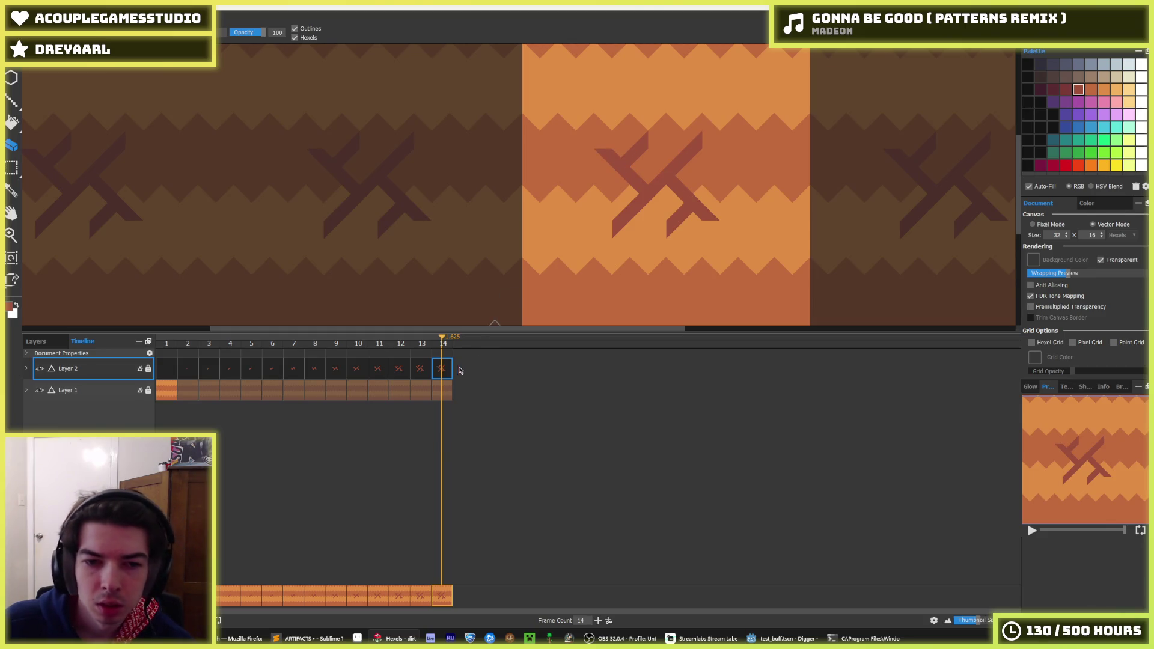
key("b")
left_click_drag(611, 160, 545, 92)
Step: Extend the X's lower-right and upper-right arms with dark hexel strokes on frame 14
key("e")
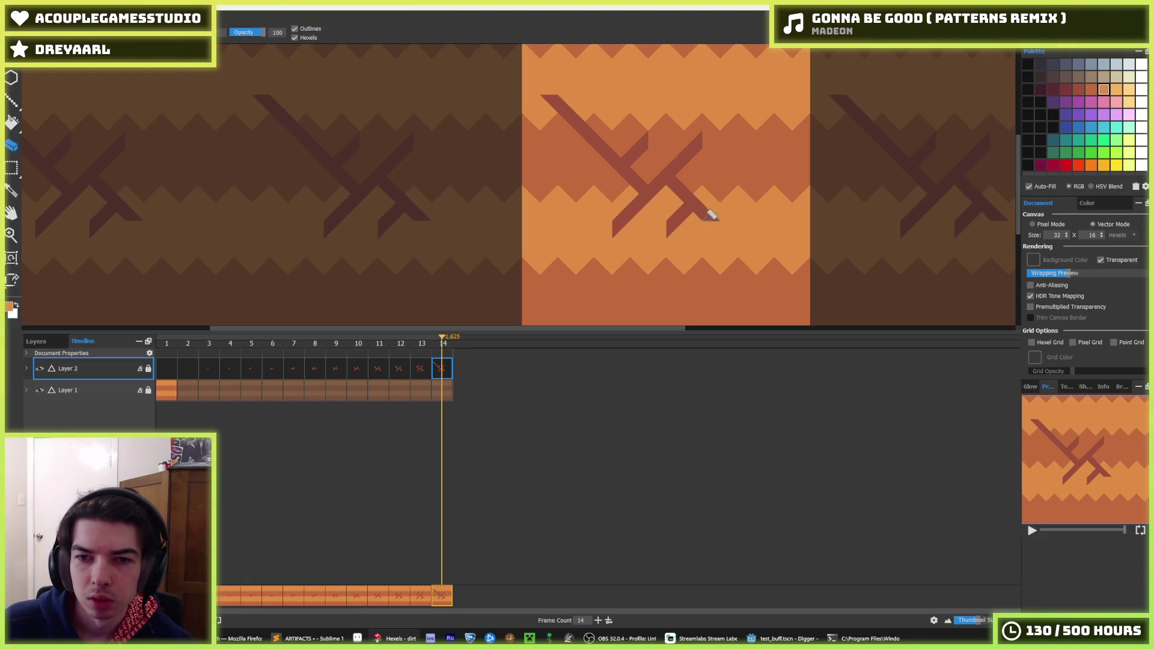
key("b")
left_click_drag(708, 211, 785, 287)
key("e")
scroll(648, 211, "up", 1)
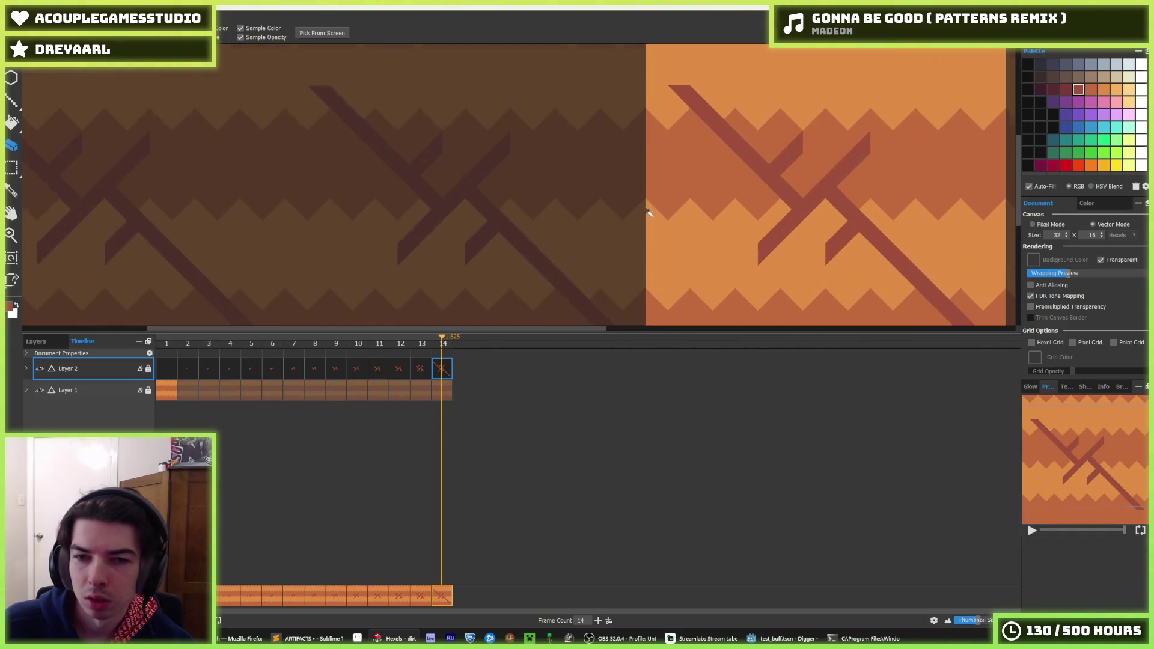
scroll(737, 237, "down", 2)
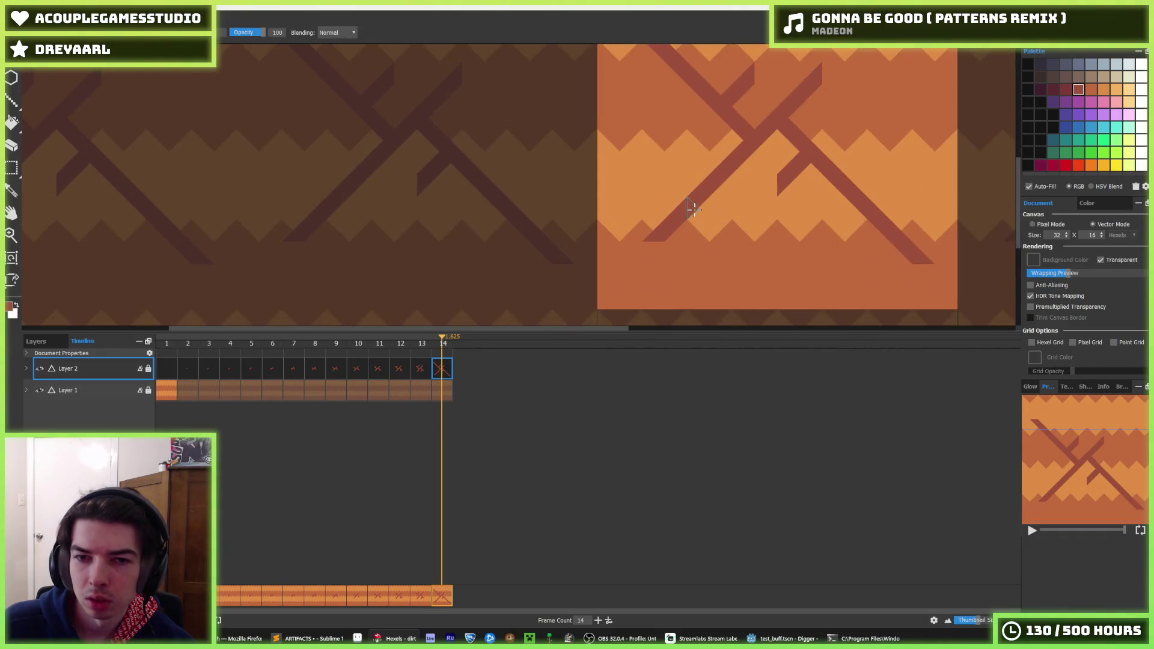
scroll(793, 92, "up", 3)
key("b")
left_click_drag(742, 180, 837, 96)
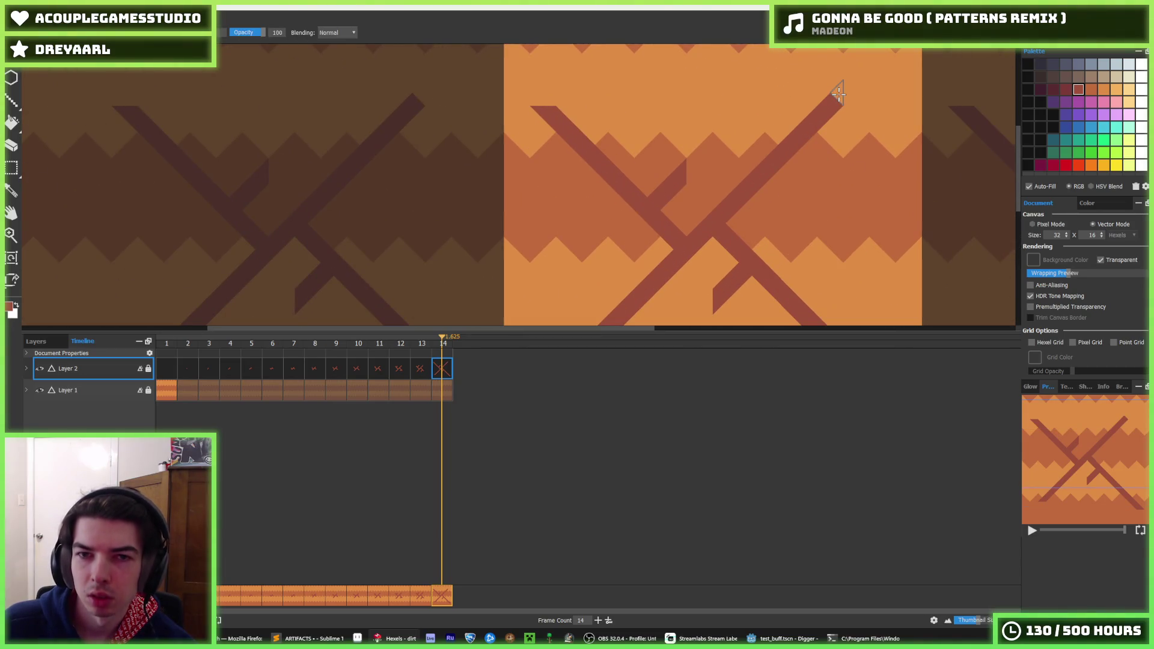
Step: Paint two dark bars extending the crack down-left from the X
scroll(691, 292, "down", 3)
scroll(683, 299, "up", 2)
scroll(673, 270, "down", 2)
scroll(646, 168, "up", 2)
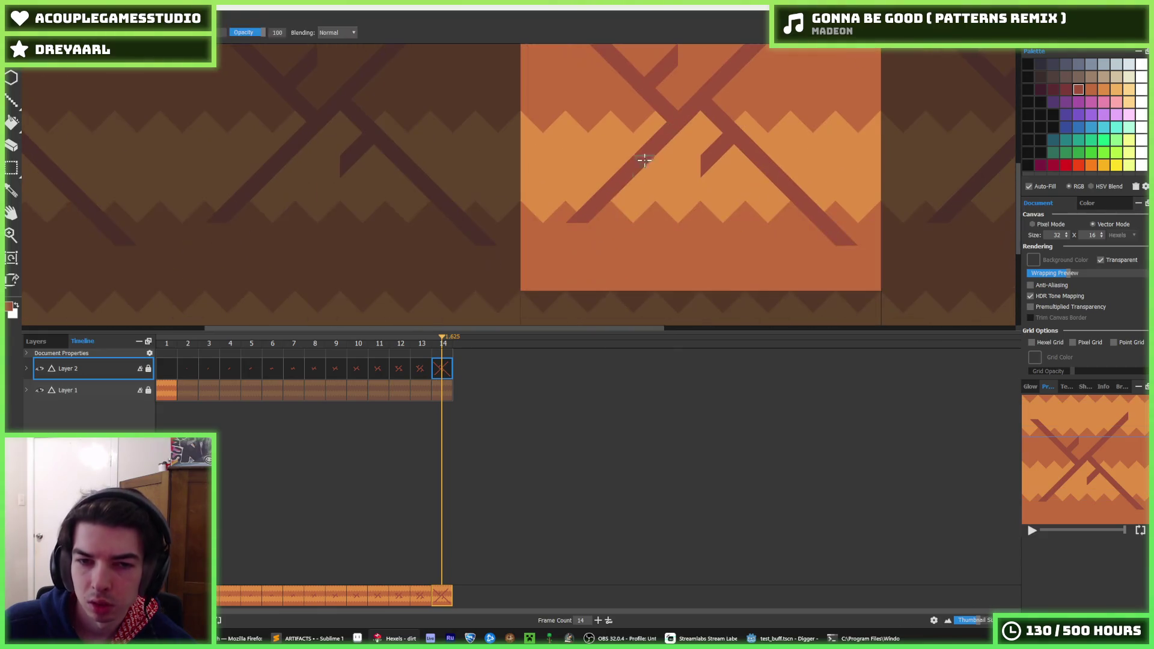
key("alt")
scroll(727, 169, "down", 4)
scroll(729, 165, "up", 4)
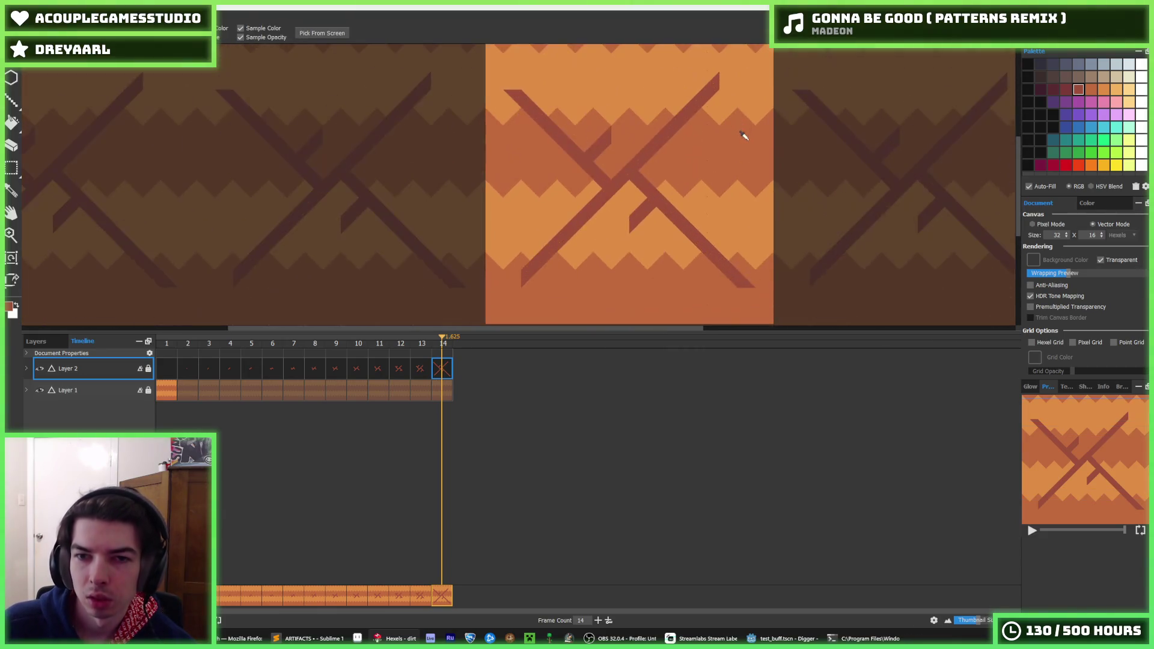
scroll(634, 181, "down", 2)
scroll(634, 181, "up", 2)
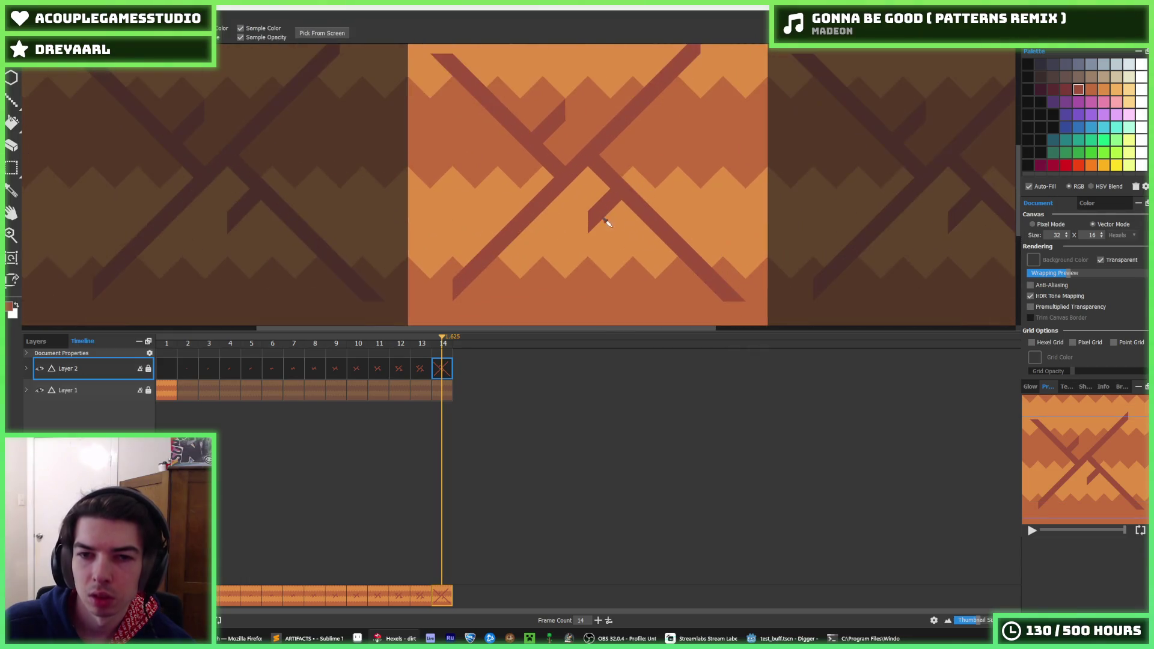
left_click_drag(595, 208, 560, 257)
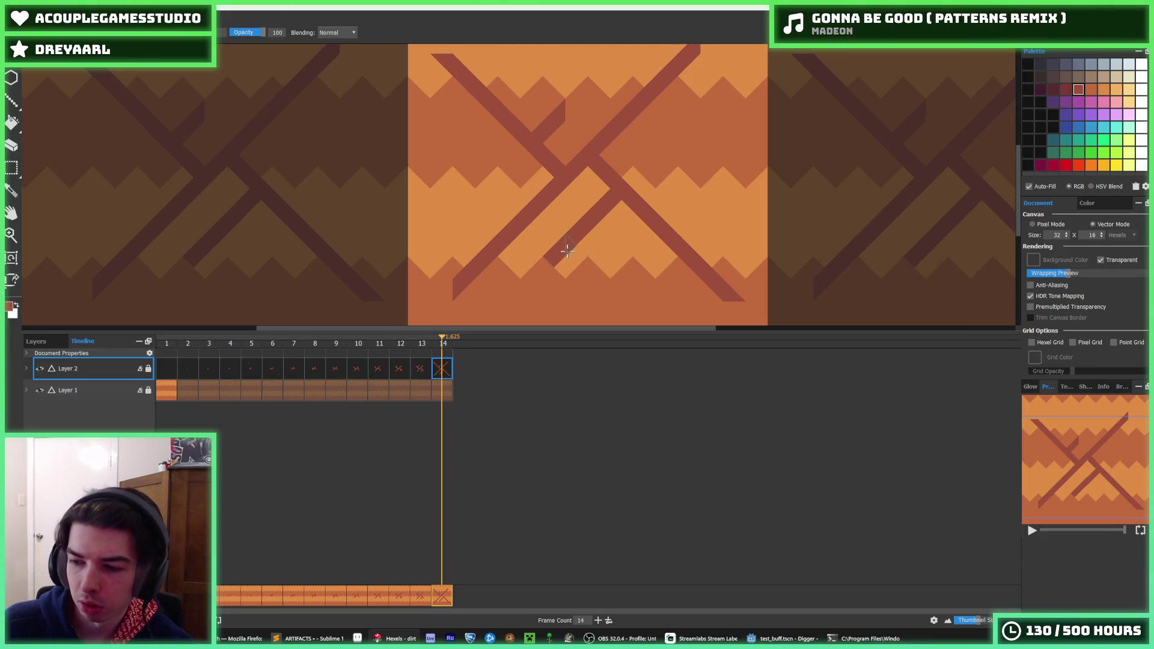
key("alt")
scroll(541, 244, "down", 1)
scroll(528, 232, "up", 3)
scroll(622, 268, "down", 2)
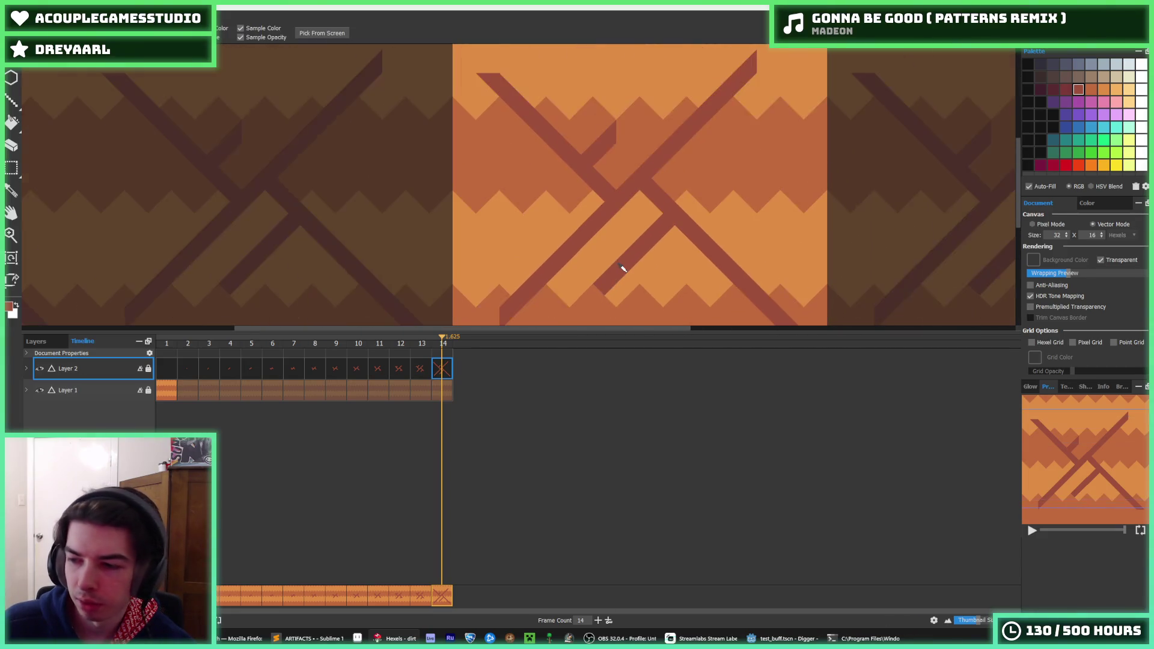
scroll(625, 271, "up", 2)
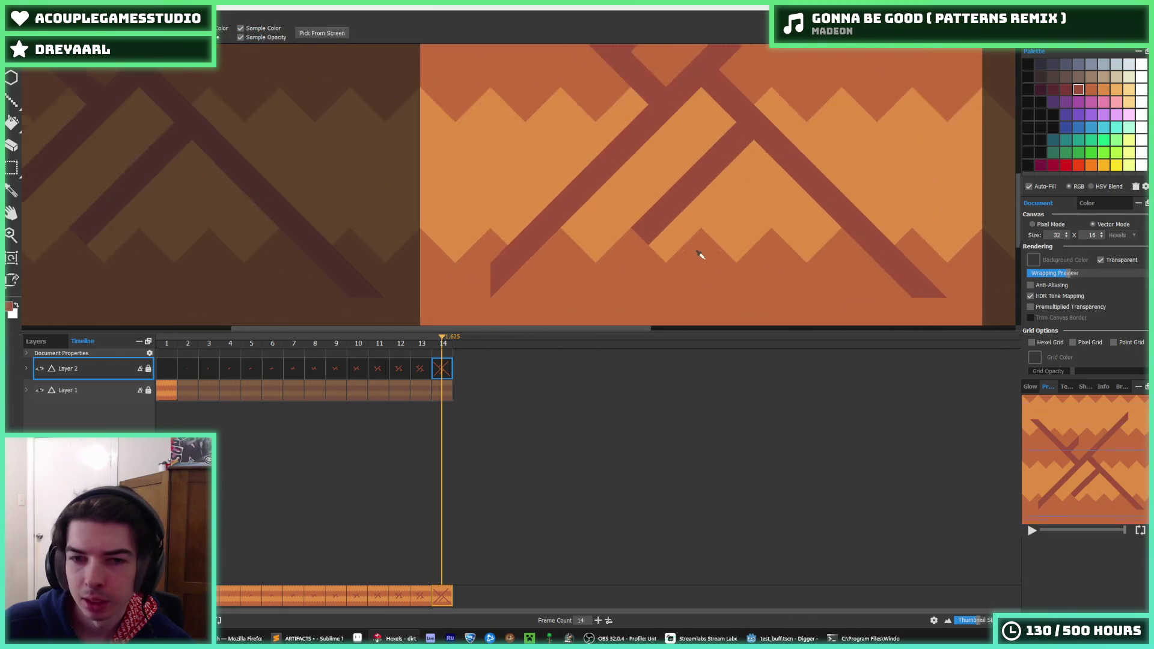
left_click_drag(657, 226, 624, 247)
Step: Add a dark crack bar down-right and a short branch off the right arm
key("alt")
scroll(708, 224, "down", 2)
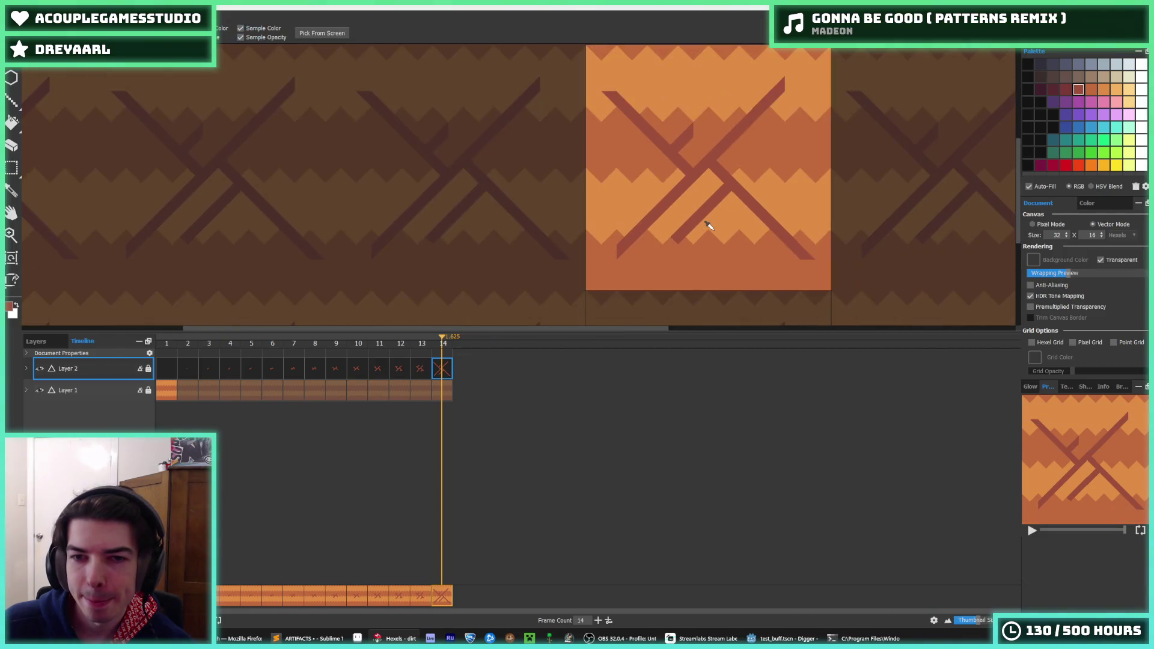
scroll(690, 231, "up", 2)
left_click_drag(704, 211, 773, 268)
key("alt")
scroll(775, 228, "down", 3)
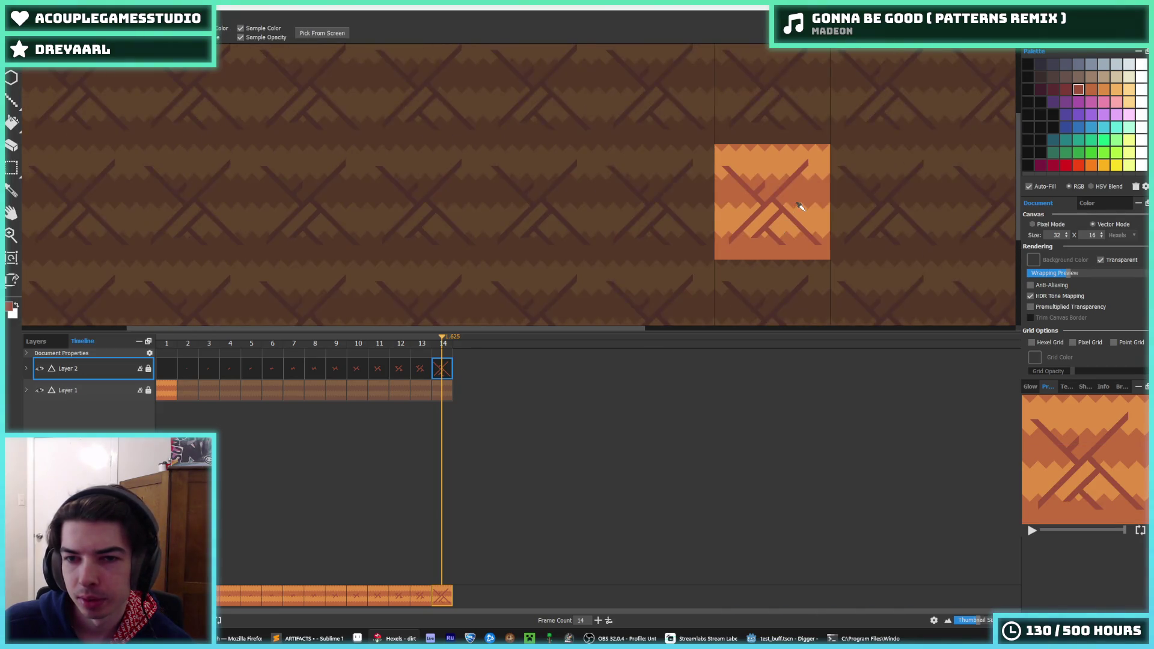
scroll(741, 157, "up", 3)
scroll(741, 158, "up", 2)
mouse_move(703, 250)
left_mouse_down()
mouse_move(750, 200)
mouse_move(683, 170)
left_mouse_up()
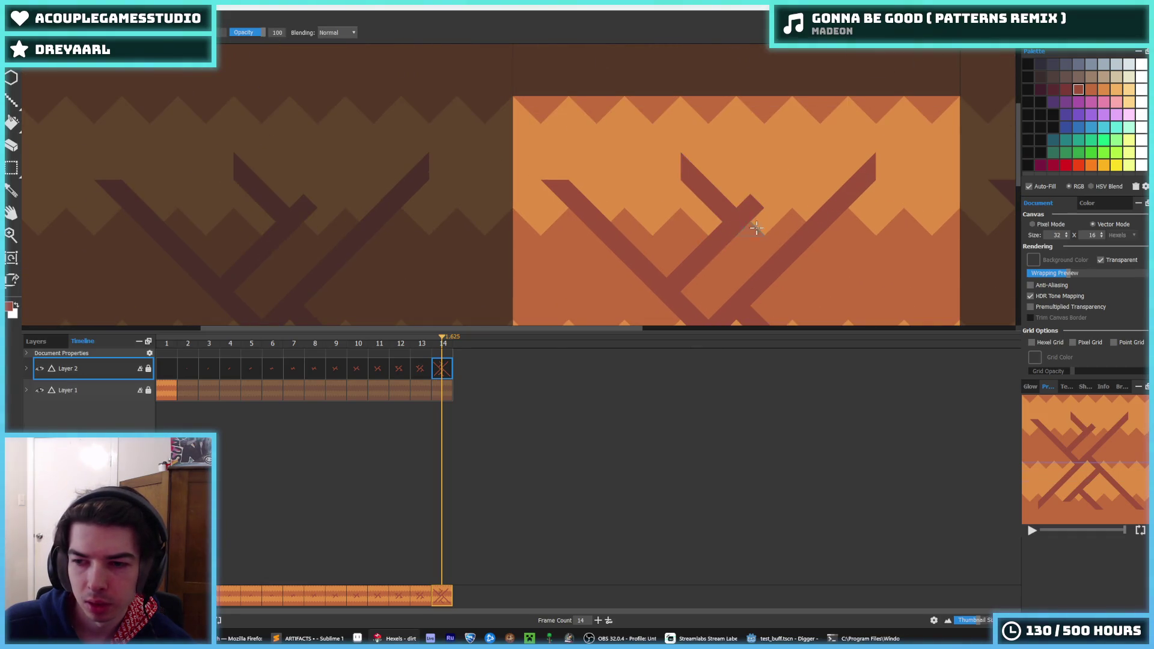
key("alt")
scroll(757, 227, "down", 5)
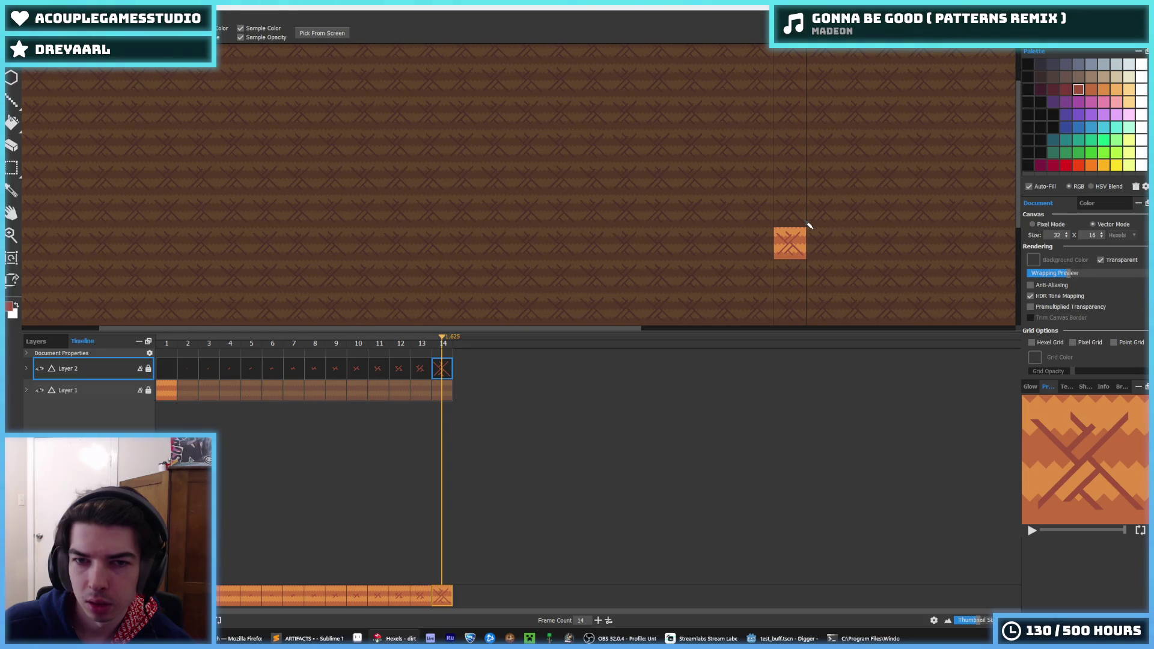
Step: Paint a dark-red diagonal stroke at the lower right, redrawing it slightly lower
scroll(809, 226, "up", 3)
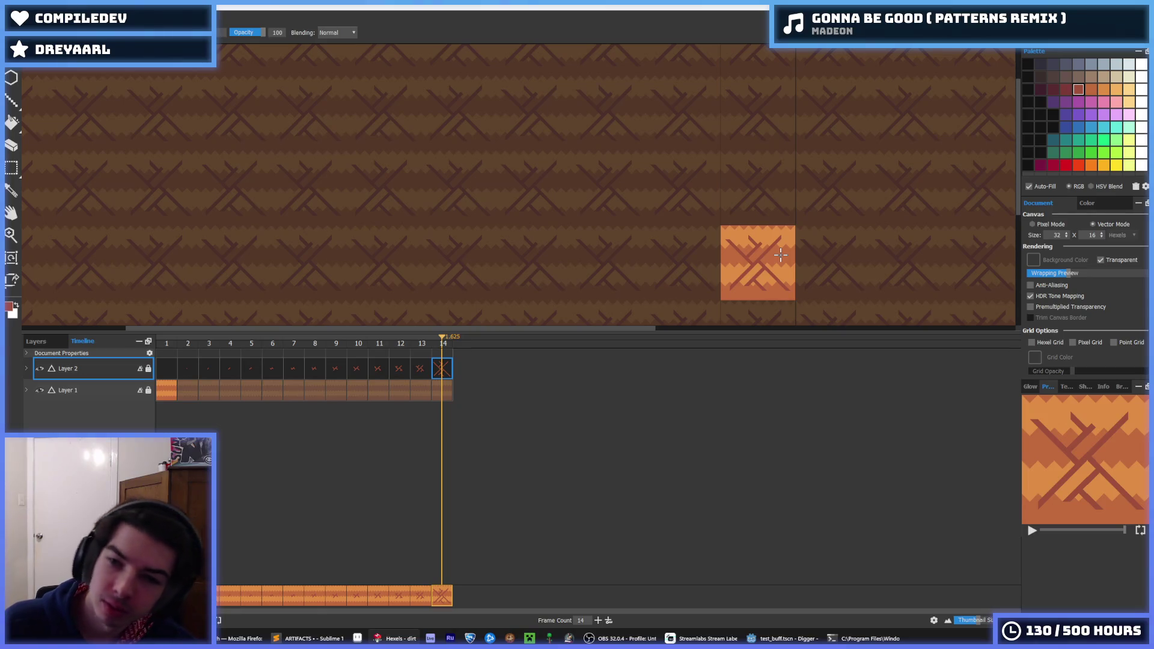
scroll(780, 255, "up", 2)
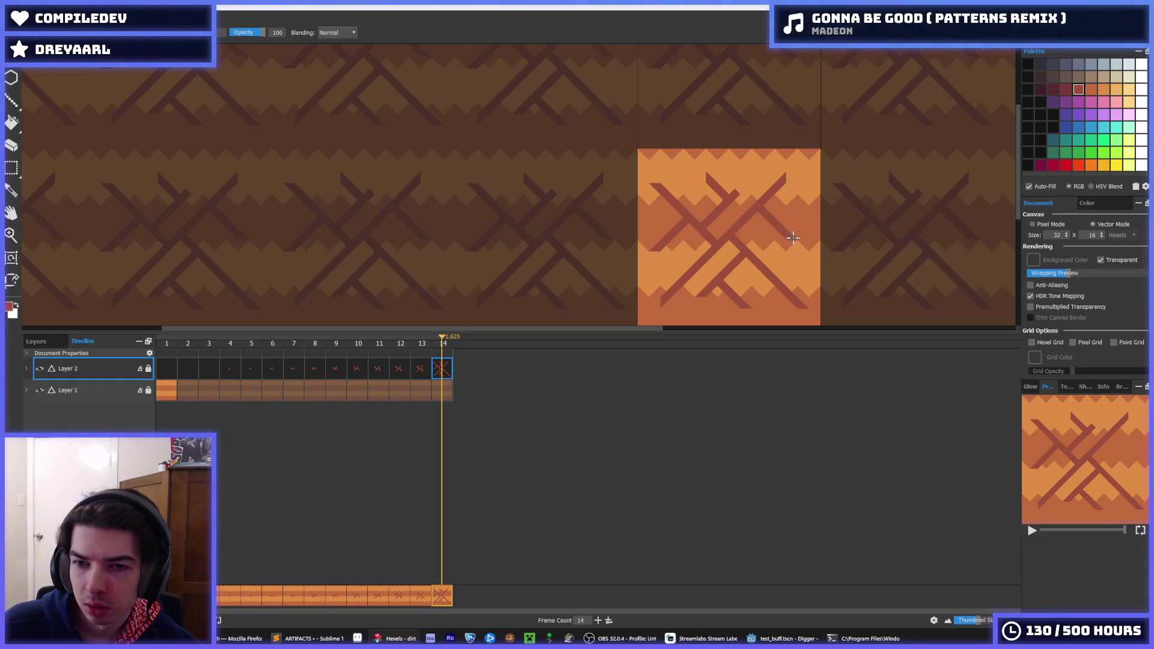
scroll(840, 242, "down", 4)
scroll(806, 252, "up", 5)
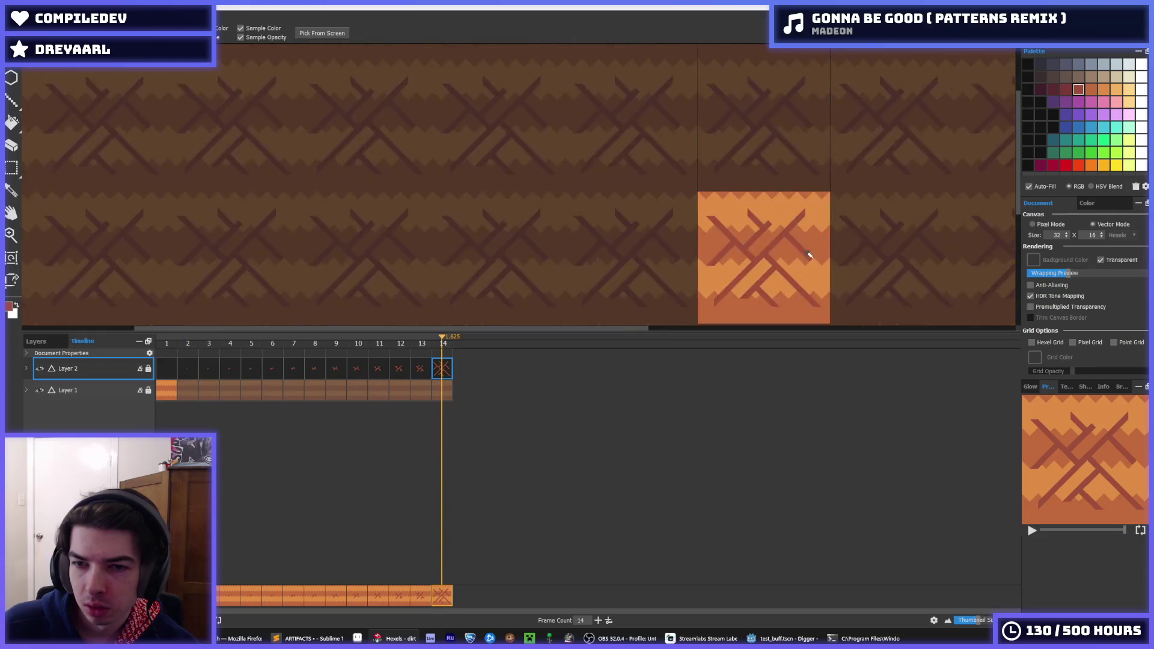
left_click_drag(775, 290, 814, 234)
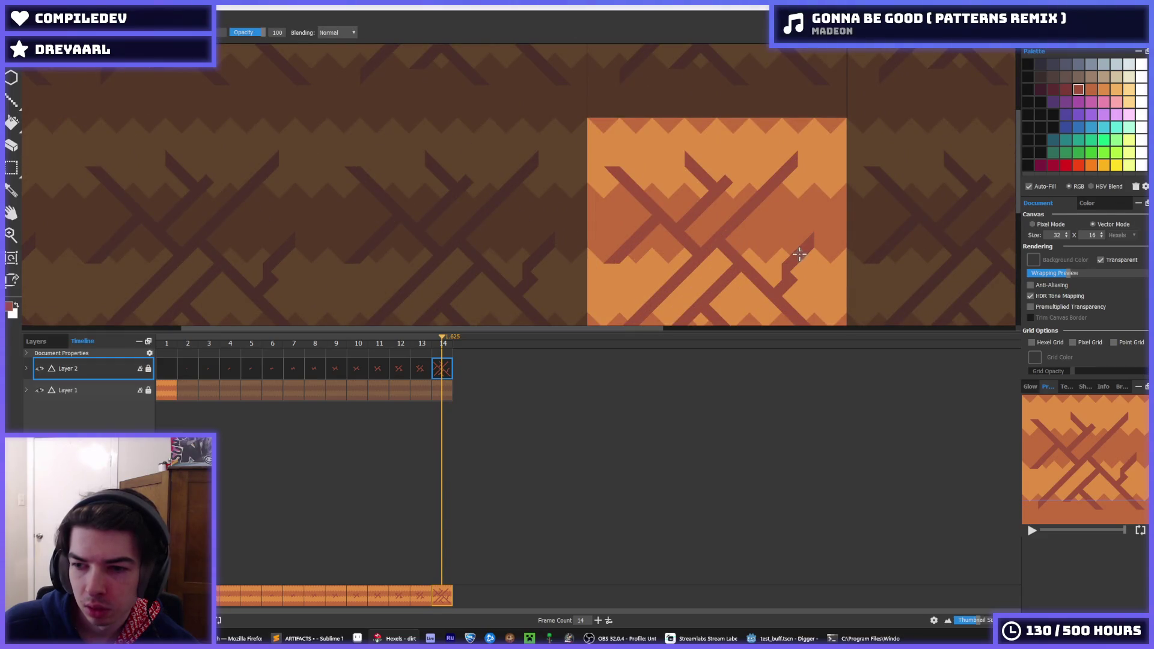
key("ctrl+z")
mouse_move(791, 288)
left_mouse_down()
mouse_move(806, 278)
mouse_move(793, 295)
left_mouse_up()
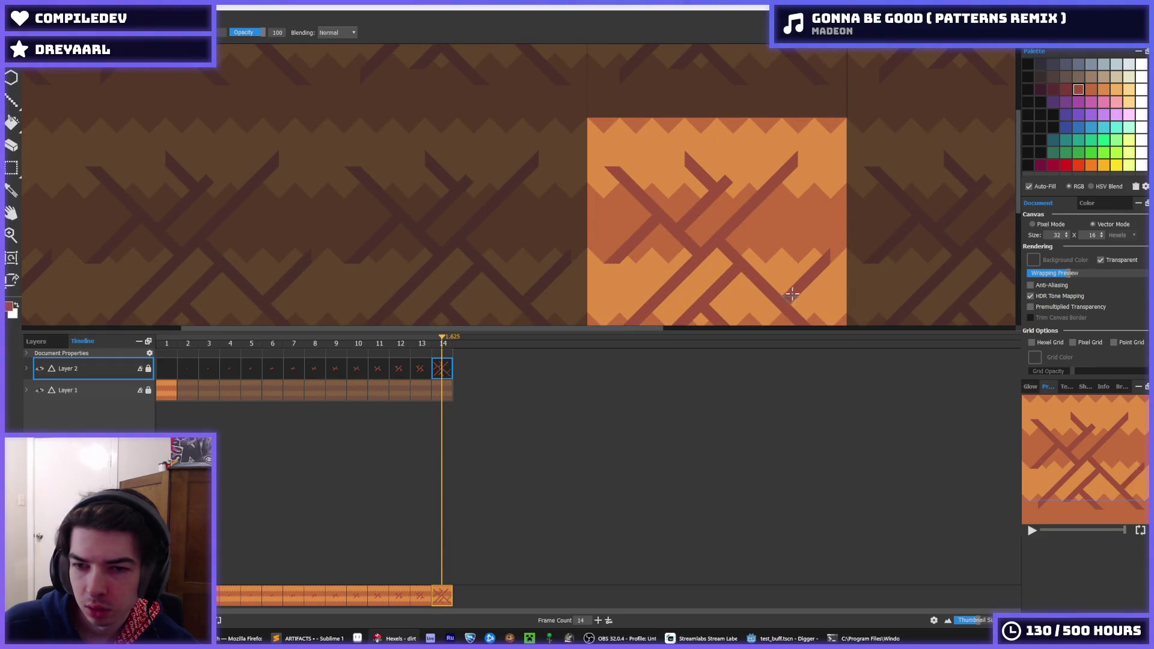
Step: Try several more diagonal crack strokes near the tile centre, undoing the unsatisfying ones
key("i")
scroll(787, 227, "down", 5)
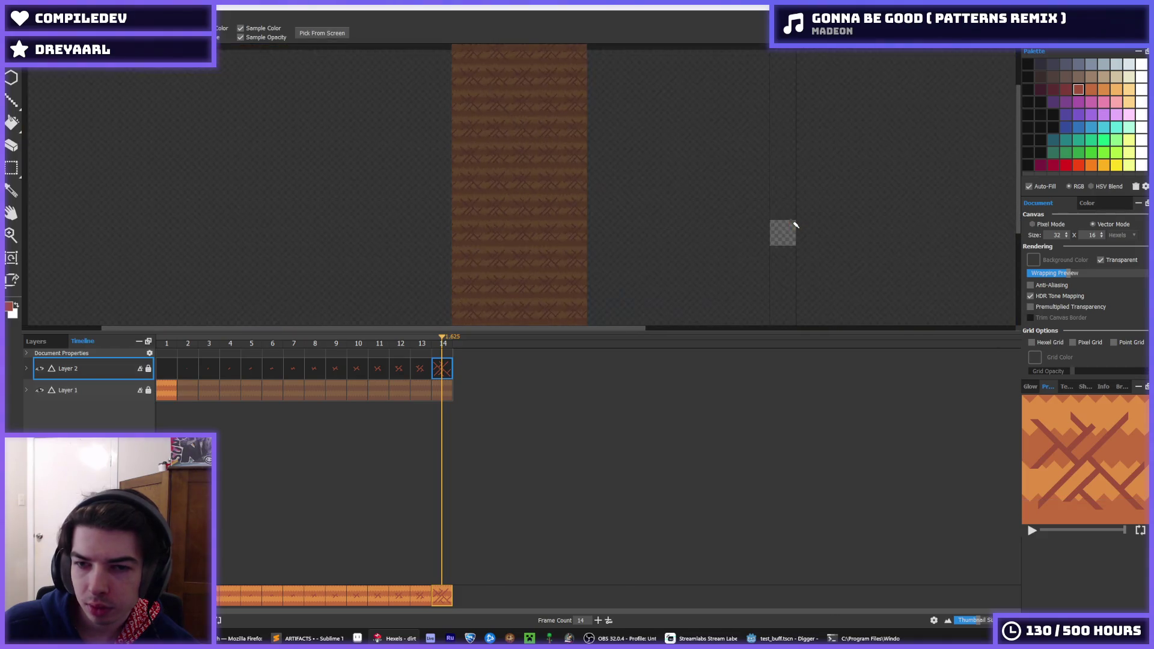
scroll(788, 227, "up", 6)
key("b")
left_click_drag(684, 183, 722, 229)
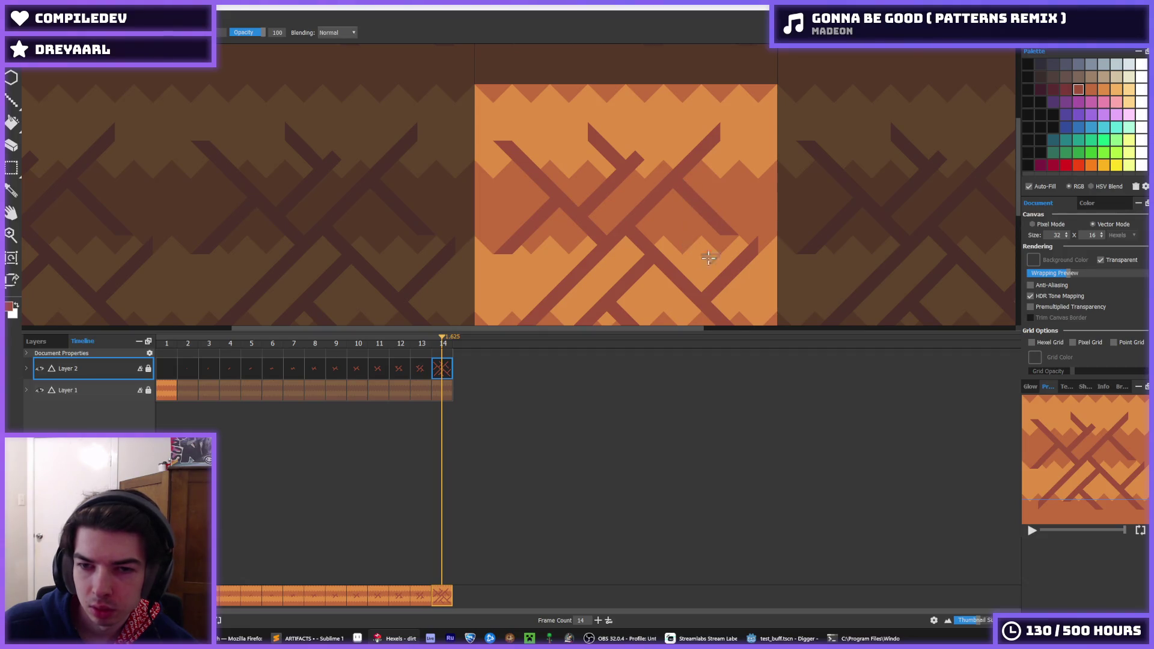
key("ctrl+z")
left_click_drag(749, 245, 709, 201)
key("ctrl+z")
left_click_drag(743, 253, 691, 217)
key("ctrl+z")
Step: Pan up over the tile and step back to frame 13
left_click_drag(550, 269, 593, 106)
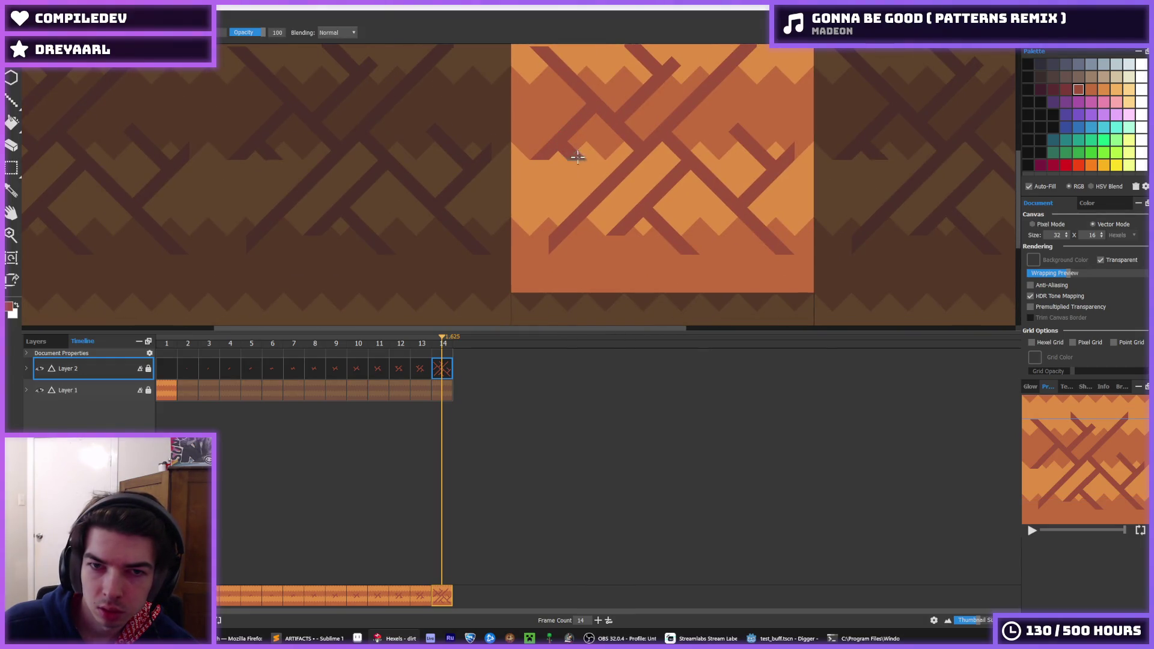
scroll(775, 184, "down", 5)
scroll(811, 188, "down", 2)
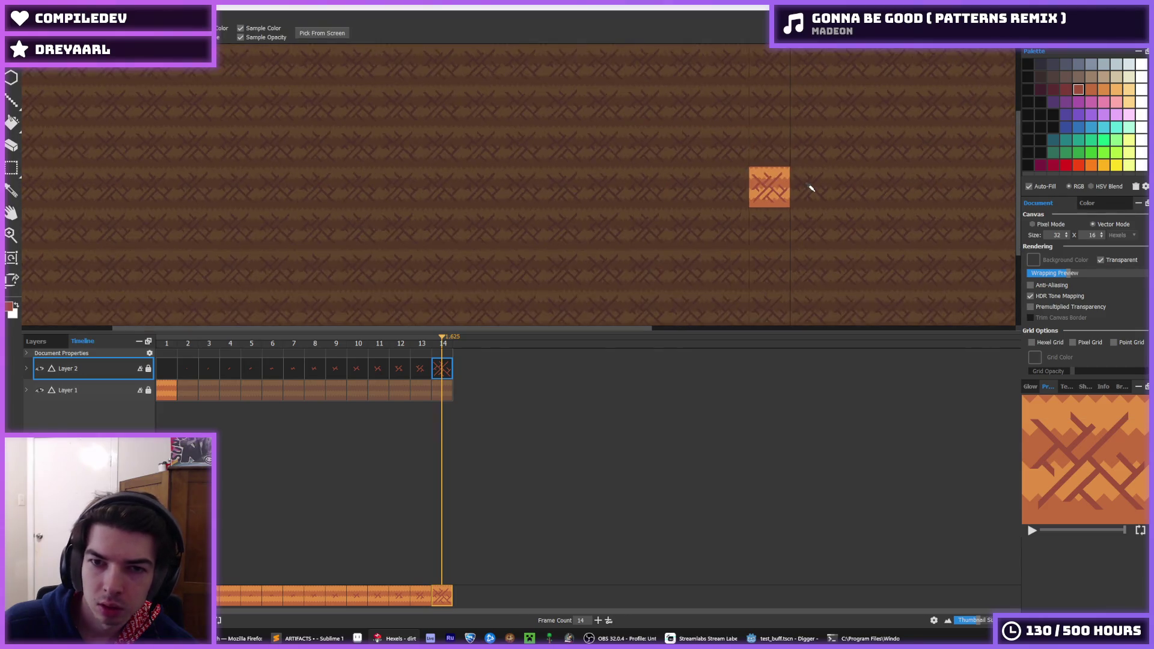
key("b")
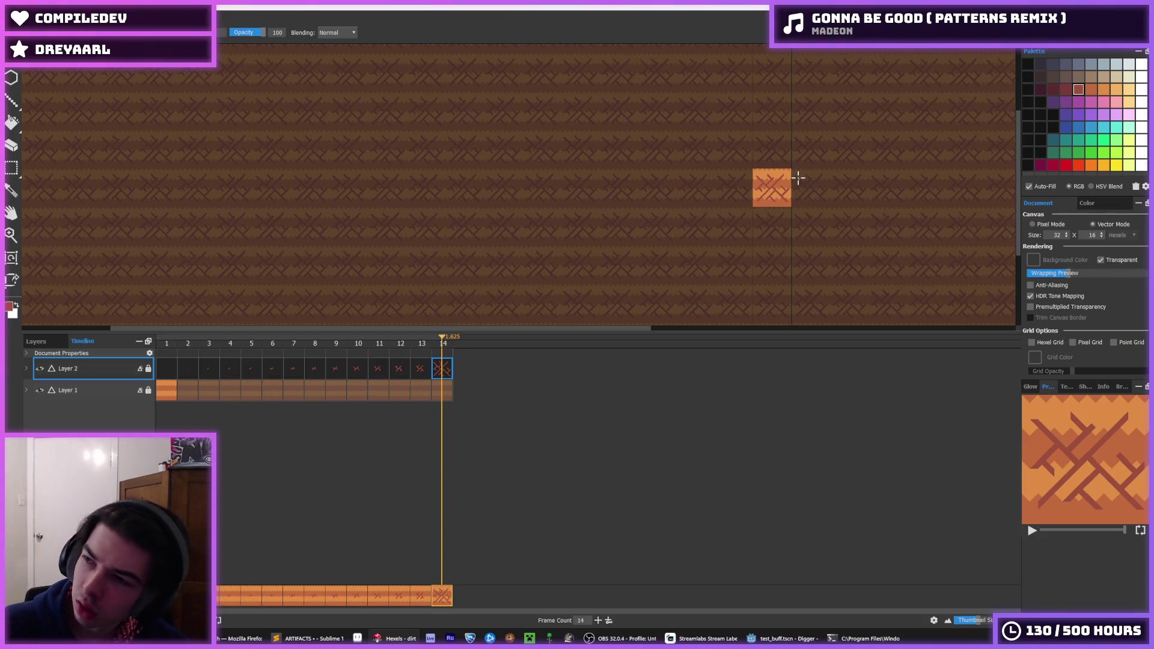
scroll(791, 144, "up", 4)
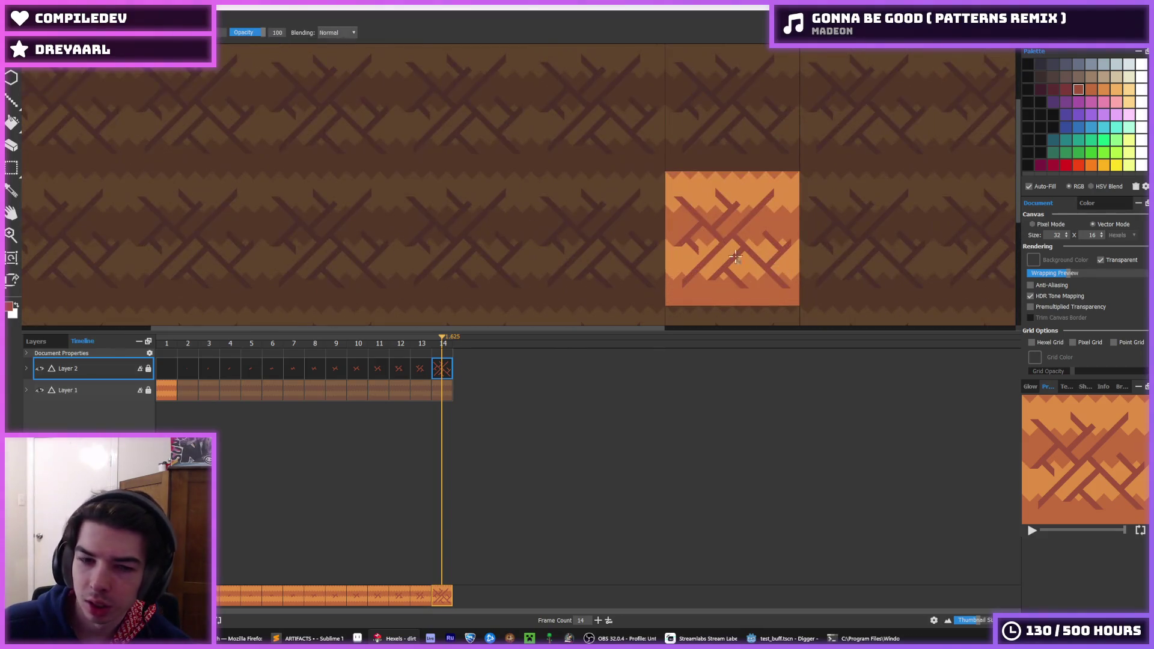
left_click(428, 369)
Step: Delete frame 14 from the animation, leaving 13 frames
left_click(442, 369)
right_click(441, 371)
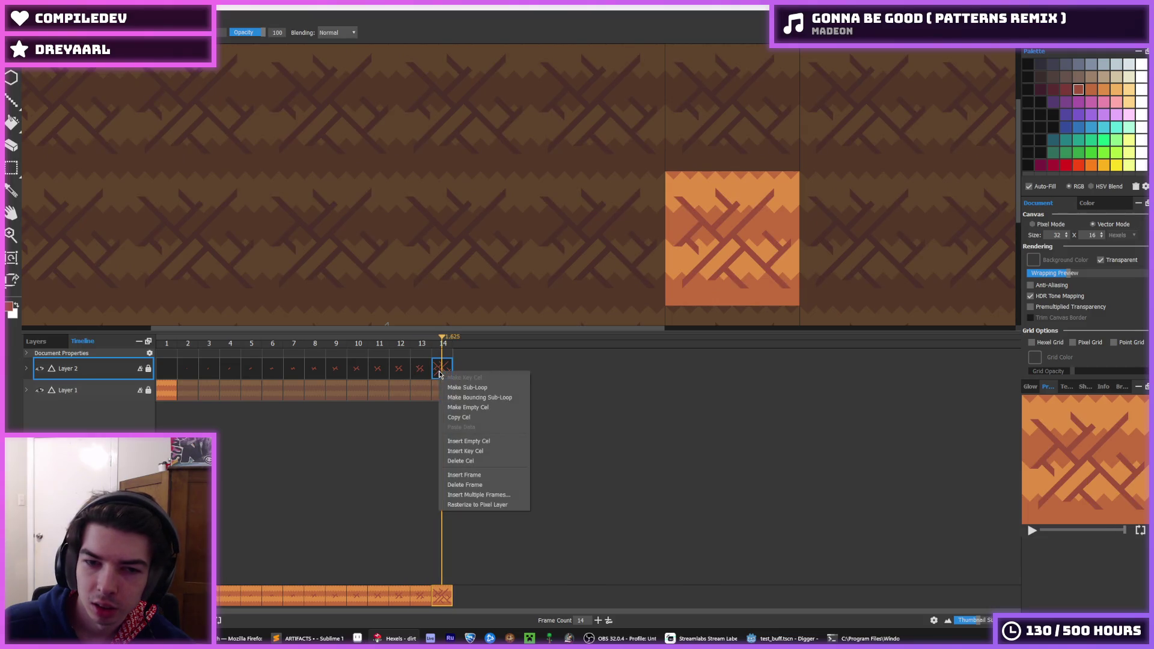
left_click(475, 484)
key("i")
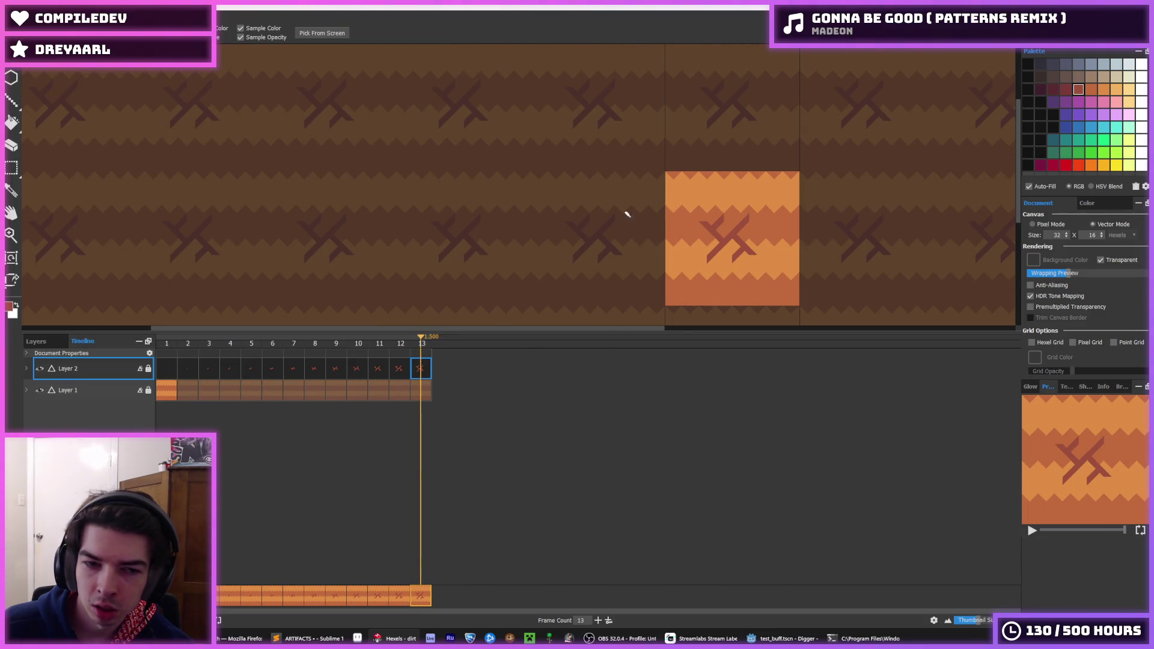
scroll(707, 199, "down", 1)
scroll(710, 204, "up", 3)
scroll(704, 223, "down", 3)
key("b")
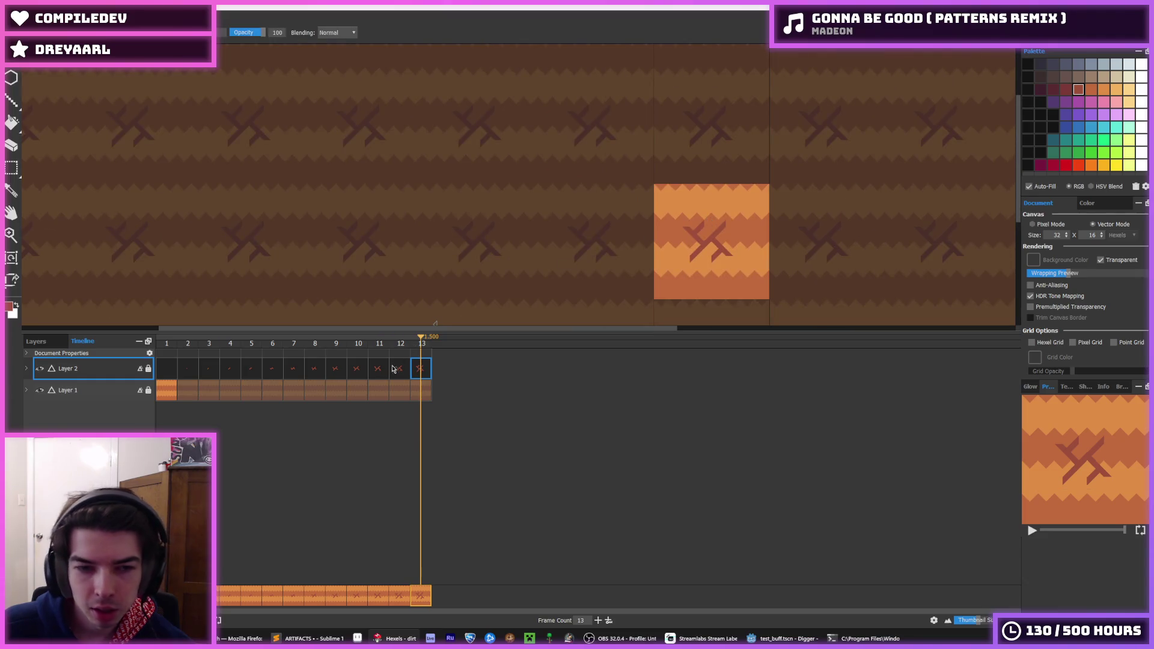
Step: Step through frames 2 to 13 to see how the crack grows
left_click(377, 369)
left_click(355, 369)
left_click(334, 365)
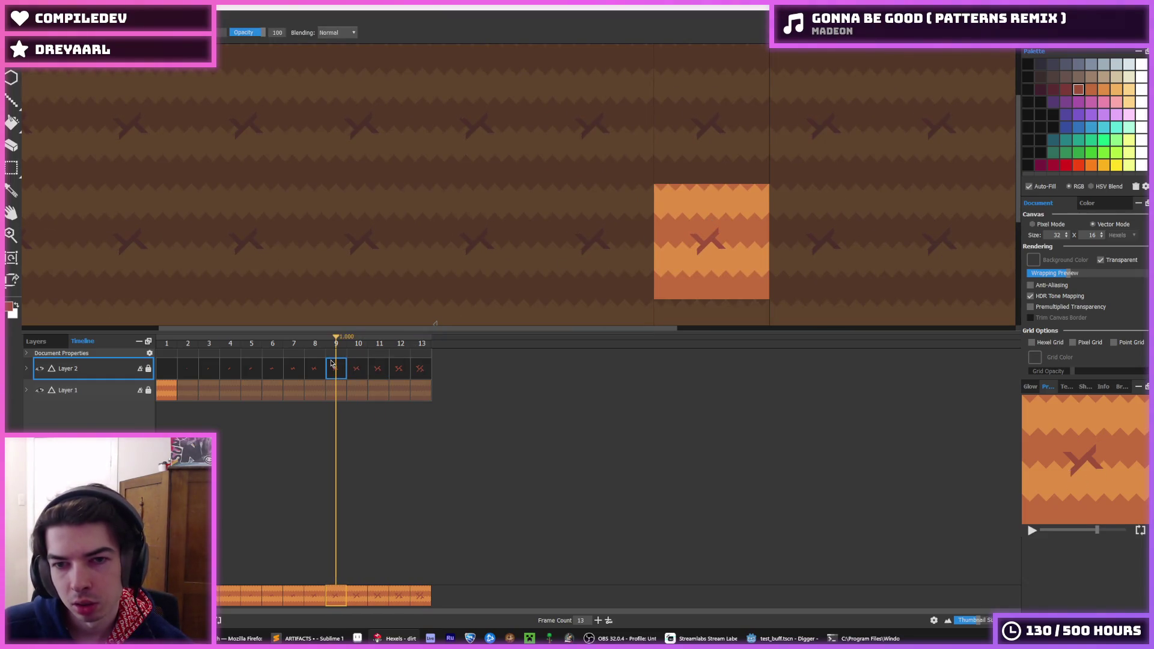
left_click(356, 374)
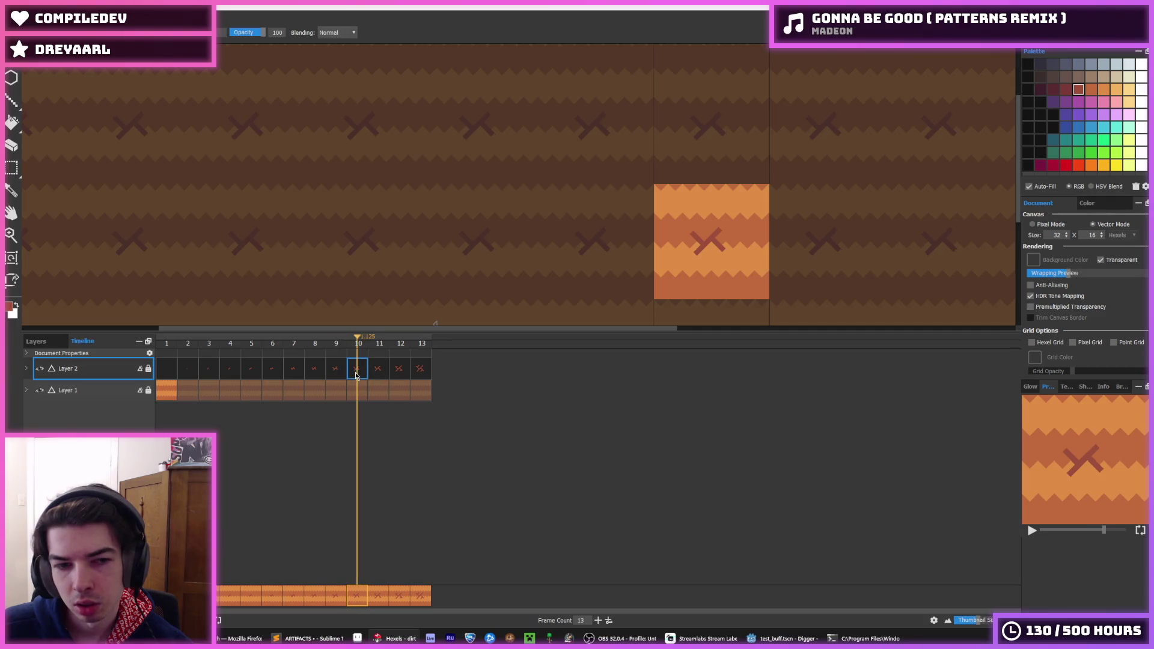
left_click(198, 373)
left_click(230, 369)
left_click(188, 376)
left_click(209, 374)
left_click(230, 373)
left_click(255, 372)
left_click(271, 372)
left_click(294, 374)
left_click(315, 375)
left_click(344, 378)
left_click(359, 376)
left_click(375, 377)
left_click(389, 377)
left_click(376, 377)
left_click(353, 376)
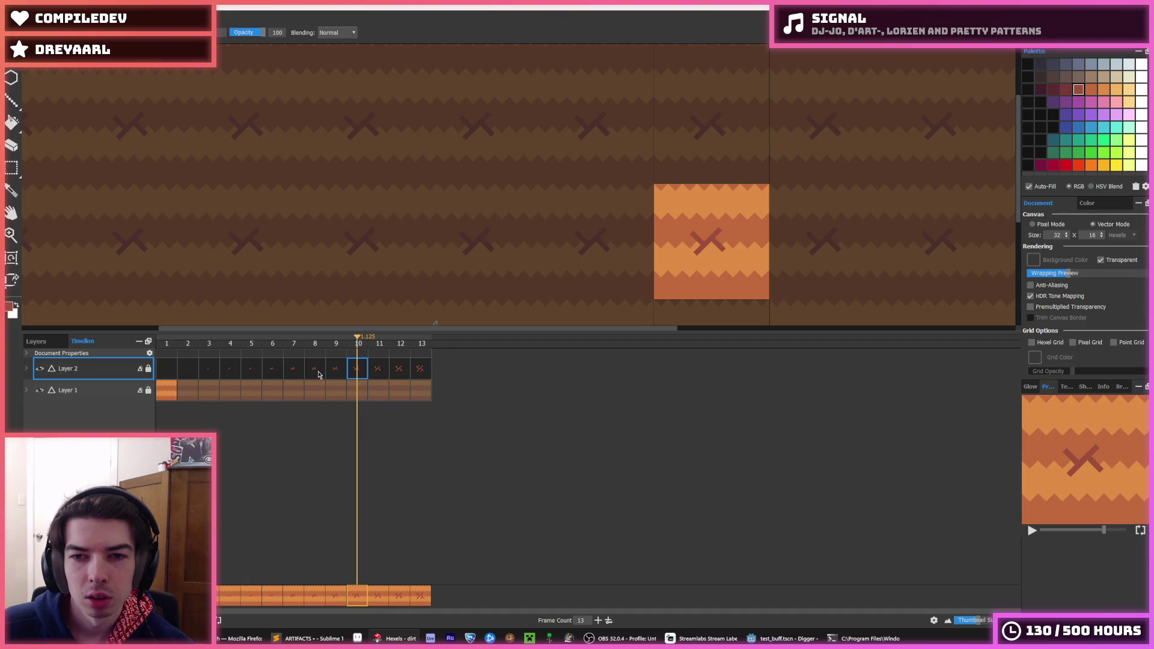
left_click(379, 378)
left_click(398, 377)
left_click(414, 375)
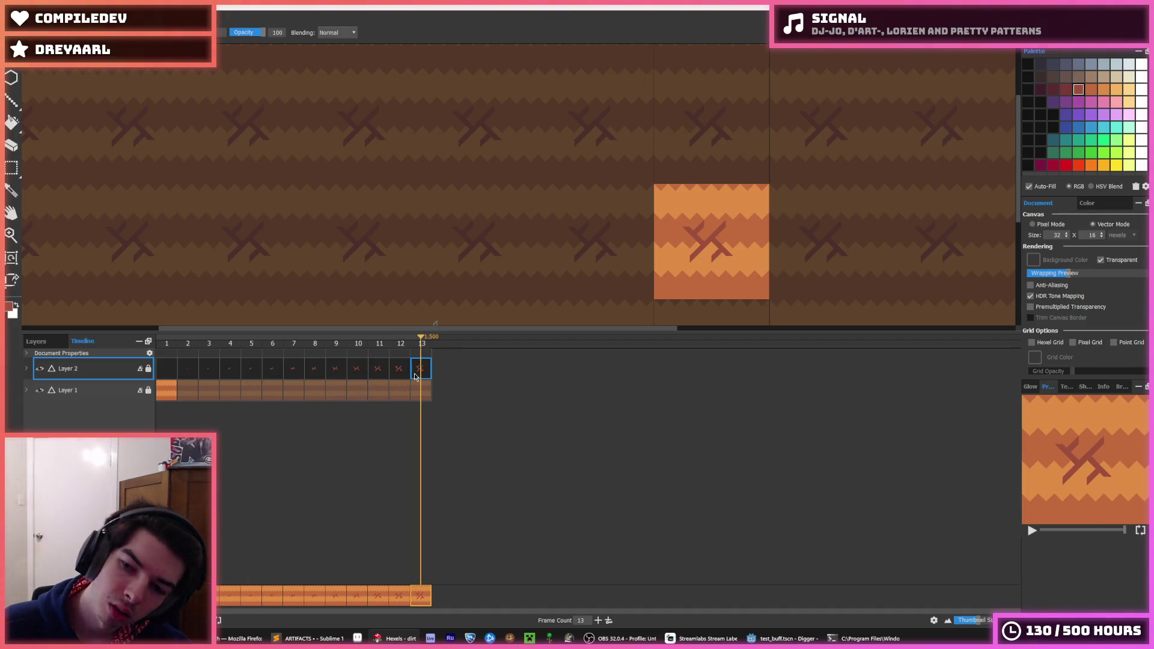
Step: Step back from frame 12 to frame 9 and zoom in on its tile
key("i")
scroll(605, 260, "down", 3)
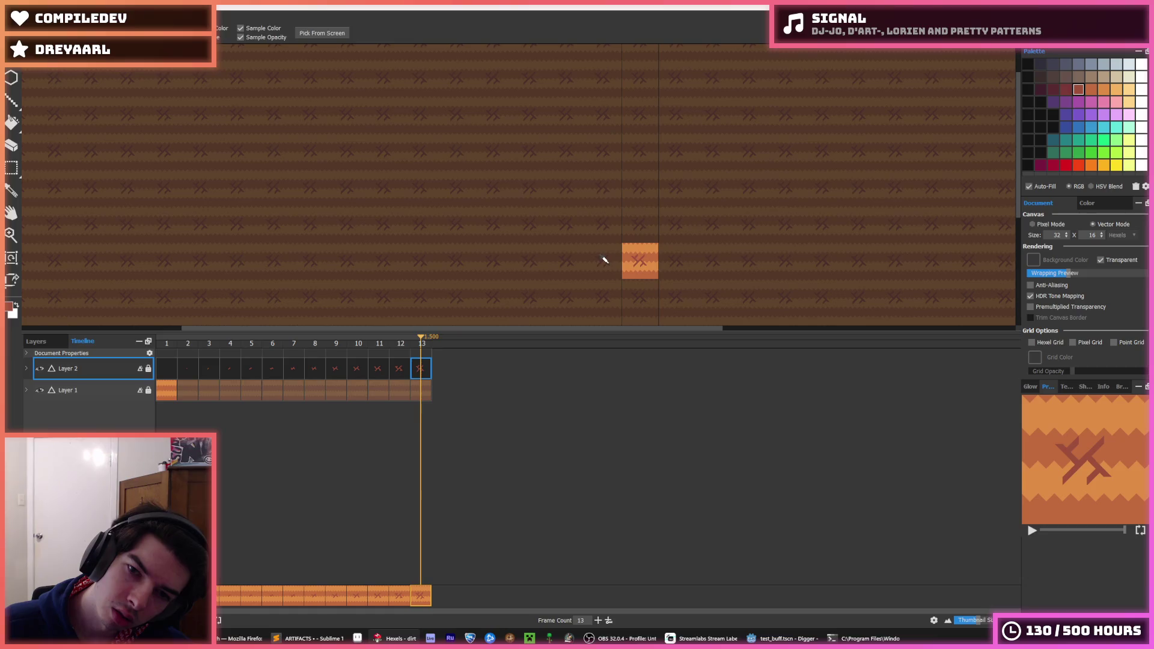
key("b")
left_click(395, 373)
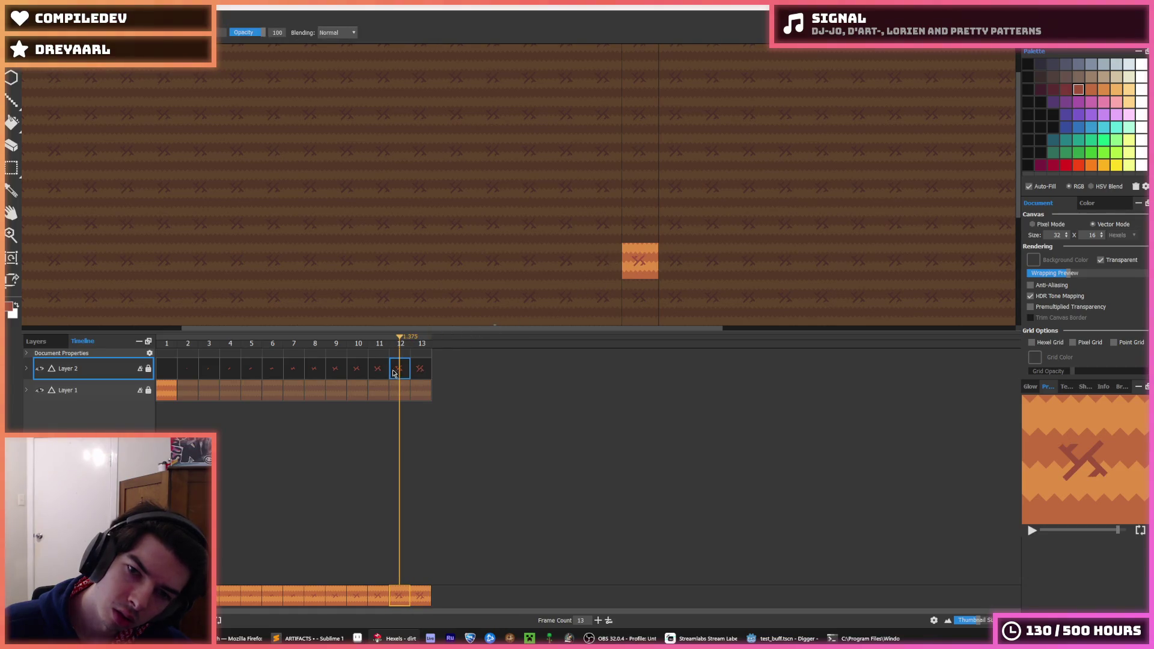
left_click(383, 369)
left_click(355, 369)
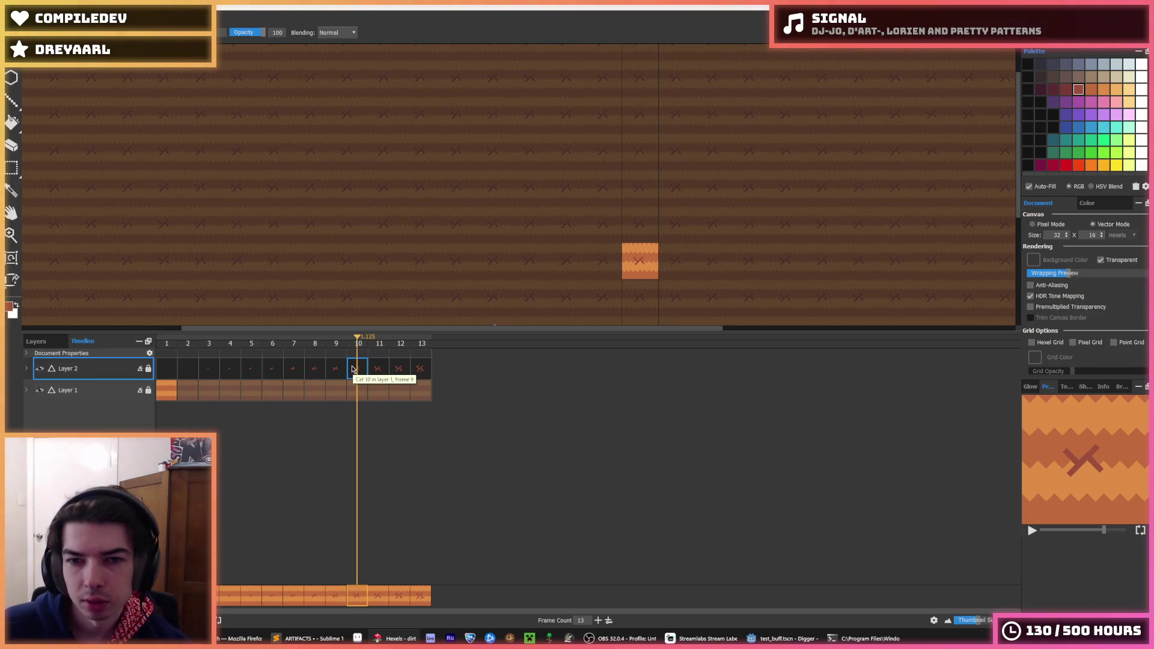
left_click(334, 374)
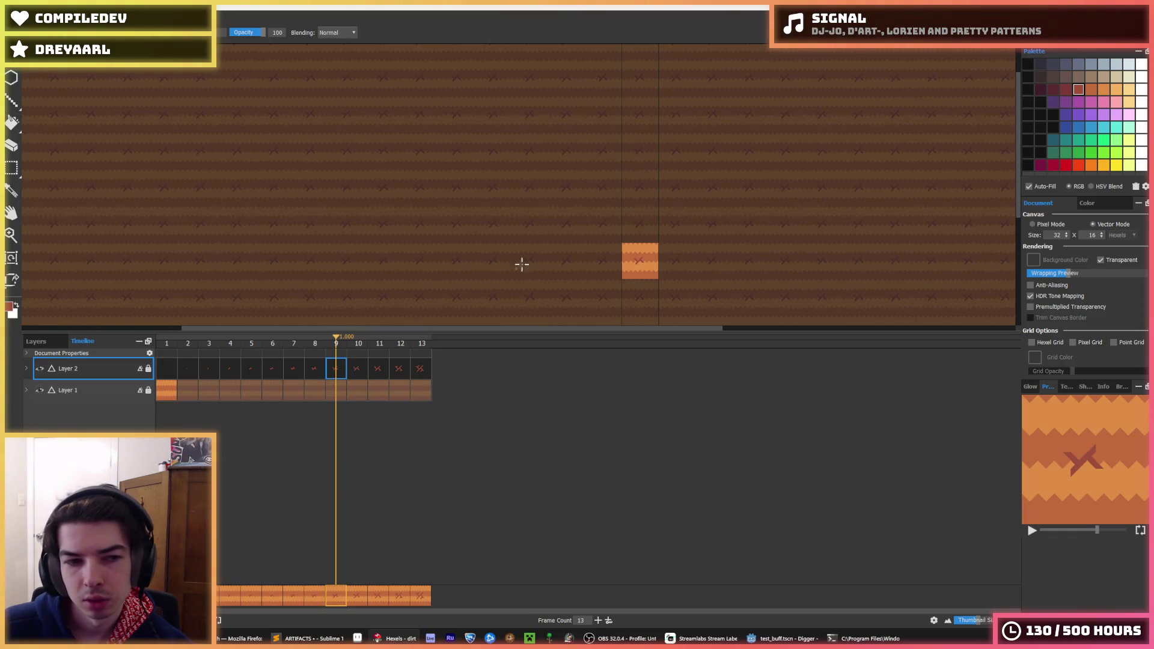
key("i")
scroll(618, 271, "up", 1)
scroll(618, 273, "up", 2)
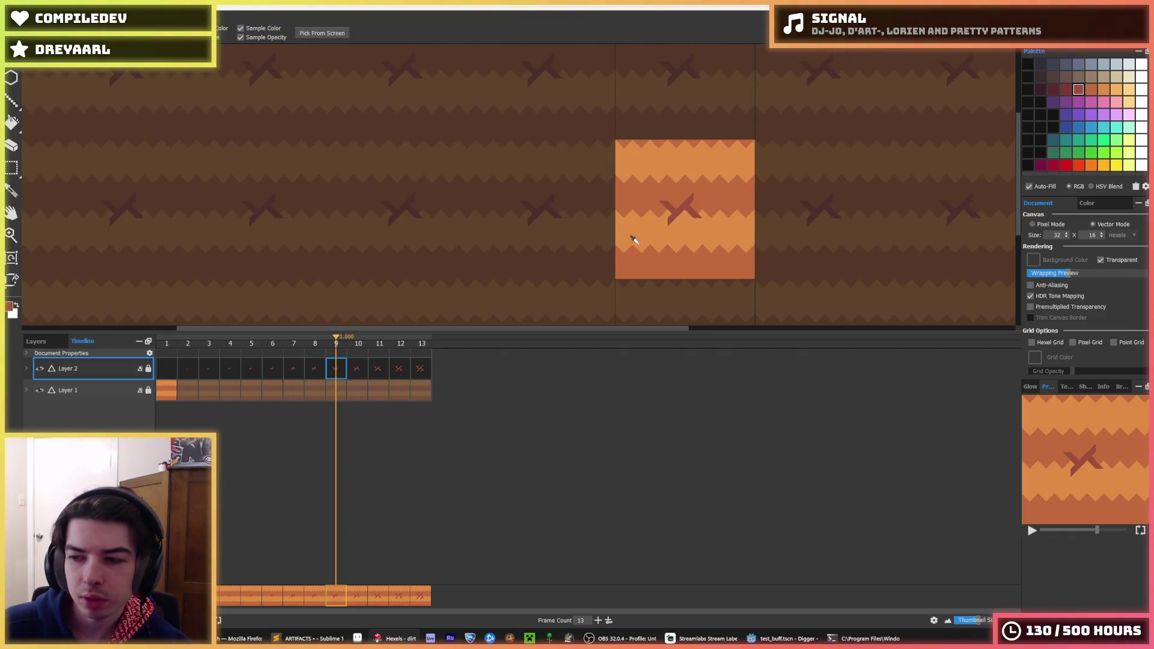
scroll(633, 238, "down", 1)
key("b")
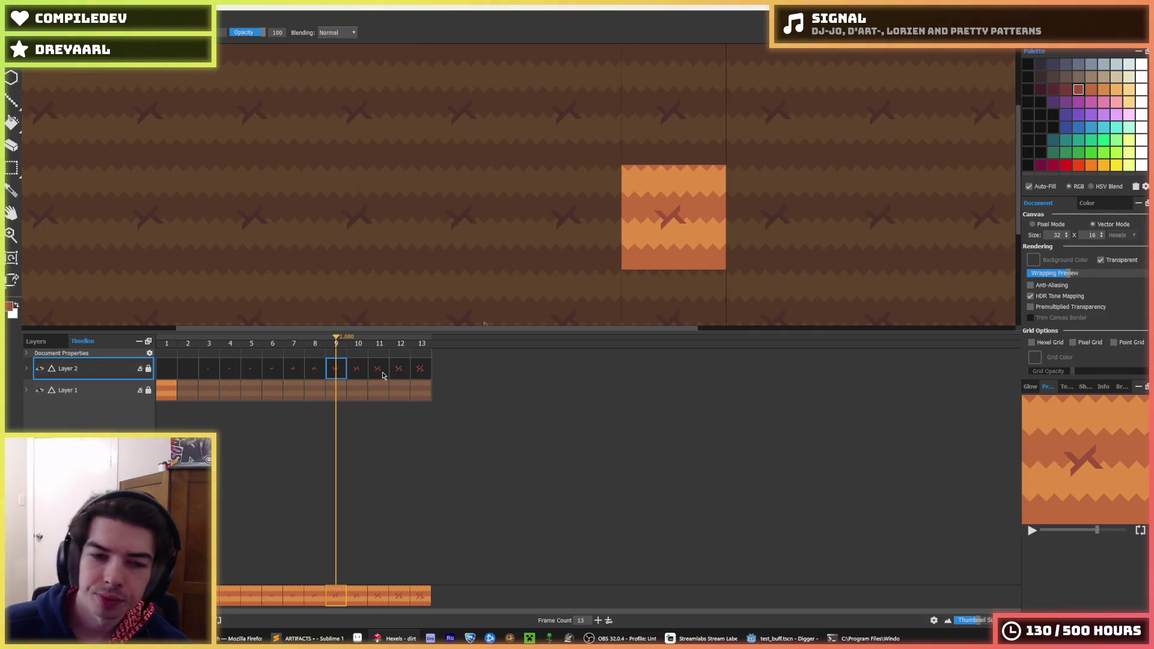
Step: Compare frames 1, 2, 10 and 11, ending on frame 11 with the full X
left_click(162, 378)
left_click(191, 371)
left_click(170, 374)
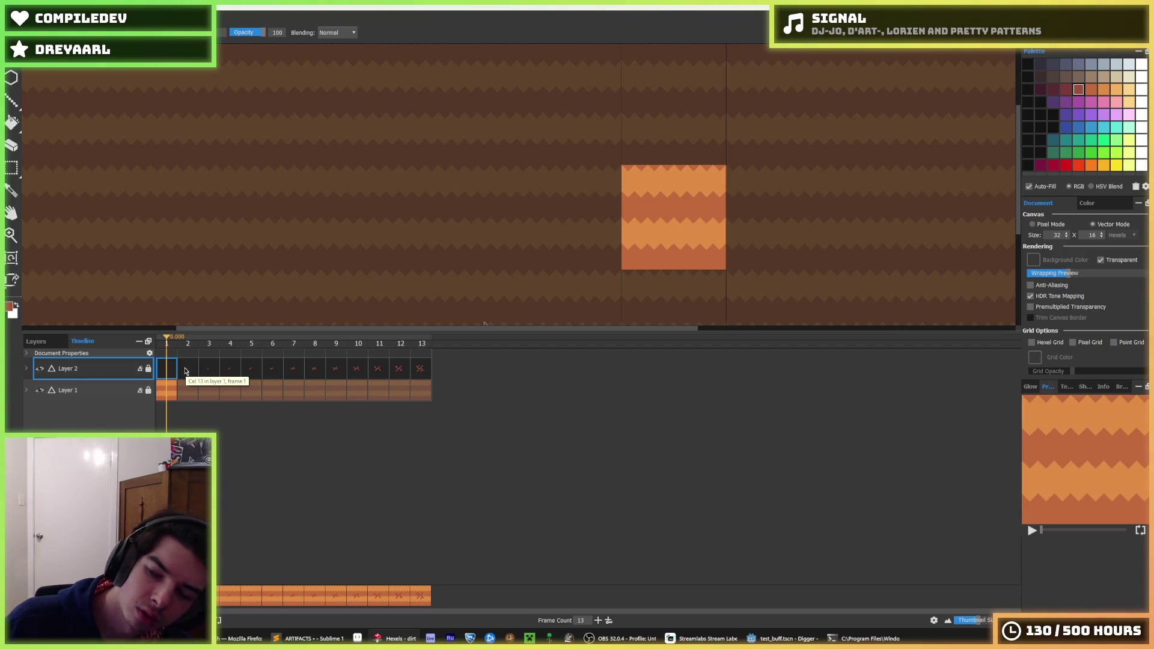
left_click(186, 372)
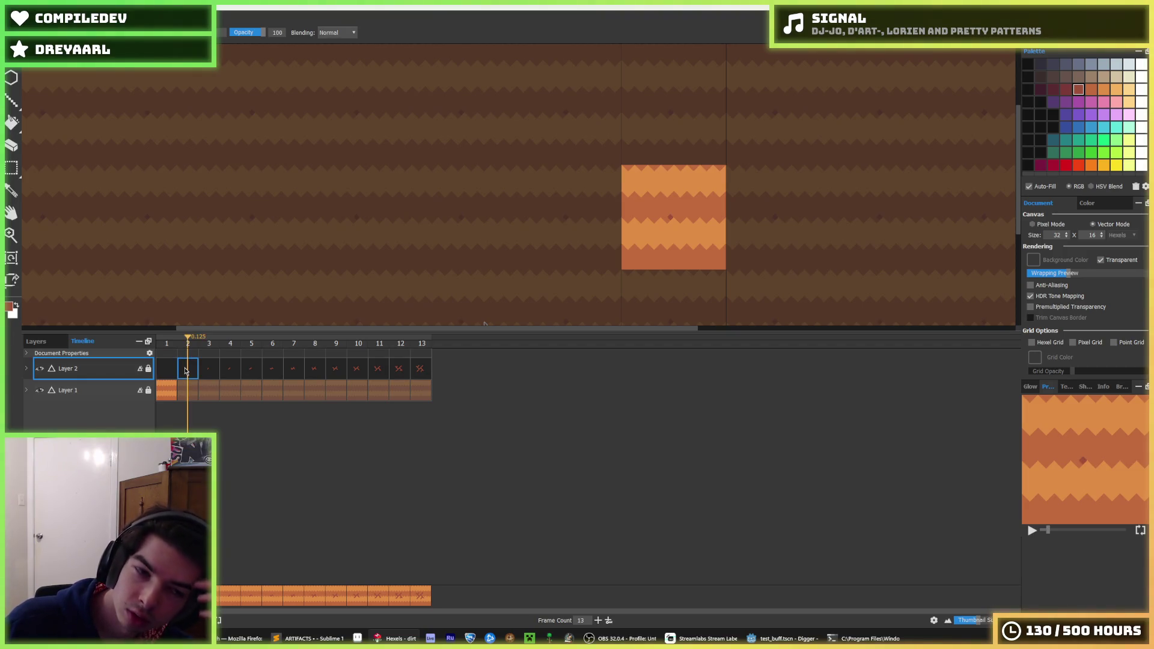
left_click(367, 380)
left_click(381, 377)
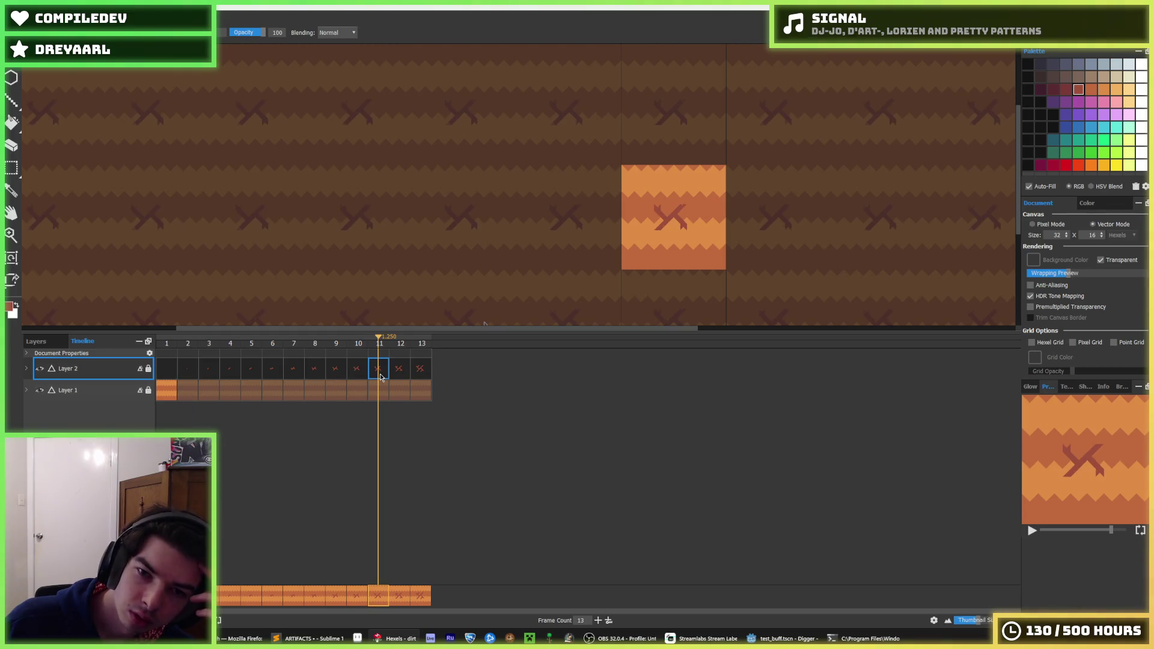
left_click(366, 376)
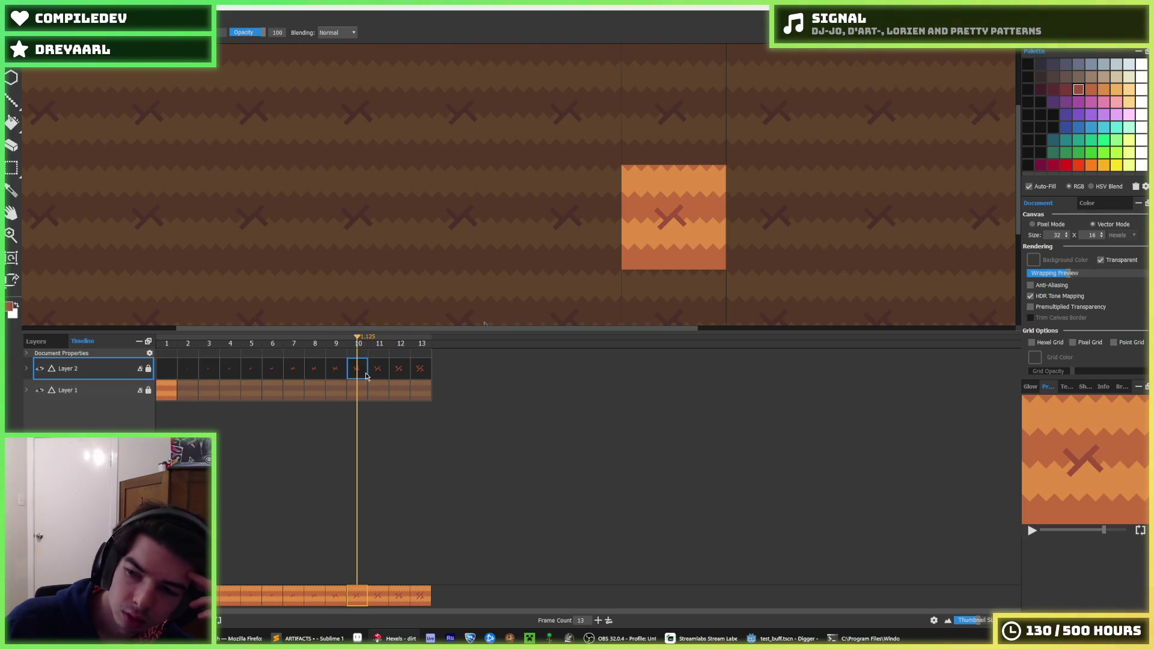
left_click(191, 367)
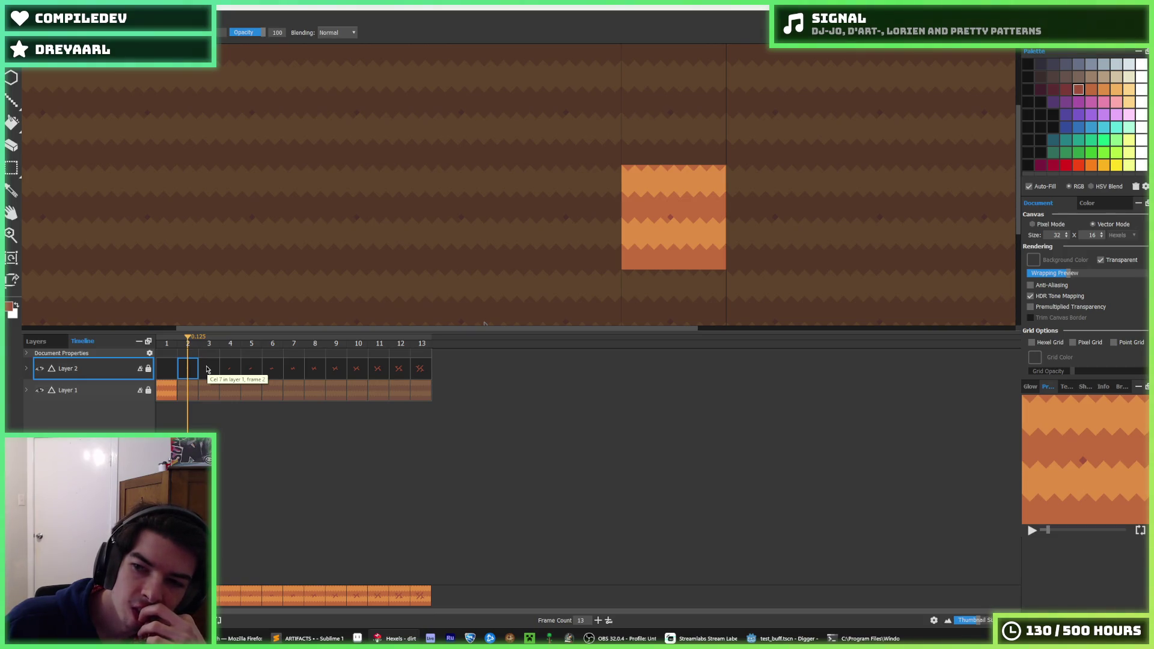
left_click(377, 376)
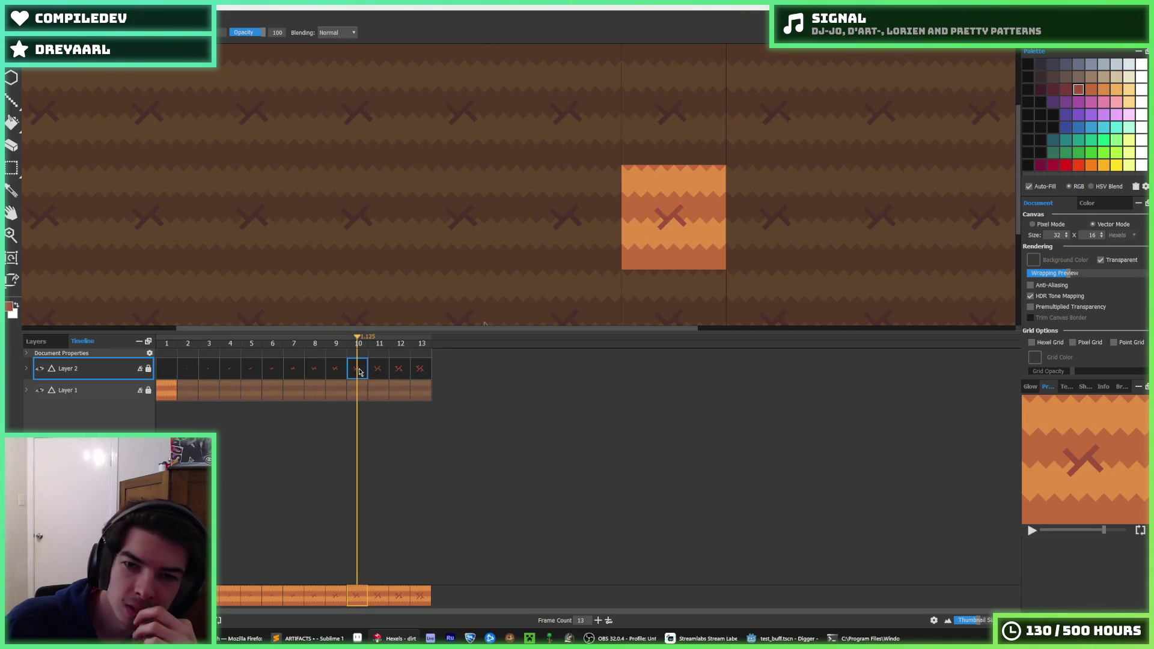
Step: Delete frames 13, 12 and 11 to leave 10 frames, then play the loop
right_click(422, 369)
left_click(469, 485)
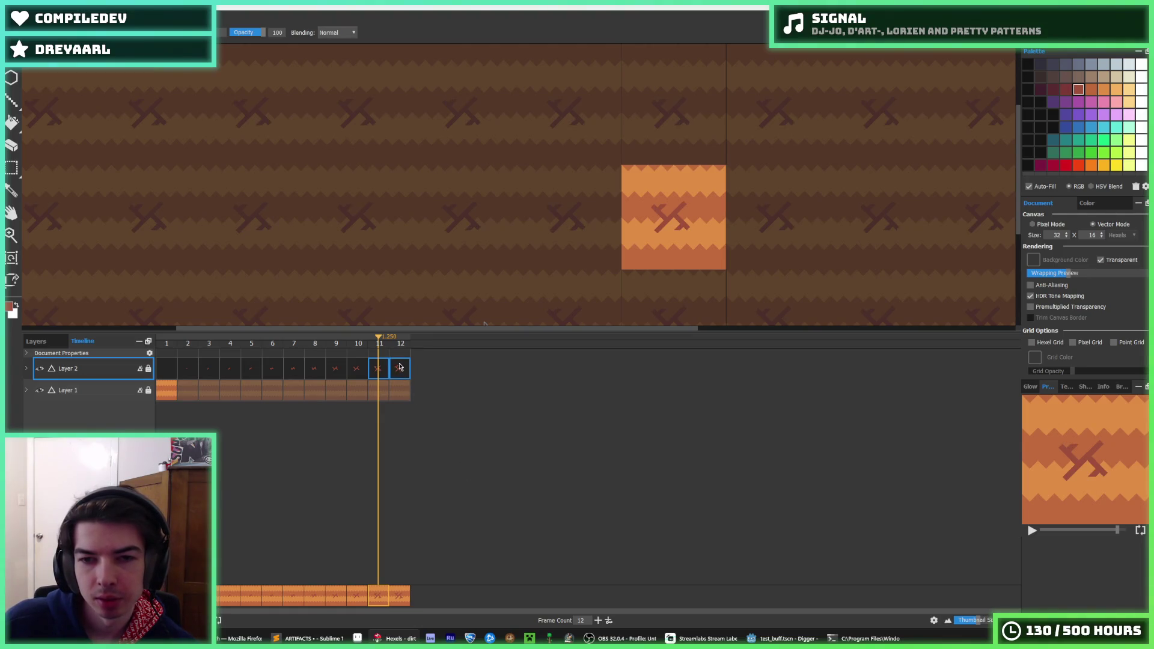
right_click(397, 367)
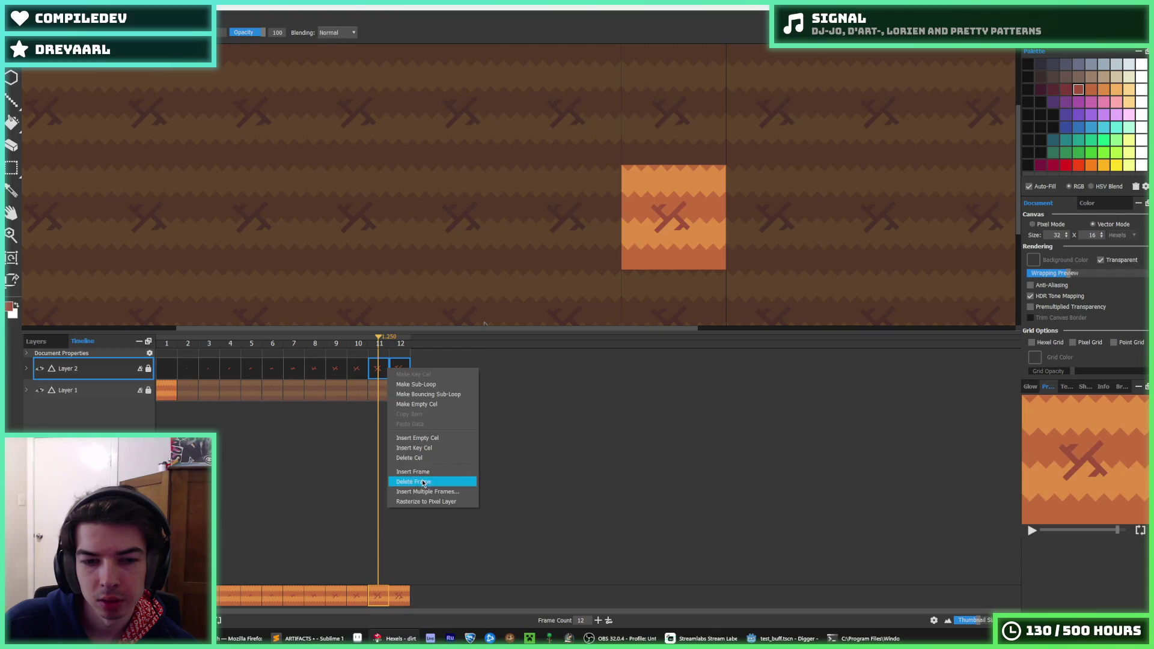
left_click(421, 482)
right_click(379, 370)
left_click(414, 483)
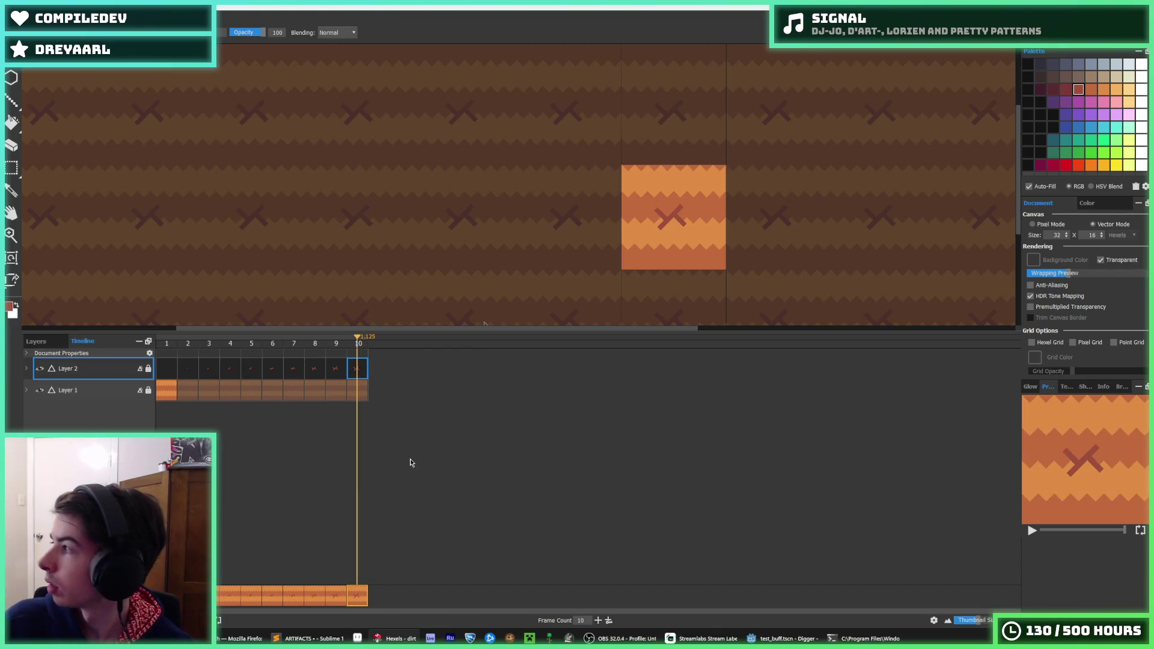
key("b")
key("space")
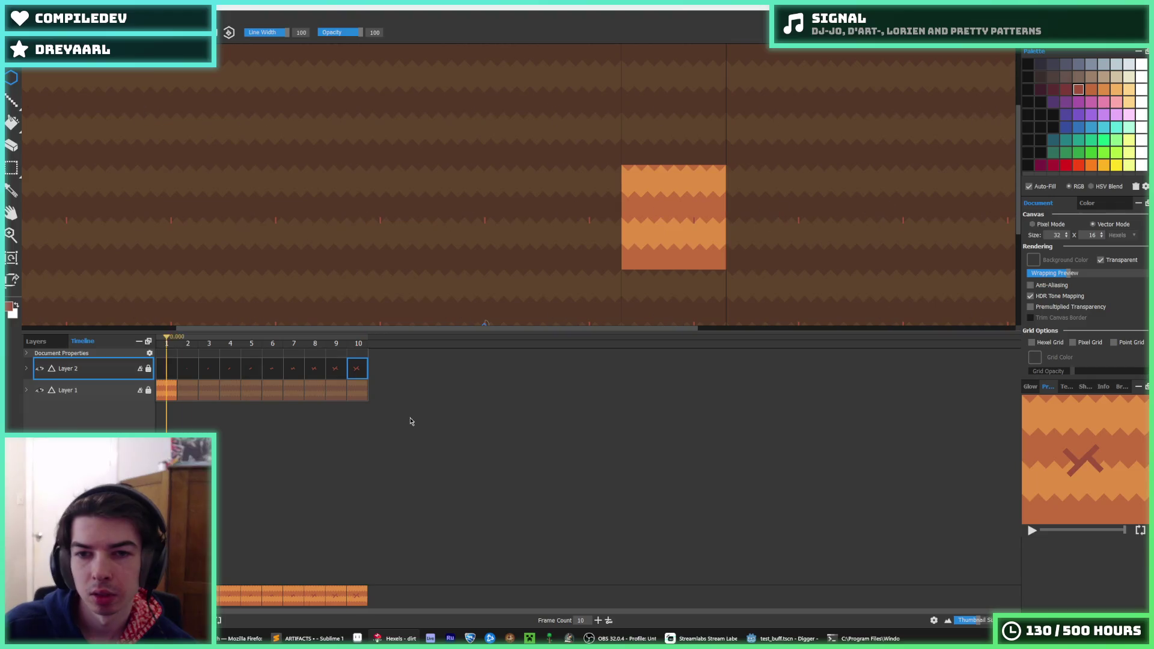
Step: Start a single-image export over destroy.png, then cancel it
scroll(536, 278, "up", 2)
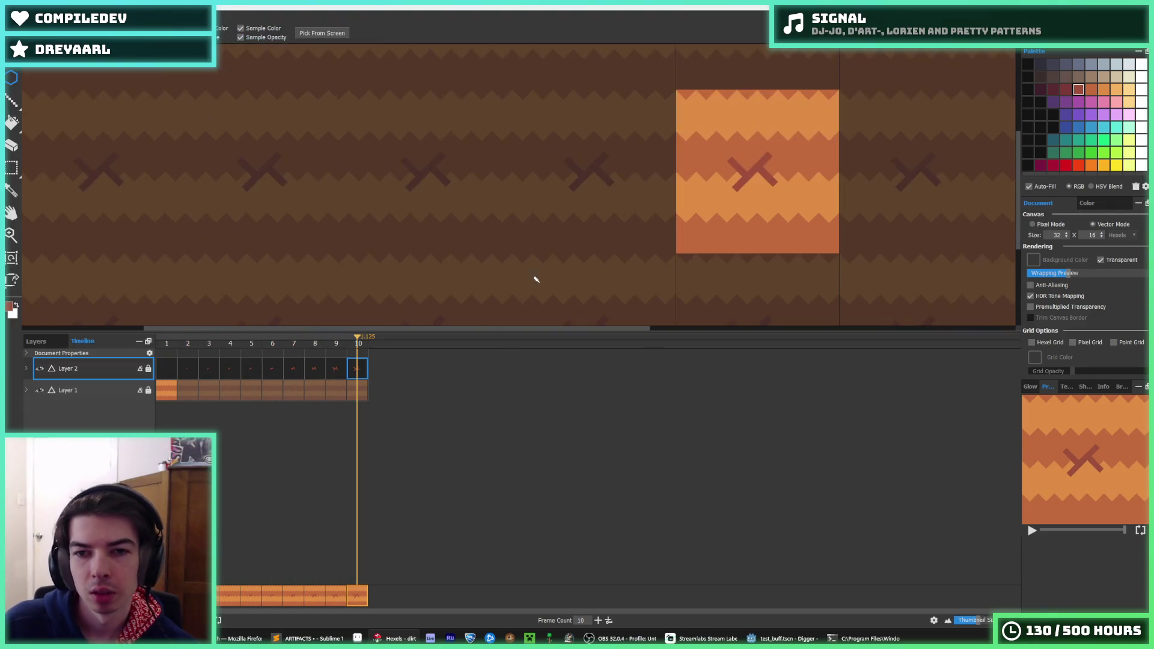
scroll(732, 216, "down", 4)
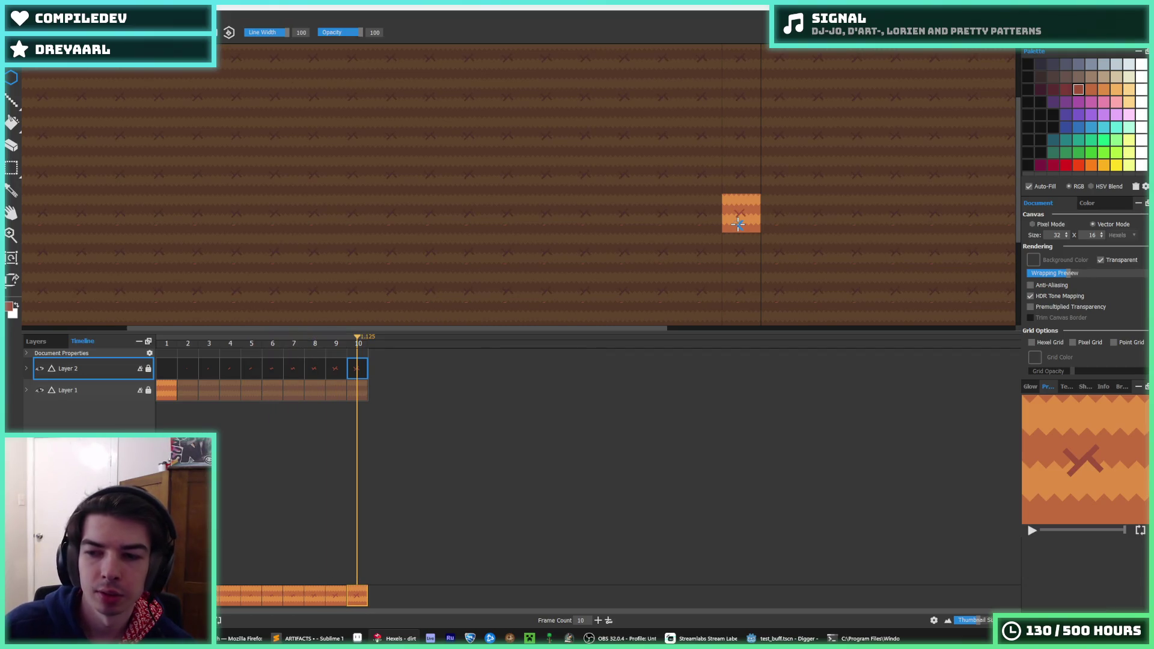
key("ctrl+e")
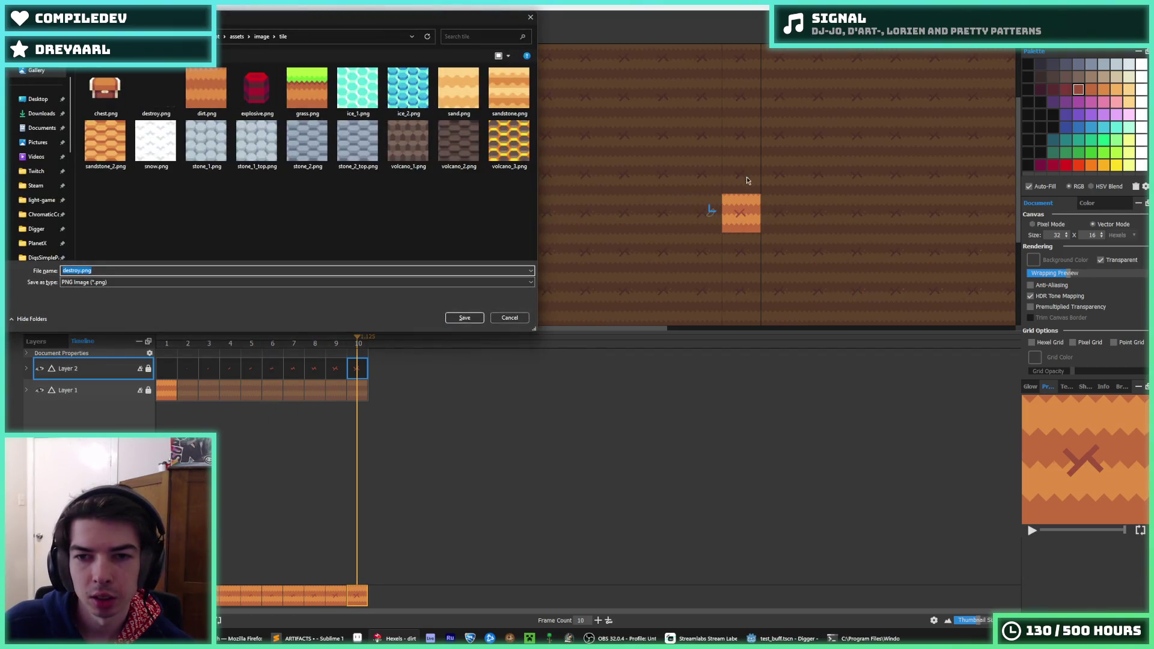
double_click(201, 100)
left_click(604, 321)
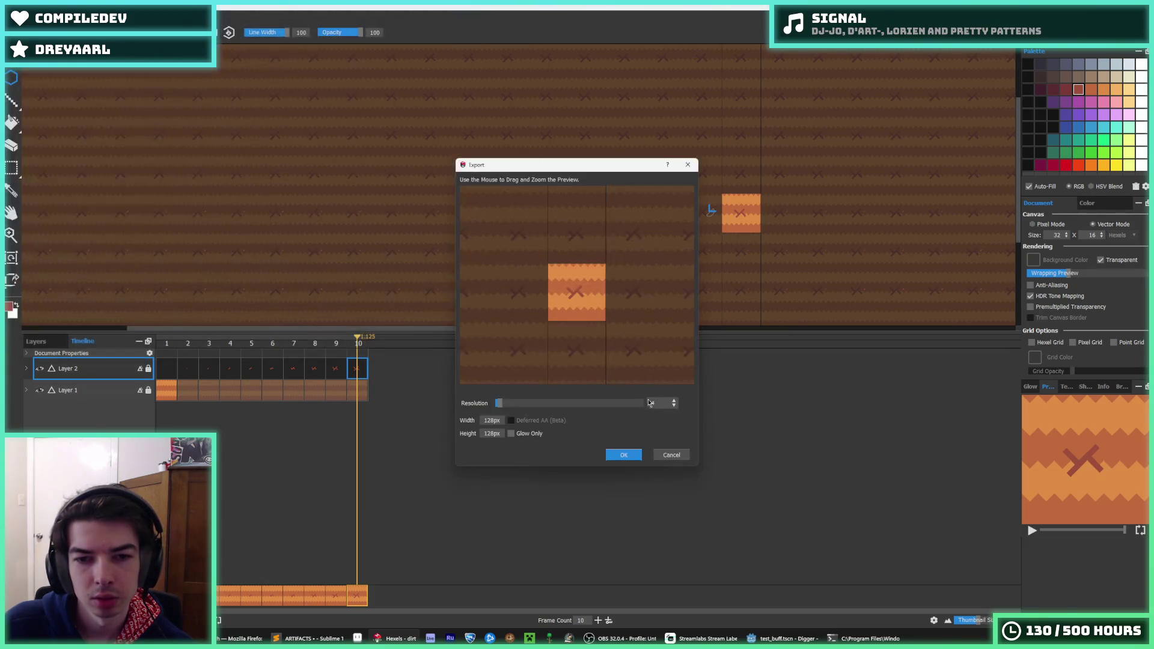
left_click(672, 455)
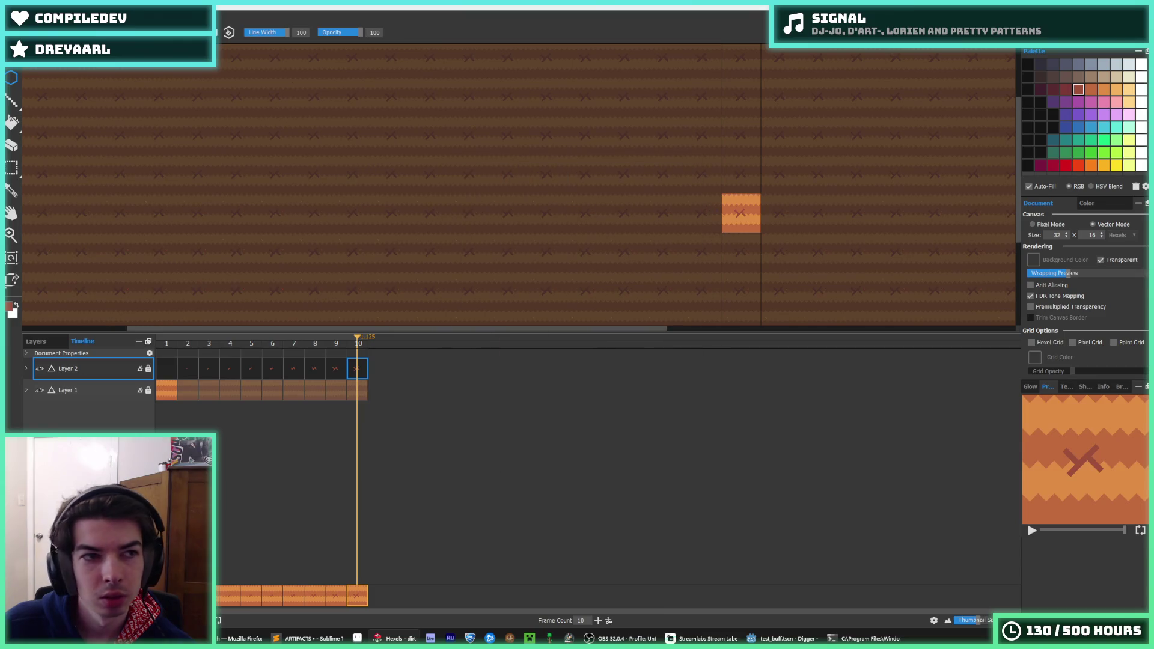
Step: Export the animation as a spritesheet replacing destroy.png, then switch to Godot
left_click(12, 57)
left_click(77, 132)
left_click(604, 374)
key("Return")
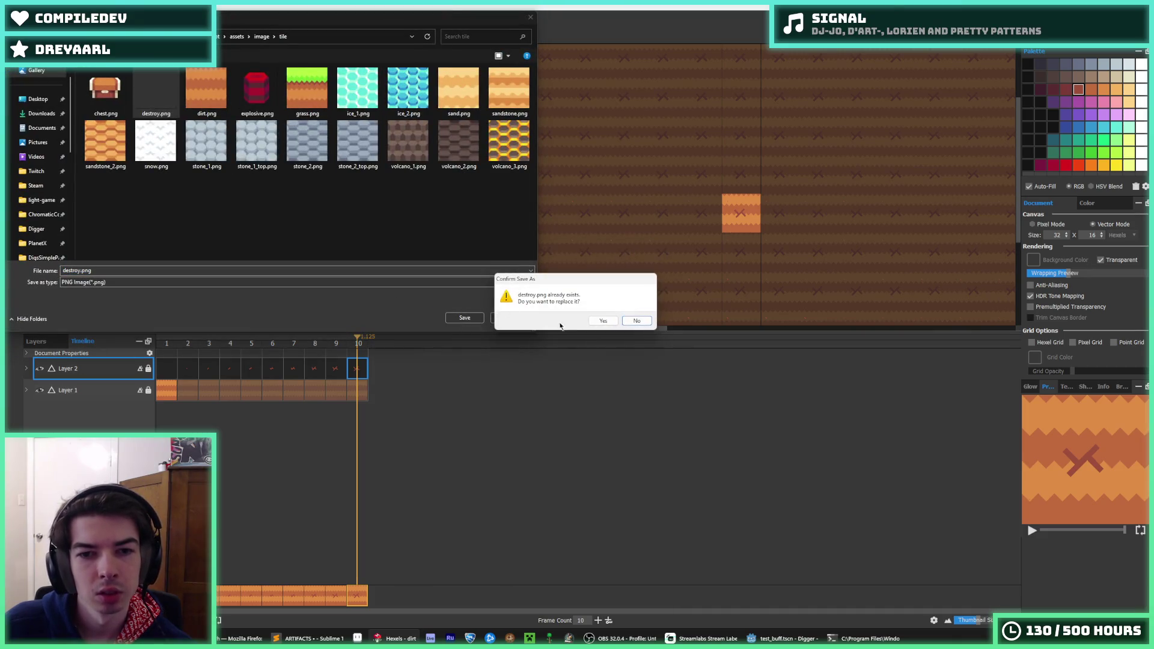
left_click(603, 320)
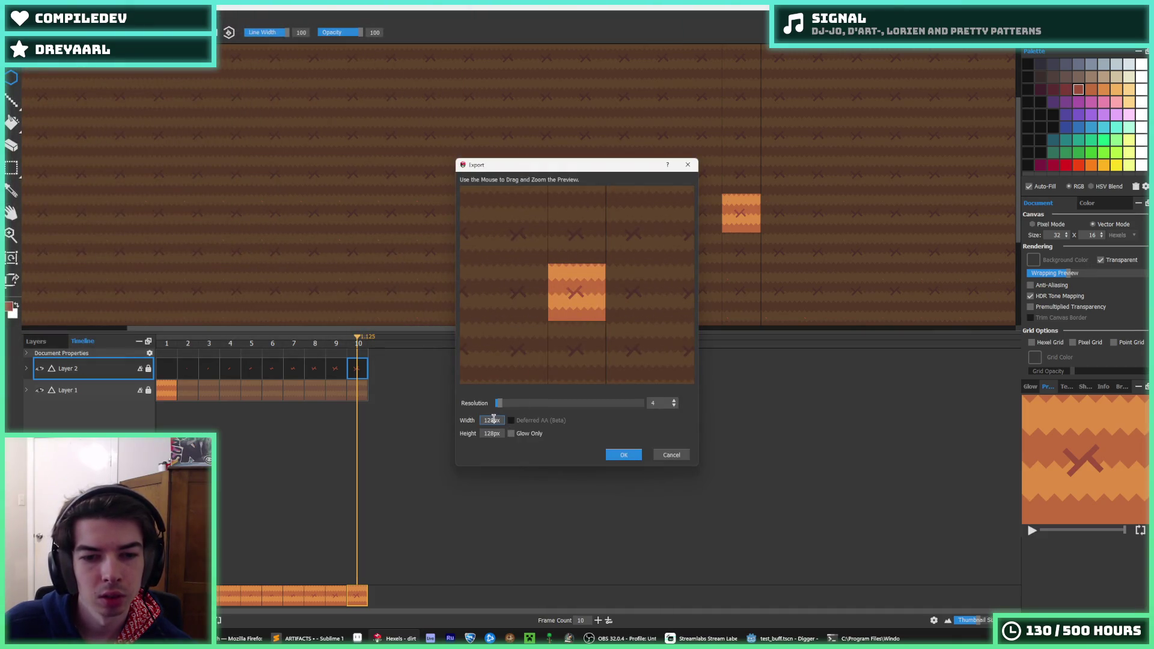
key("Return")
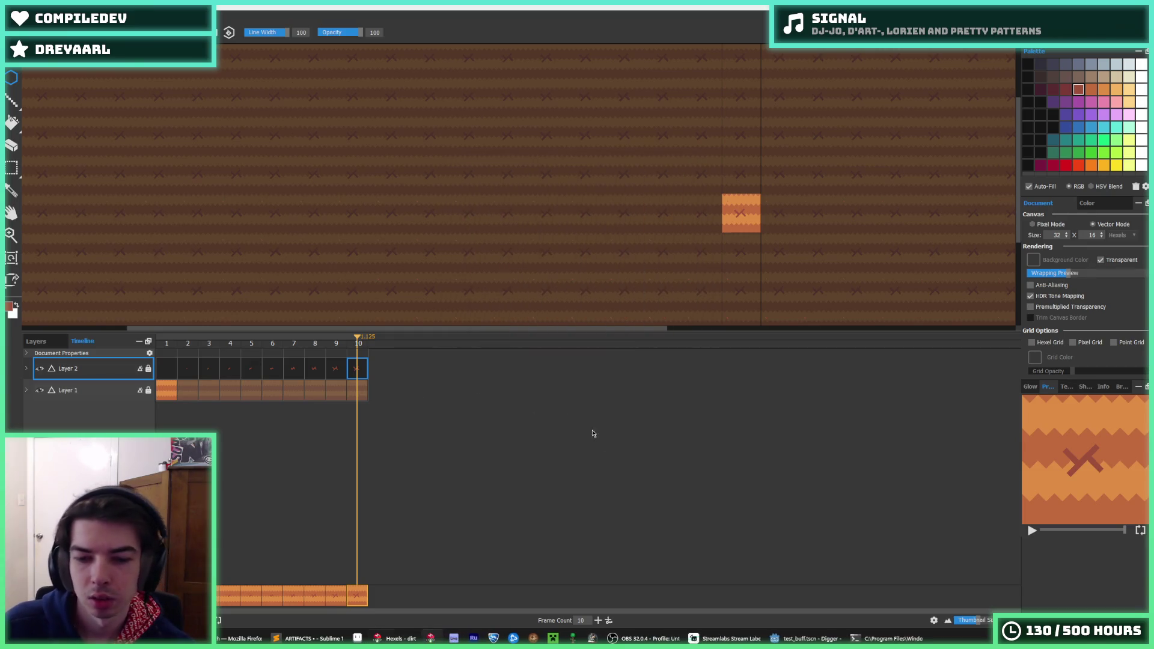
left_click(788, 638)
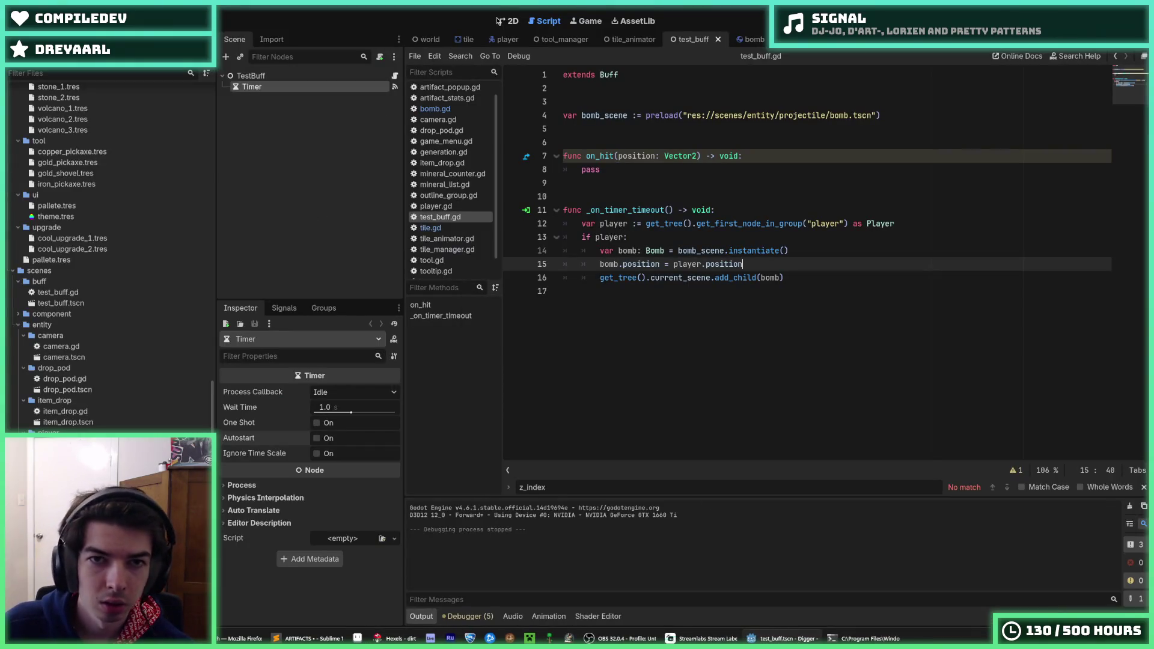
Step: In the tile scene, select DestroySprite and delete all its old animation frames
left_click(509, 21)
scroll(91, 412, "up", 10)
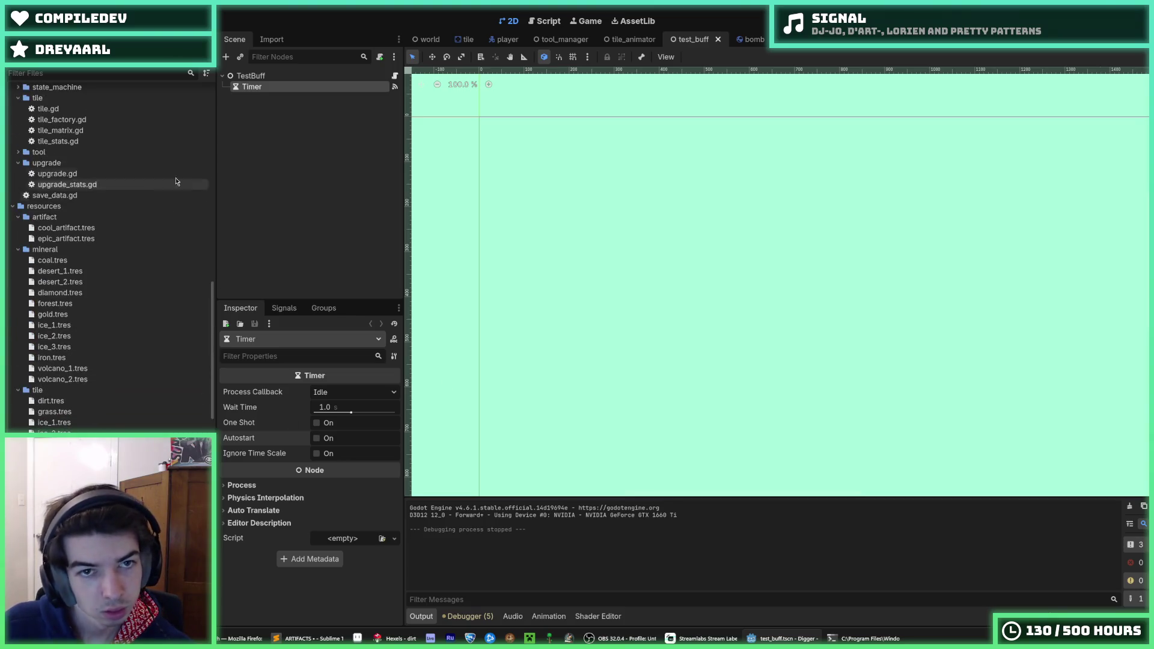
left_click(465, 39)
left_click(276, 119)
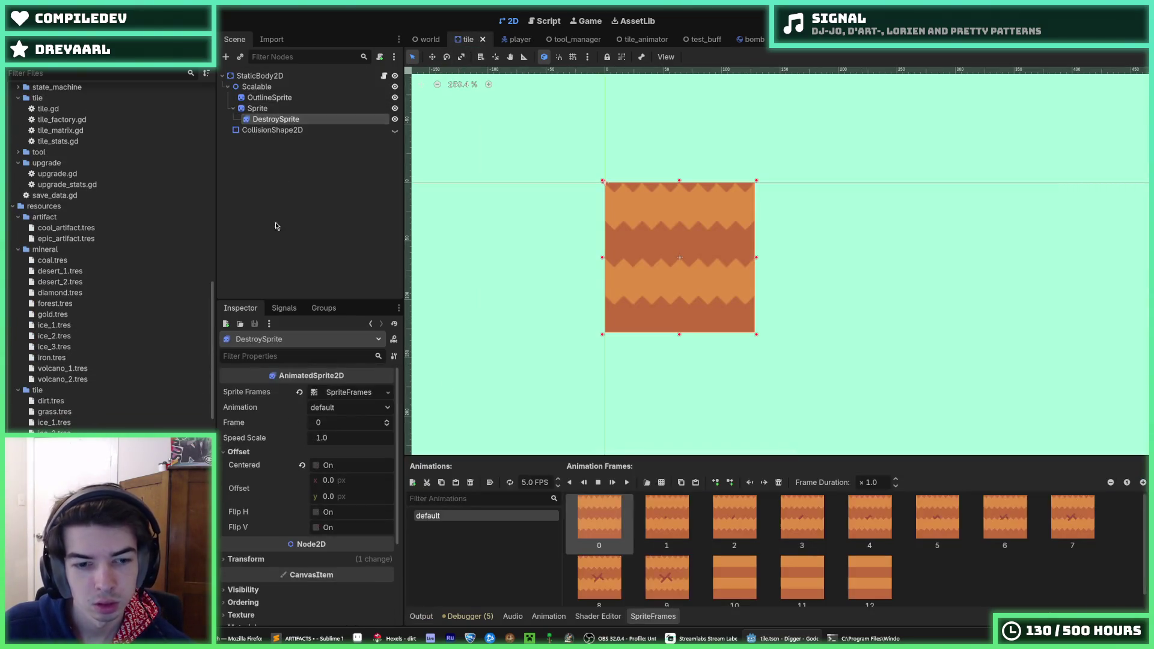
left_click(879, 576, "shift")
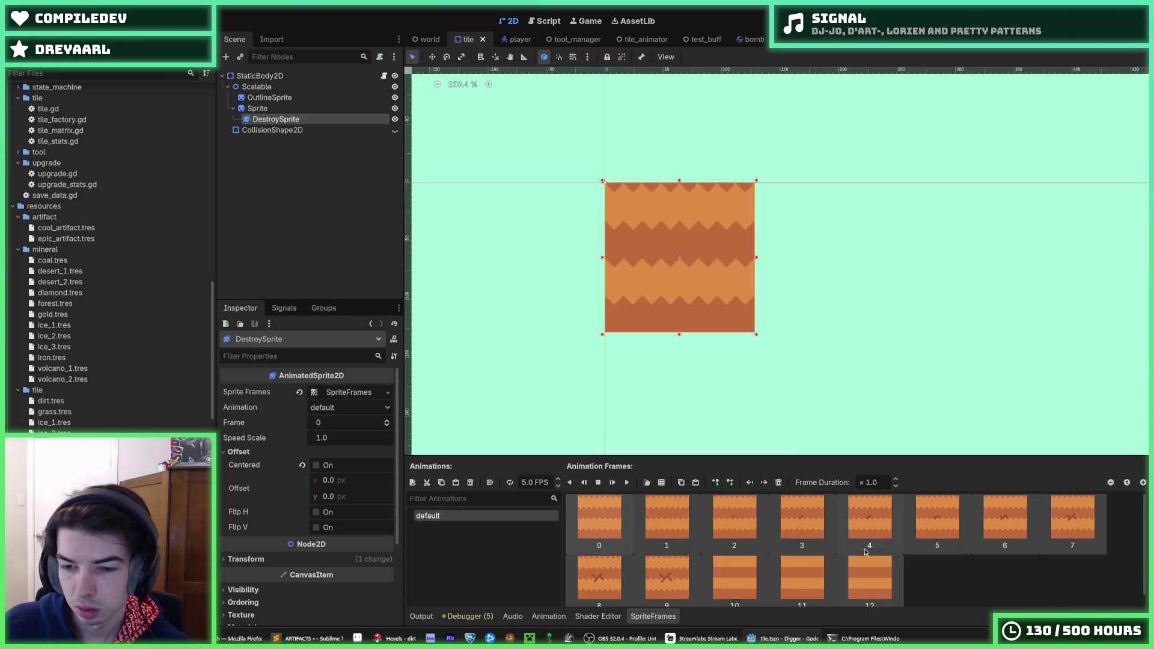
left_click(778, 482)
Step: Load destroy.png in the sprite-sheet frame picker, cancel without adding frames, and return to Hexels
left_click(663, 483)
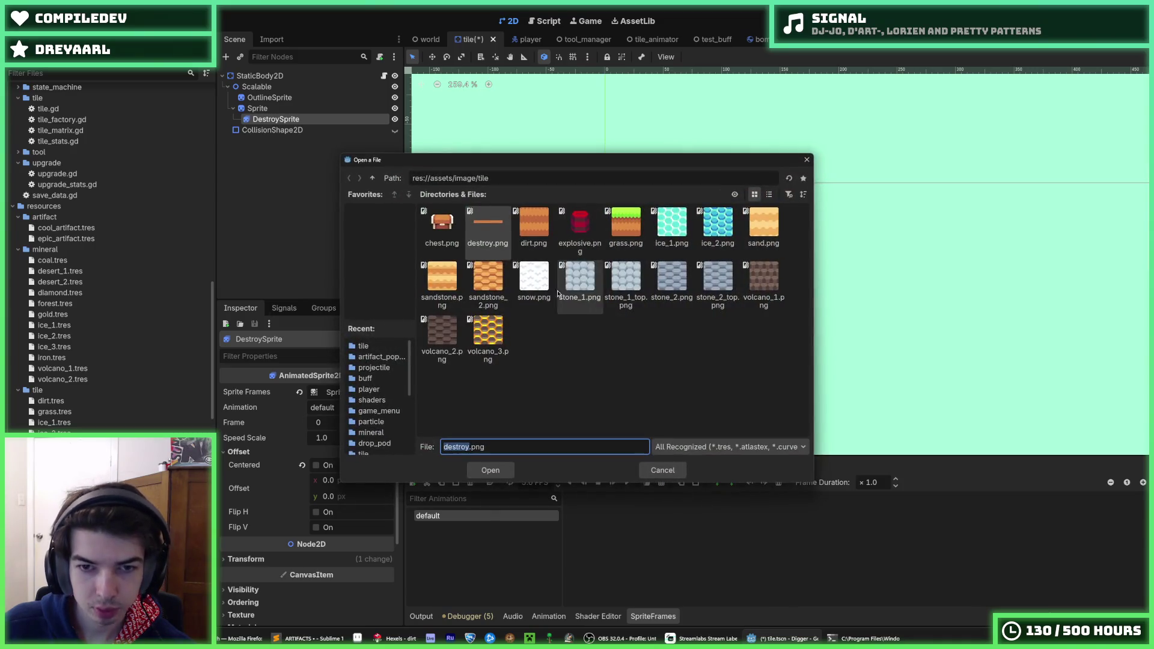
double_click(487, 240)
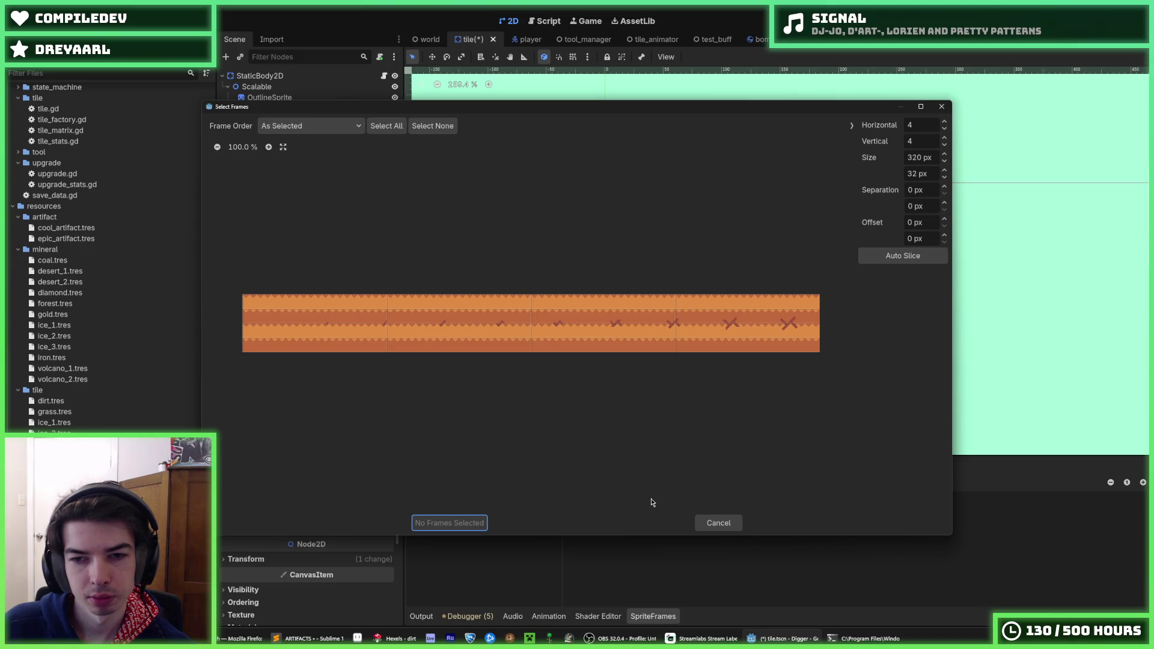
left_click(718, 523)
left_click(397, 639)
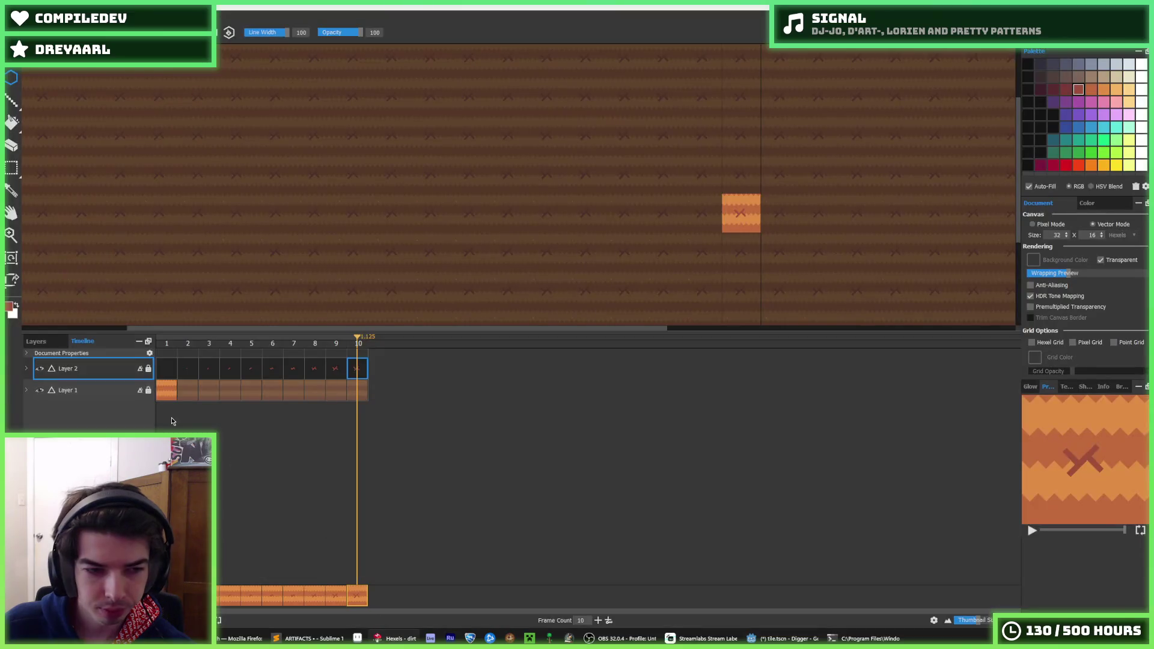
Step: Toggle the dirt layer off and back on, and switch between colour sampling and the brush
left_click(39, 391)
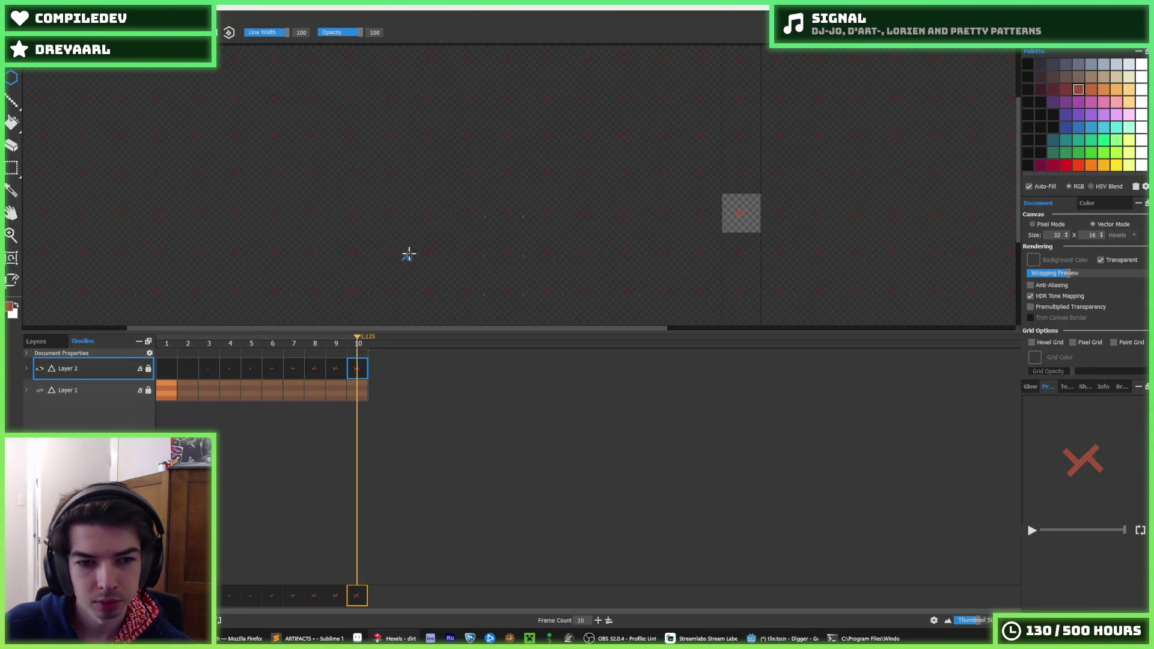
left_click(39, 391)
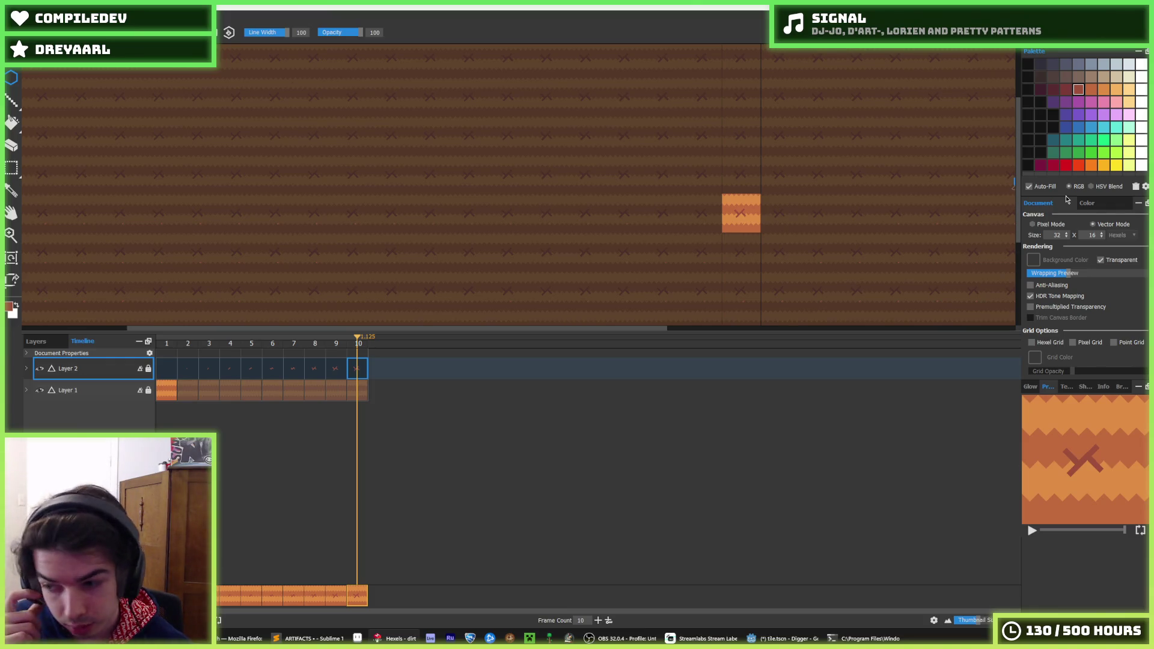
scroll(759, 165, "up", 3)
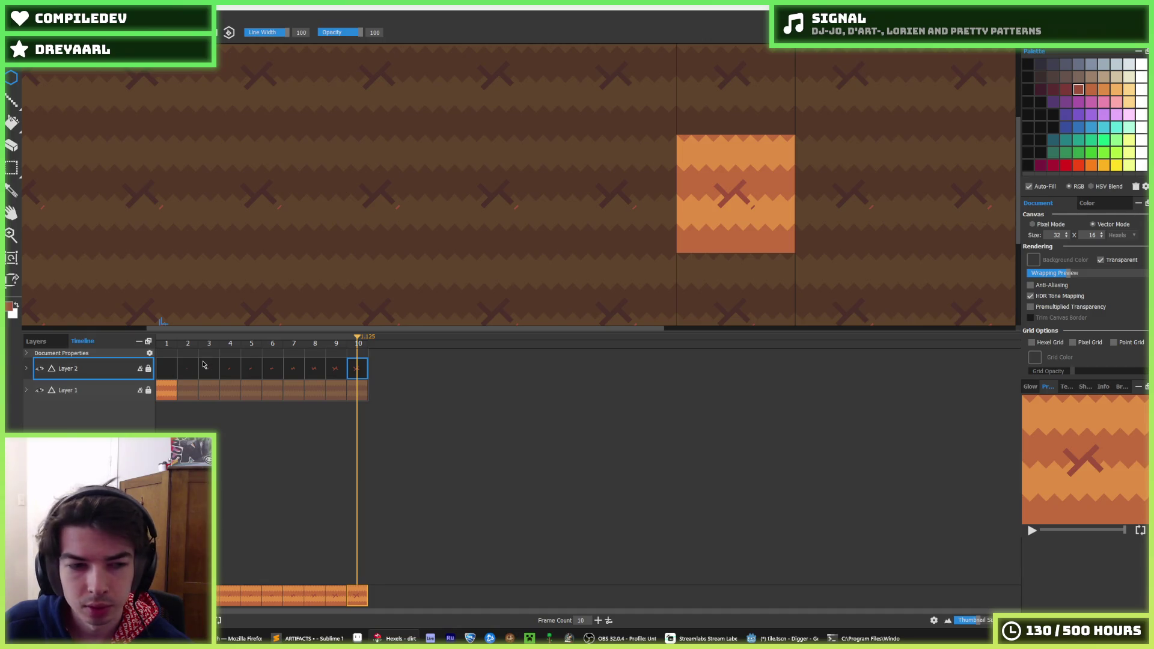
key("i")
scroll(644, 134, "down", 1)
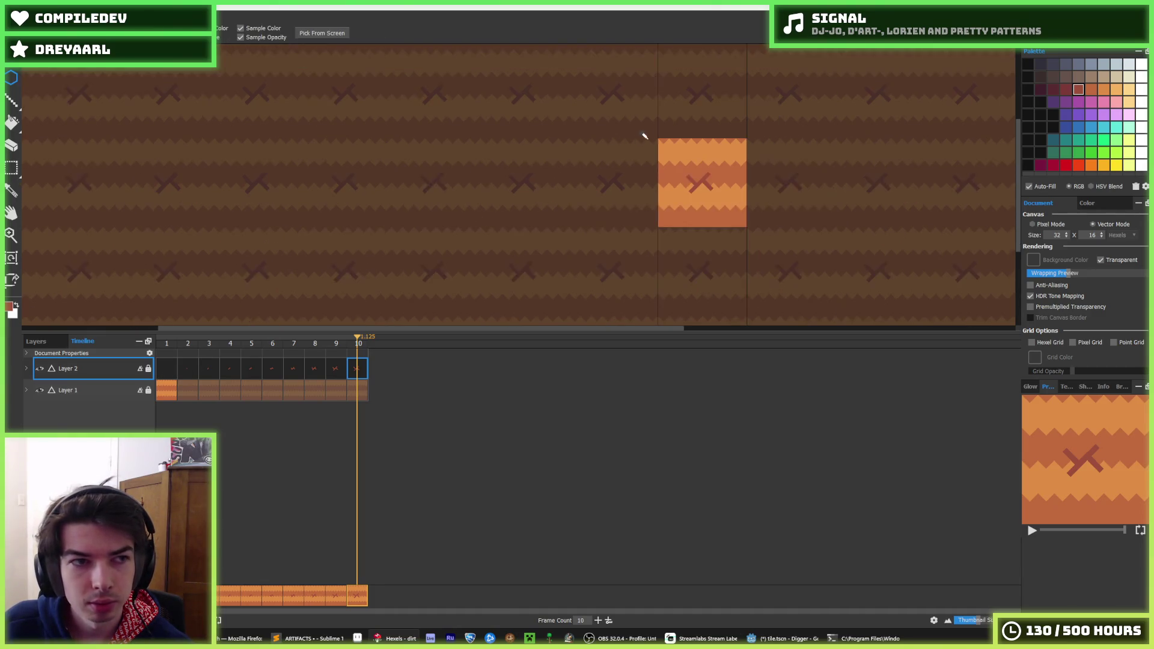
scroll(683, 150, "up", 2)
key("b")
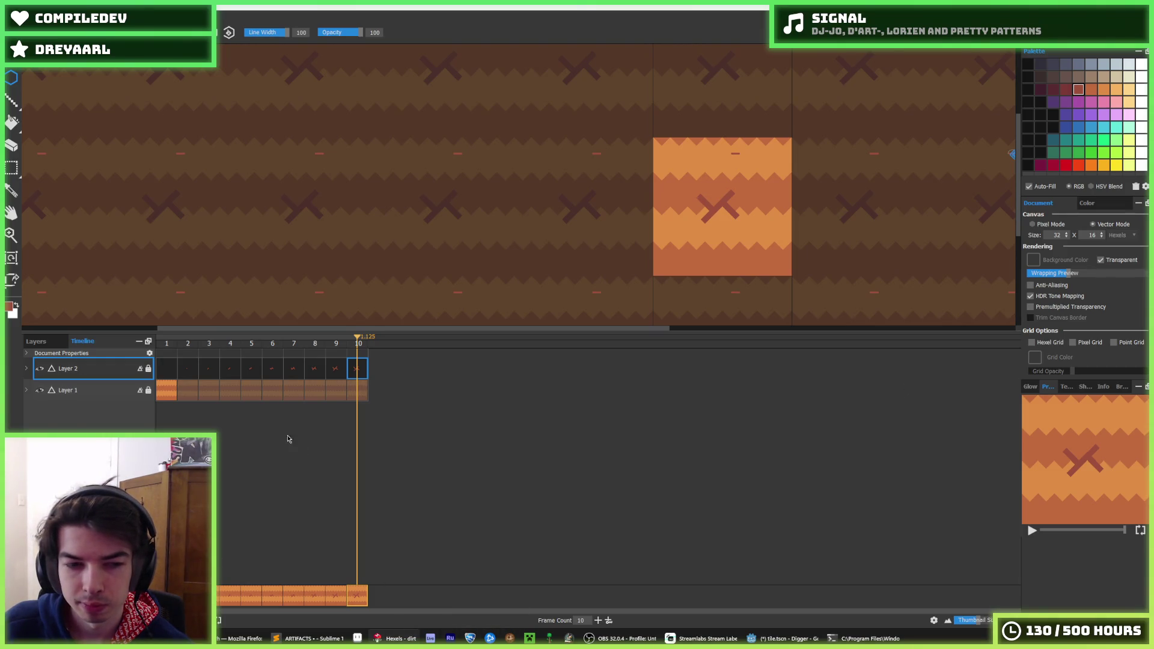
Step: Pick a darker red swatch, switch to the Fill tool, and step to frame 2
left_click(38, 390)
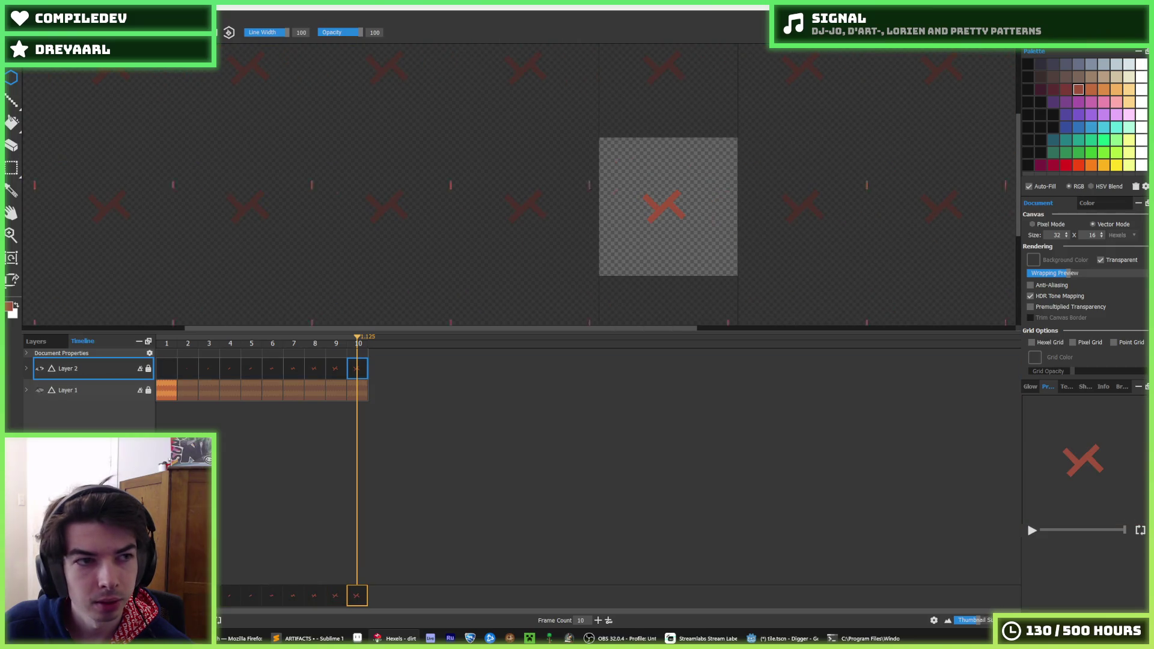
left_click(1066, 89)
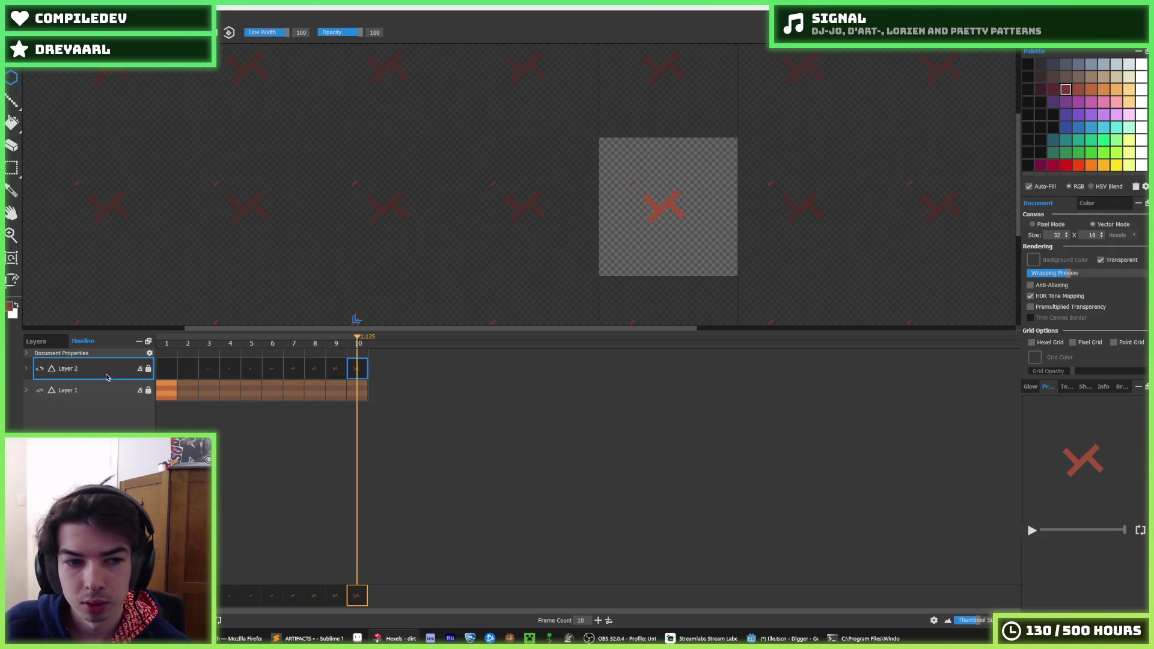
left_click(38, 390)
key("f")
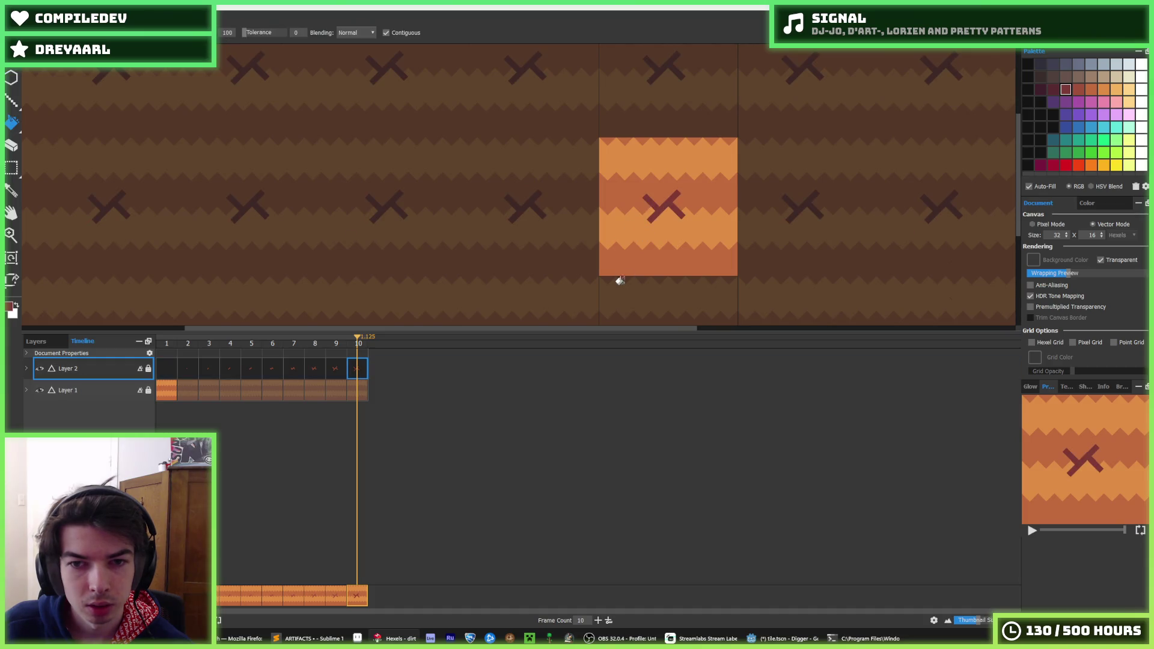
scroll(658, 205, "down", 3)
scroll(657, 217, "up", 3)
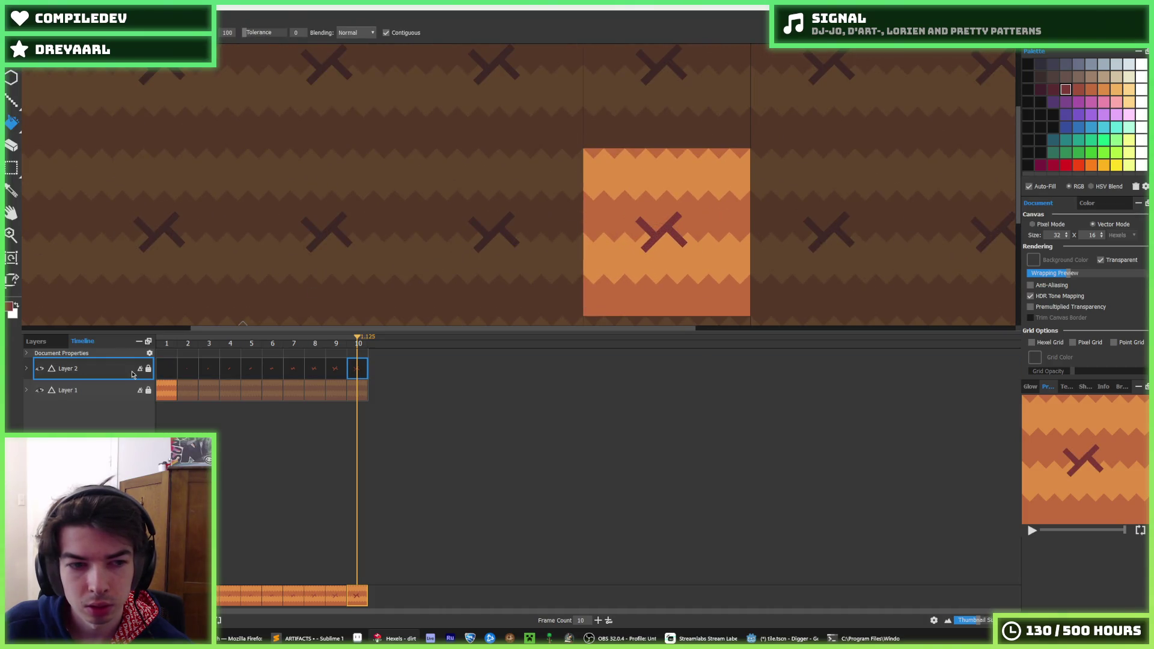
key("period")
key("period")
key("period")
scroll(670, 221, "up", 2)
key("period")
Step: Step through frames 5–9 and fill frame 9's X with darker red
left_click(257, 369)
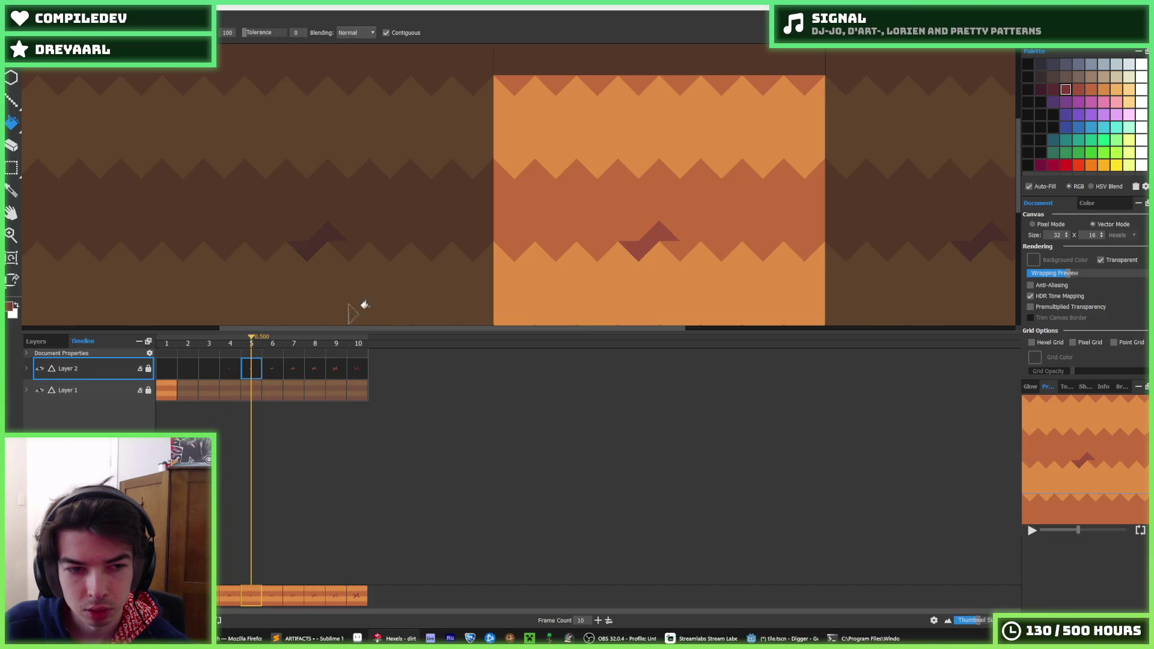
left_click(268, 371)
key("period")
left_click(309, 368)
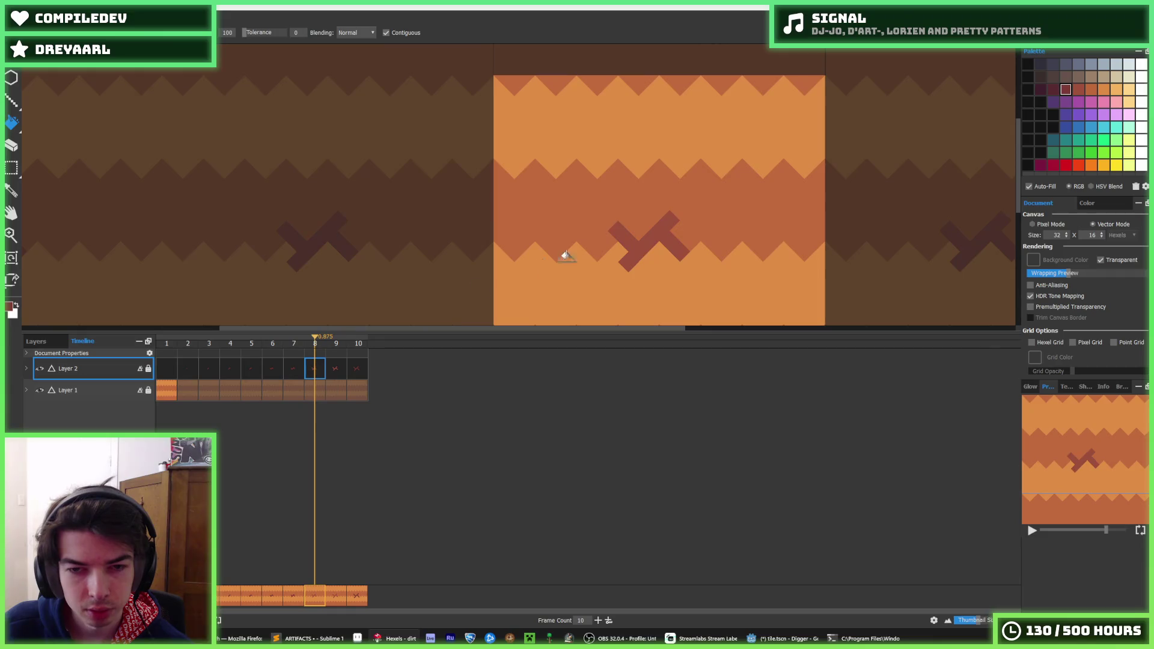
key("period")
left_click(627, 257)
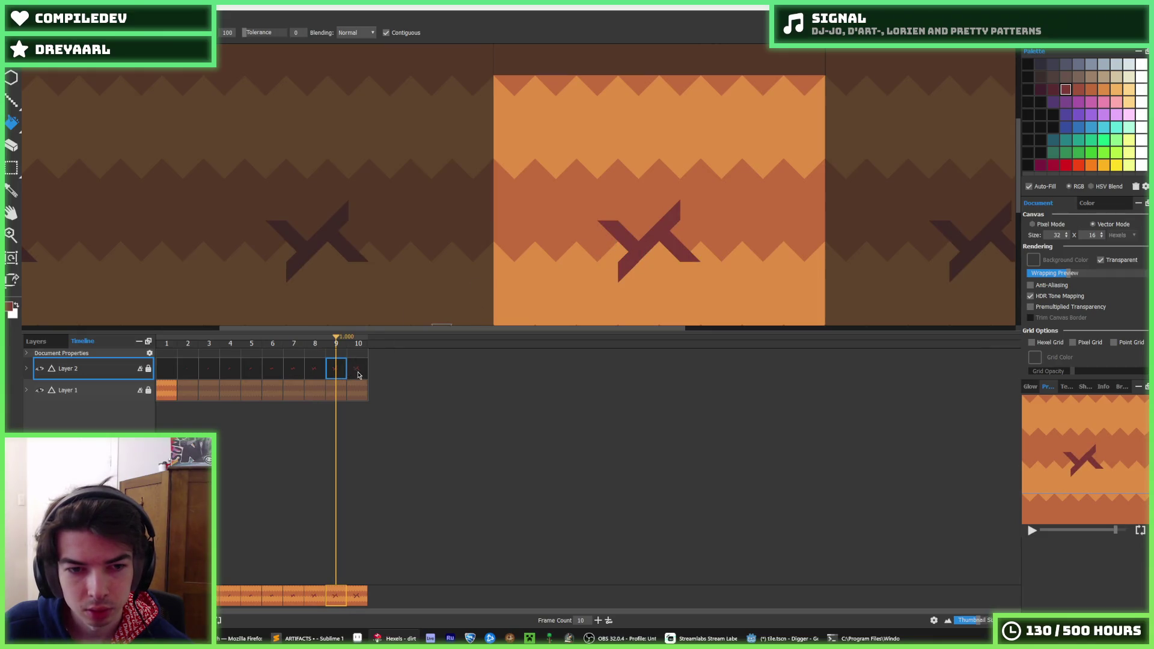
key("period")
Step: Dismiss the save dialog and review frames 4, 6, 7, 9 and 10
key("ctrl+e")
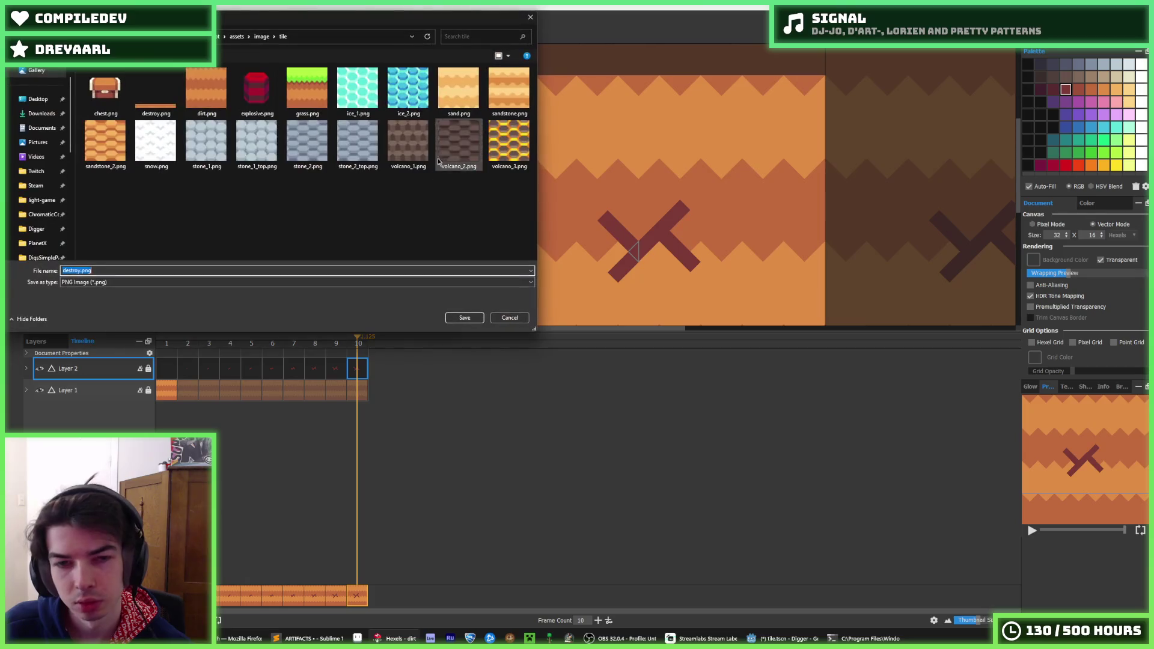
key("Escape")
scroll(421, 227, "down", 4)
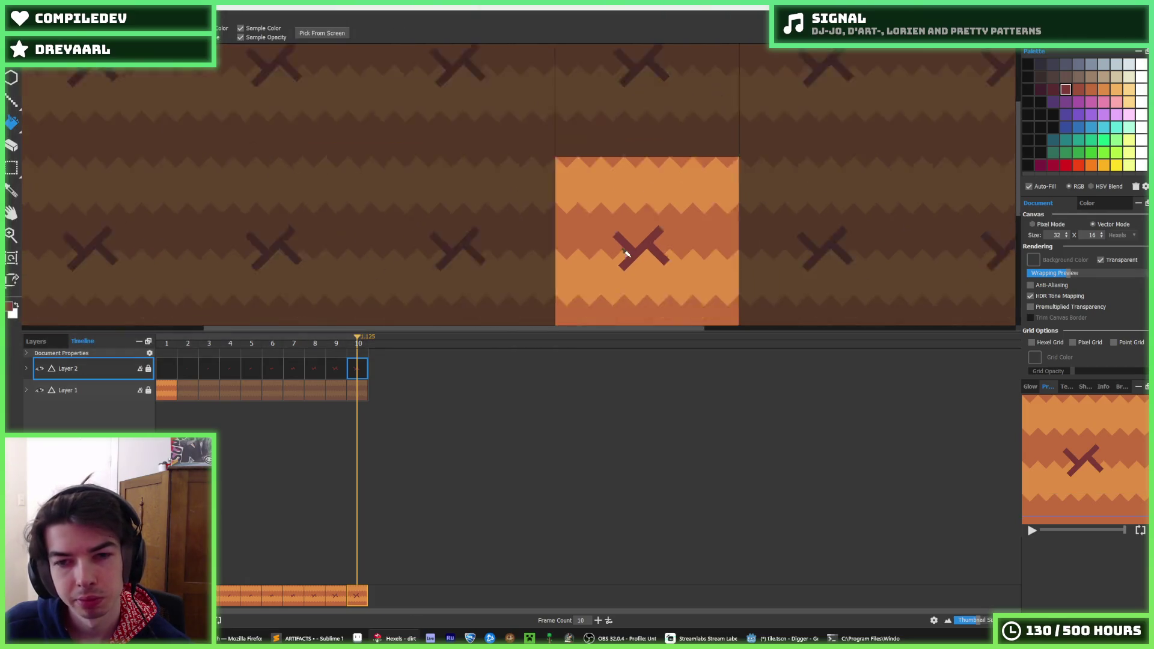
left_click(269, 372)
left_click(227, 372)
left_click(300, 371)
left_click(337, 370)
left_click(360, 372)
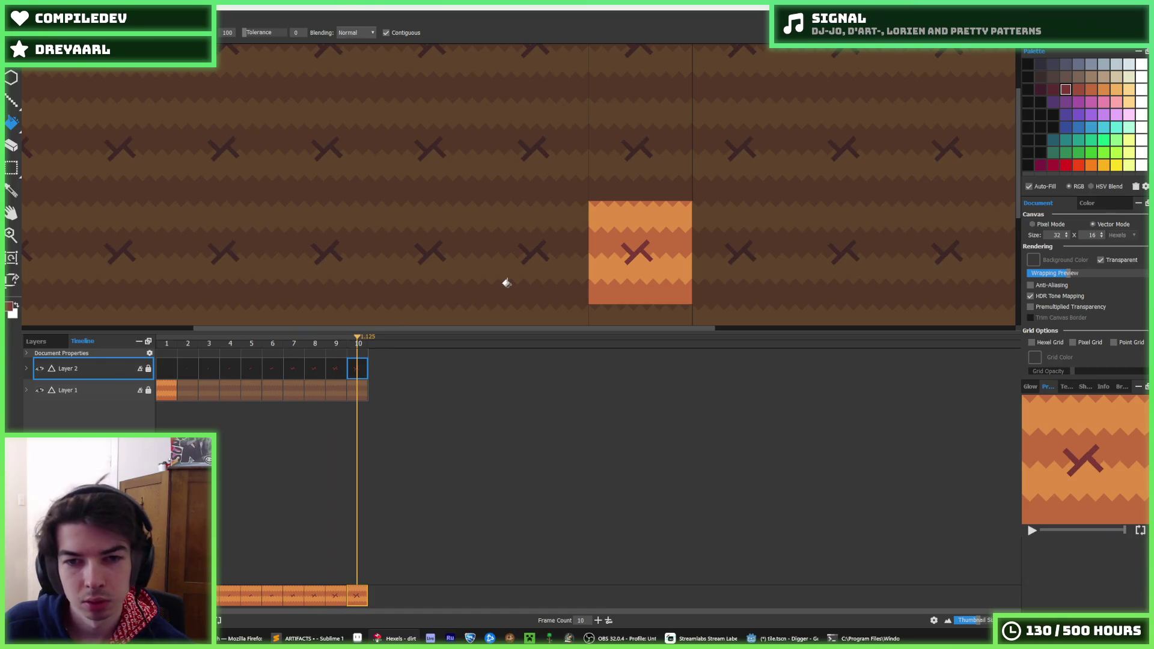
Step: On frame 10, sample the X's colour and fill the triangle beside it reddish brown
key("alt")
scroll(657, 265, "up", 3)
scroll(606, 270, "up", 2)
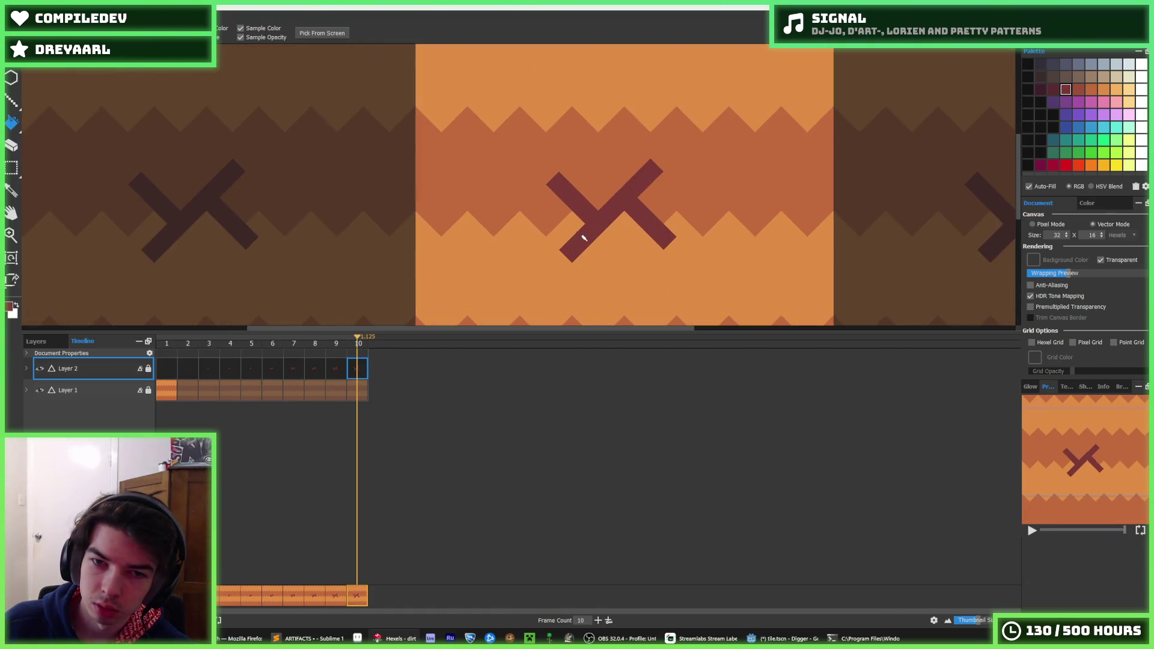
scroll(570, 190, "up", 1)
left_click(806, 175, "alt")
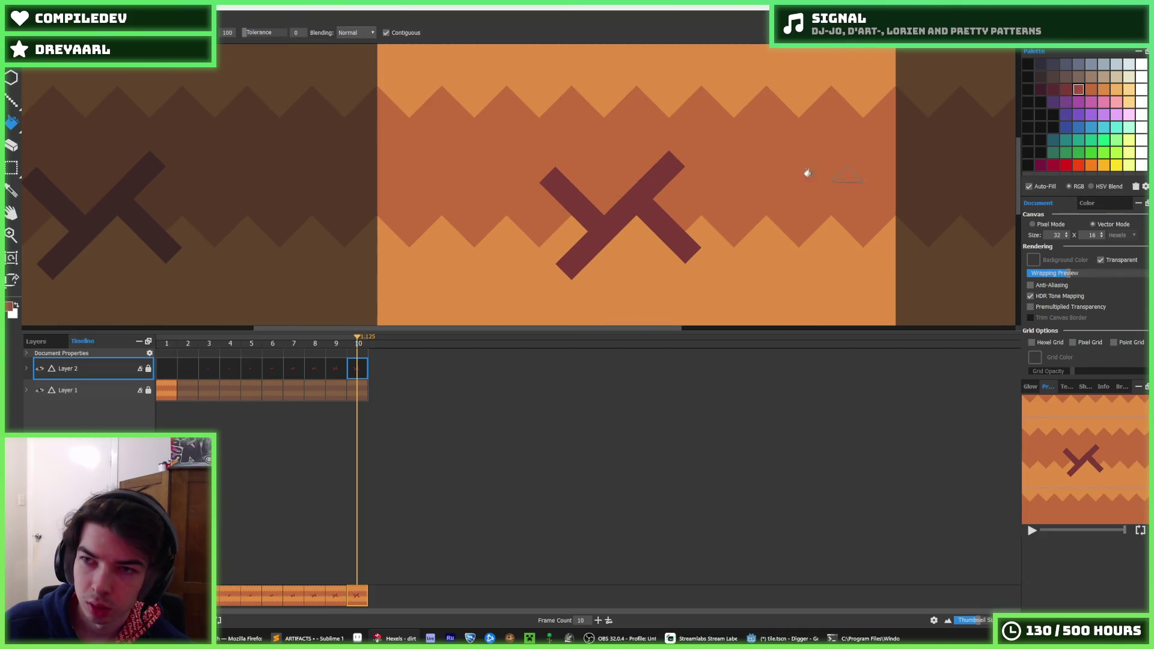
left_click(556, 180)
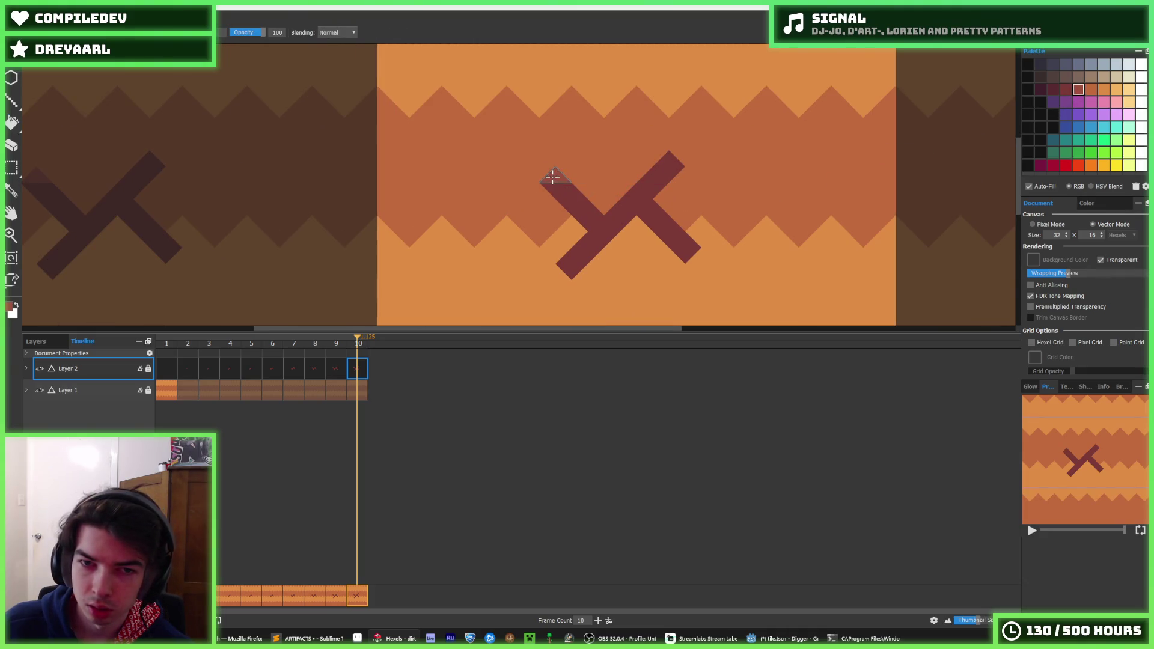
scroll(690, 196, "down", 8)
scroll(646, 168, "up", 3)
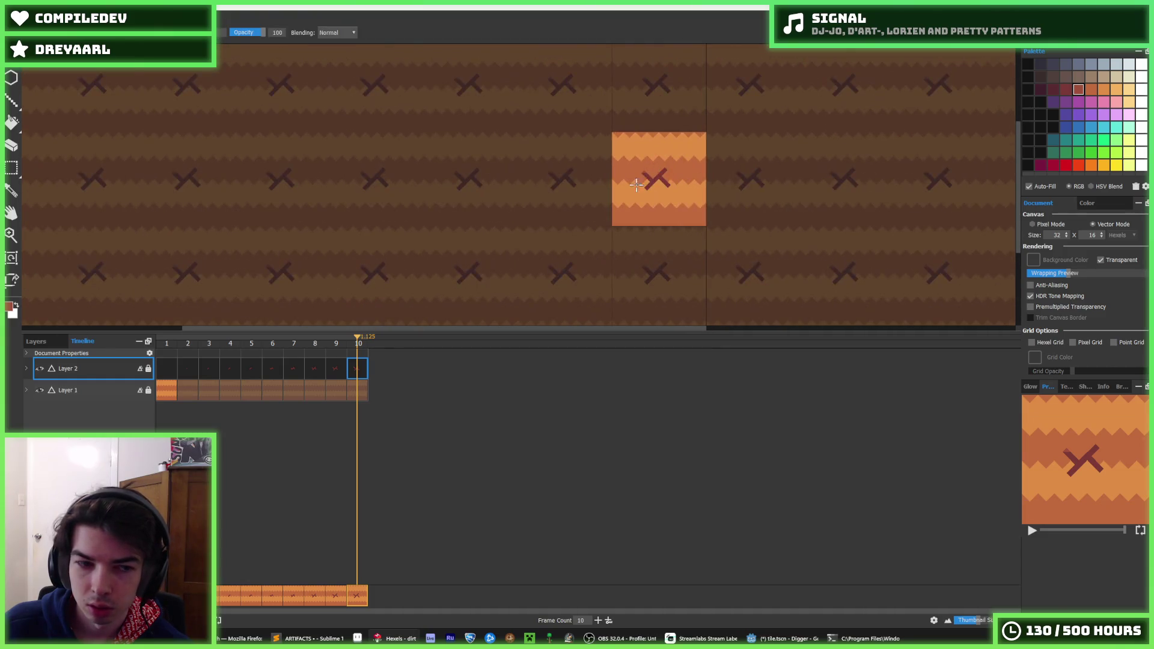
Step: On frame 9, paint an orange triangle beside the X, then sample its dark red and orange-brown colours
left_click(336, 368)
scroll(529, 164, "up", 4)
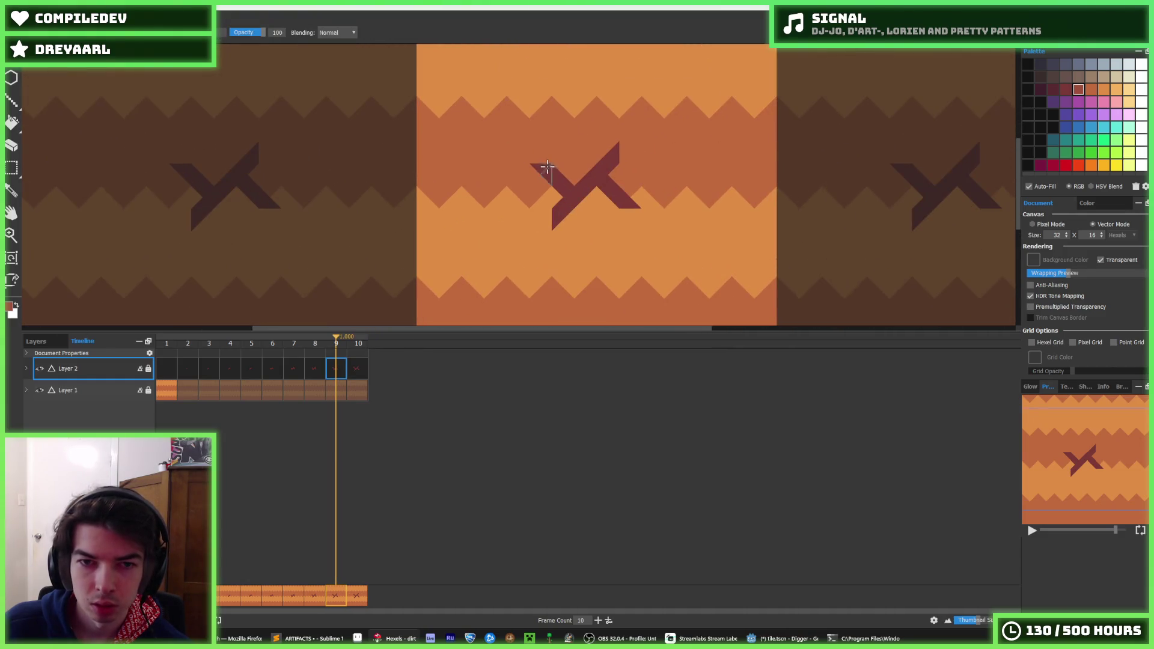
scroll(629, 140, "down", 4)
scroll(625, 150, "up", 4)
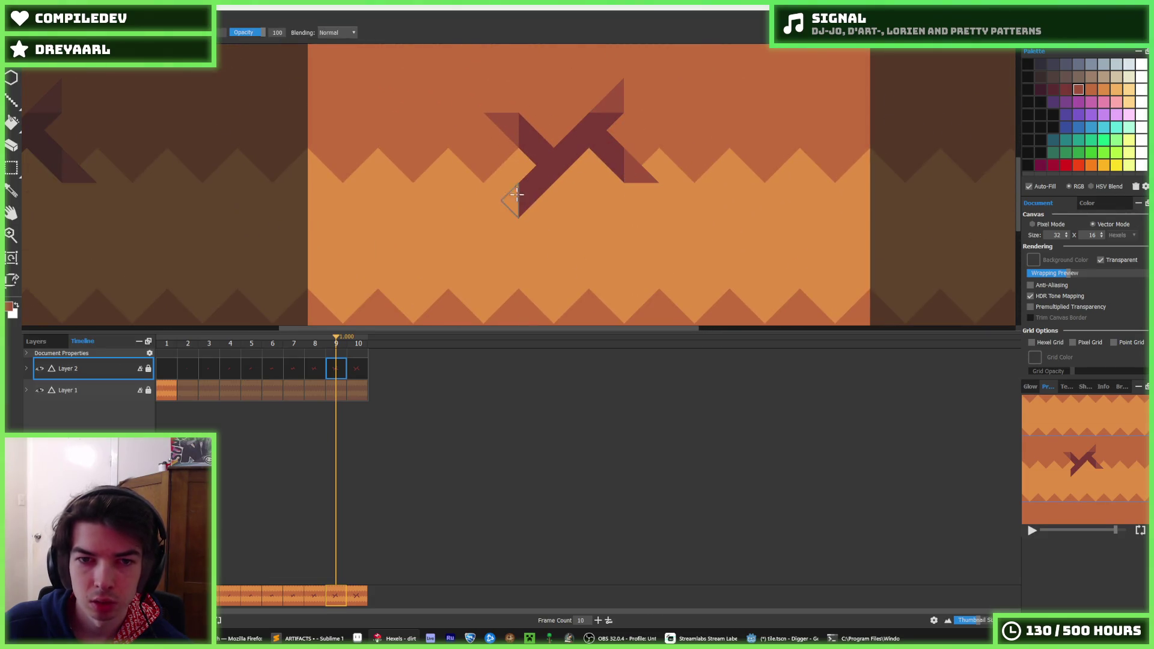
scroll(535, 180, "down", 4)
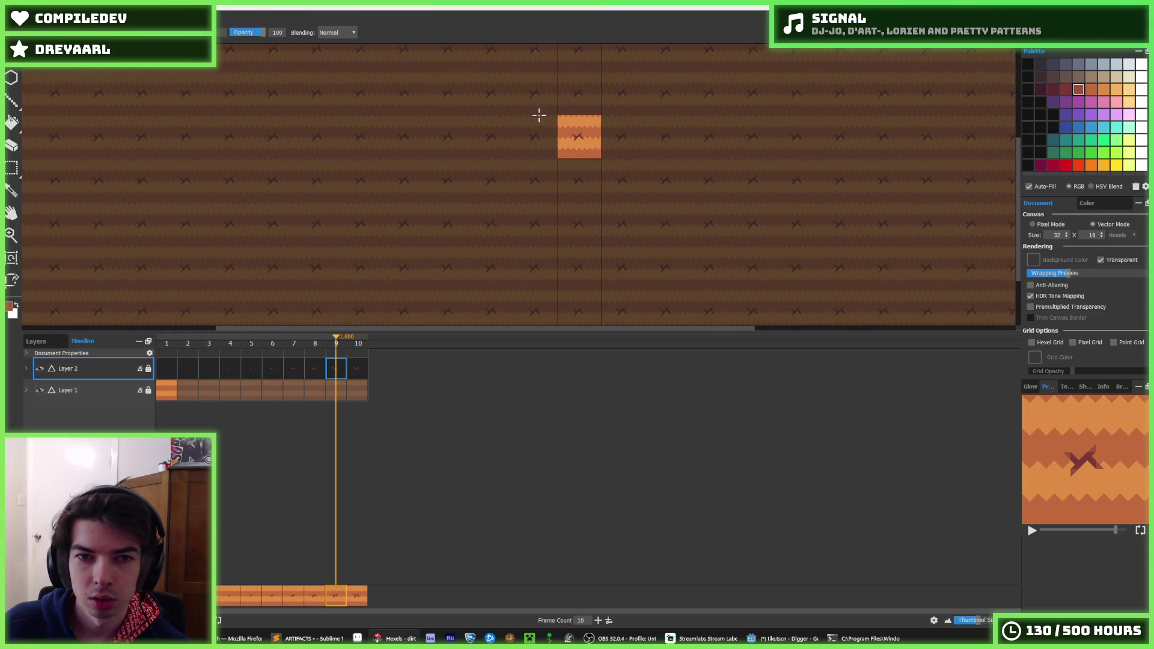
left_click_drag(549, 149, 595, 178)
scroll(601, 179, "down", 1)
scroll(605, 178, "up", 8)
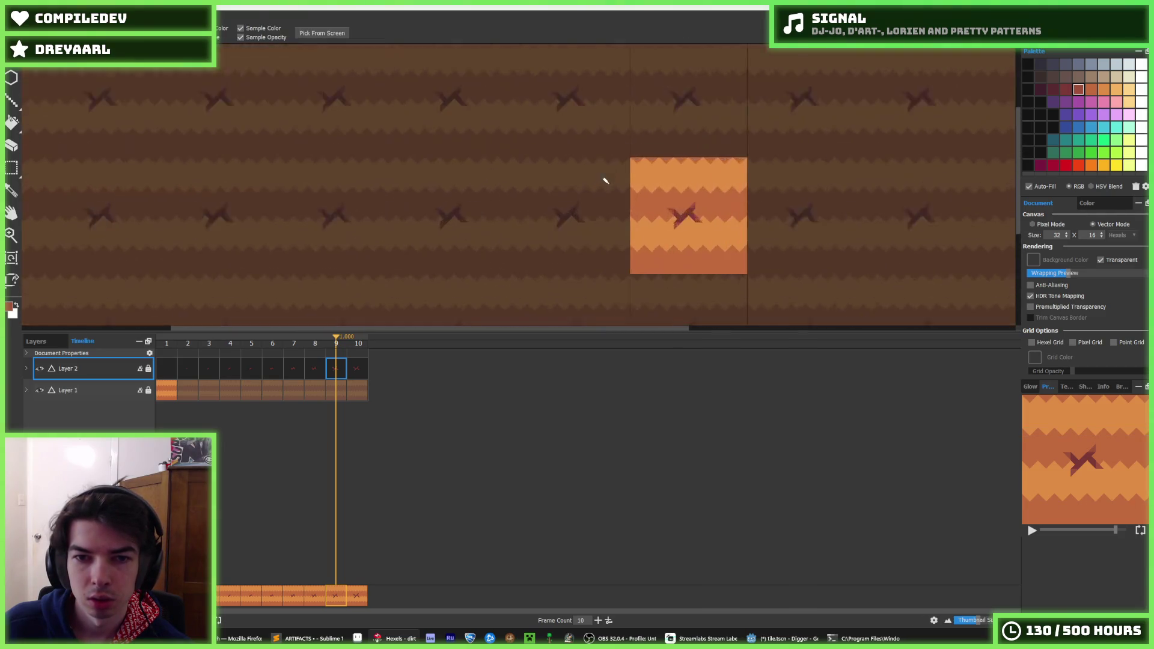
left_click(1005, 91, "alt")
left_click(703, 220)
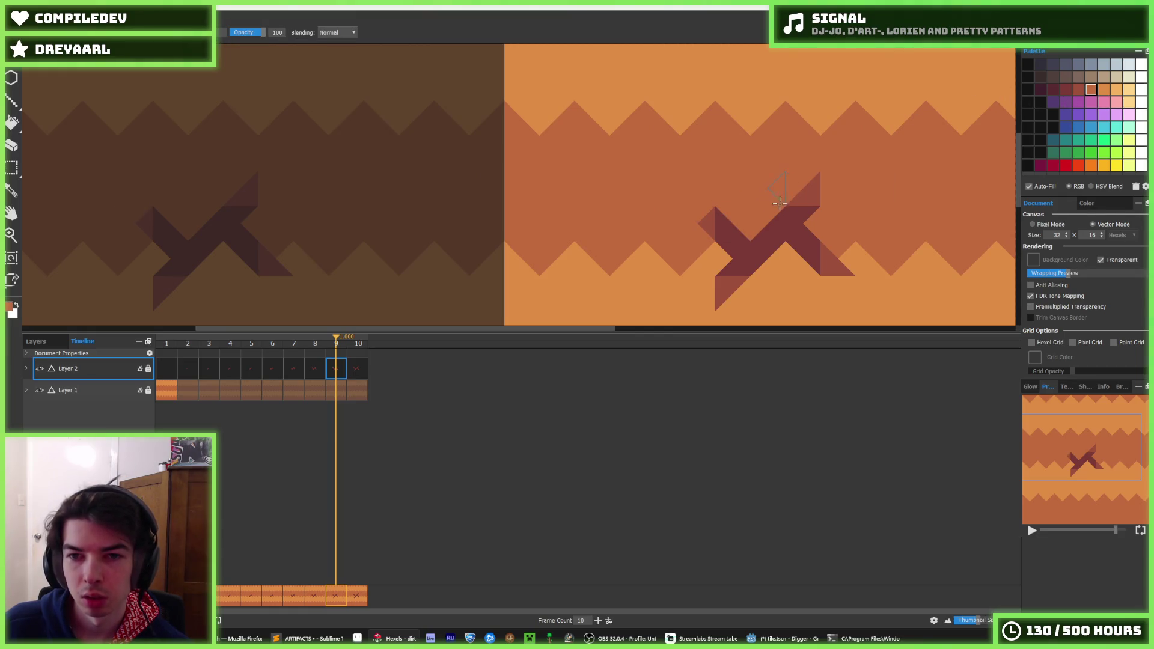
left_click(699, 217, "alt")
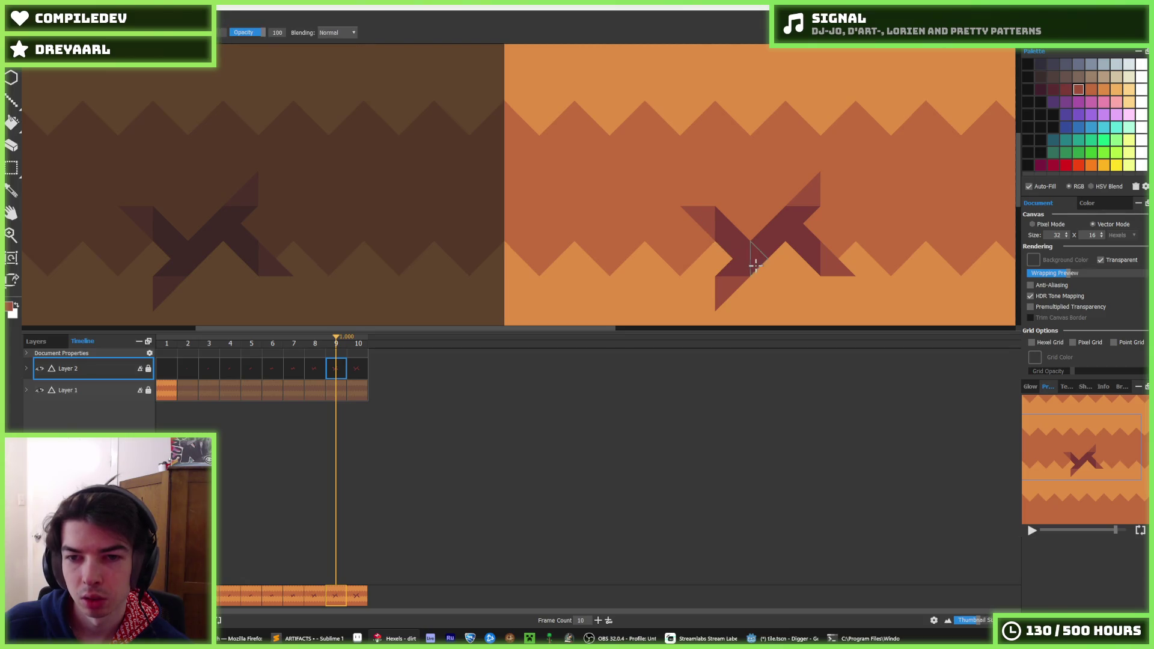
left_click(750, 205, "alt")
Step: Repaint parts of frame 9's X dark red, adding hexels at its upper and lower right
scroll(840, 224, "down", 5)
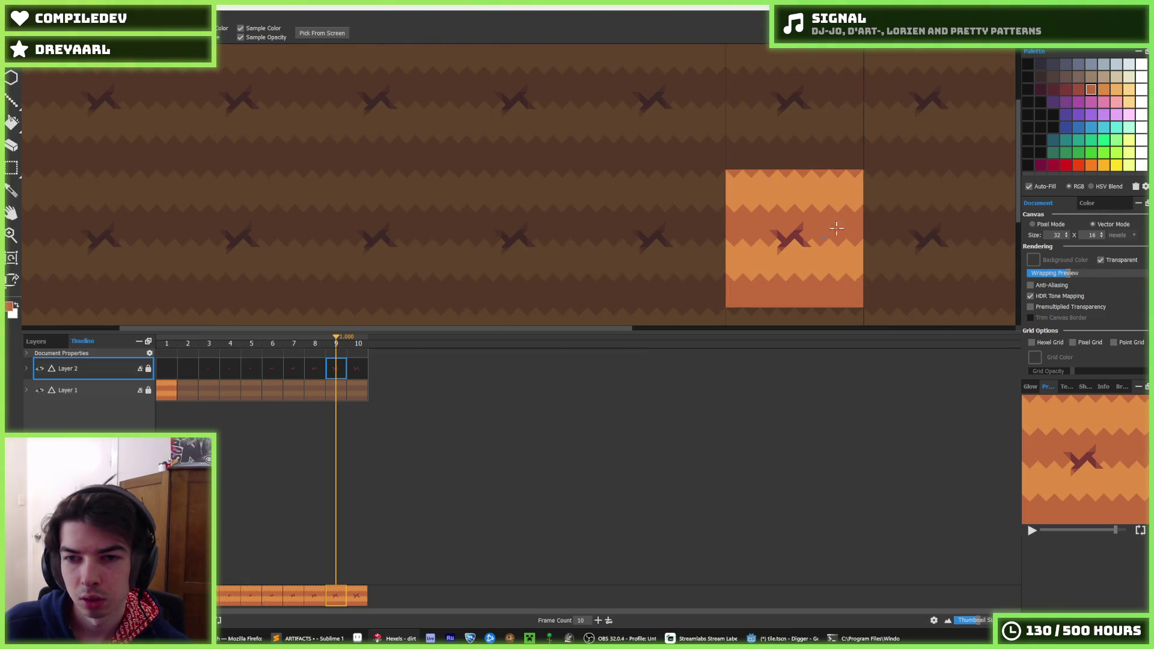
scroll(839, 225, "down", 3)
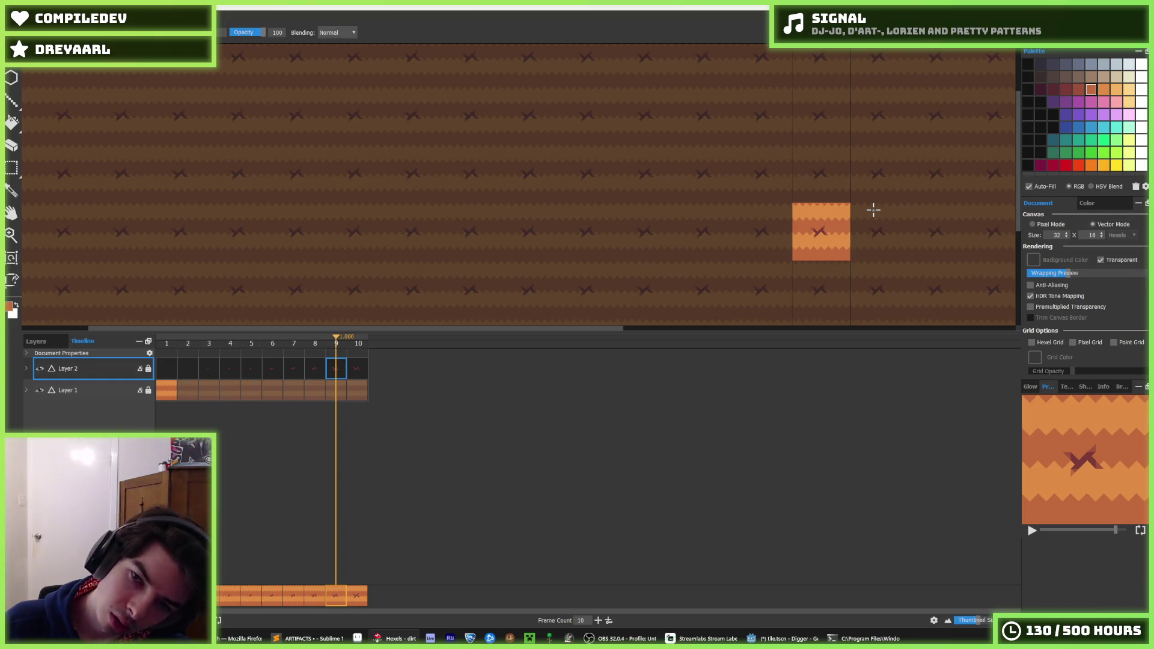
scroll(863, 211, "up", 8)
left_click(677, 200, "alt")
left_click(648, 175)
left_click(686, 250)
left_click(772, 144)
left_click(802, 226)
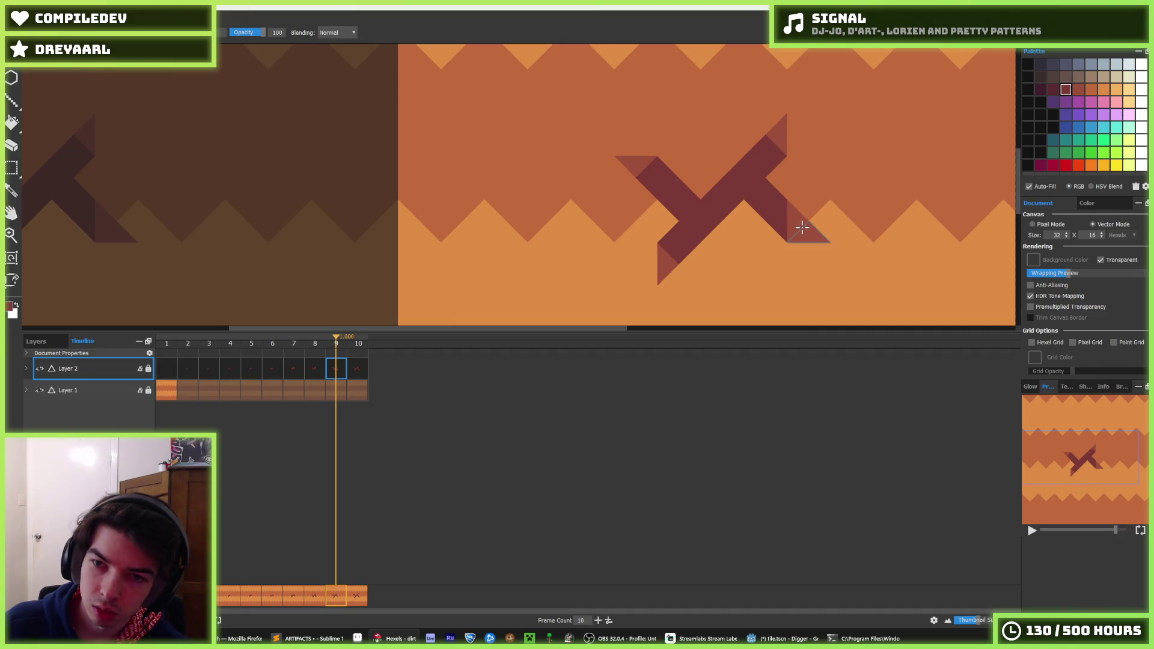
scroll(804, 182, "down", 5)
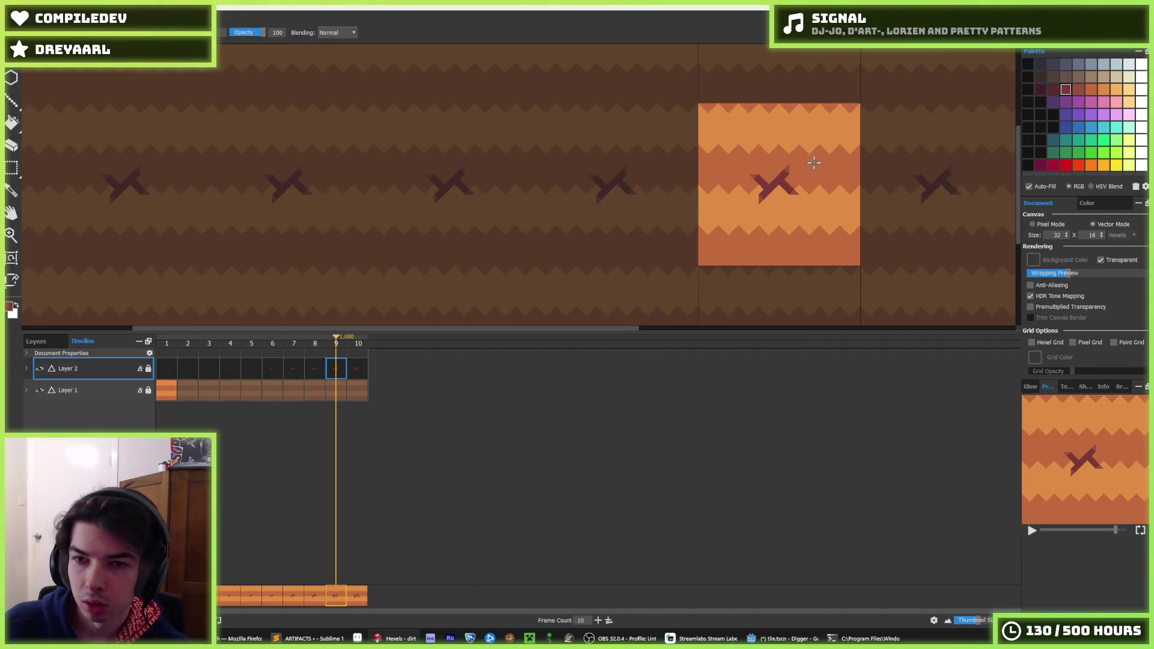
scroll(815, 157, "down", 3)
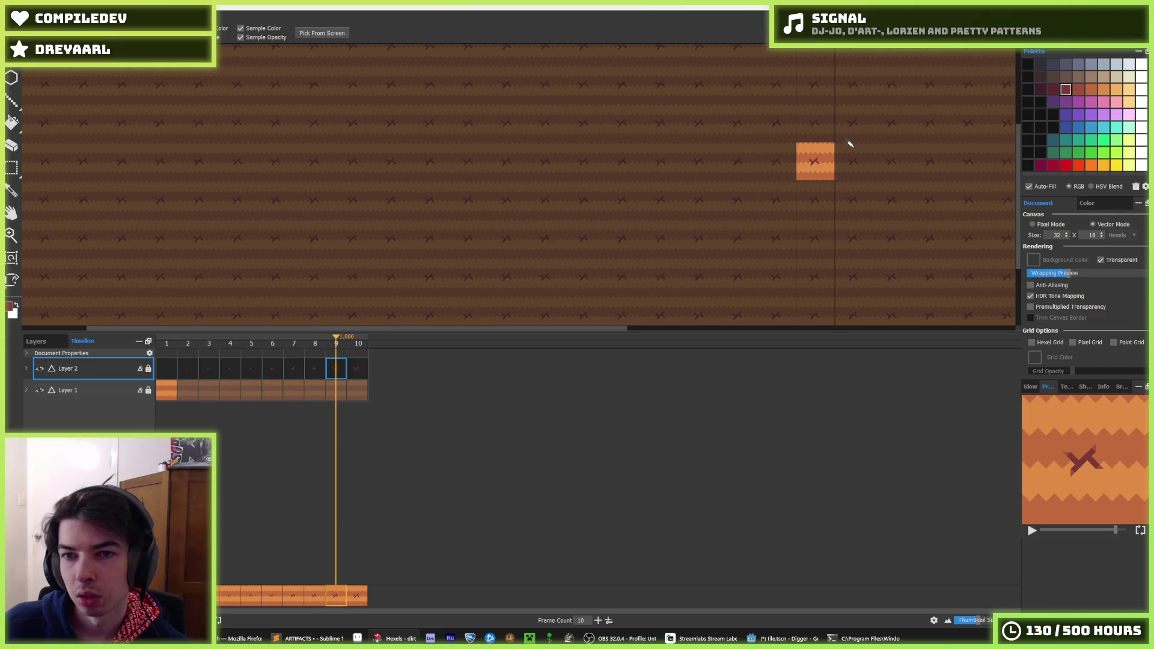
scroll(735, 173, "up", 8)
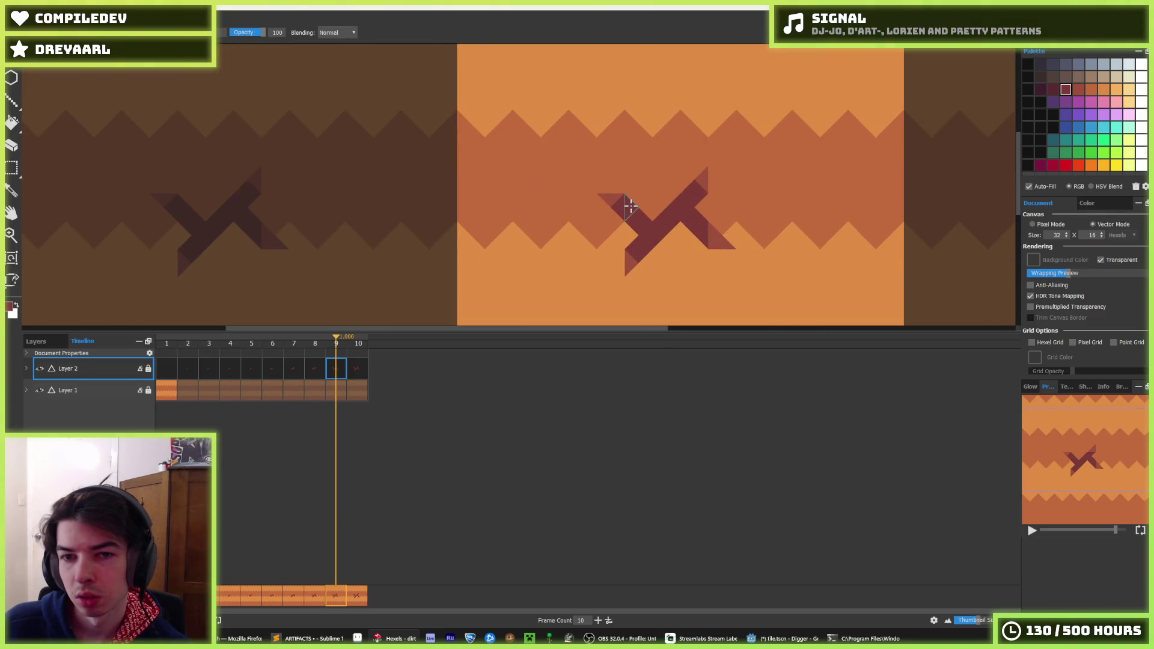
Step: Recolour the X's lower-left arm lighter red, then paint three arms dark red
left_click(626, 201, "alt")
left_click(634, 252)
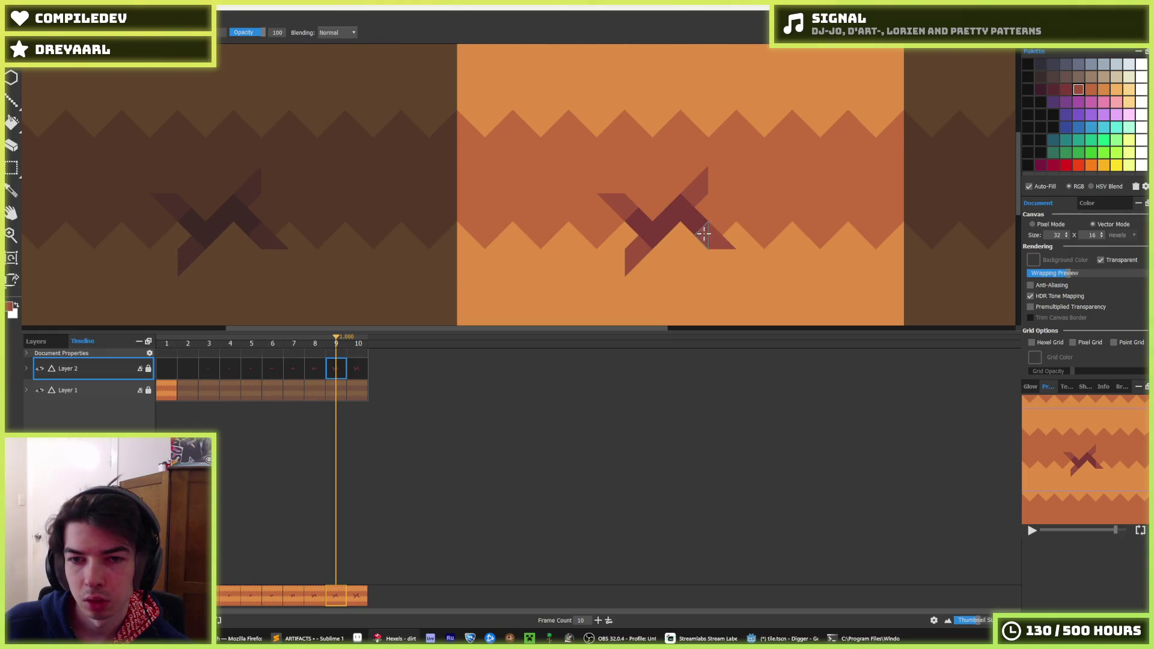
scroll(766, 175, "down", 8)
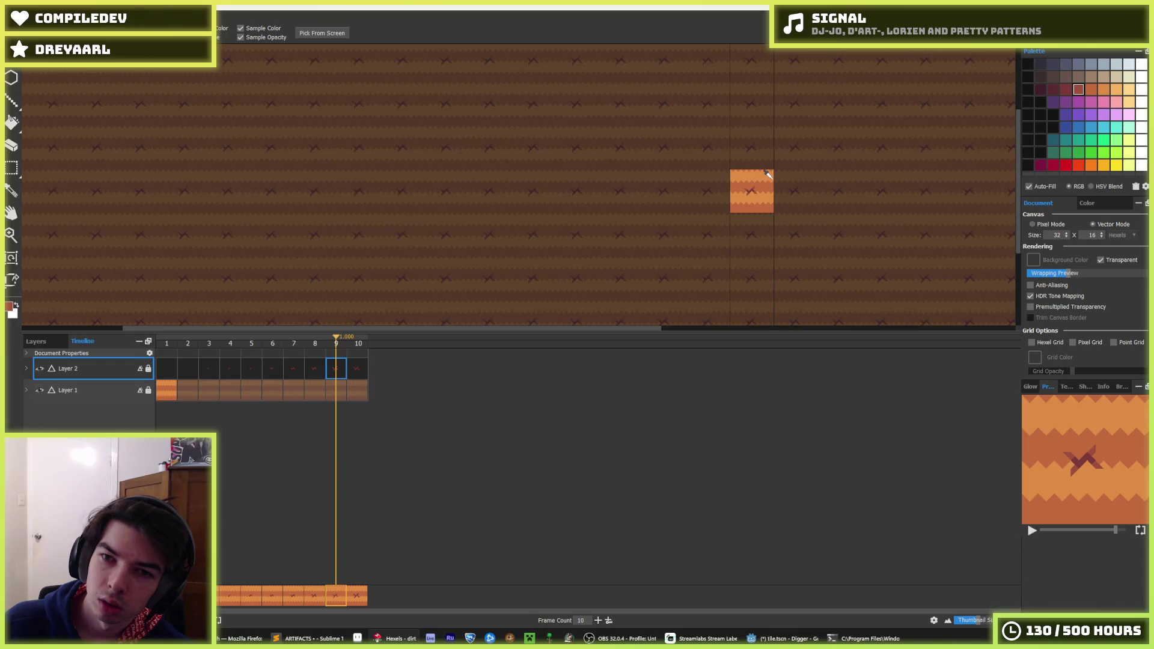
scroll(768, 174, "up", 8)
mouse_move(635, 260)
left_mouse_down()
mouse_move(640, 237)
mouse_move(613, 196)
mouse_move(722, 179)
mouse_move(739, 237)
left_mouse_up()
scroll(739, 237, "down", 8)
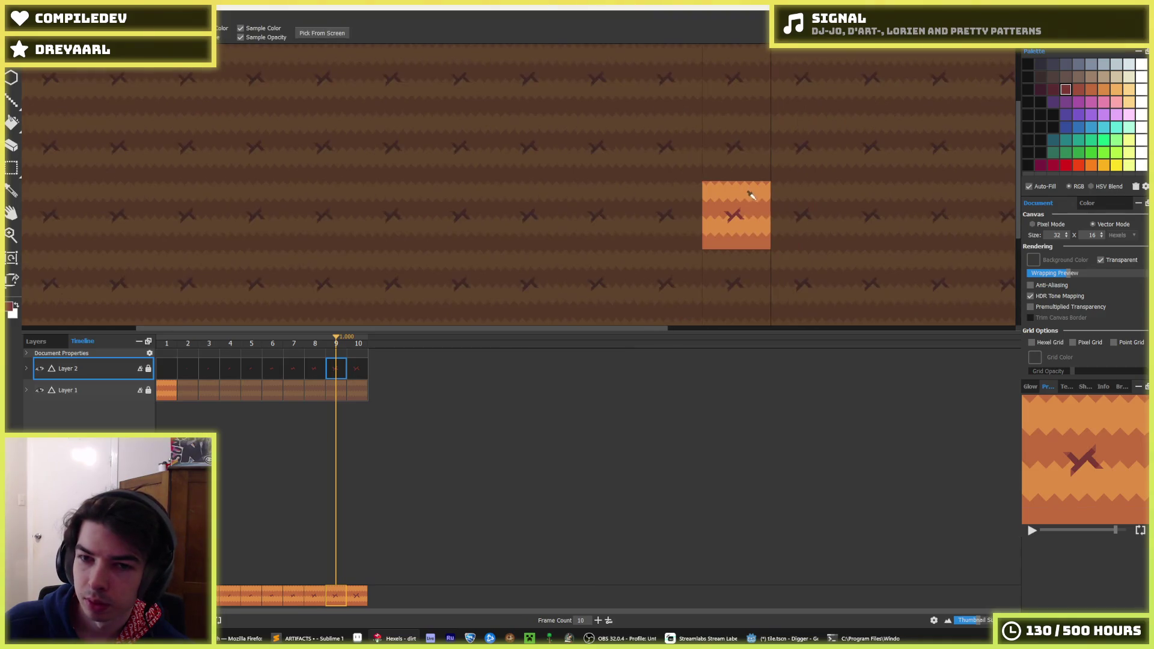
scroll(744, 193, "up", 8)
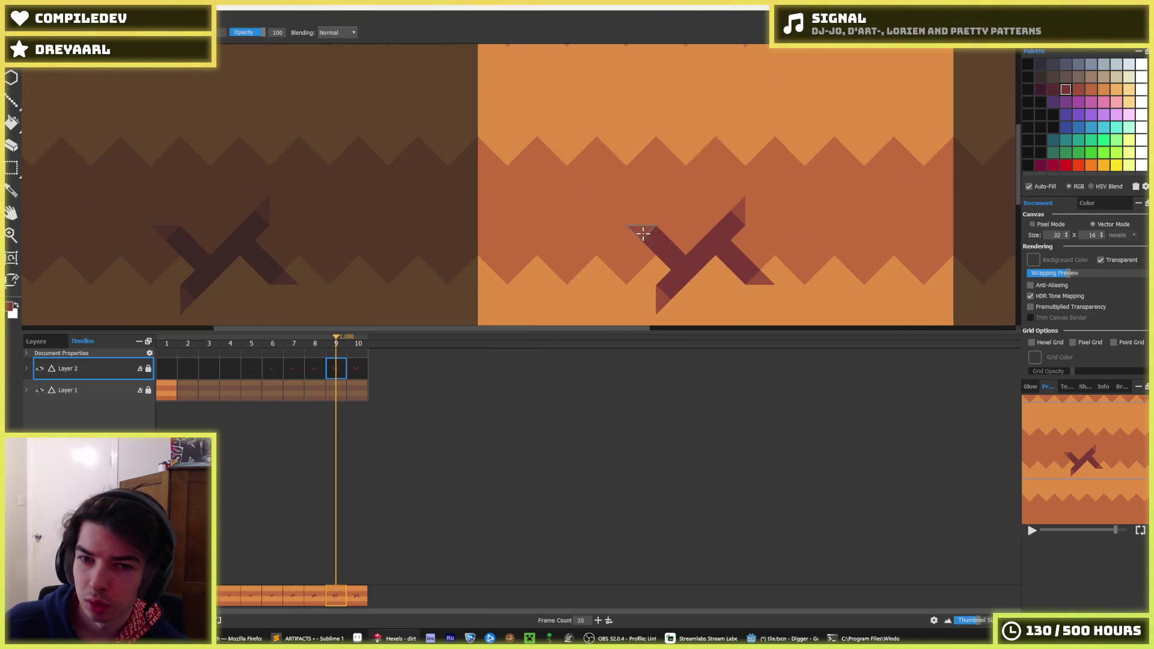
scroll(830, 237, "down", 8)
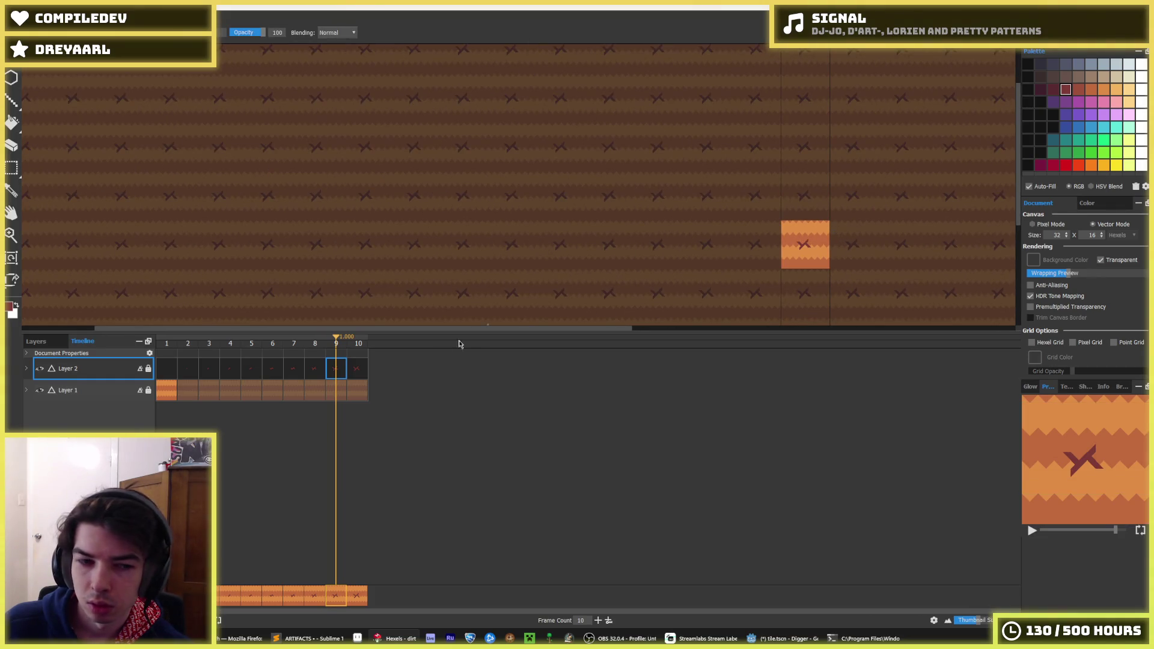
Step: Hide the dirt layer and export frames 1–10 as a spritesheet overwriting destroy.png
left_click(312, 371)
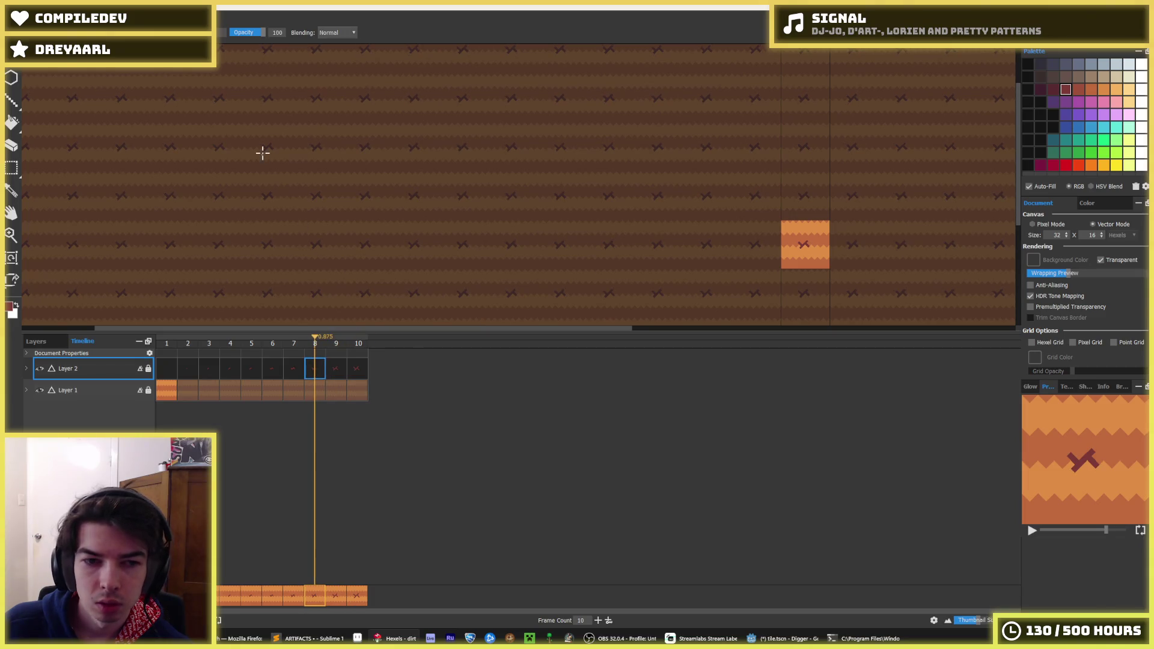
left_click(38, 390)
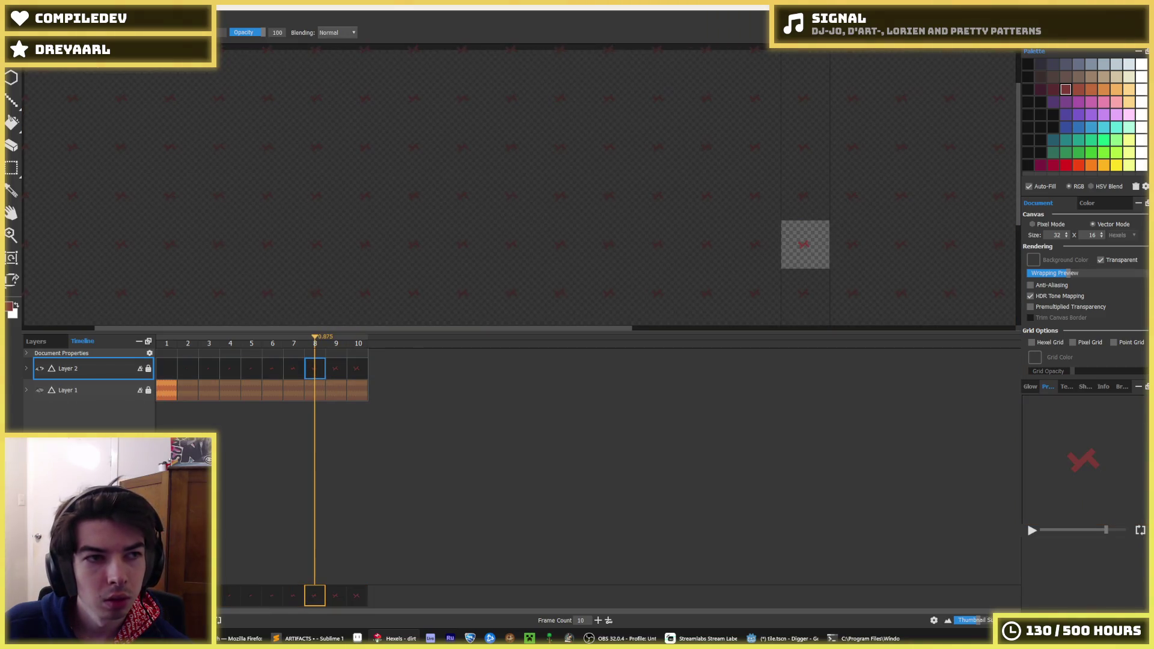
left_click(15, 60)
left_click(60, 126)
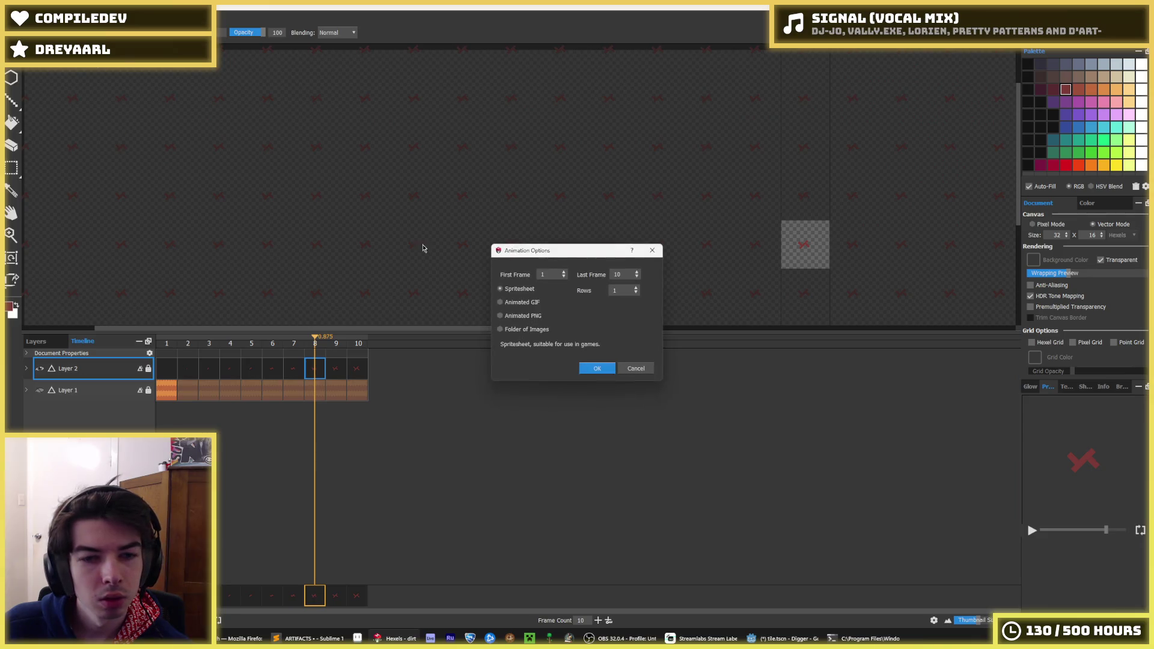
left_click(595, 369)
double_click(169, 108)
left_click(602, 321)
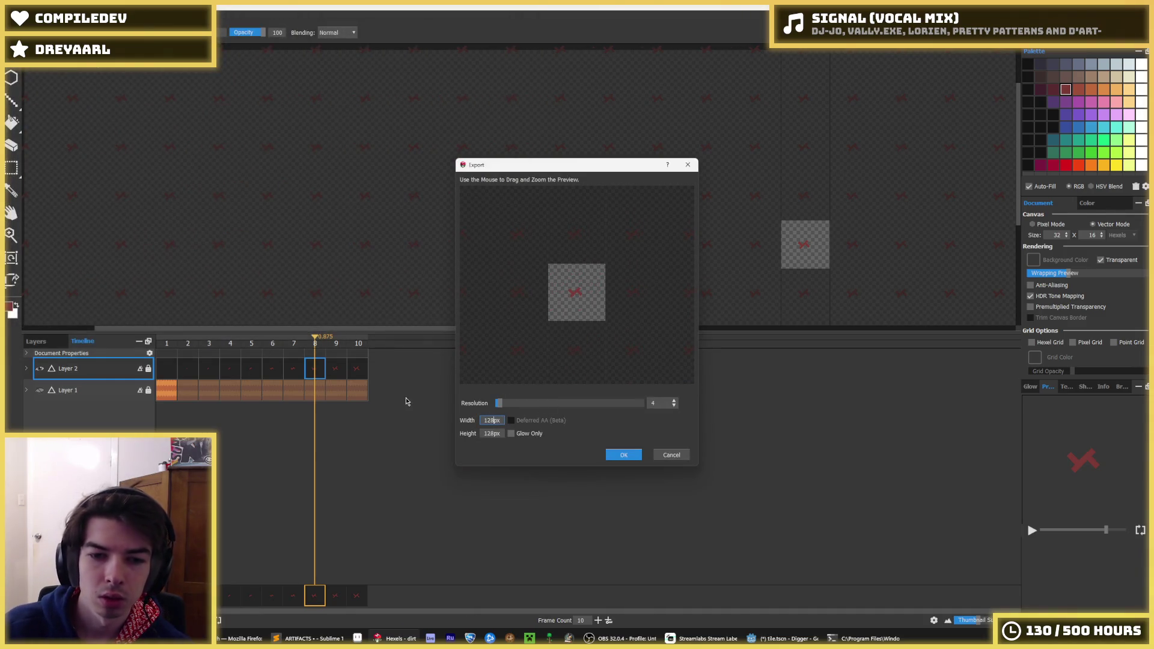
key("Return")
left_click(781, 638)
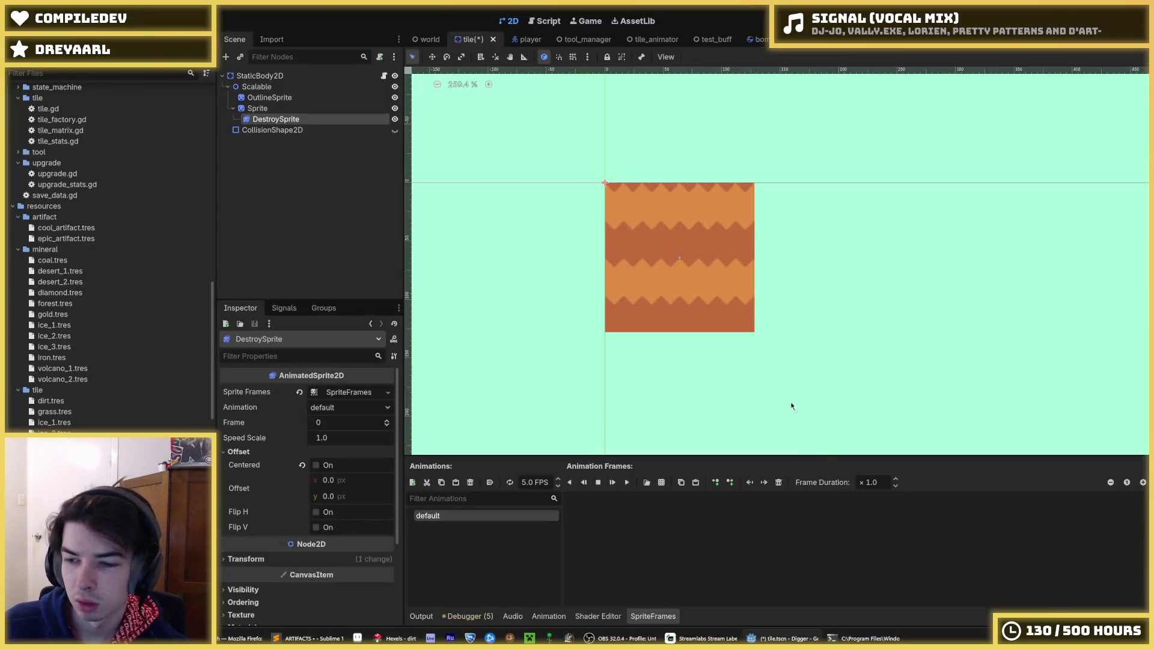
Step: Slice destroy.png 10×1, add all 10 frames to DestroySprite's default animation, and save
key("ctrl+s")
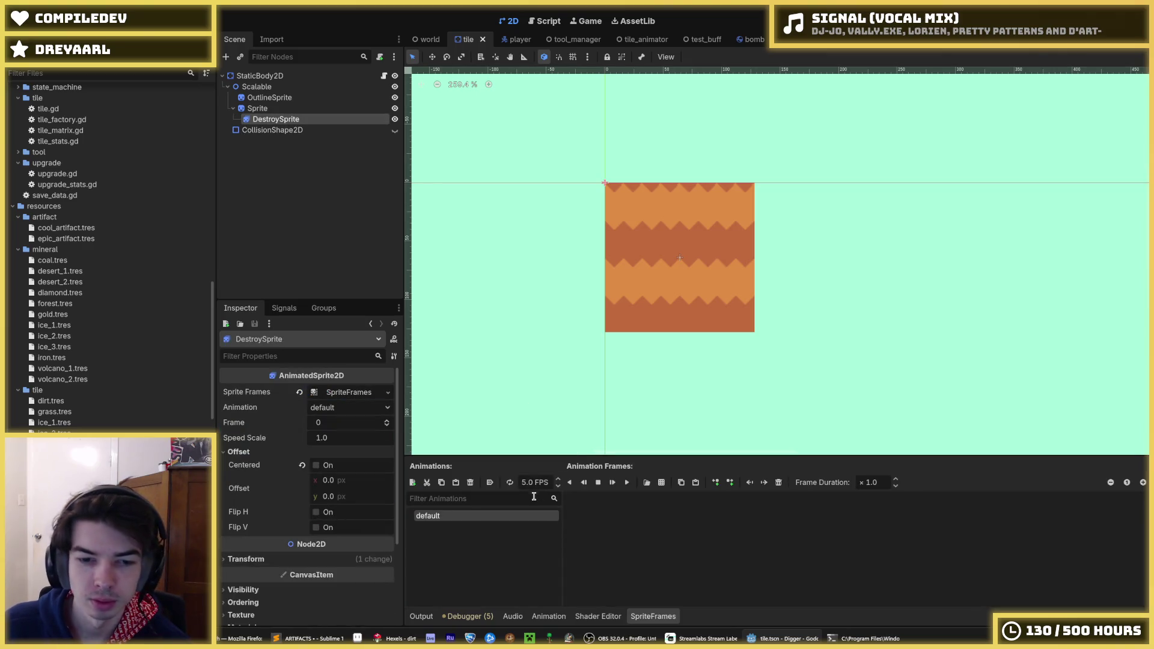
left_click(661, 483)
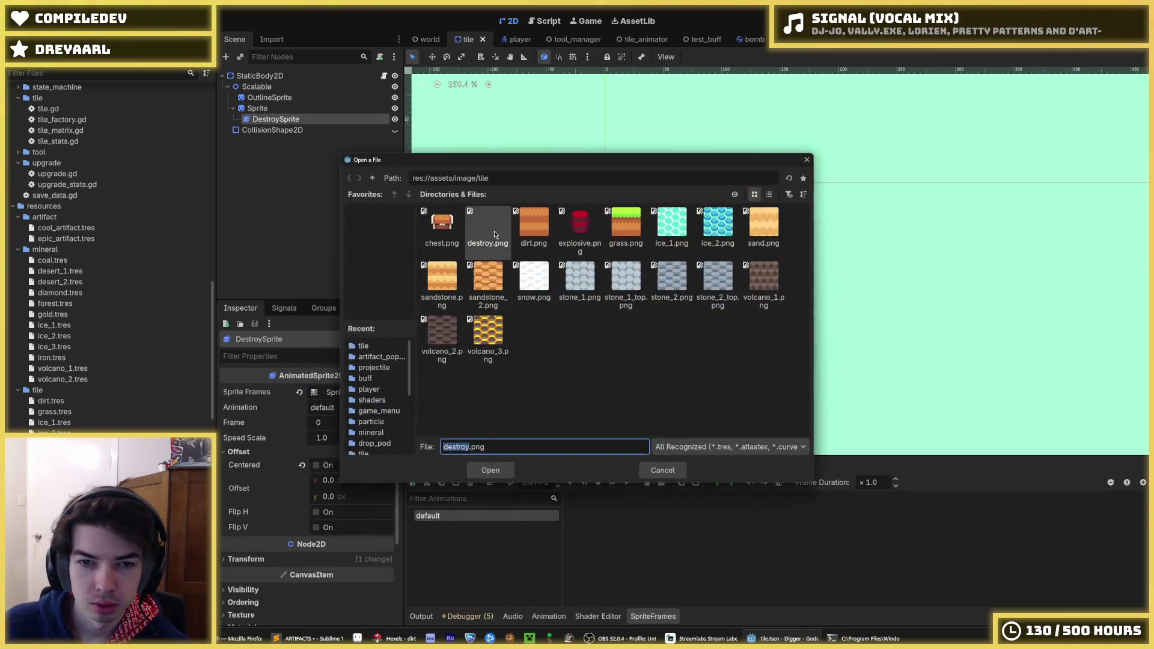
double_click(557, 271)
left_click(904, 127)
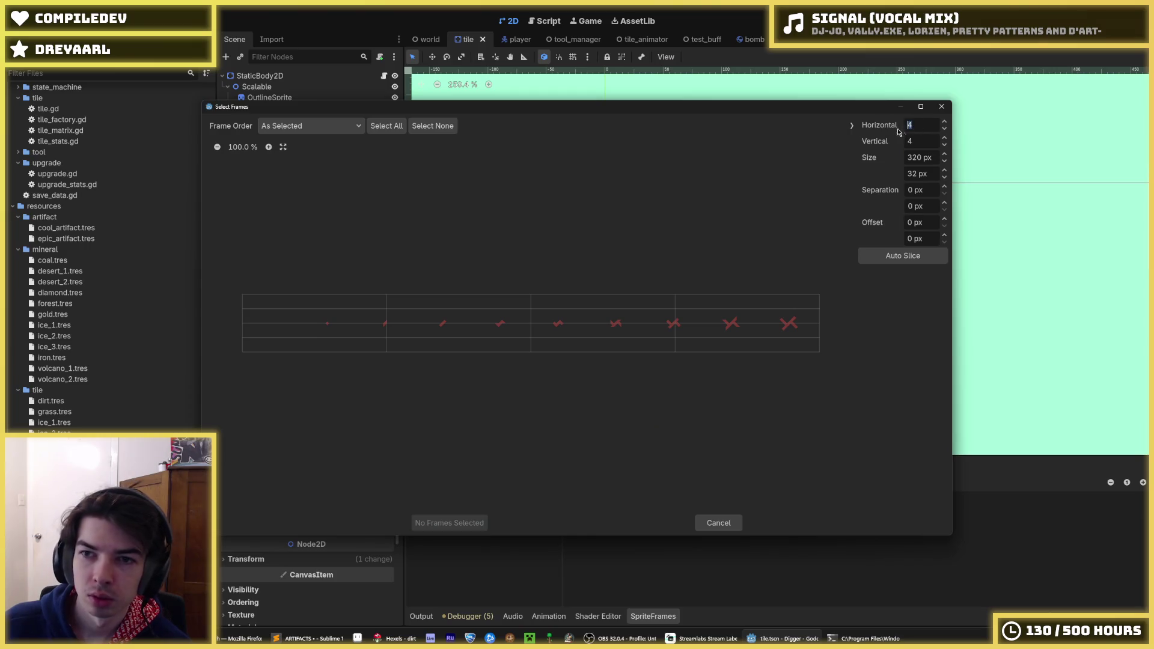
left_click(917, 139)
type("1")
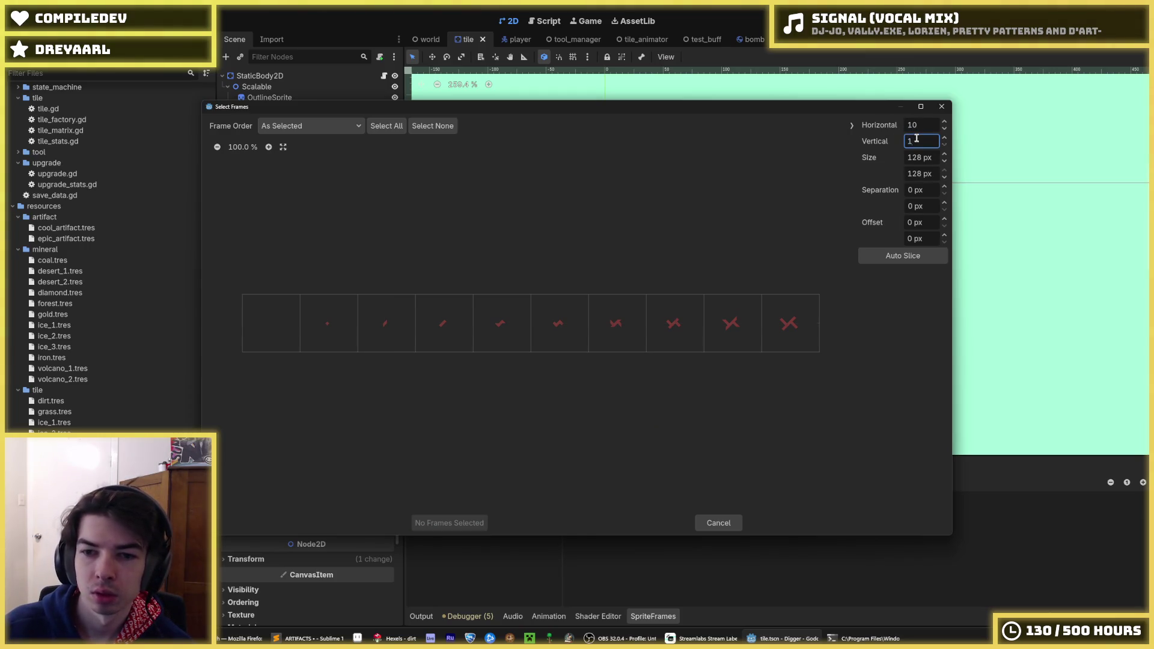
left_click_drag(271, 323, 791, 323)
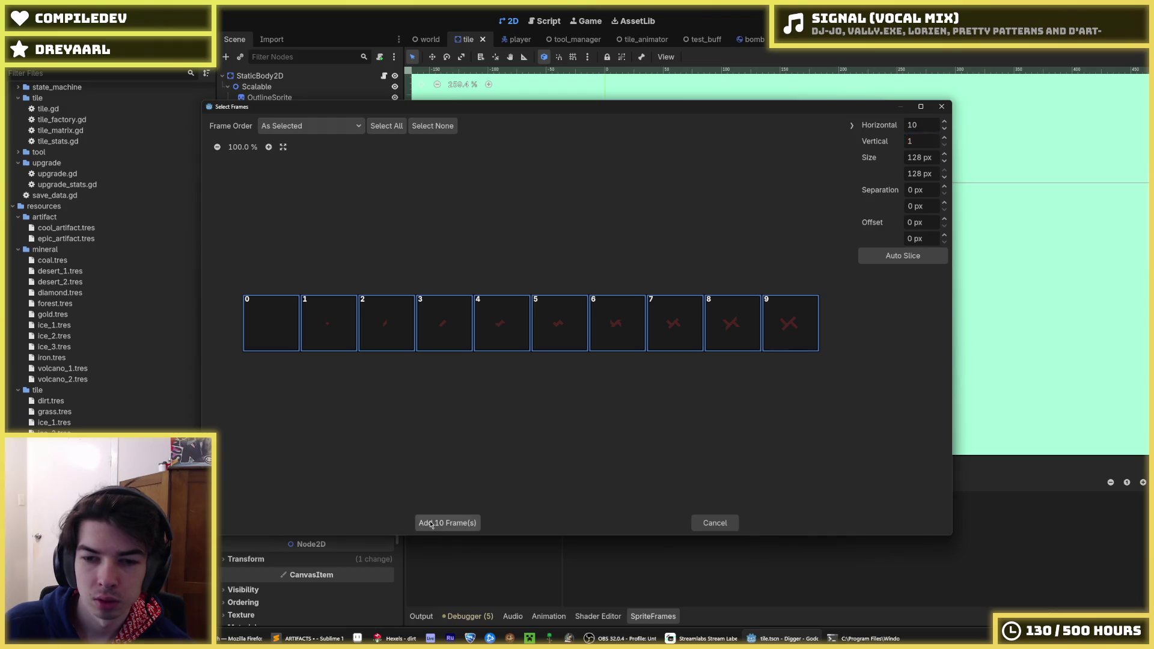
left_click(450, 523)
key("ctrl+s")
key("ctrl+F3")
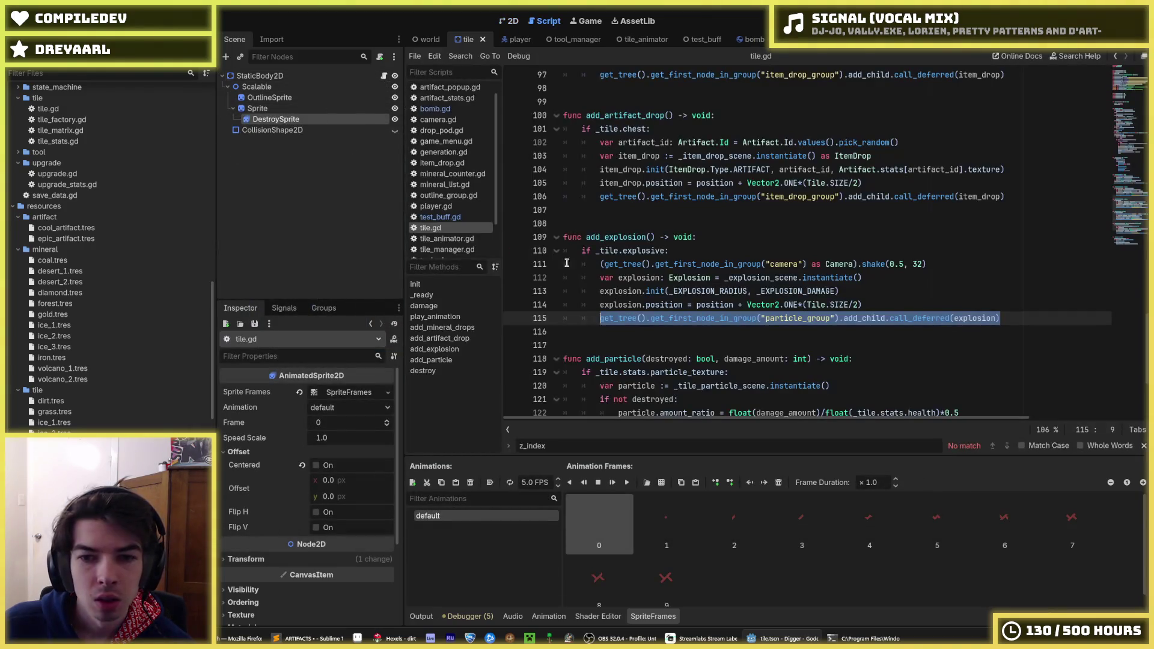
Step: Find line 87 in tile.gd and change the frame multiplier from 12 to 10
scroll(685, 276, "up", 10)
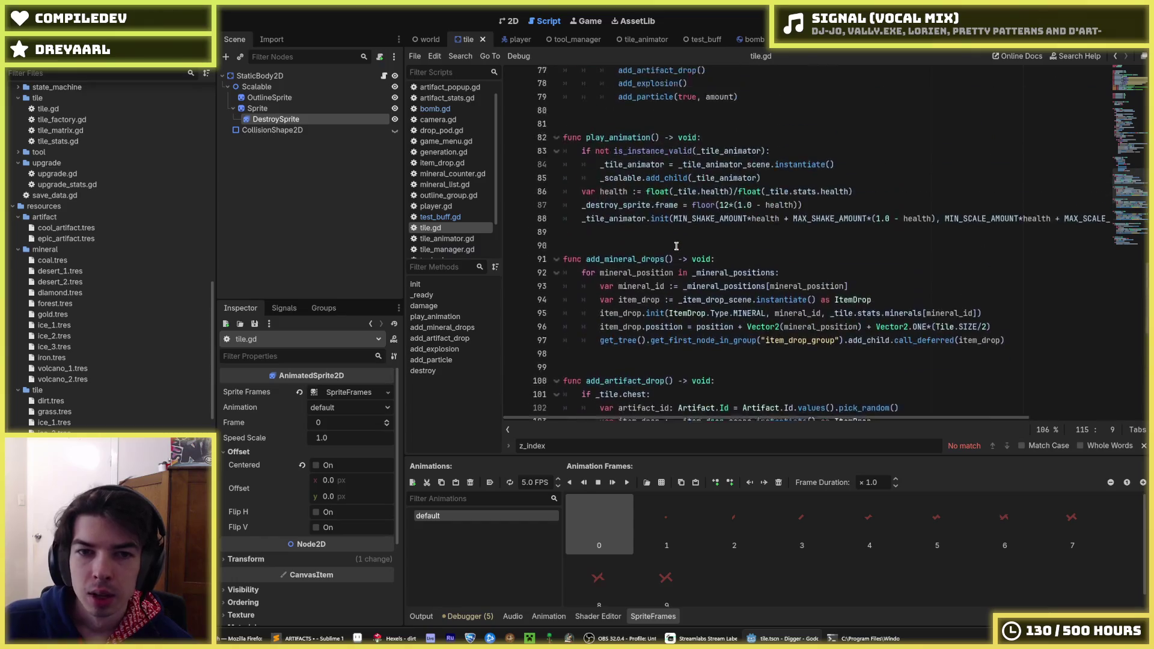
scroll(699, 294, "up", 10)
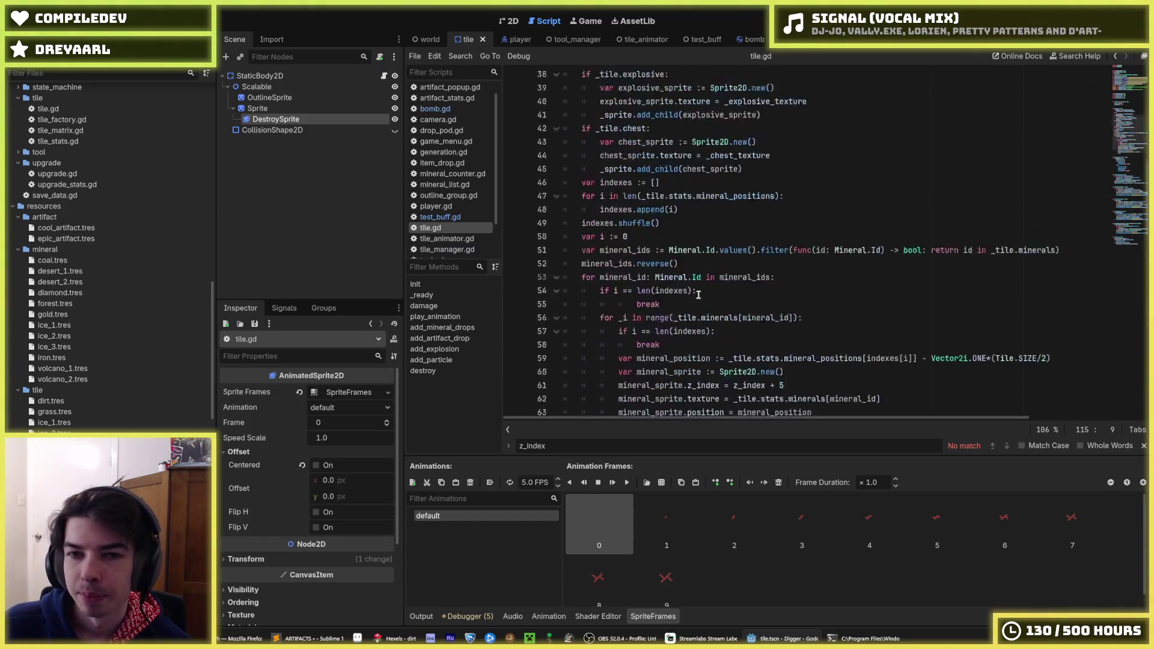
scroll(686, 295, "down", 3)
scroll(681, 294, "up", 5)
scroll(682, 295, "up", 3)
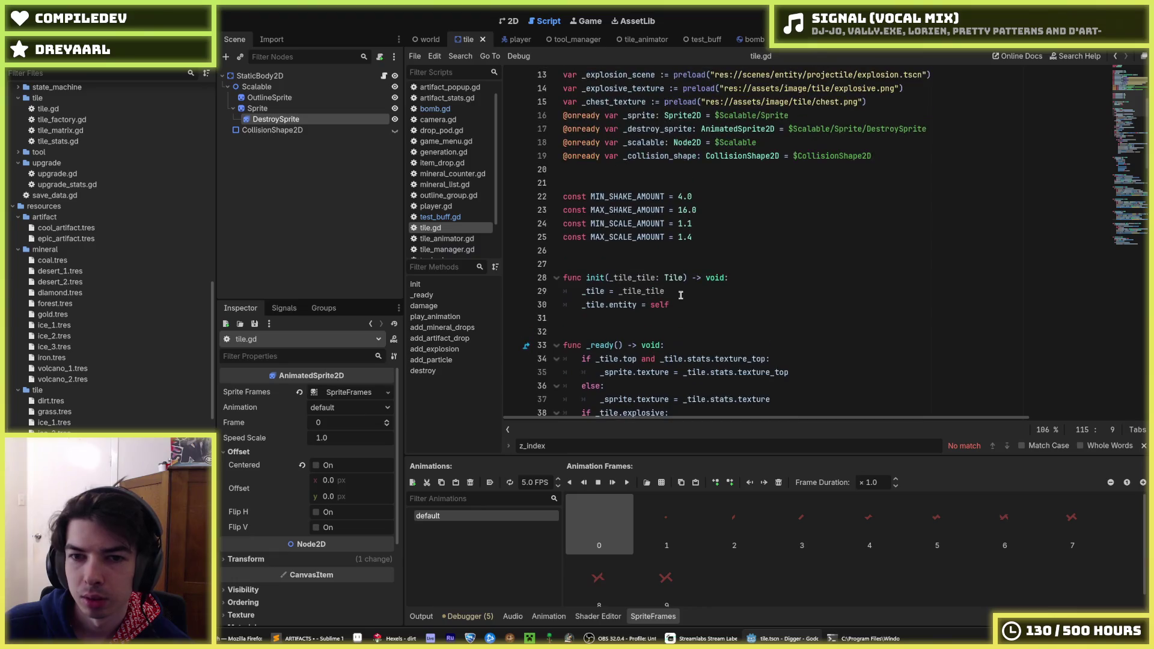
scroll(682, 296, "down", 17)
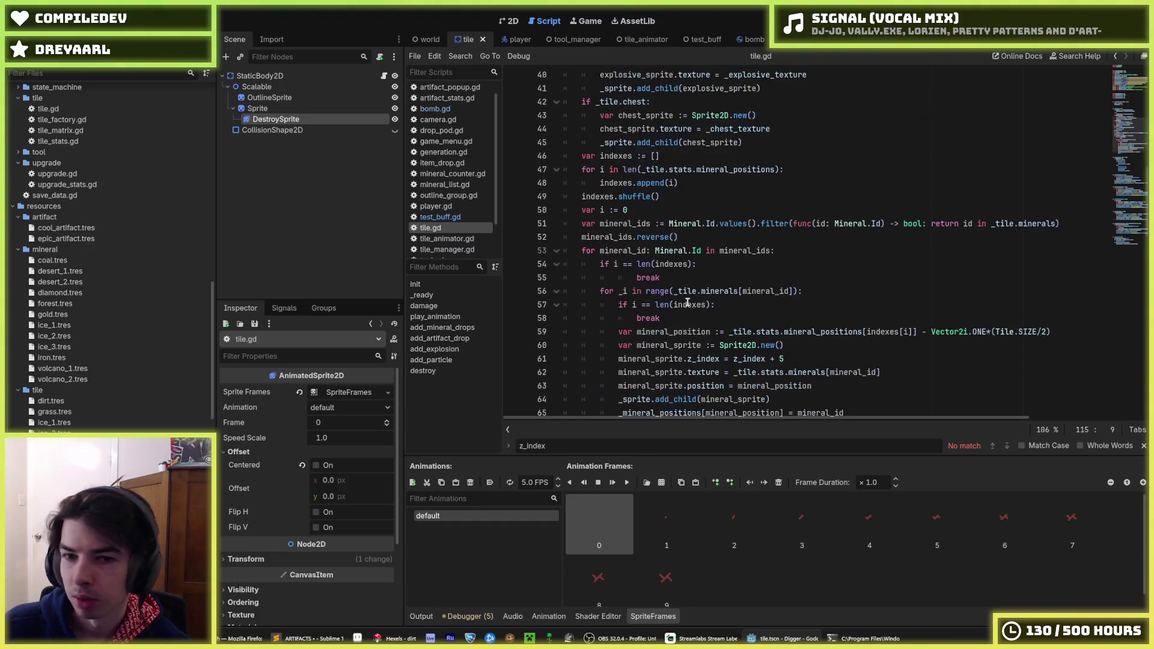
scroll(687, 302, "down", 15)
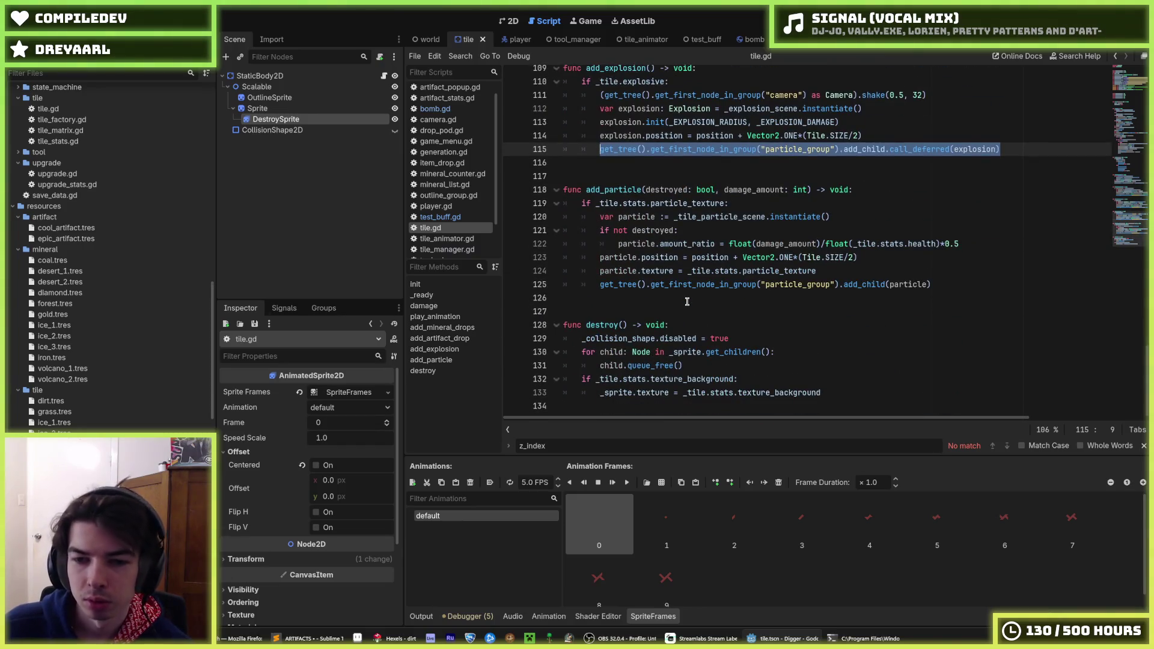
scroll(687, 301, "up", 6)
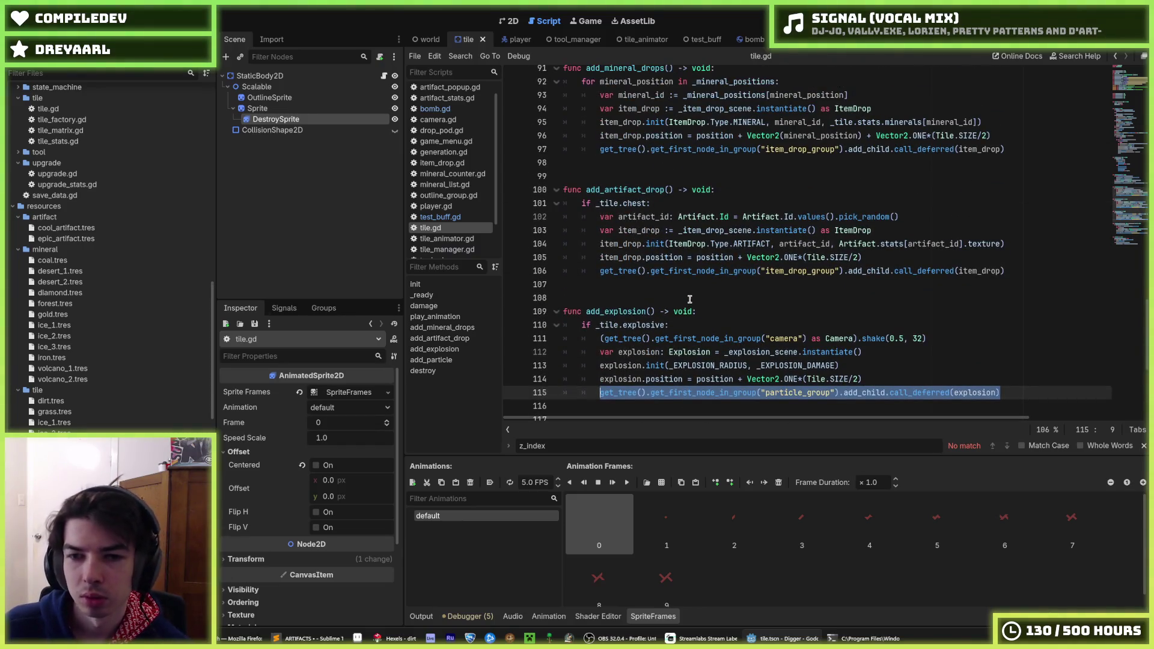
scroll(689, 299, "up", 9)
scroll(680, 298, "down", 5)
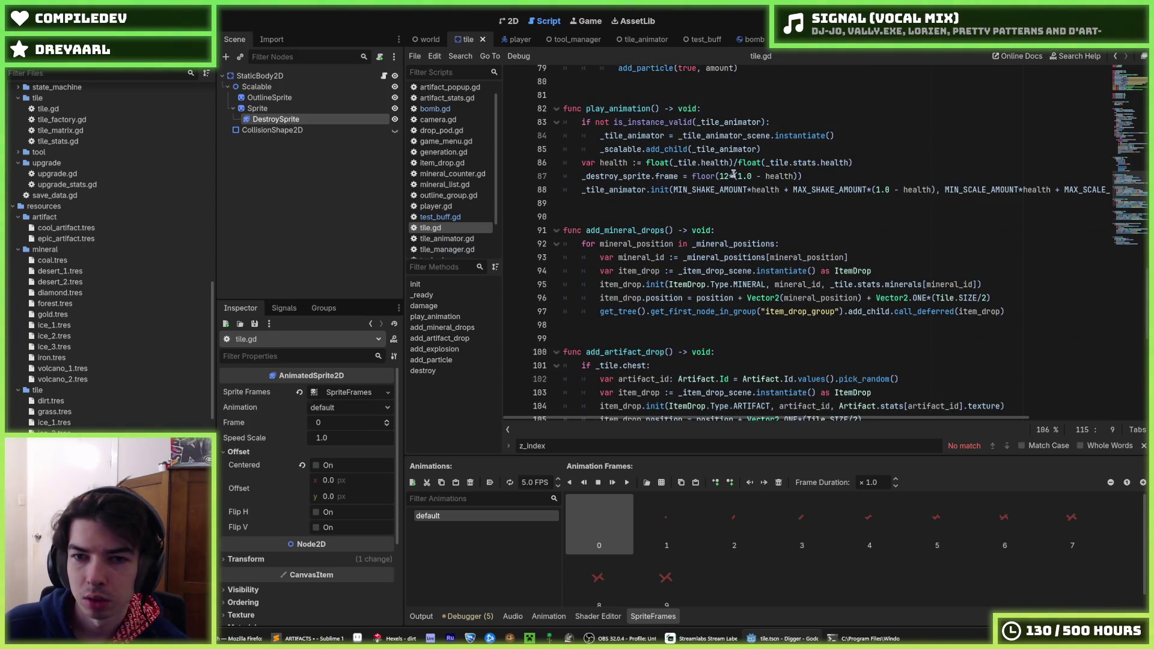
left_click(736, 176)
key("Delete")
type("0")
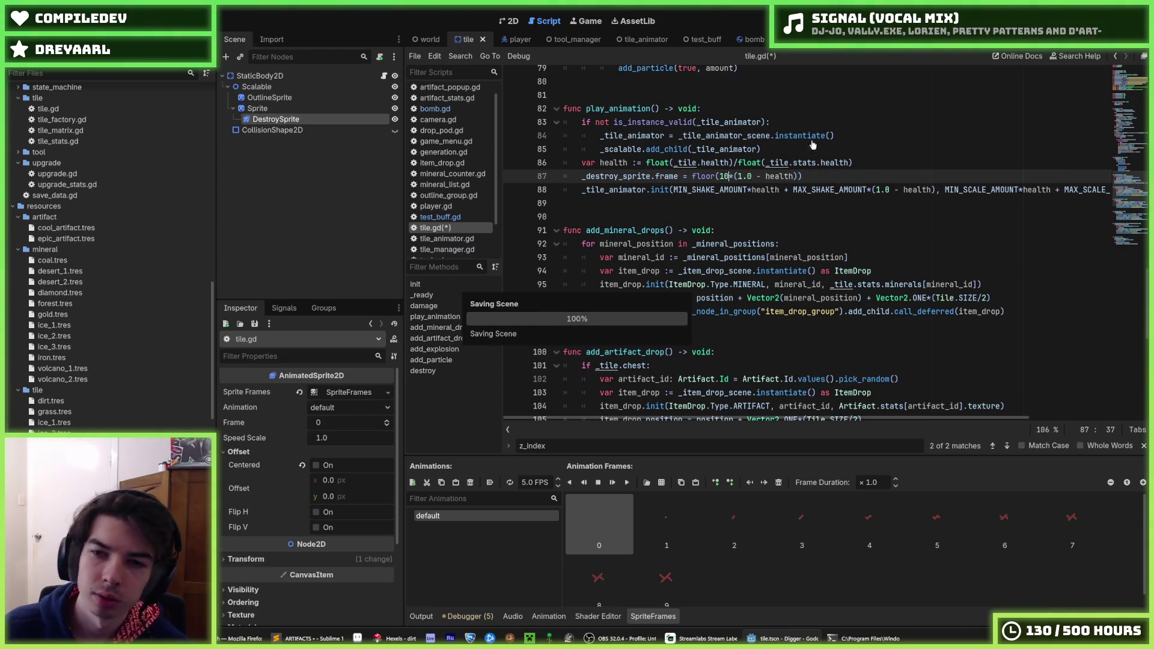
Step: Try a sprite_frames-based count, revert to floor(10*(1.0 - health)), save tile.gd, and run the game
double_click(640, 176)
key("ctrl+c")
double_click(724, 176)
key("ctrl+v")
type(".frames")
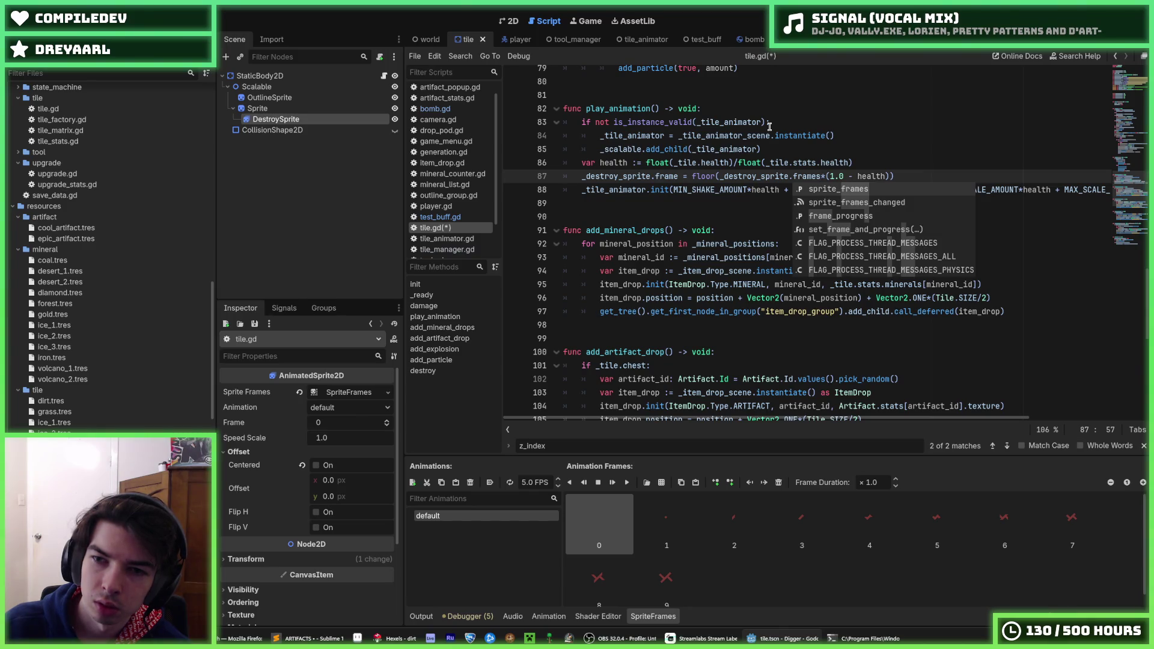
key("Return")
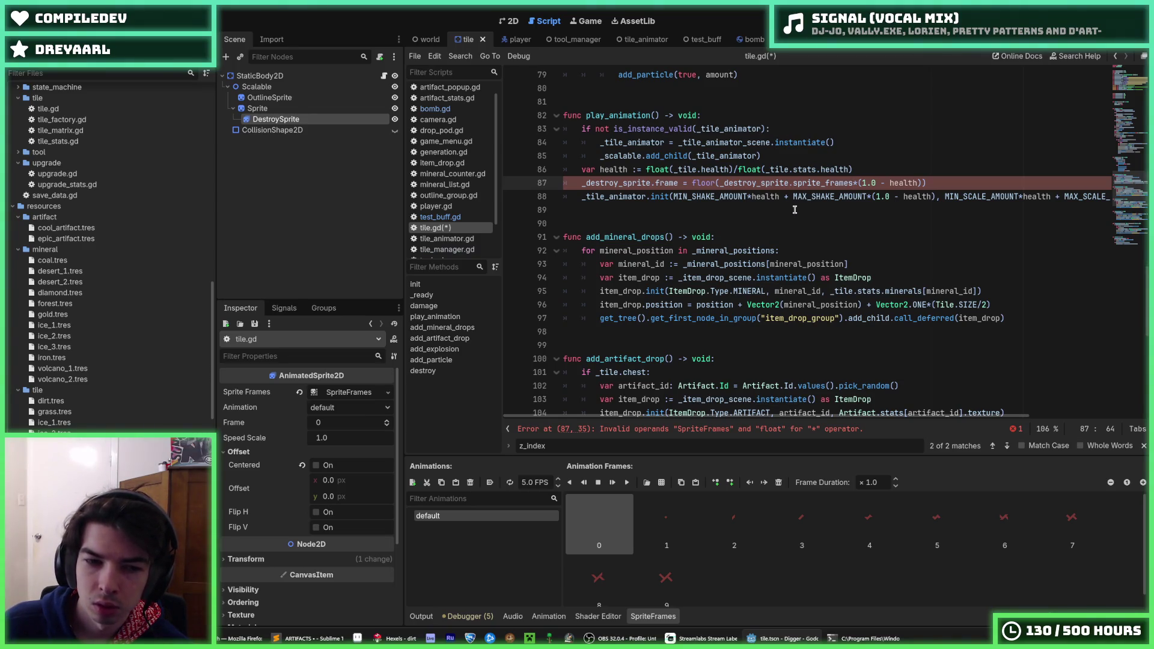
type(".")
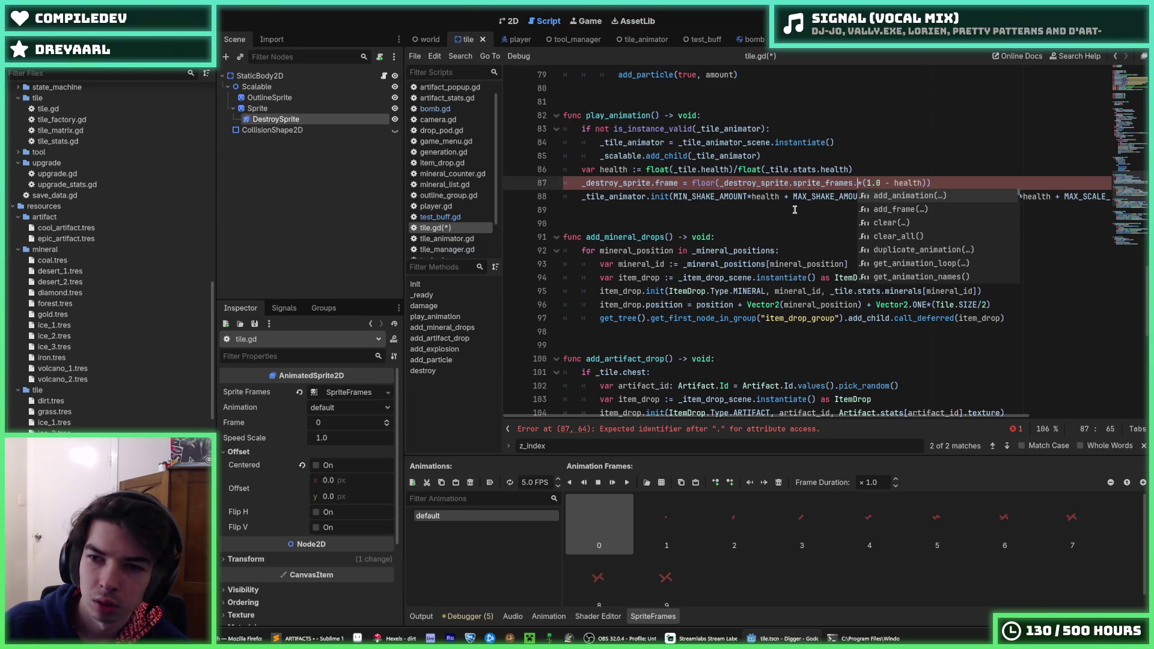
type("frame")
key("BackSpace")
key("BackSpace")
key("BackSpace")
key("BackSpace")
key("BackSpace")
key("BackSpace")
type("10")
key("ctrl+s")
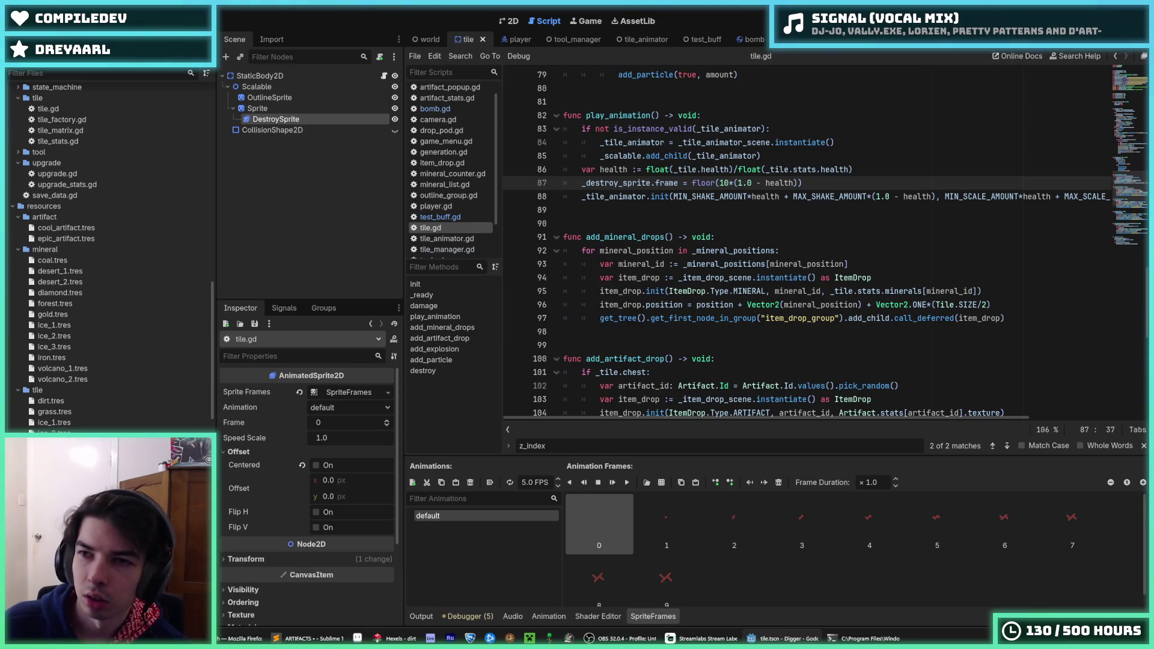
key("F5")
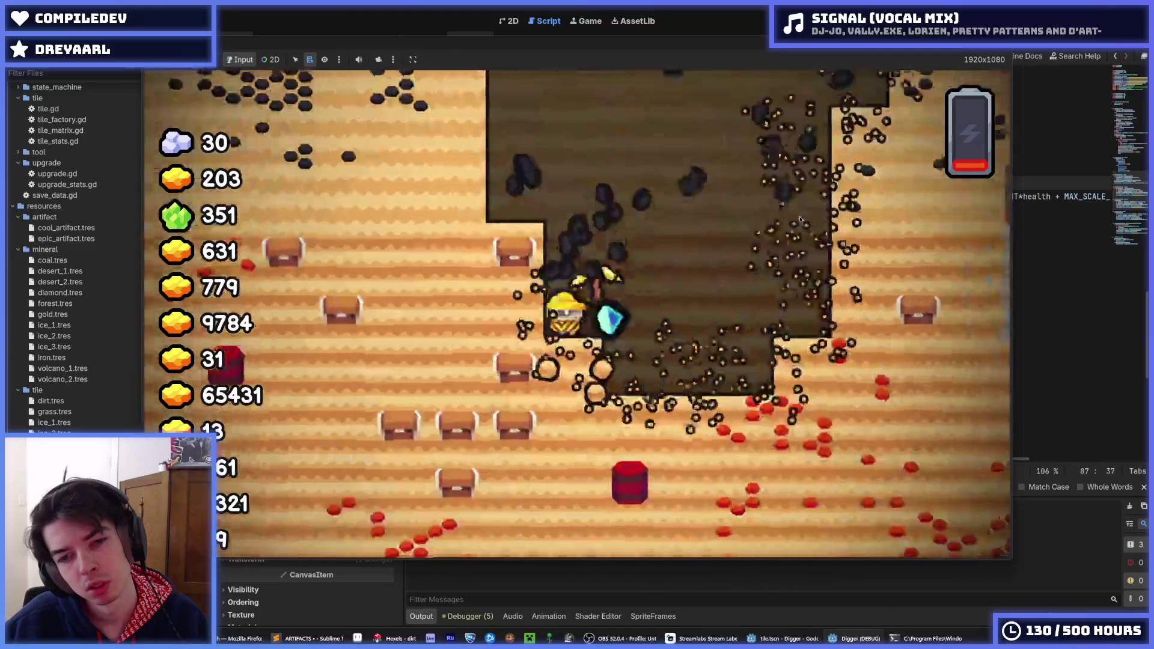
Step: Stop the running Digger game with F8 after checking the crack animation
key("F8")
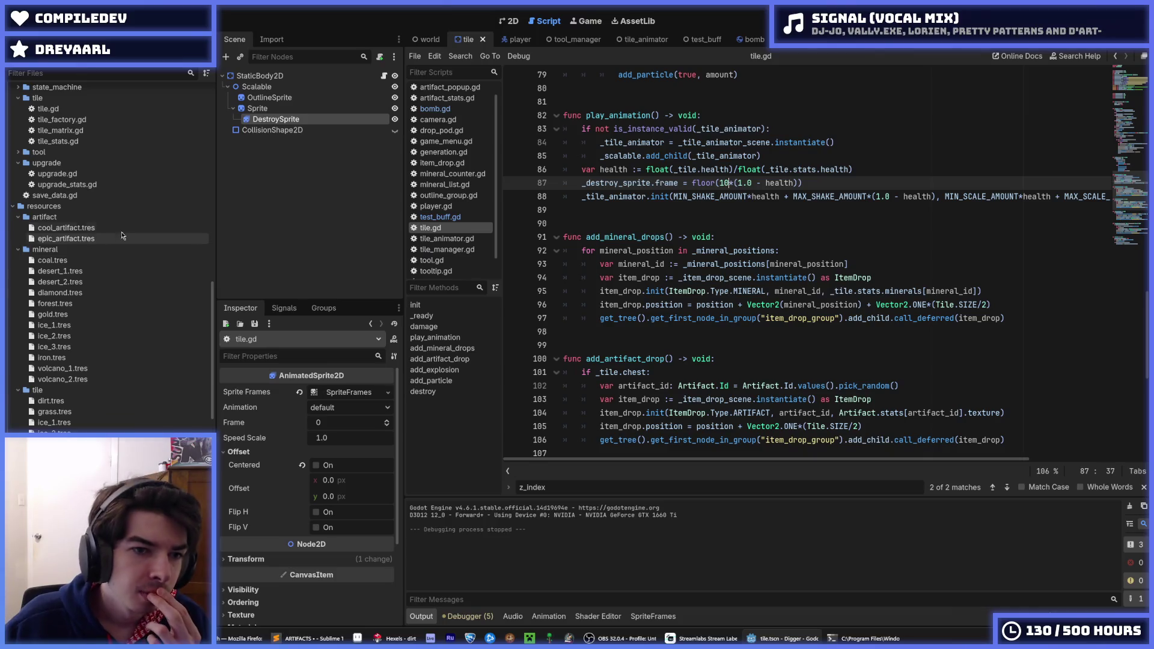
Step: Tick Autostart on the test_buff scene's Timer, run the scene, then stop it
left_click(693, 39)
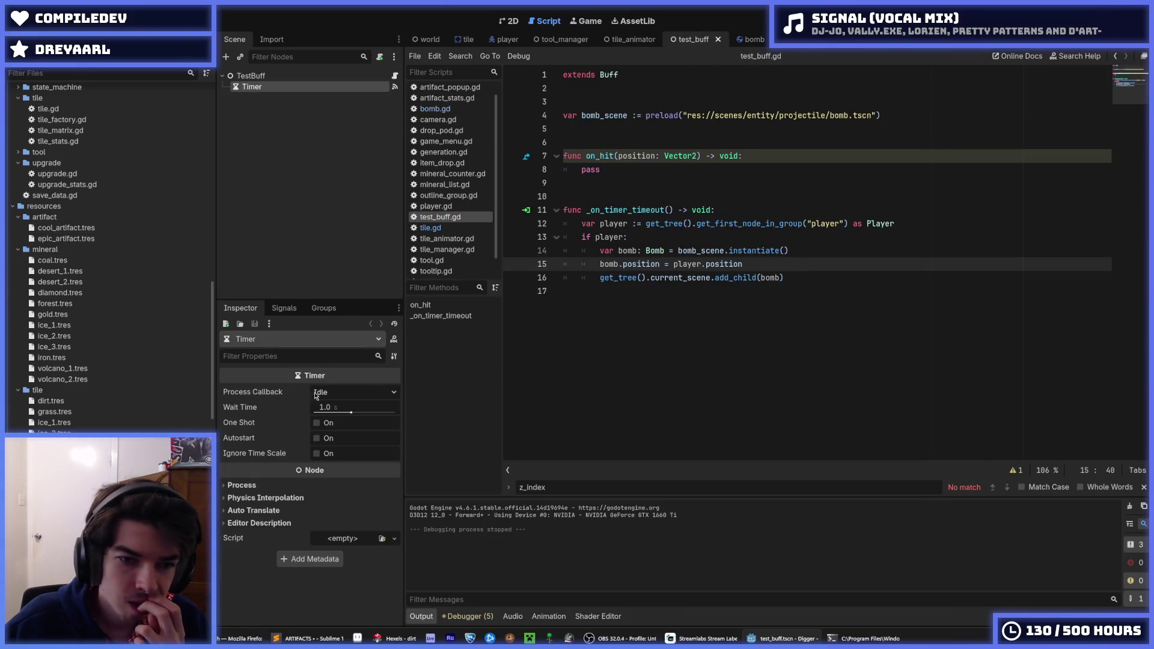
left_click(317, 439)
key("F6")
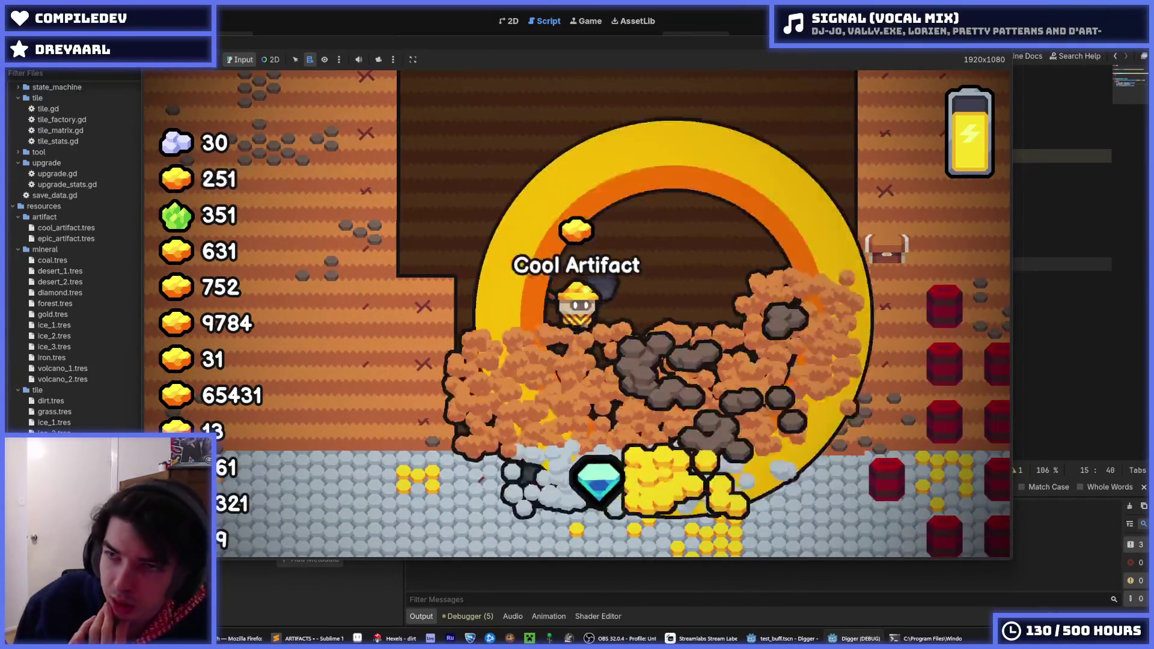
key("F8")
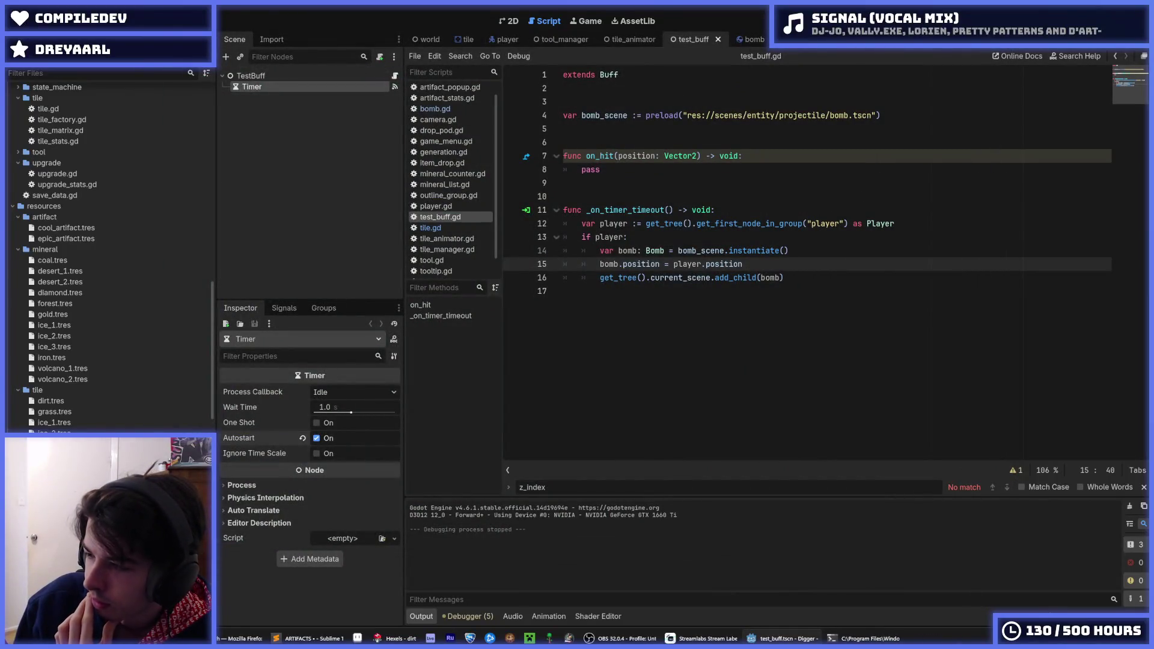
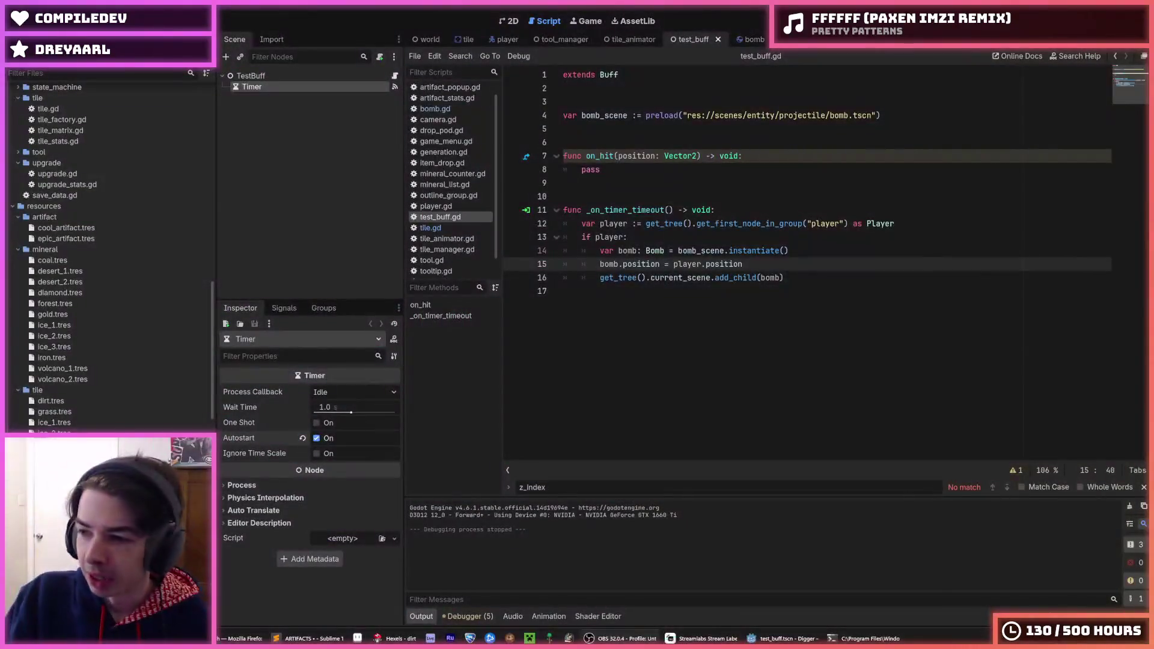
Step: Glance at the crack animation in Hexels, then select the epic_artifact and cool_artifact resource files
left_click(892, 383)
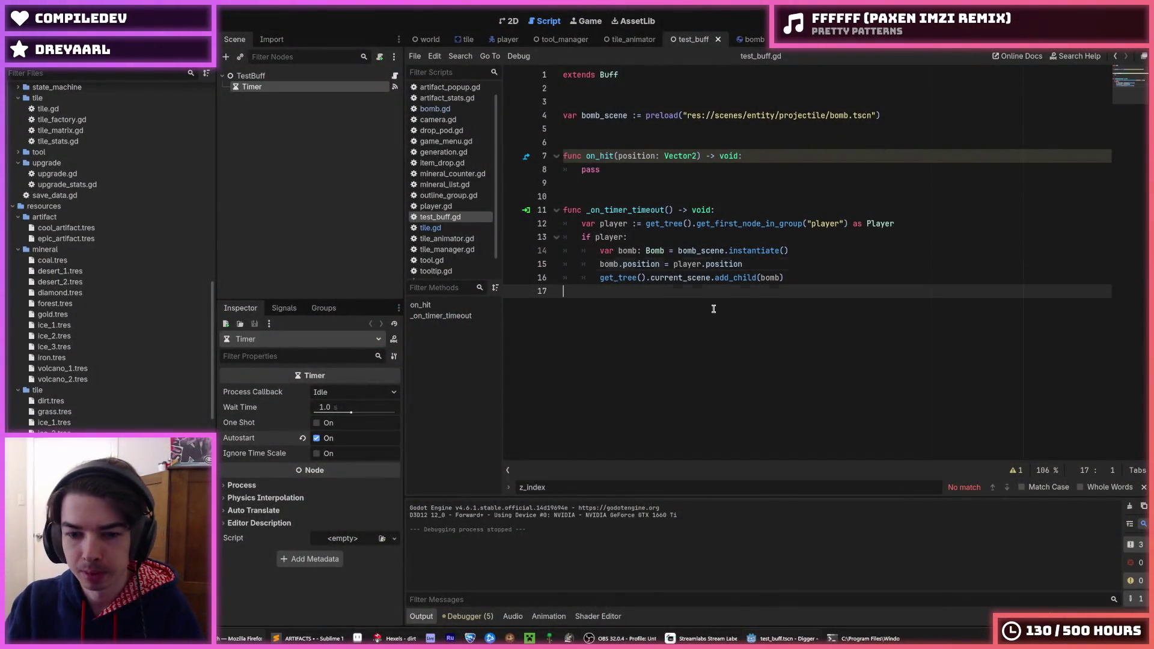
left_click(394, 639)
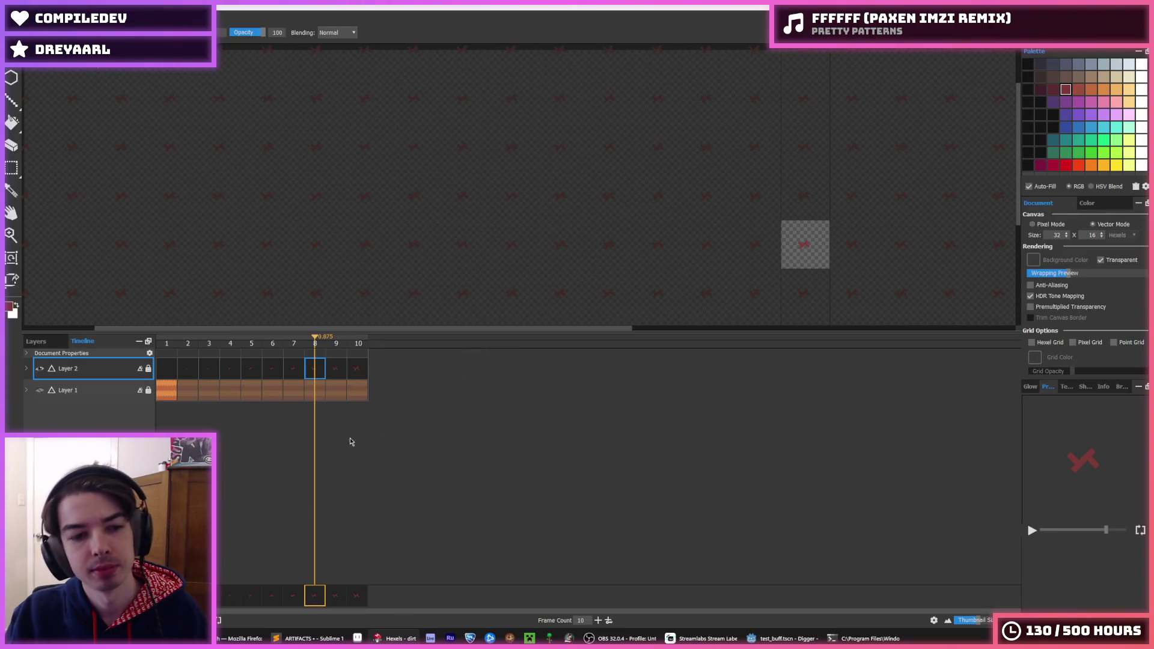
left_click(782, 641)
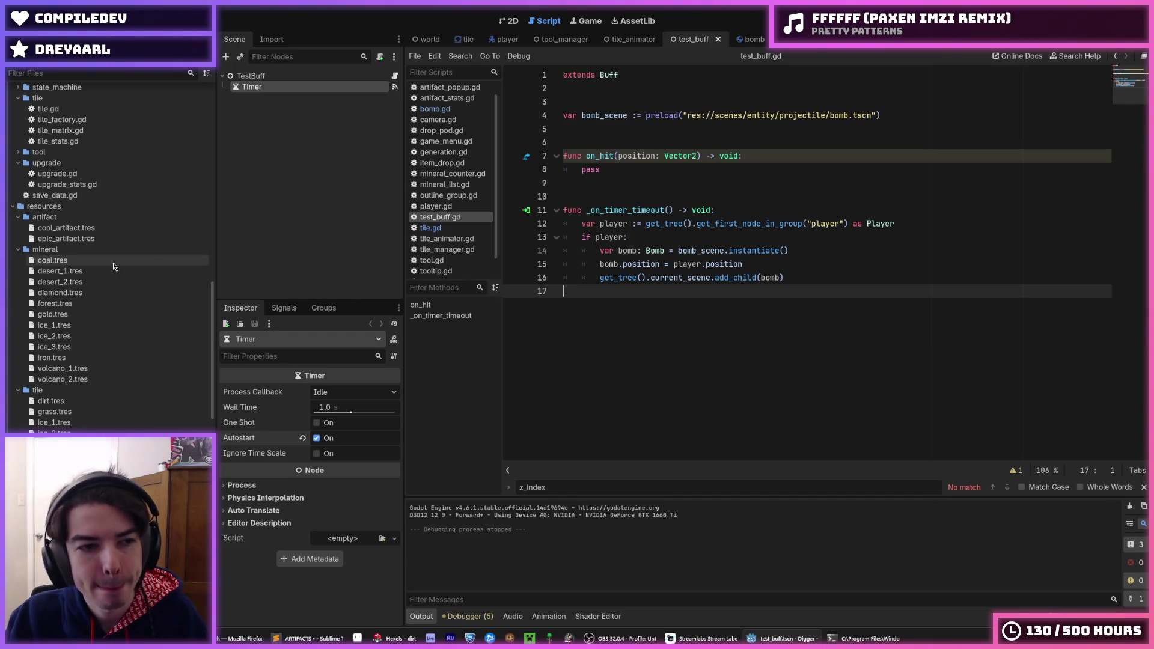
left_click(66, 239)
left_click(69, 232)
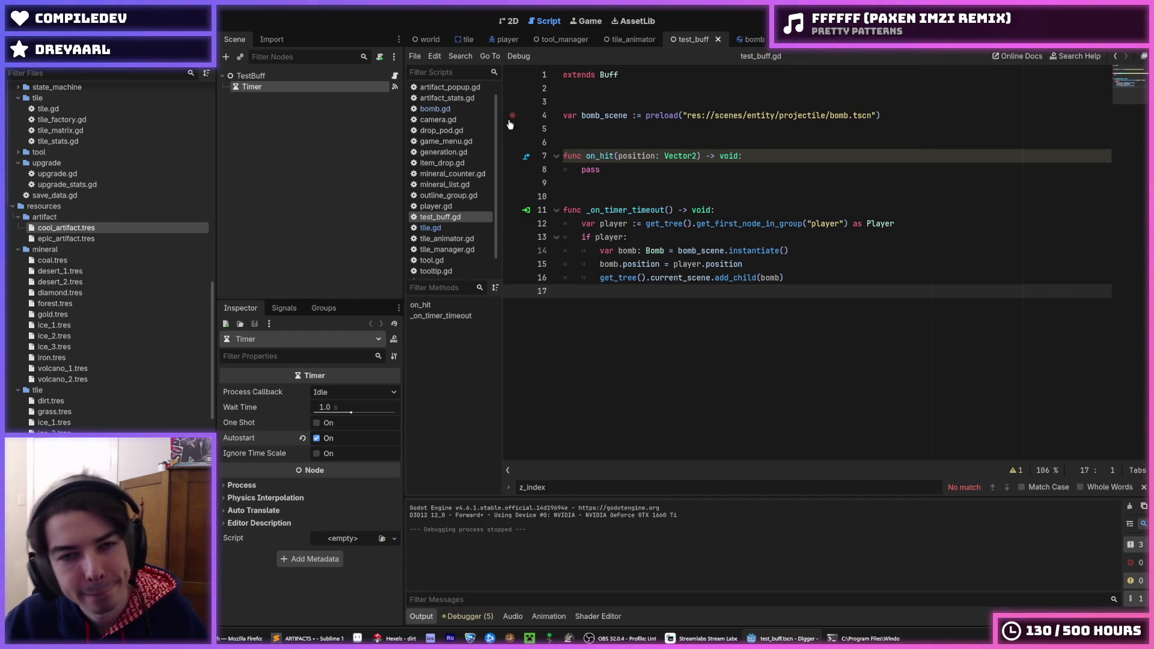
Step: Playtest the game, closing the shop to resume digging, then stop the run
mouse_move(741, 37)
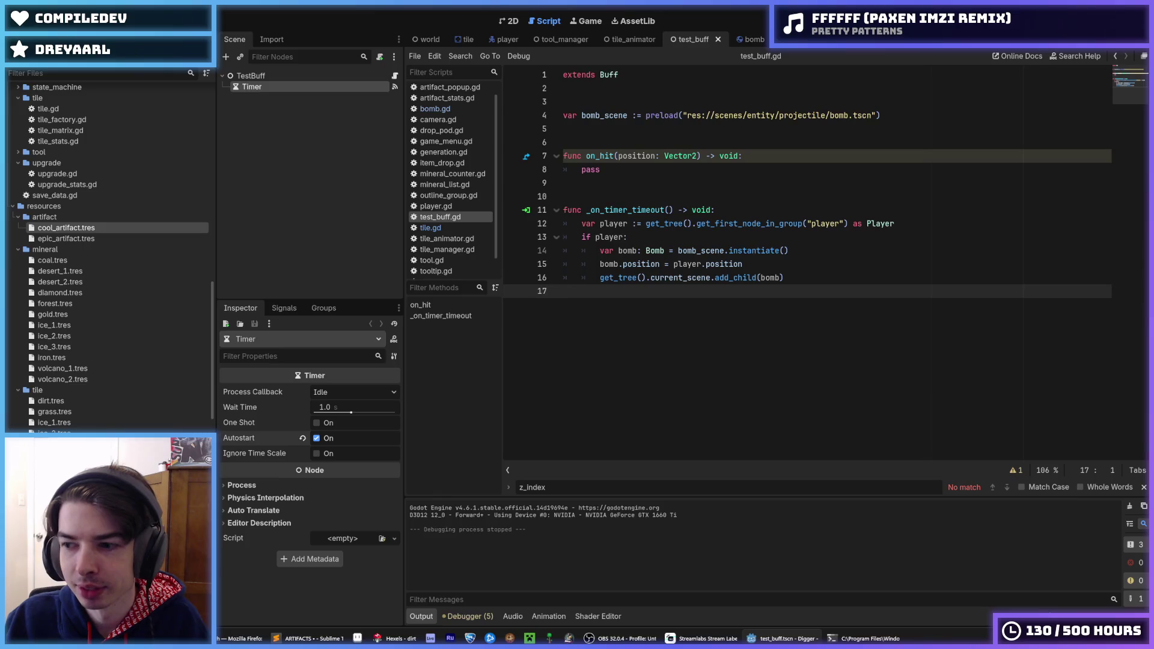
key("F5")
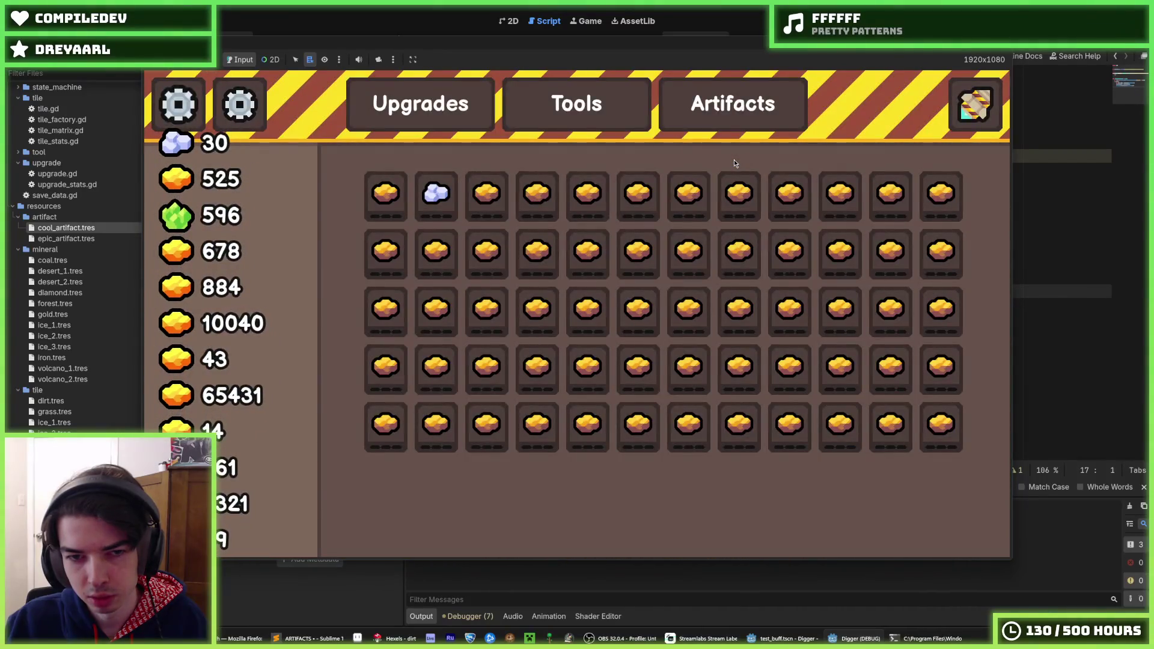
left_click(969, 105)
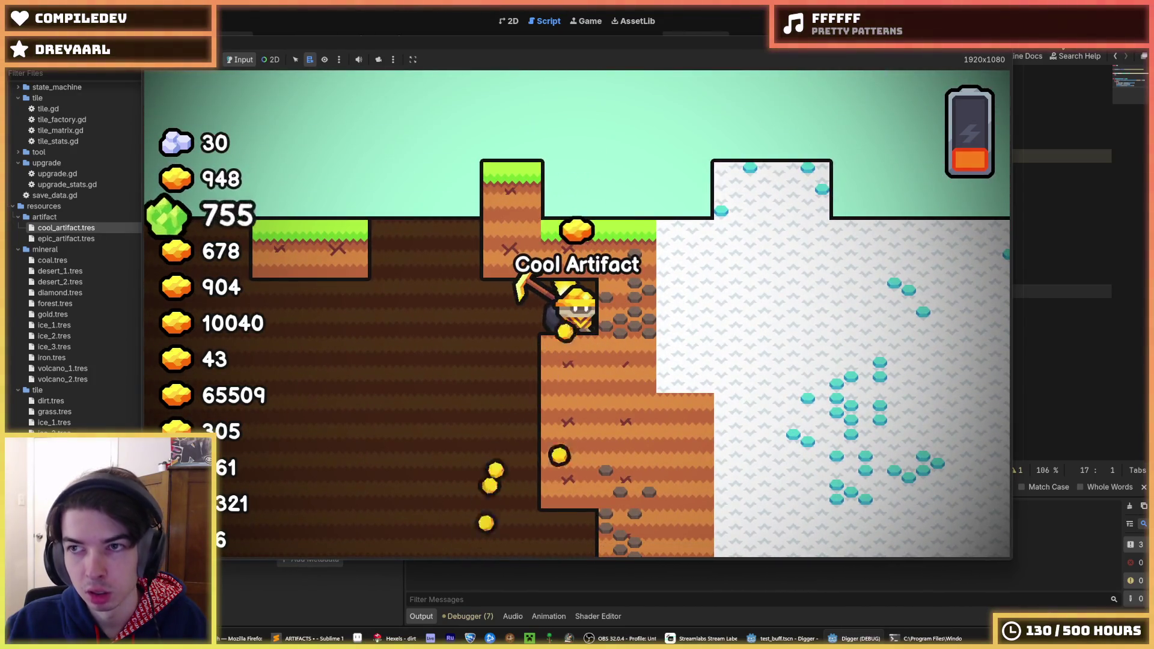
key("F8")
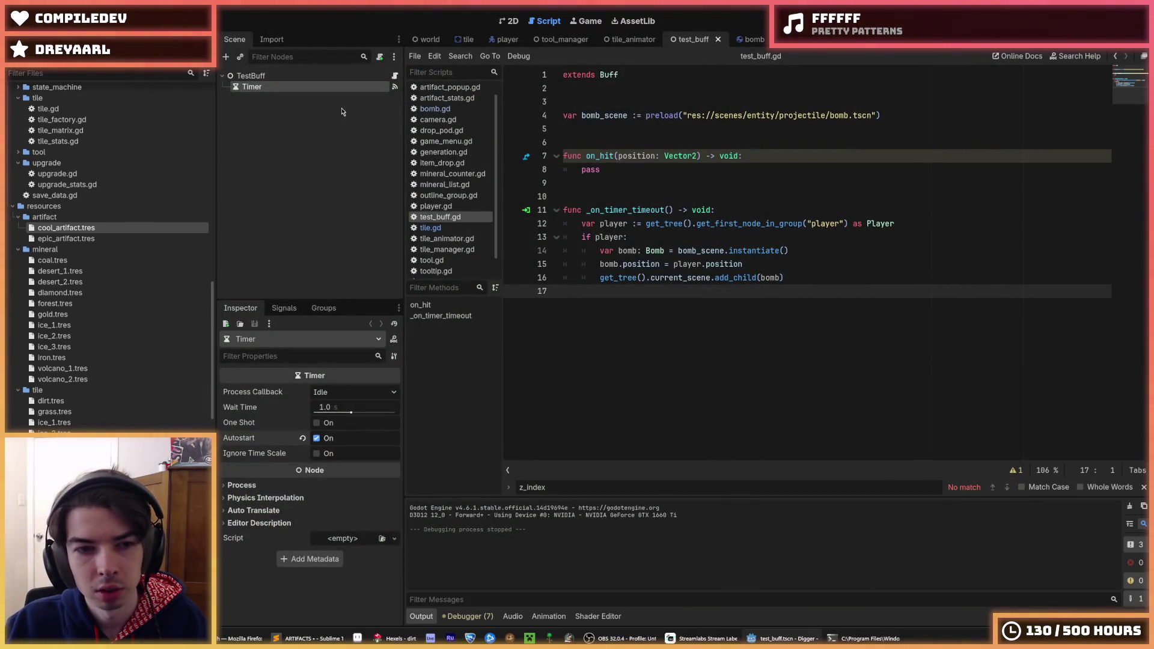
Step: Disable Autostart on the TestBuff timer and run the game again briefly
left_click(317, 438)
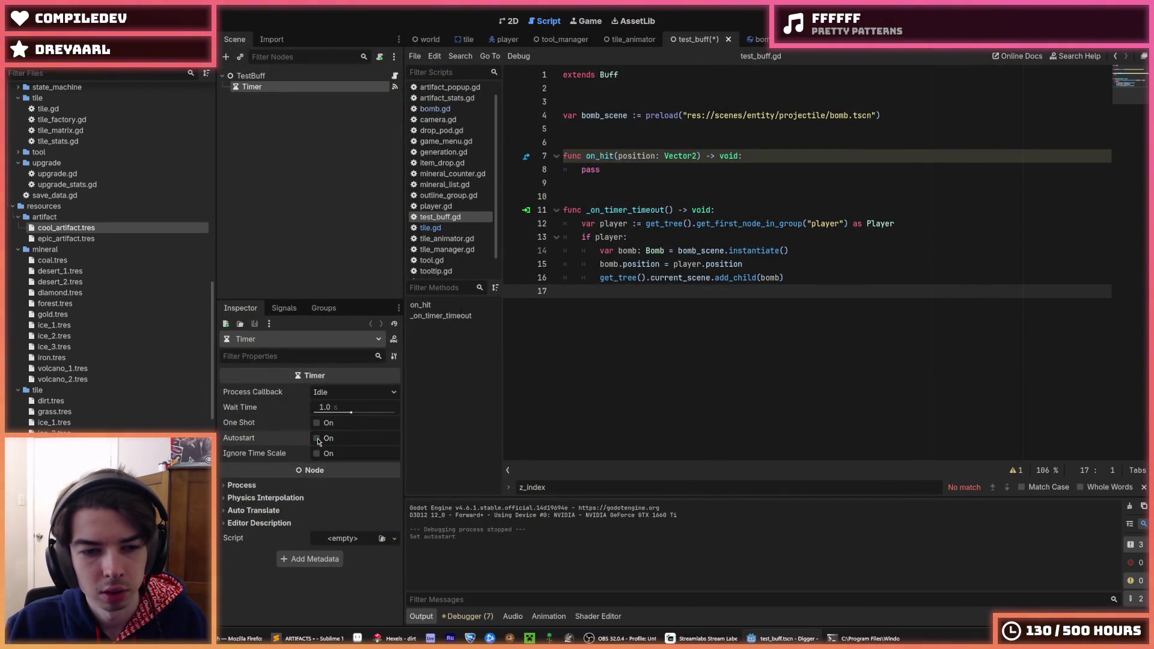
key("F5")
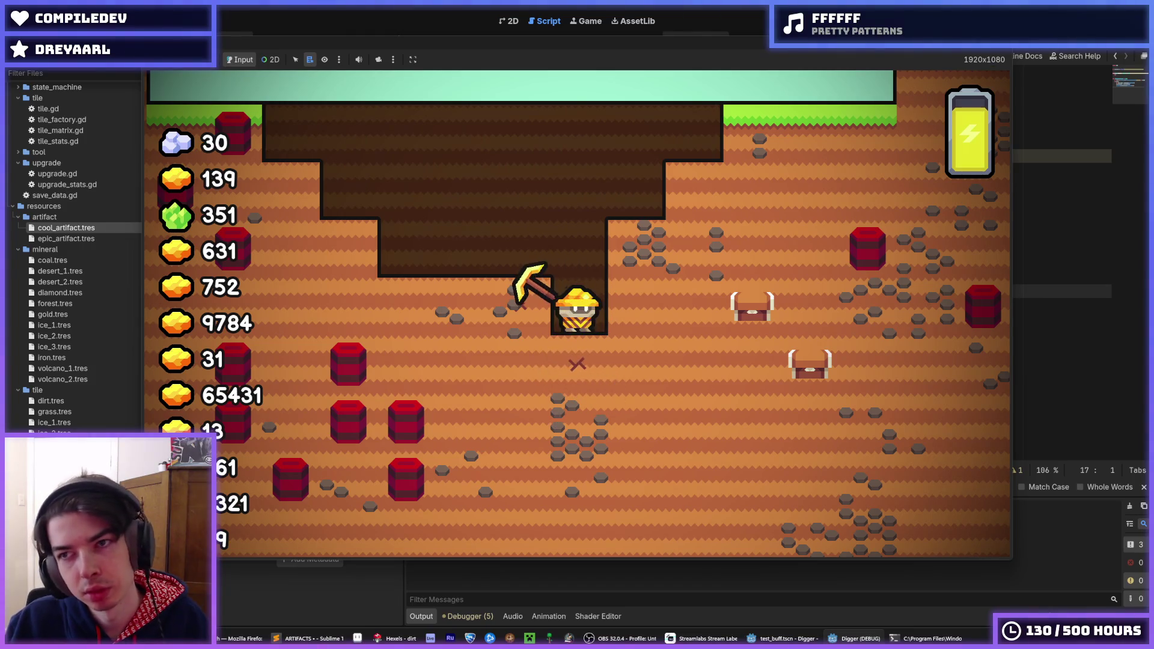
key("F8")
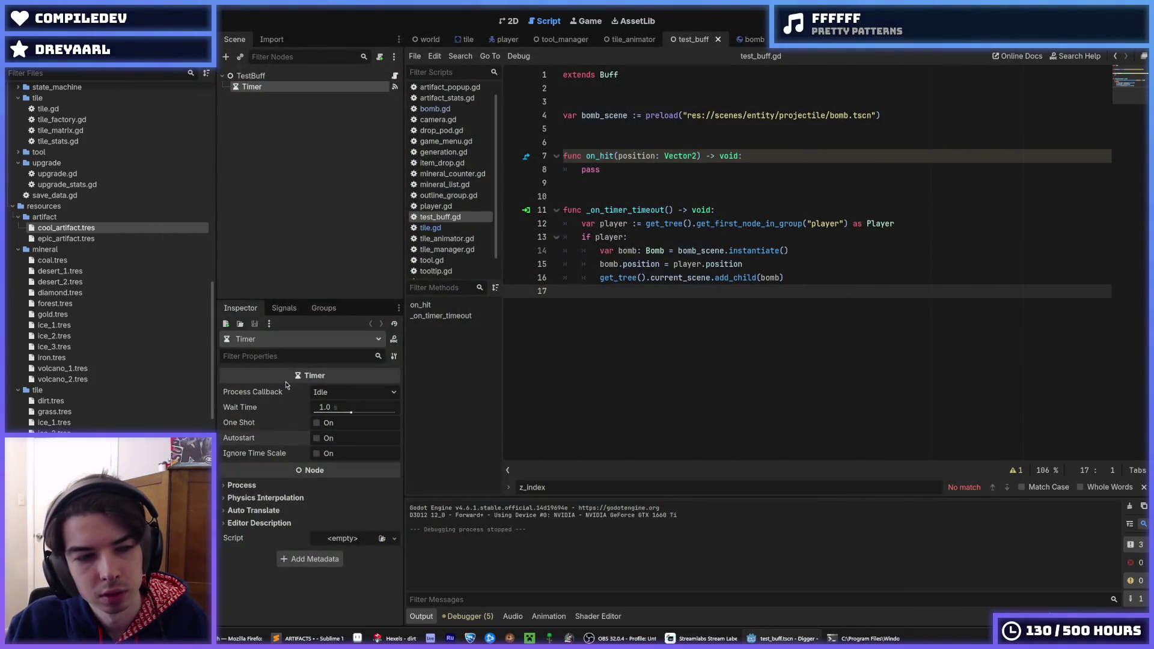
Step: Bring up the bomb scene, then open and dismiss a FileSystem file's context menu
left_click(749, 39)
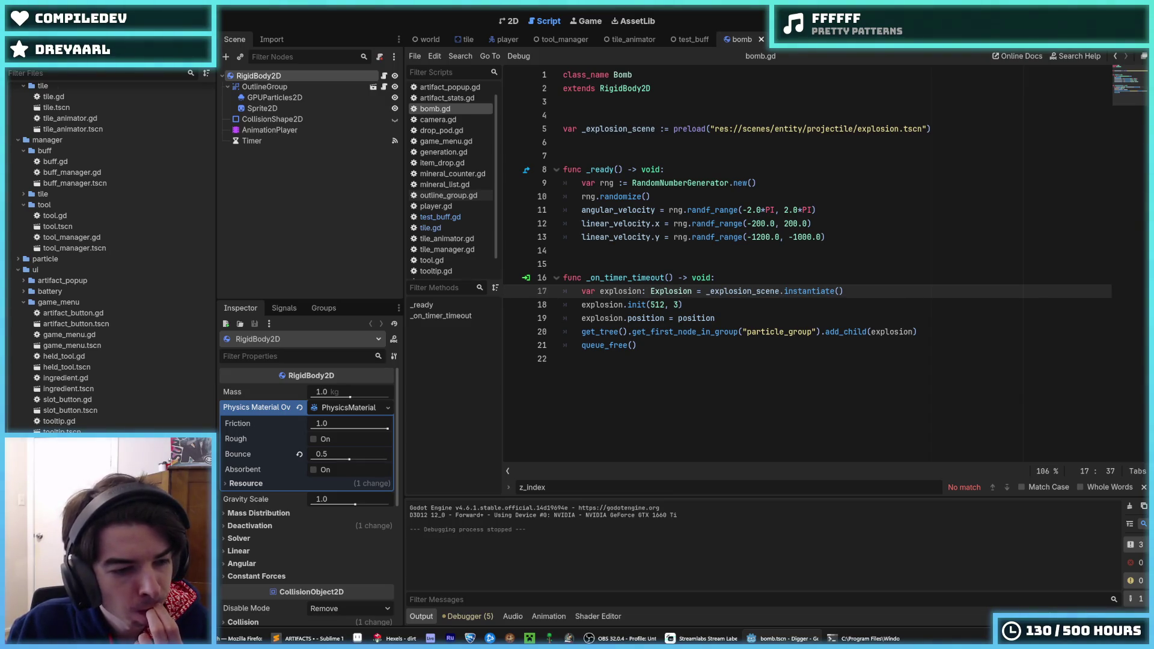
right_click(67, 430)
key("Escape")
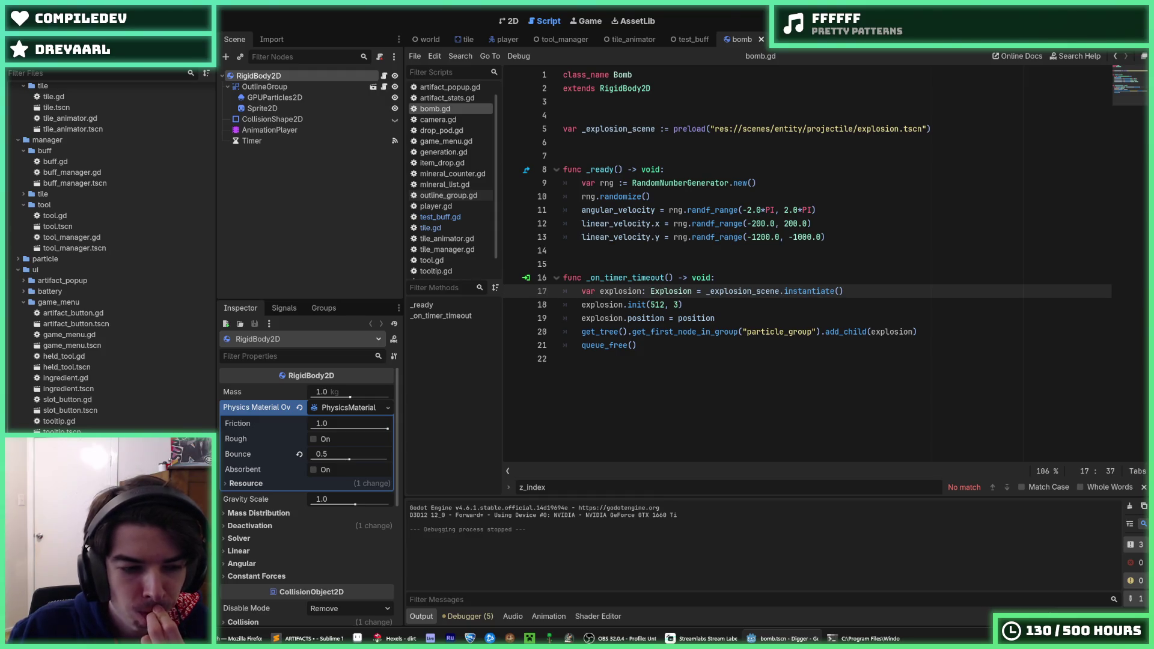
left_click(393, 638)
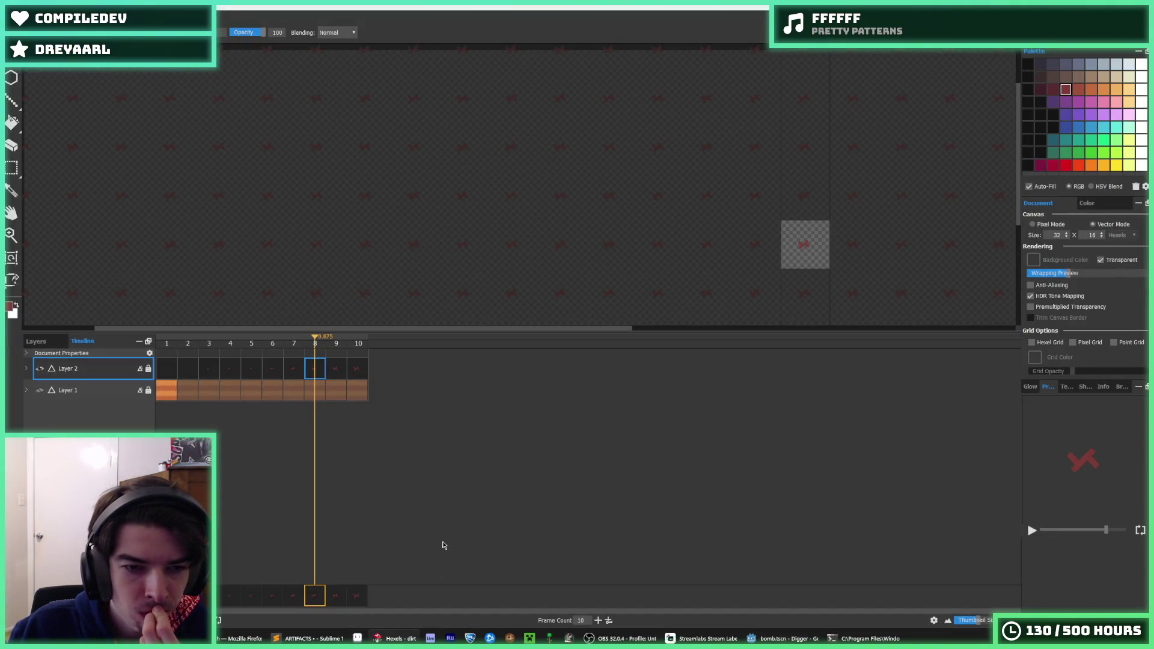
left_click(173, 367)
left_click(188, 371)
left_click(210, 373)
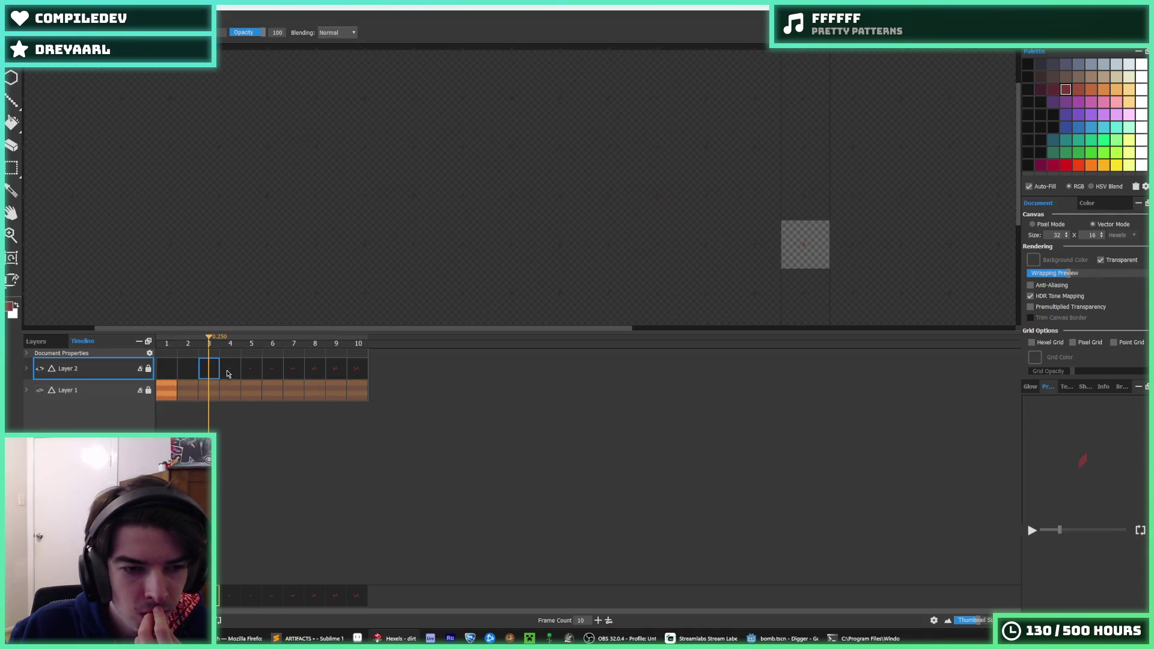
left_click(231, 369)
left_click(299, 373)
left_click(337, 369)
left_click(357, 368)
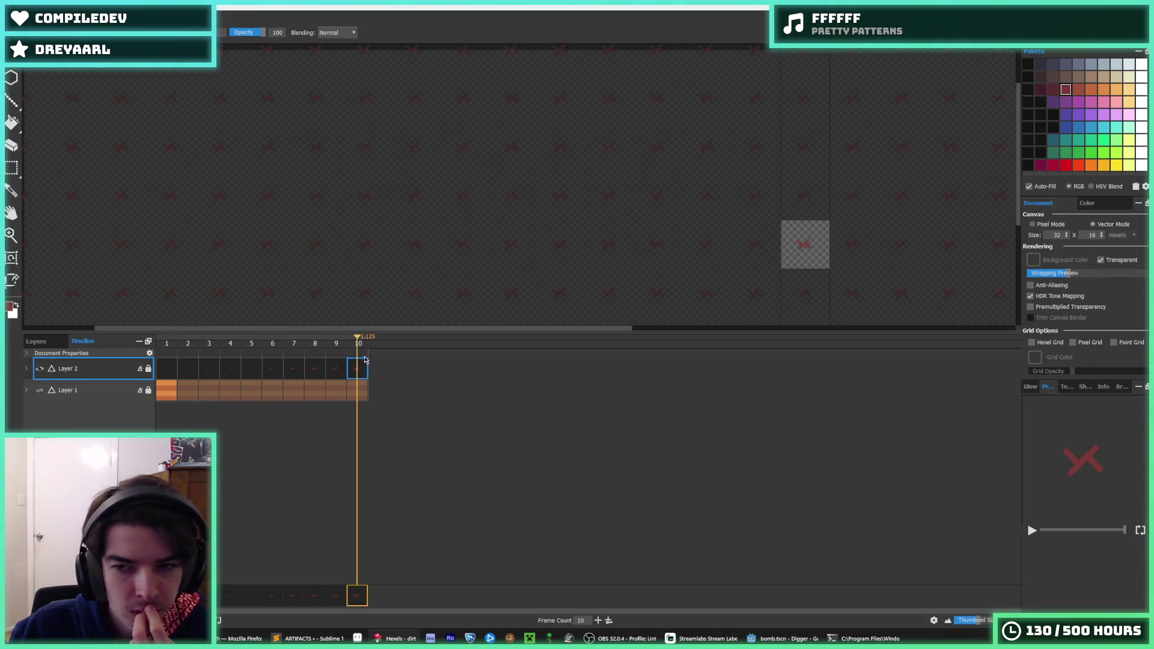
left_click(188, 371)
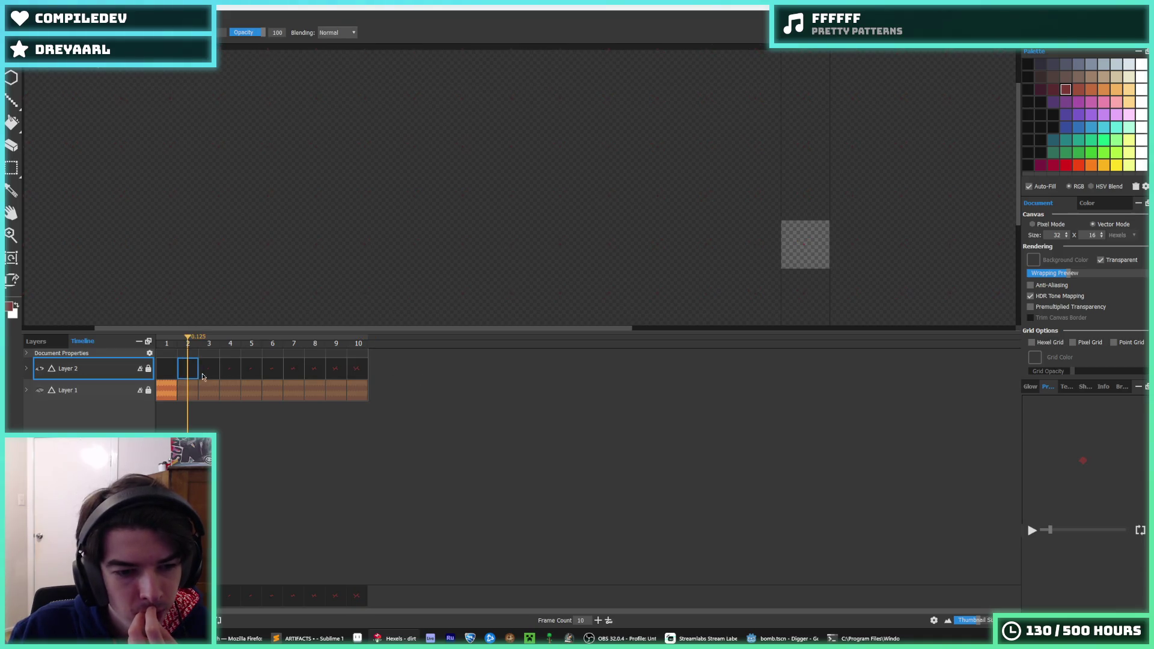
left_click(752, 640)
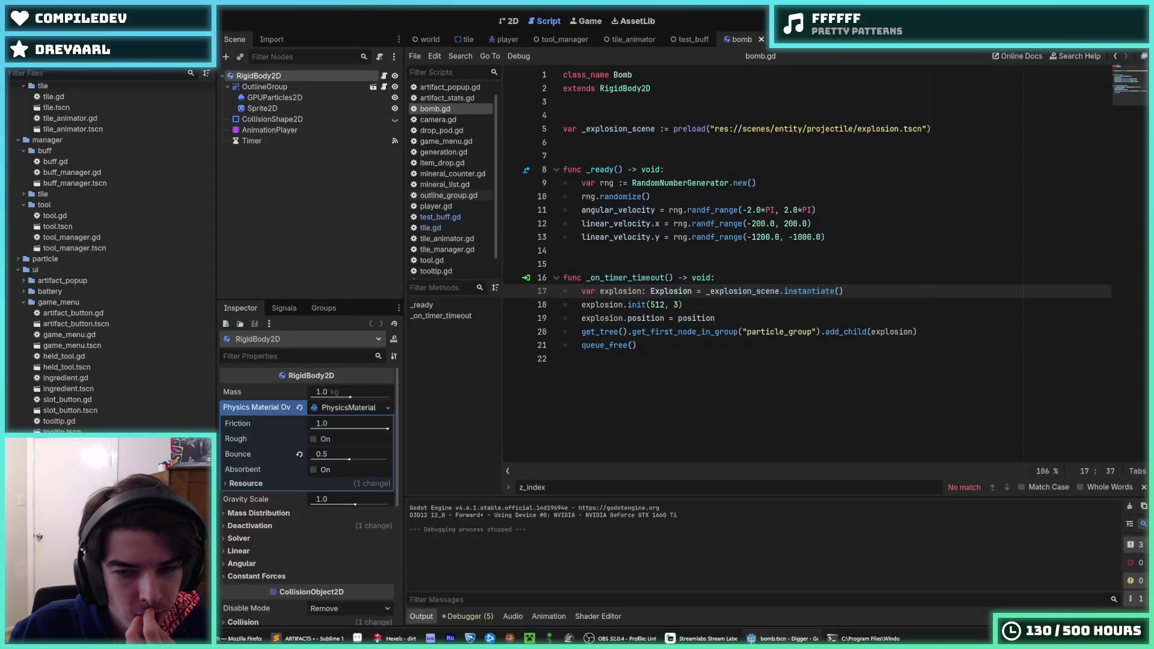
Step: Move from the bomb and test_buff scripts to tile.tscn, peek at DestroySprite, and show its 2D view
left_click(680, 362)
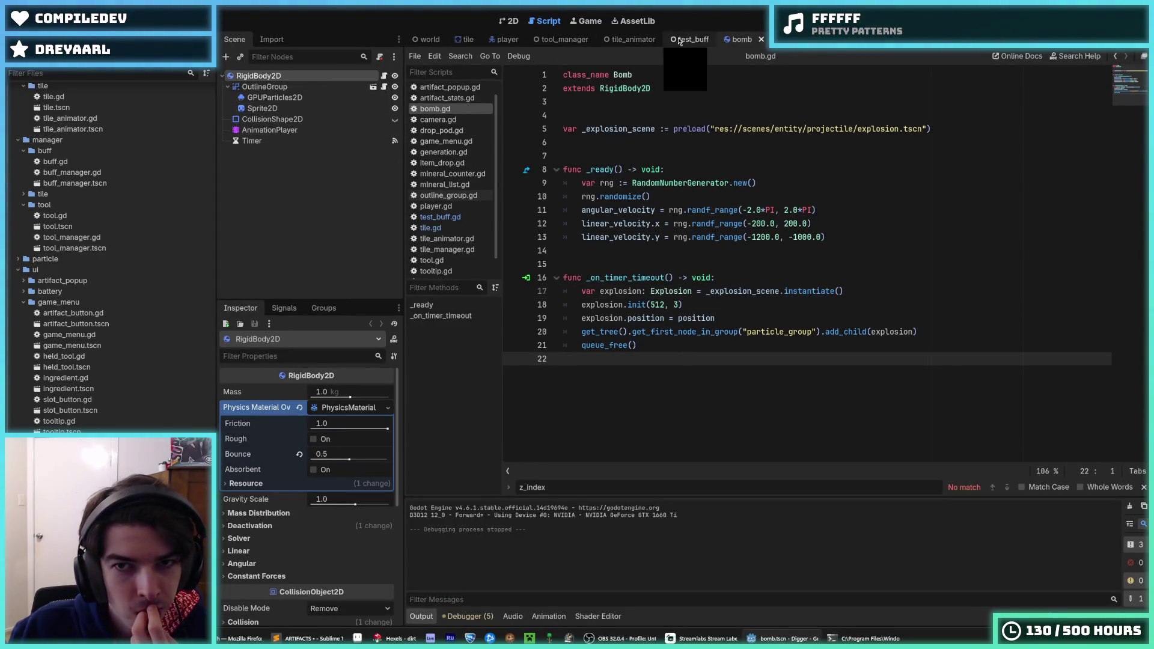
left_click(680, 40)
left_click(461, 41)
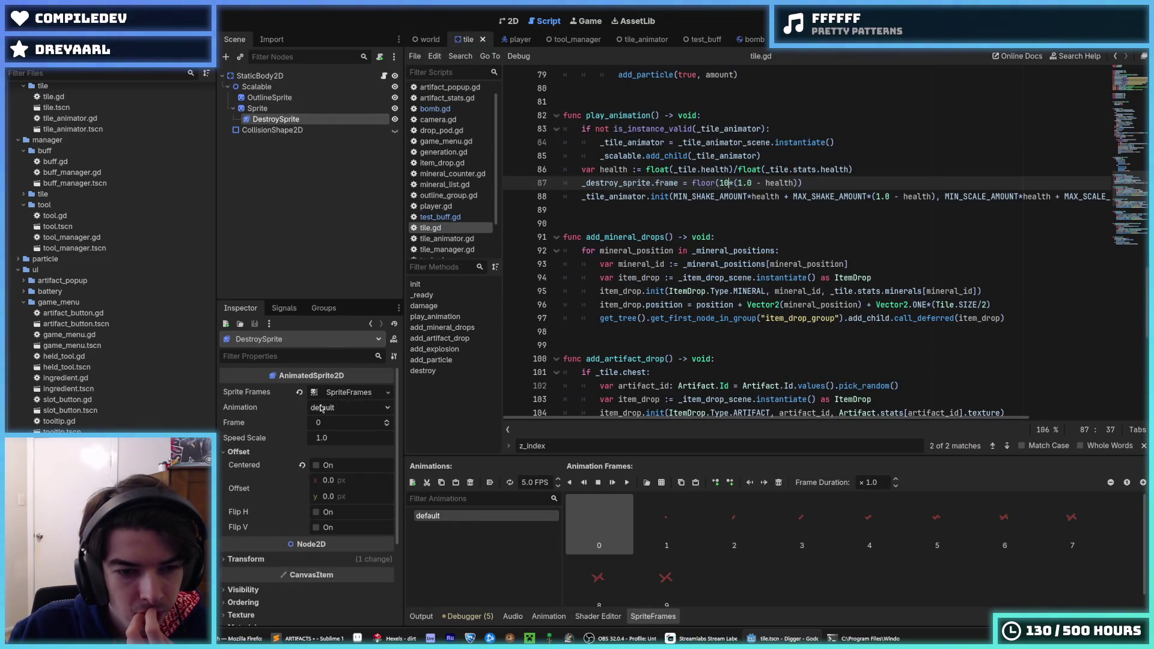
scroll(300, 421, "down", 3)
left_click(277, 442)
left_click(277, 442)
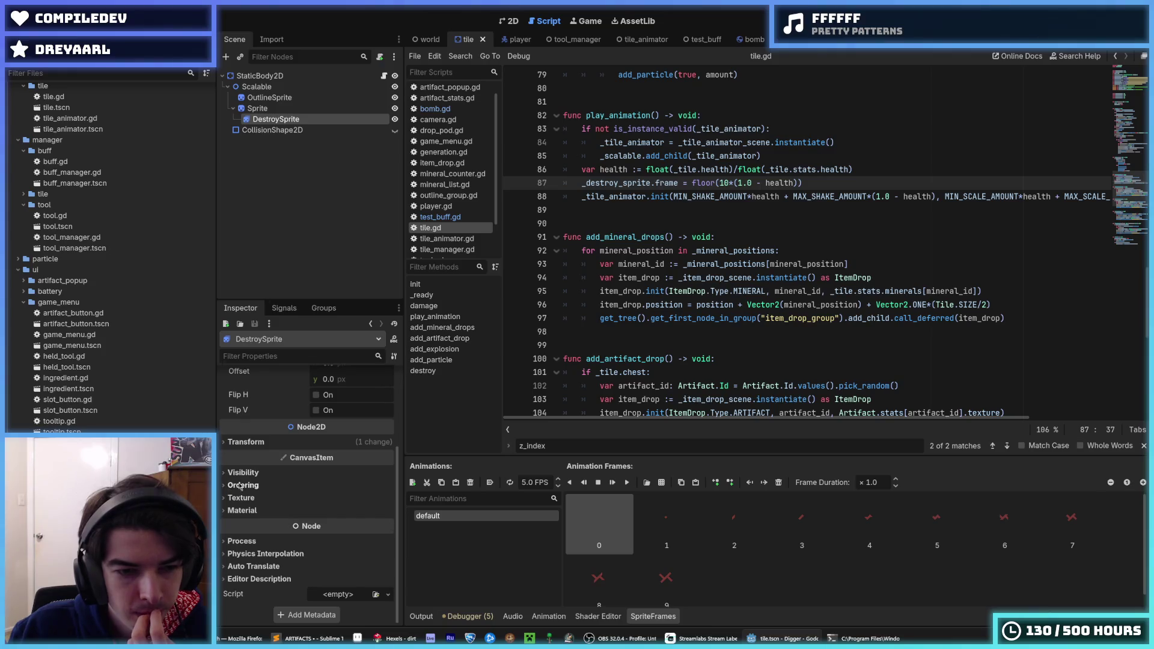
key("ctrl+F1")
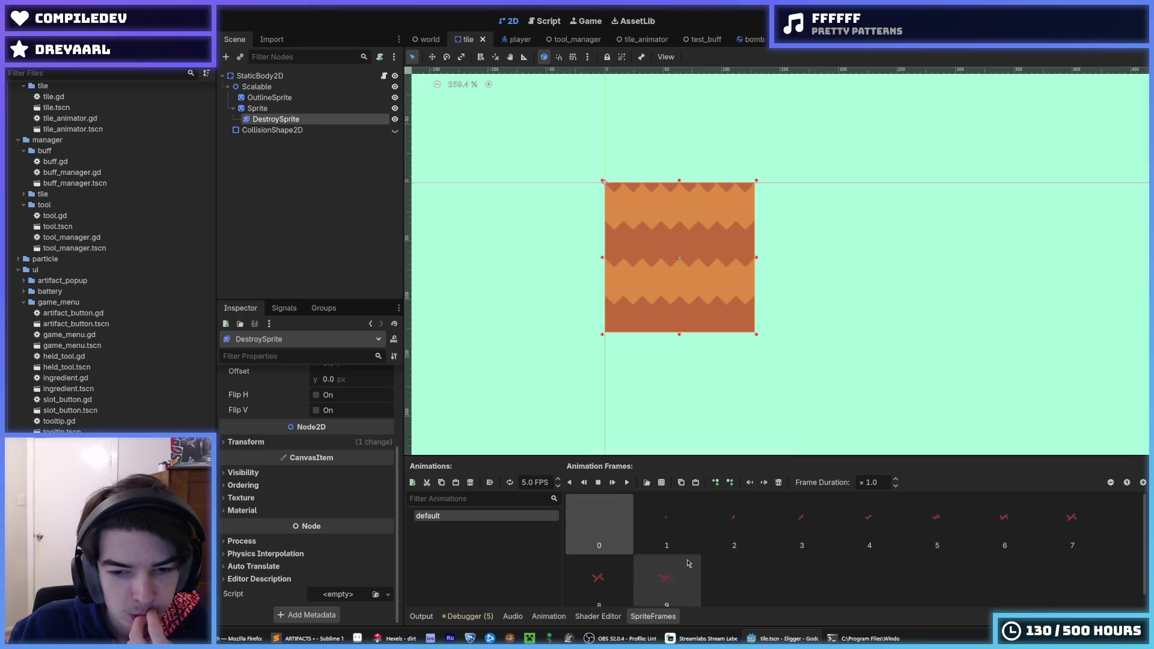
Step: Show crack frame 9 on DestroySprite and expand its Visibility settings
left_click(642, 574)
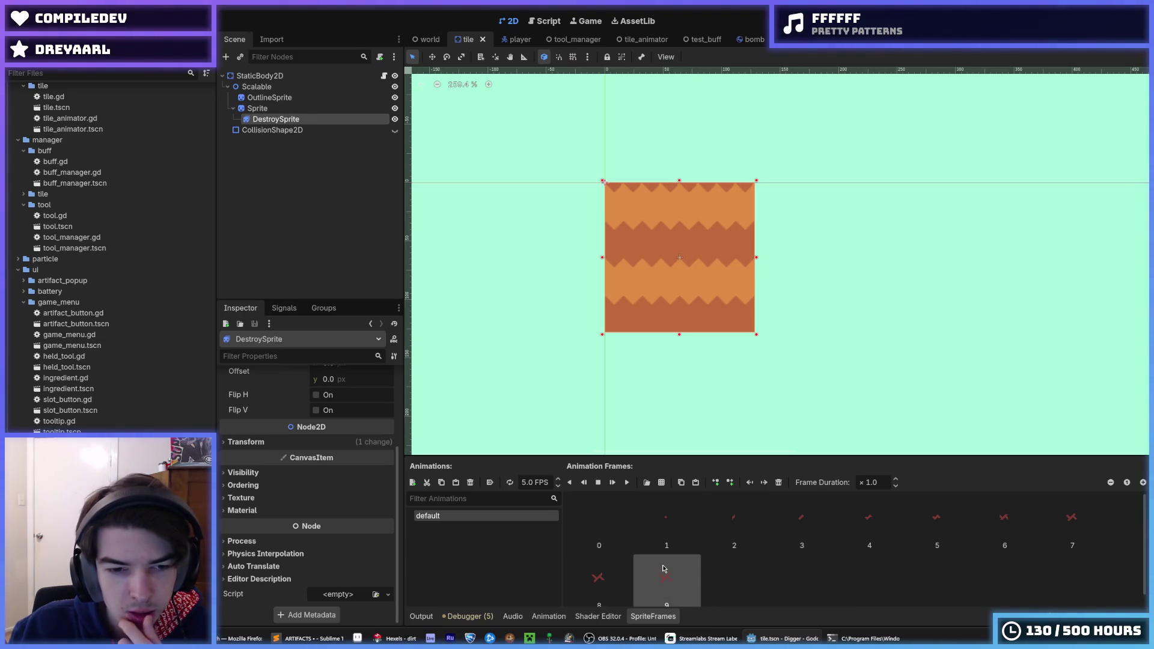
scroll(323, 493, "up", 3)
left_click(387, 422)
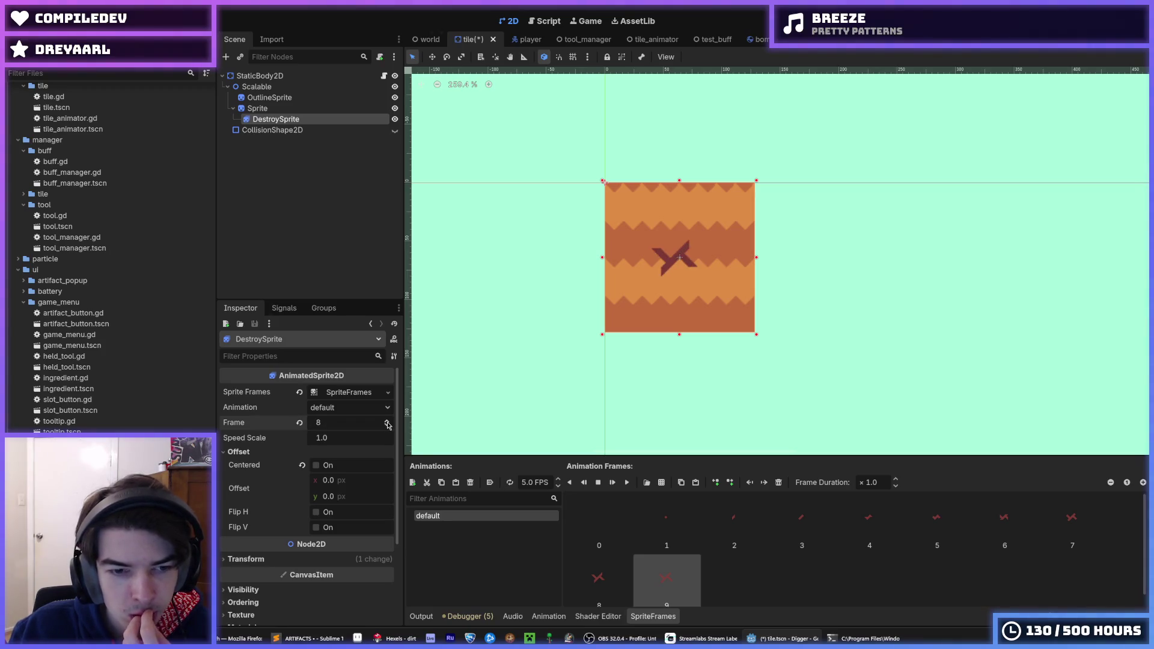
left_click(270, 559)
left_click(270, 560)
scroll(265, 580, "down", 2)
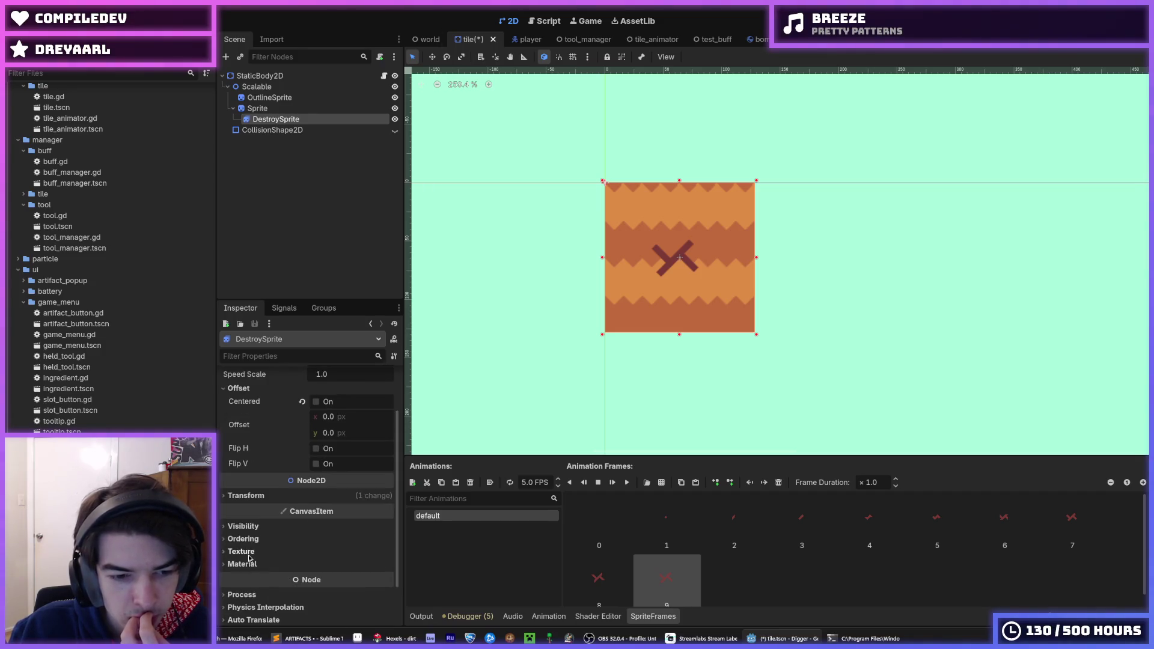
left_click(254, 563)
left_click(254, 563)
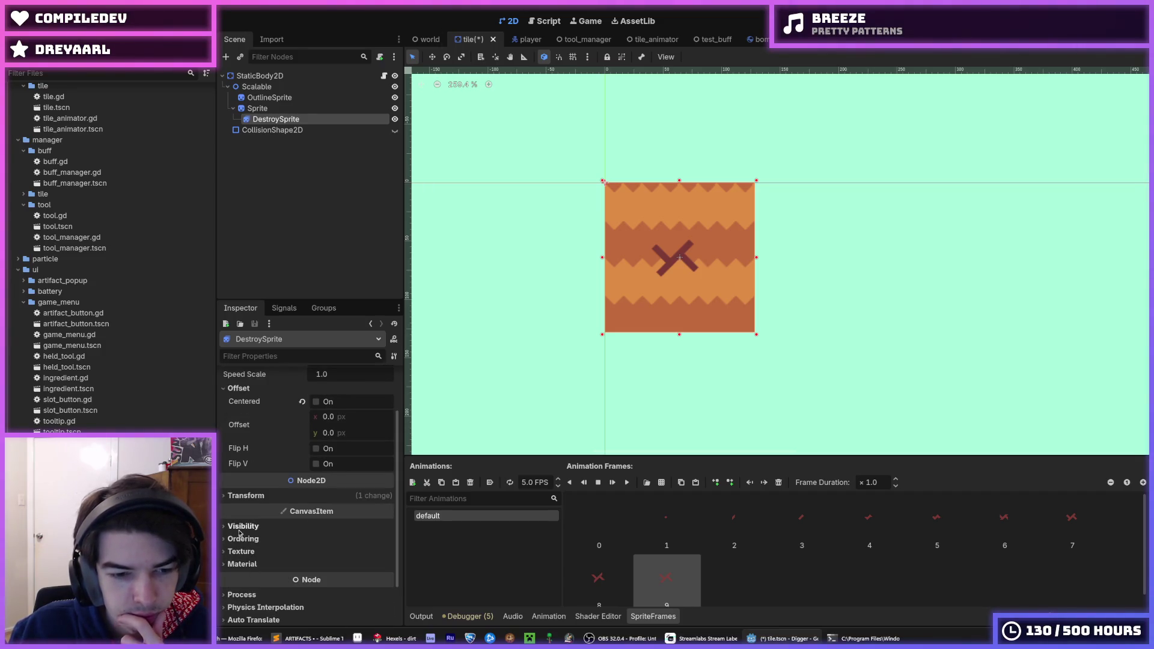
left_click(247, 526)
Step: Tint DestroySprite's Modulate black with alpha 0 and save the tile scene
left_click(325, 557)
mouse_move(356, 419)
left_mouse_down()
mouse_move(300, 418)
mouse_move(301, 449)
mouse_move(318, 466)
mouse_move(302, 468)
mouse_move(362, 465)
left_mouse_up()
key("Escape")
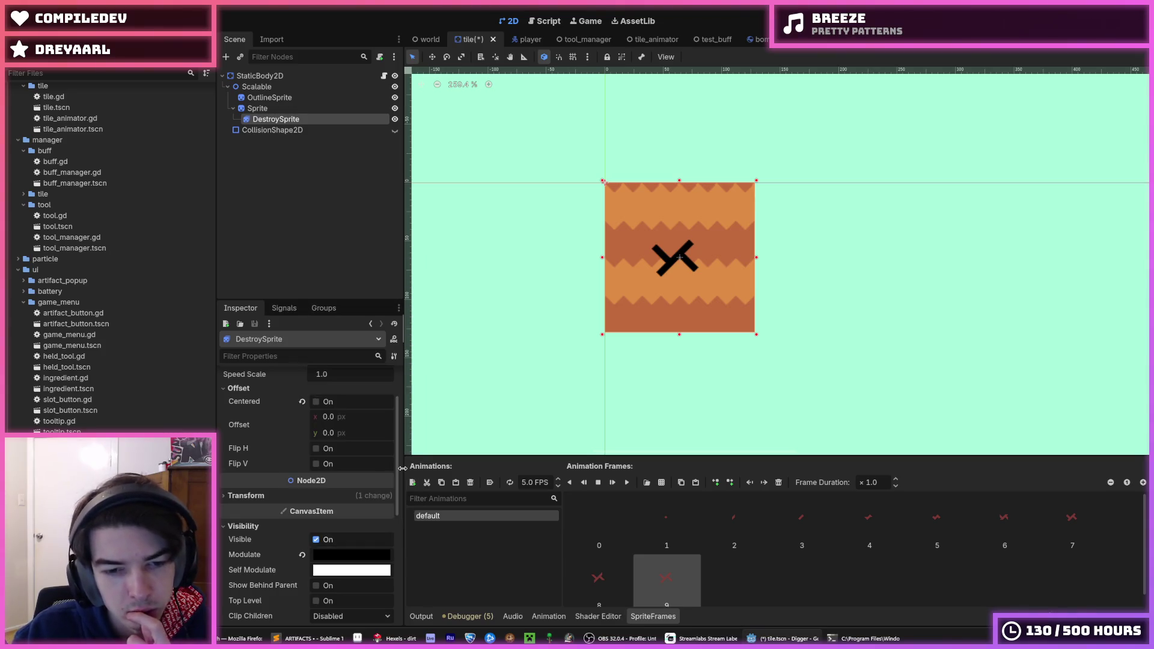
left_click(353, 554)
left_click(400, 480)
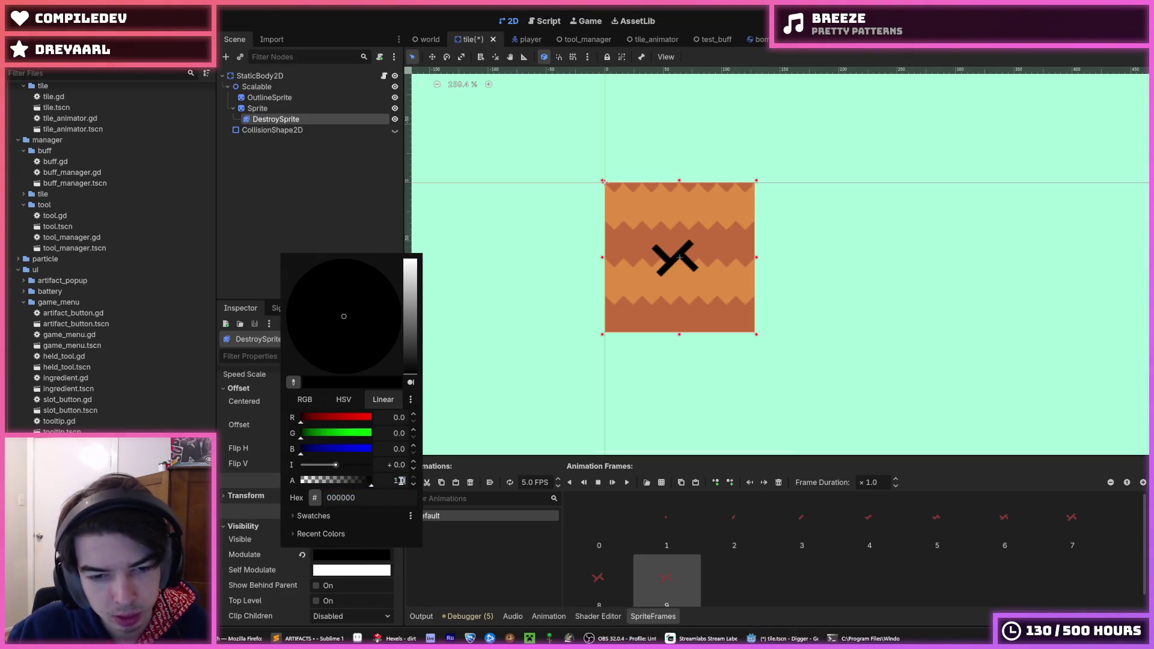
type("0")
key("Return")
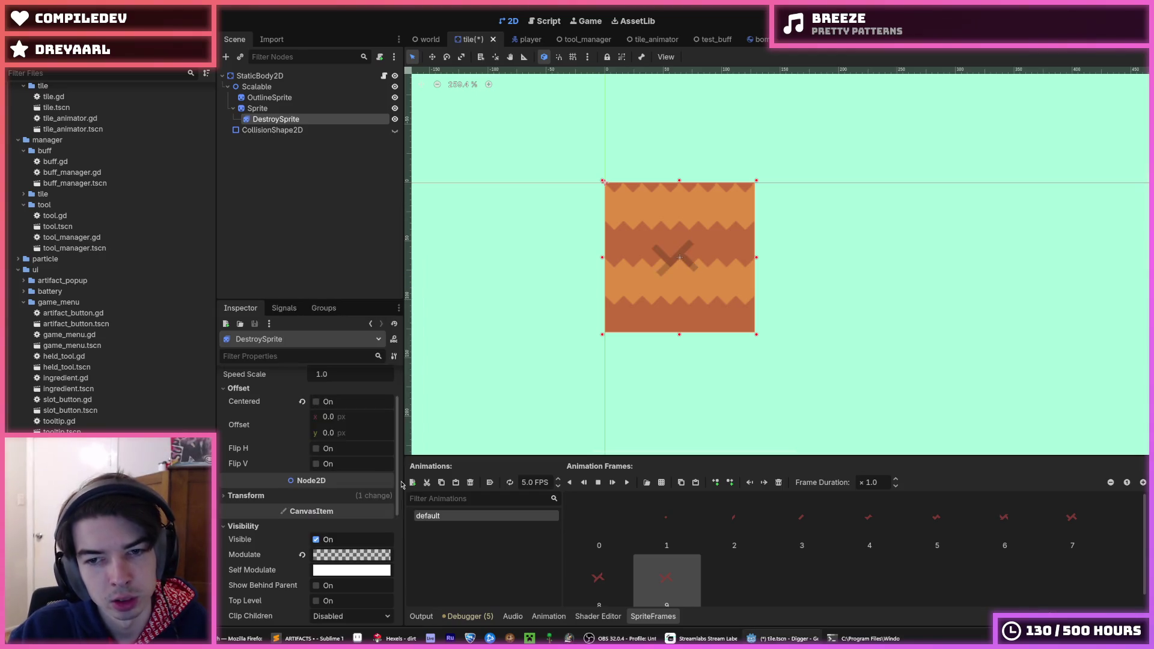
key("ctrl+s")
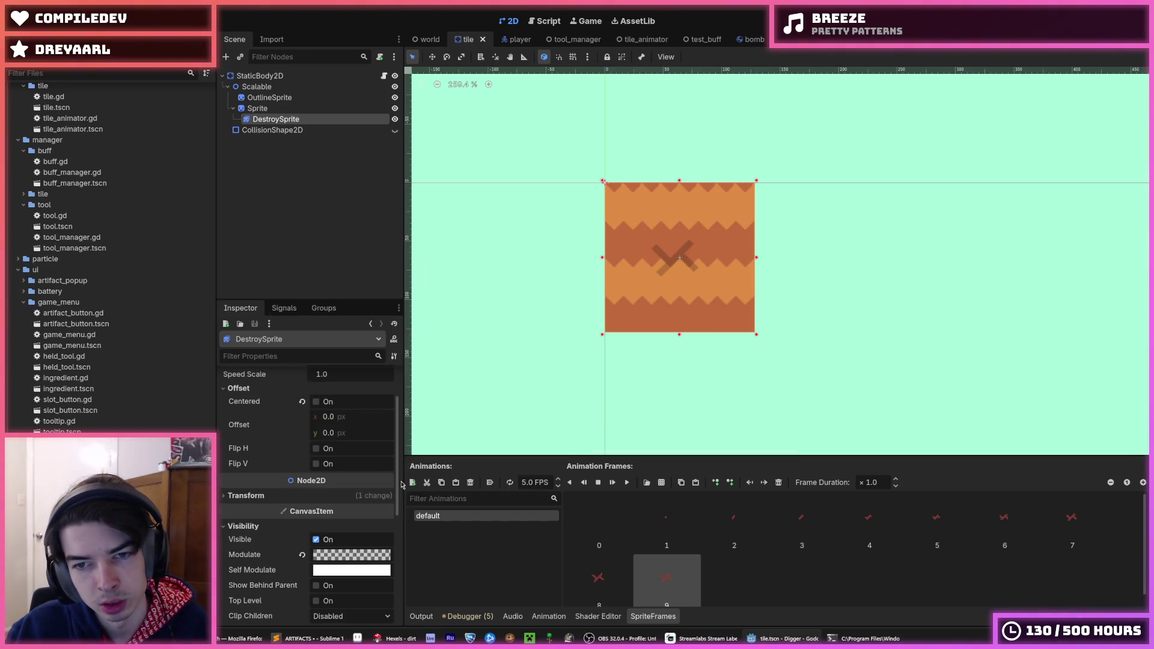
Step: Adjust the Modulate to translucent black 00000033, save tile.tscn, and run the game
left_click(348, 552)
left_click(403, 476)
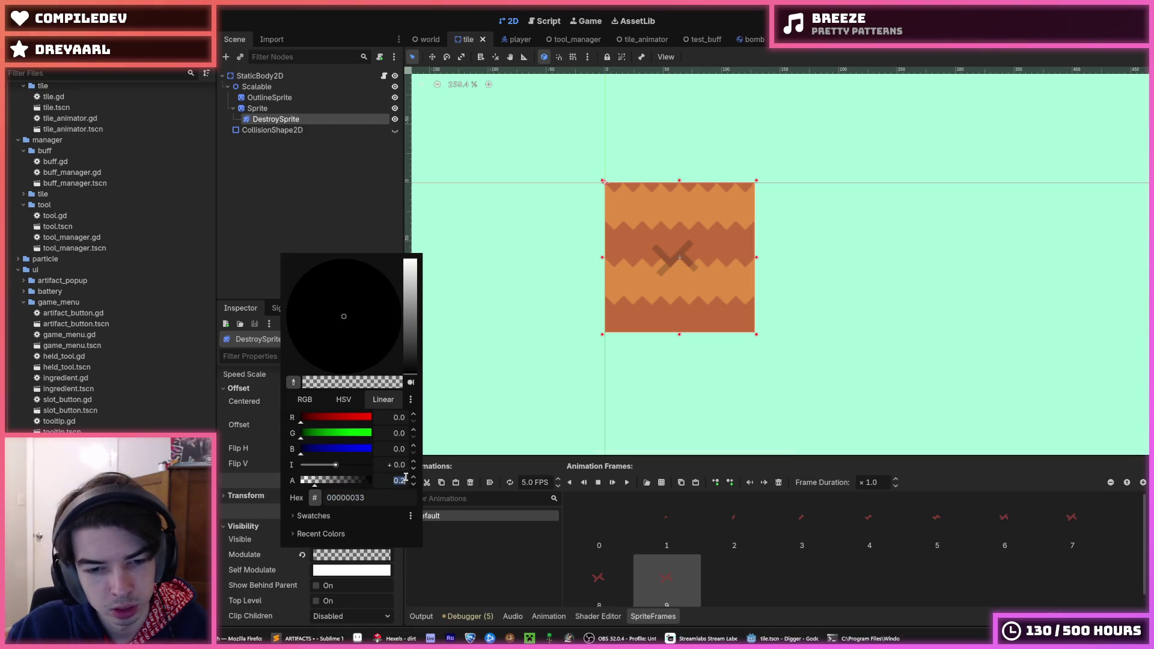
left_click(444, 445)
key("ctrl+s")
key("F5")
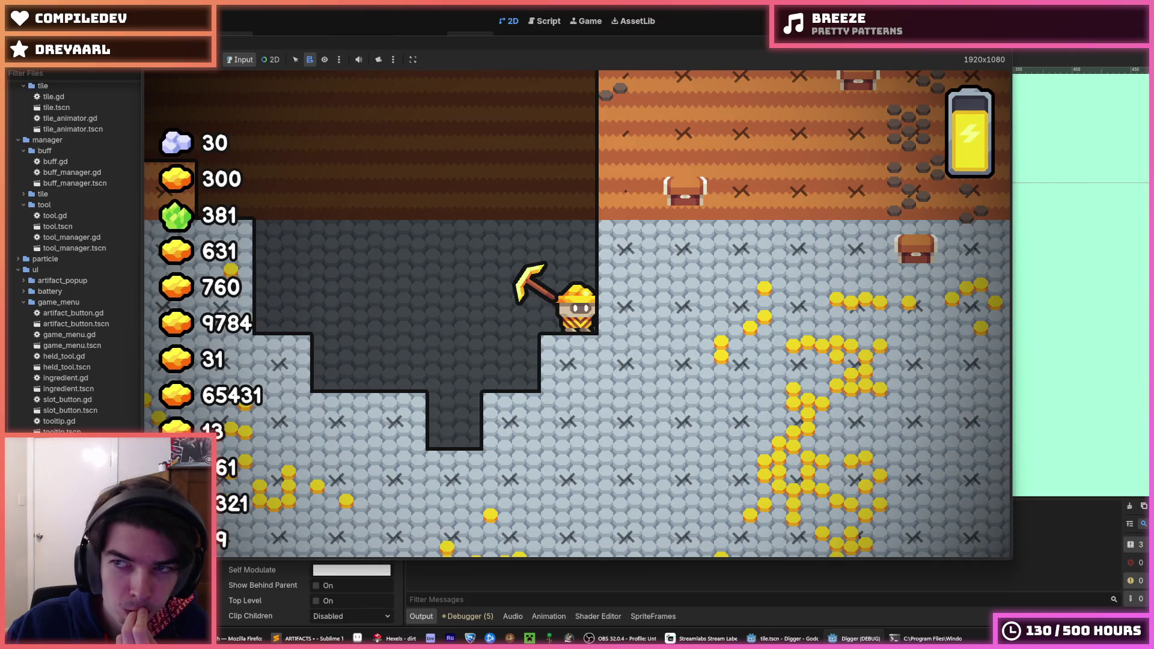
Step: Close the game, recheck the Modulate colour, reset the crack frame, and save the tile scene
left_click(999, 42)
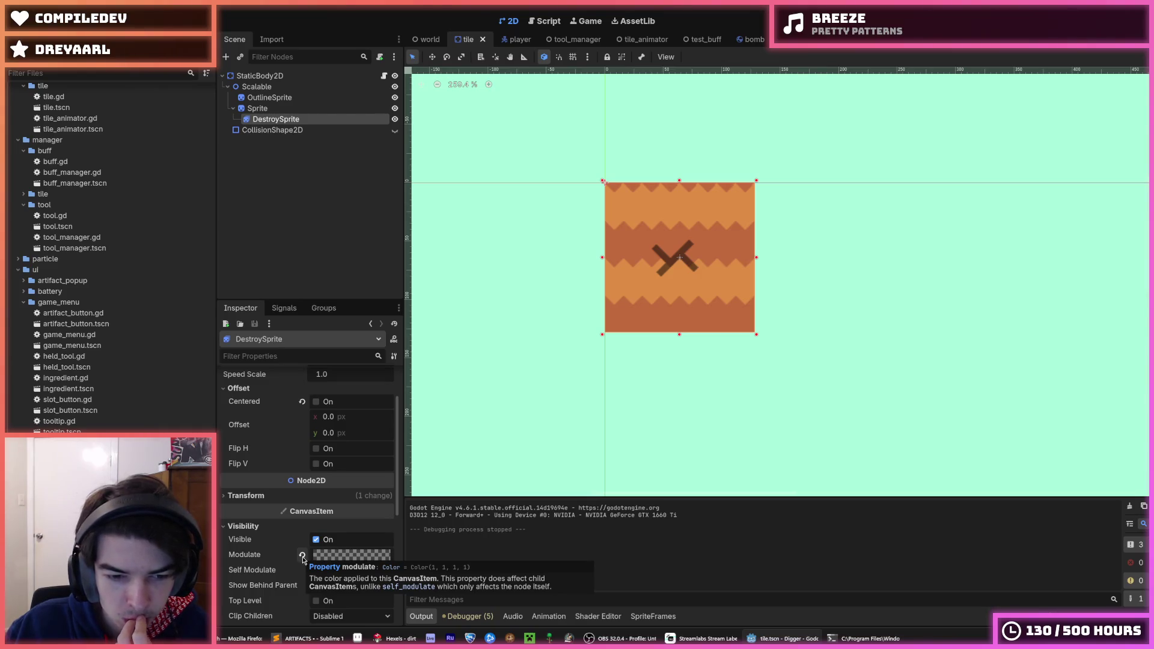
left_click(333, 557)
left_click(333, 556)
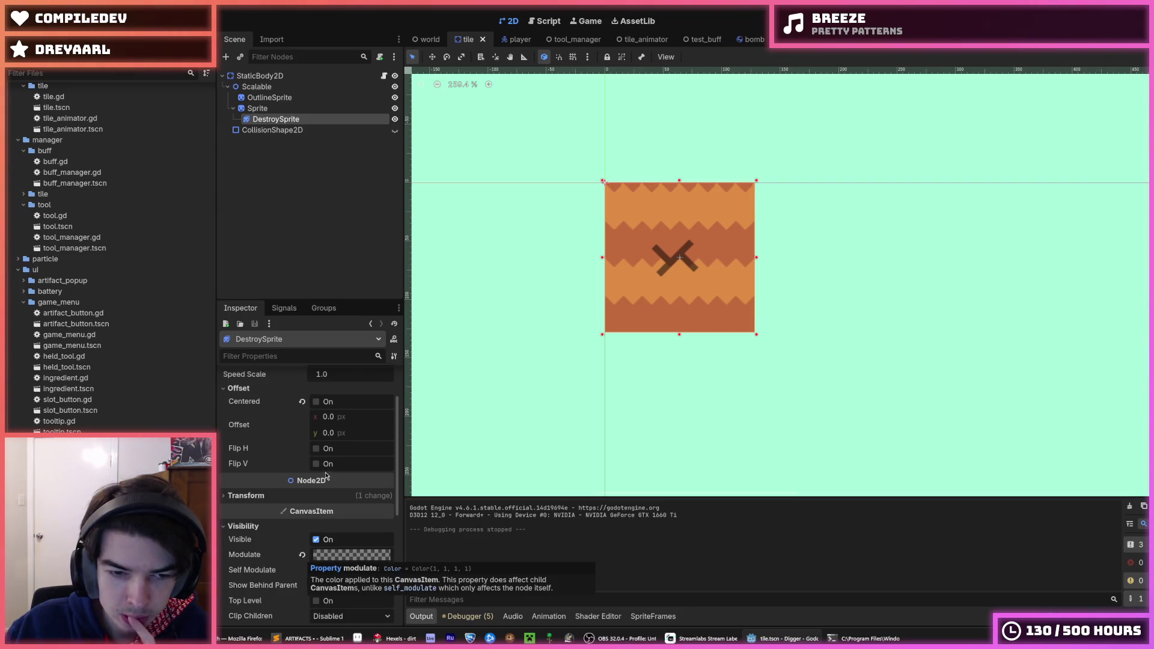
scroll(326, 476, "up", 3)
left_click_drag(313, 422, 297, 423)
key("ctrl+s")
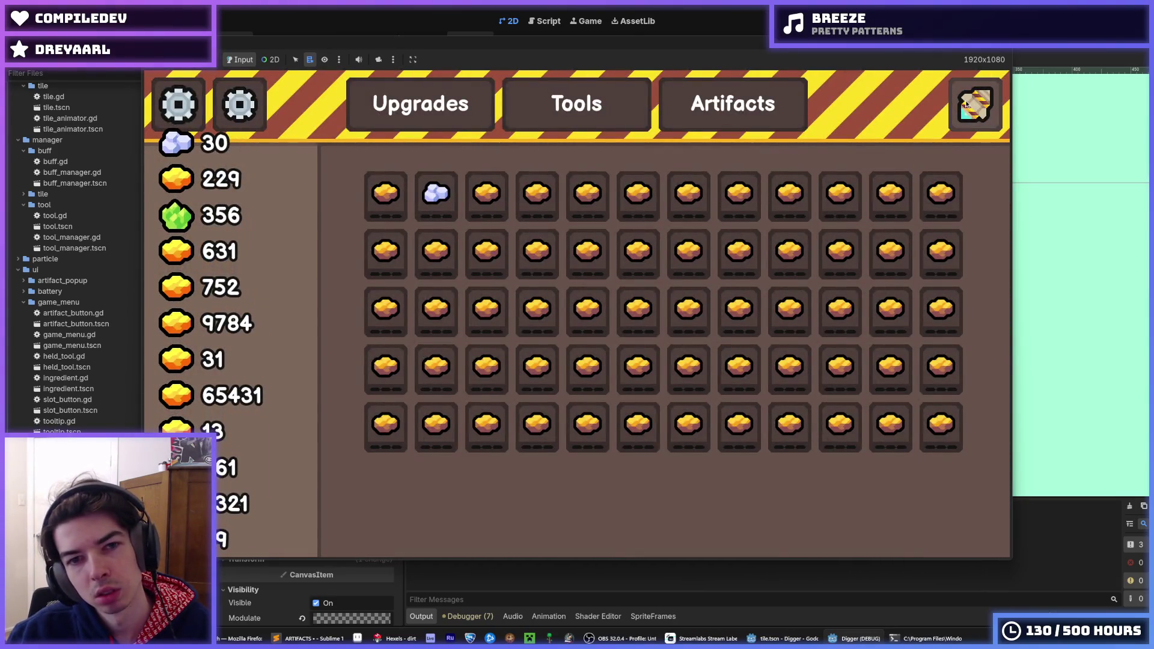
Step: Close the game's upgrades menu to keep digging, then switch over to Hexels
left_click(966, 104)
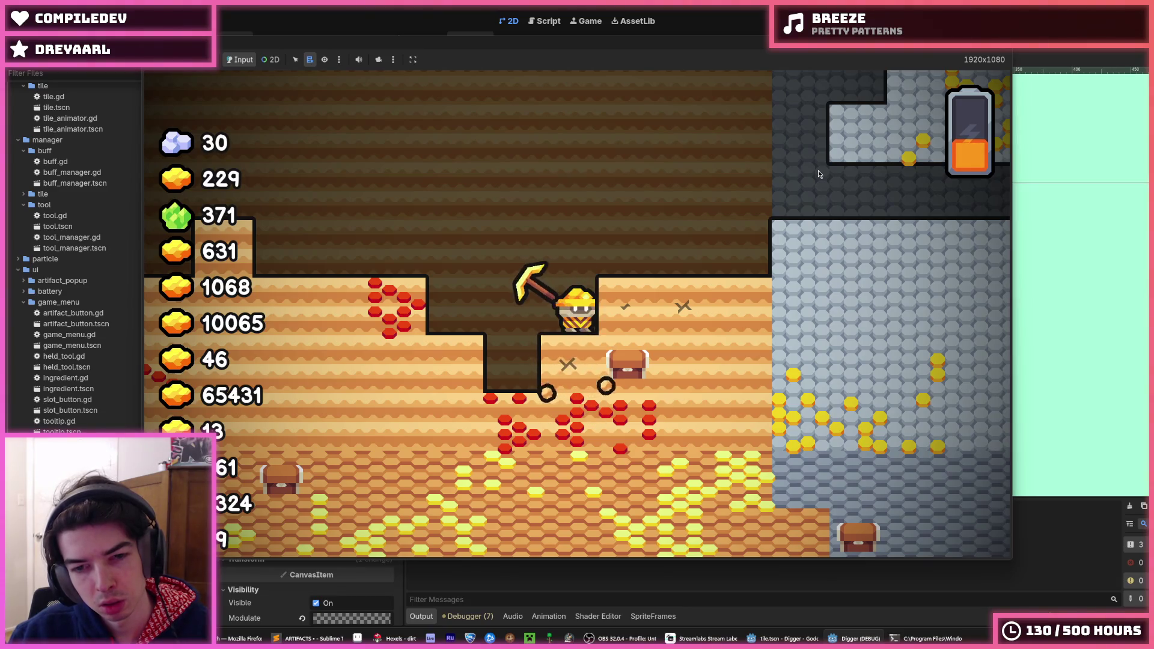
left_click(378, 639)
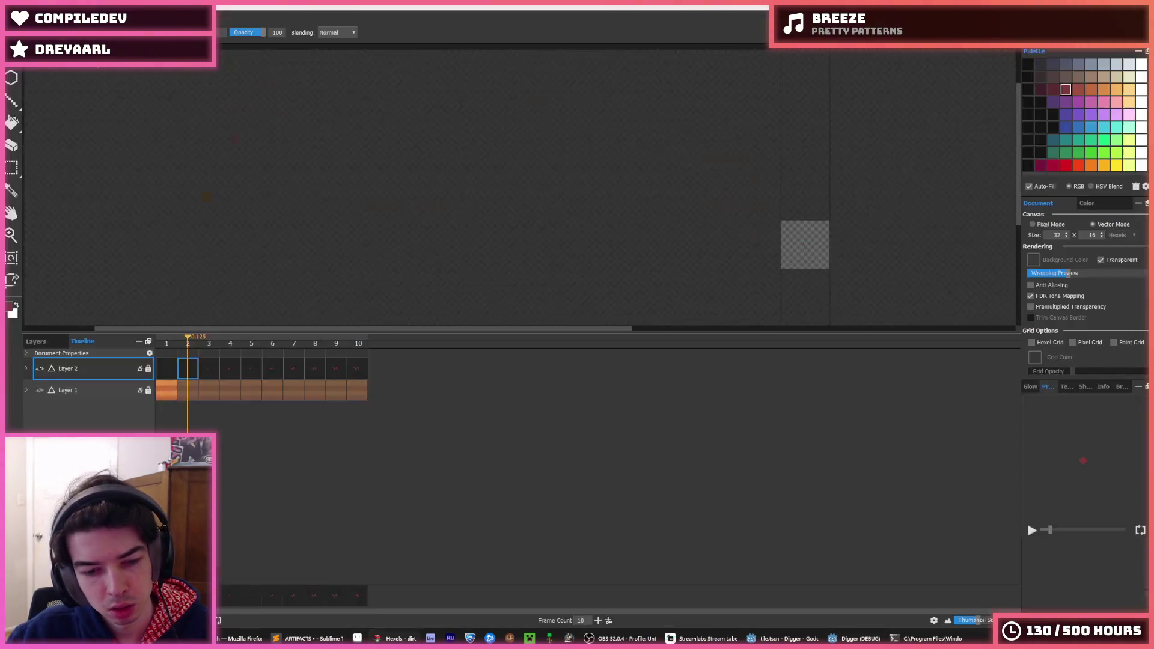
Step: View frame 10 of the crack animation, then return to the running Digger game
left_click(356, 371)
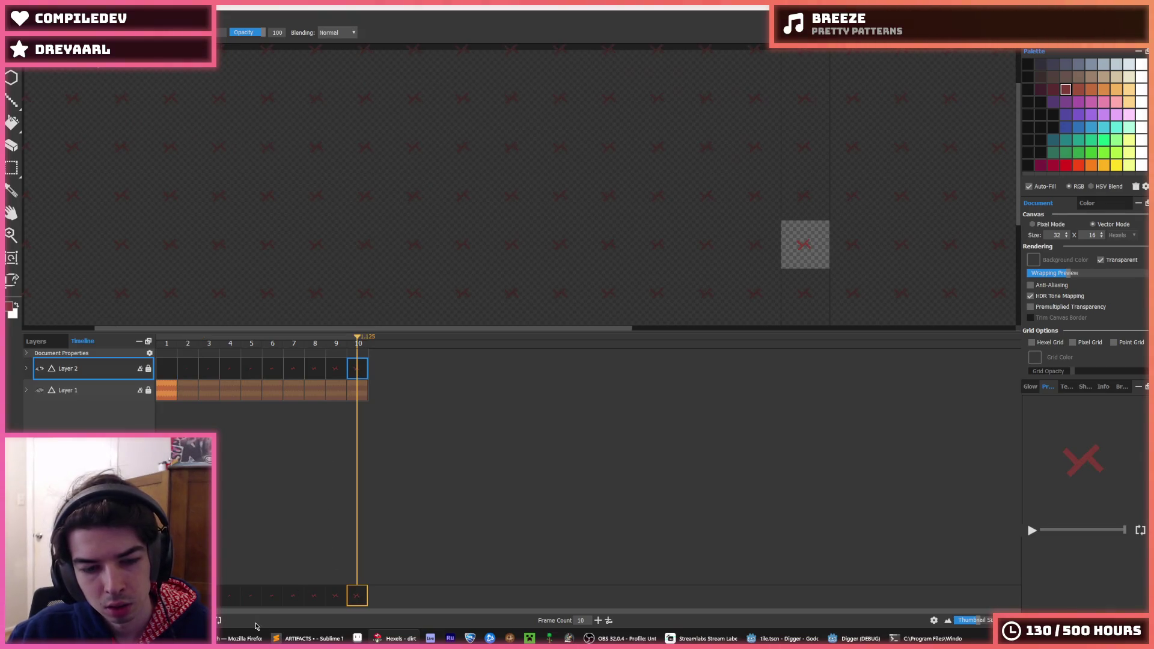
left_click(794, 636)
left_click(857, 639)
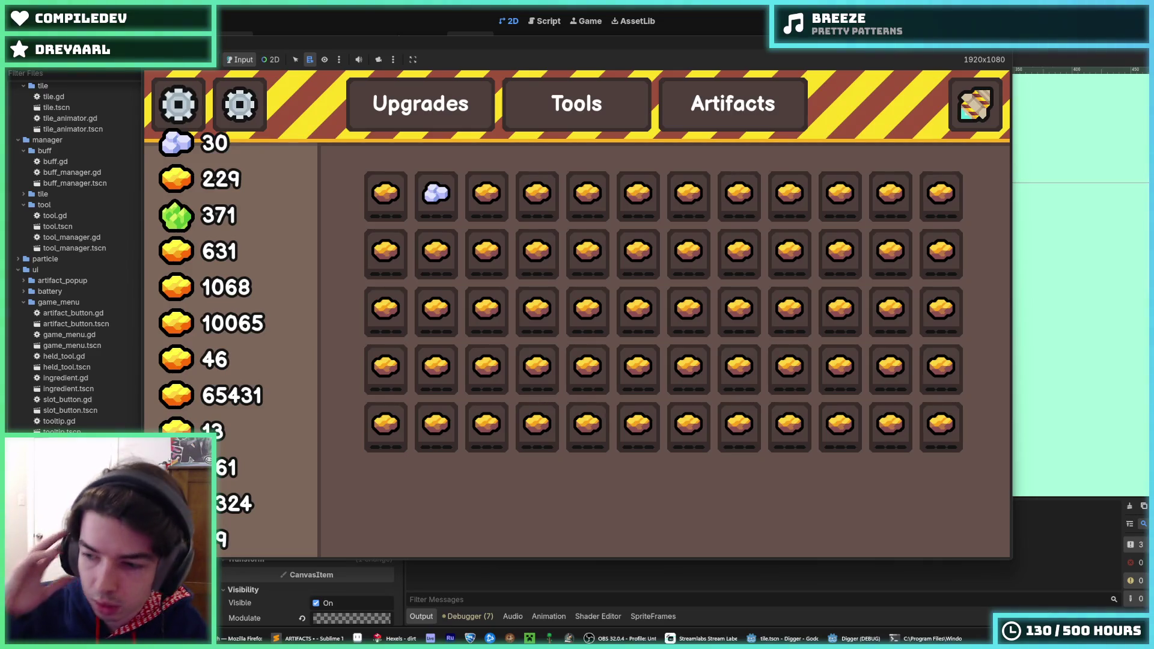
Step: Leave the game's upgrades menu and Alt+Tab back to the Godot editor
key("alt+Tab")
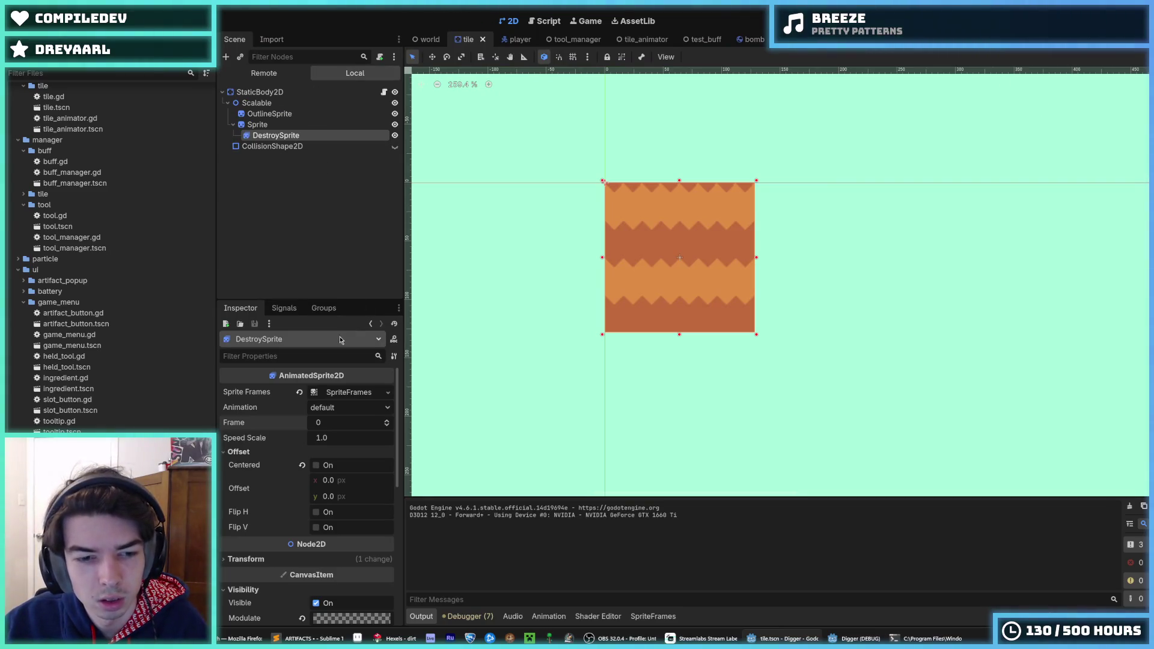
Step: Recentre the tile view, close the game's upgrades menu to dig, then return to Hexels
scroll(285, 421, "down", 5)
scroll(285, 422, "up", 5)
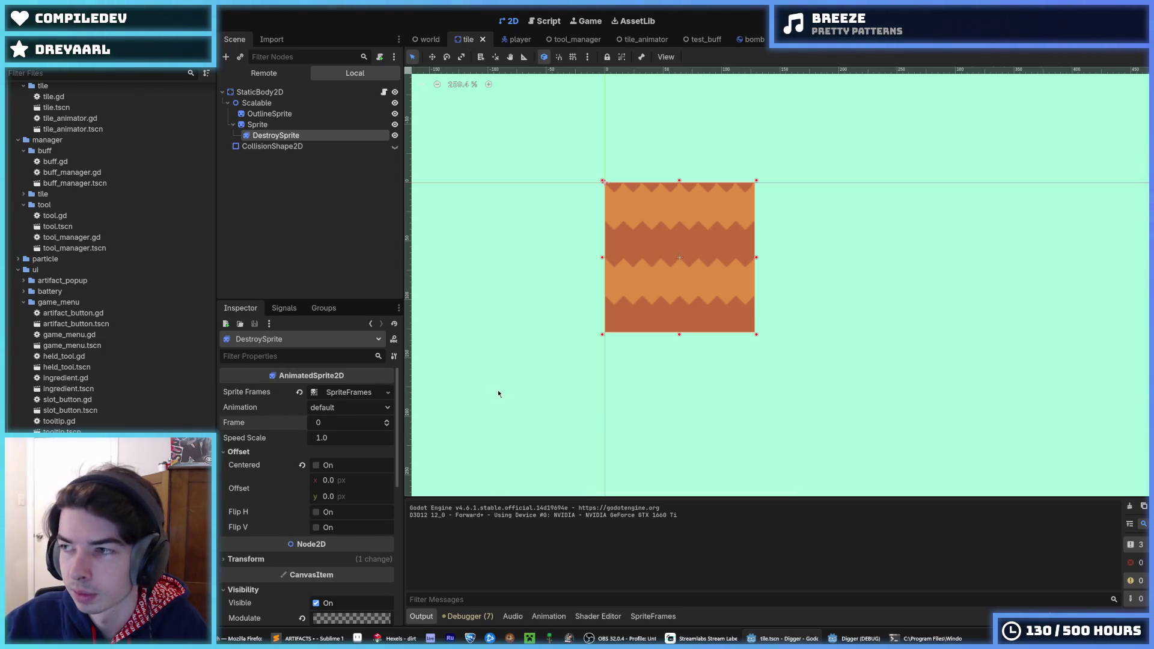
left_click_drag(597, 144, 582, 171)
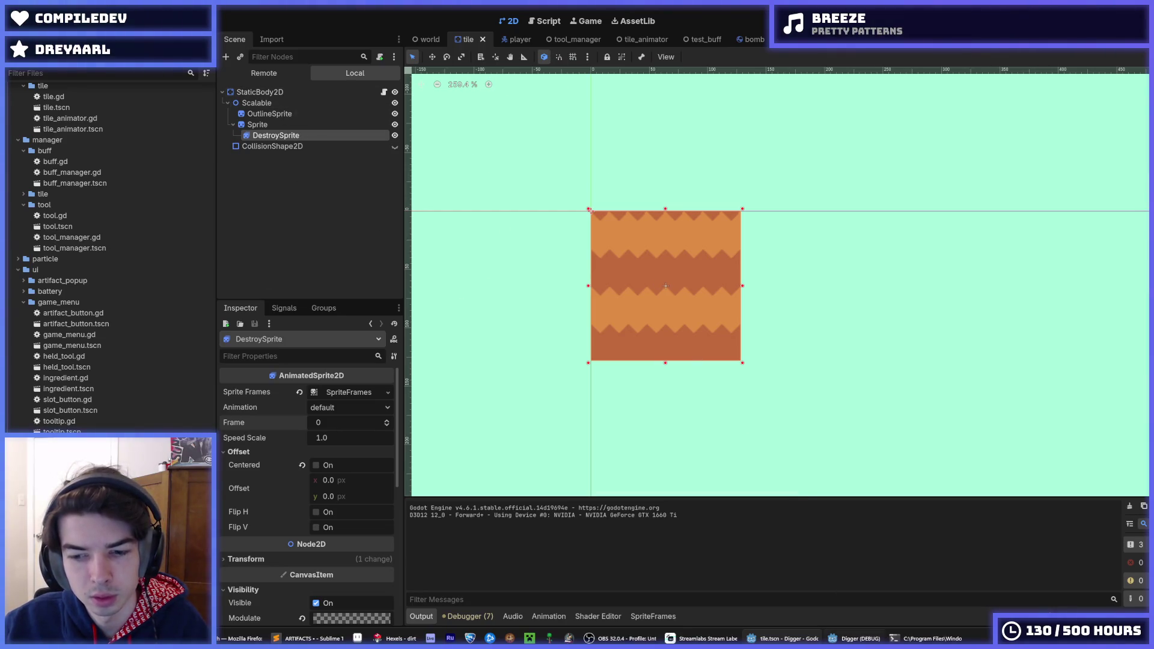
key("alt+Tab")
left_click(971, 103)
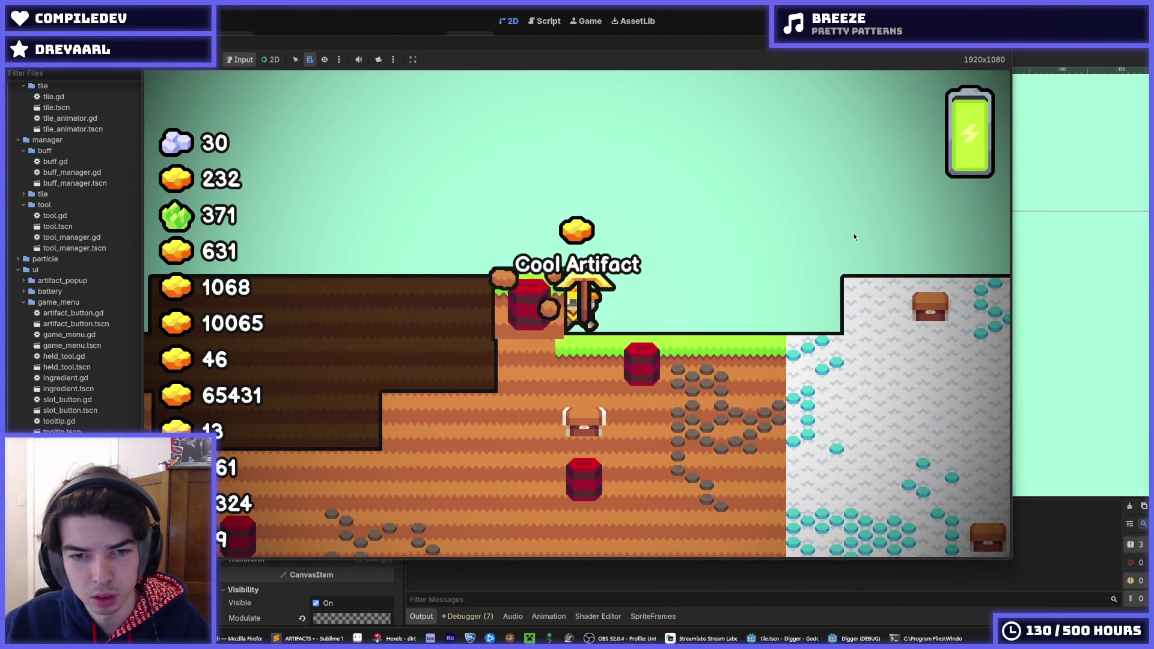
key("alt+Tab")
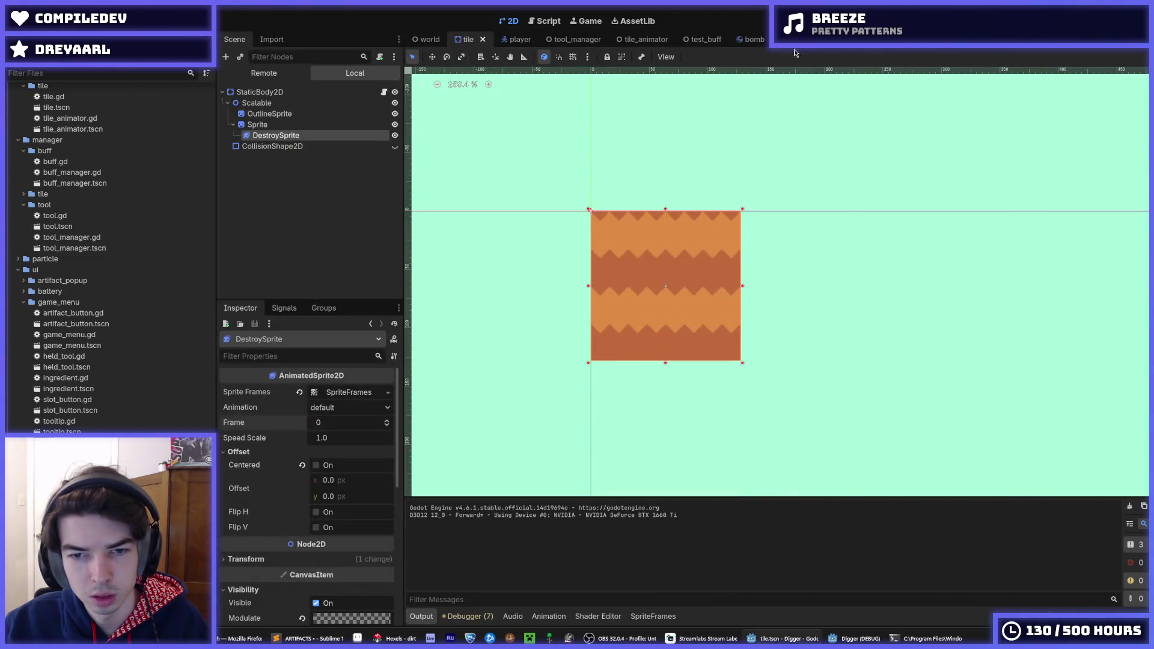
key("alt+Tab")
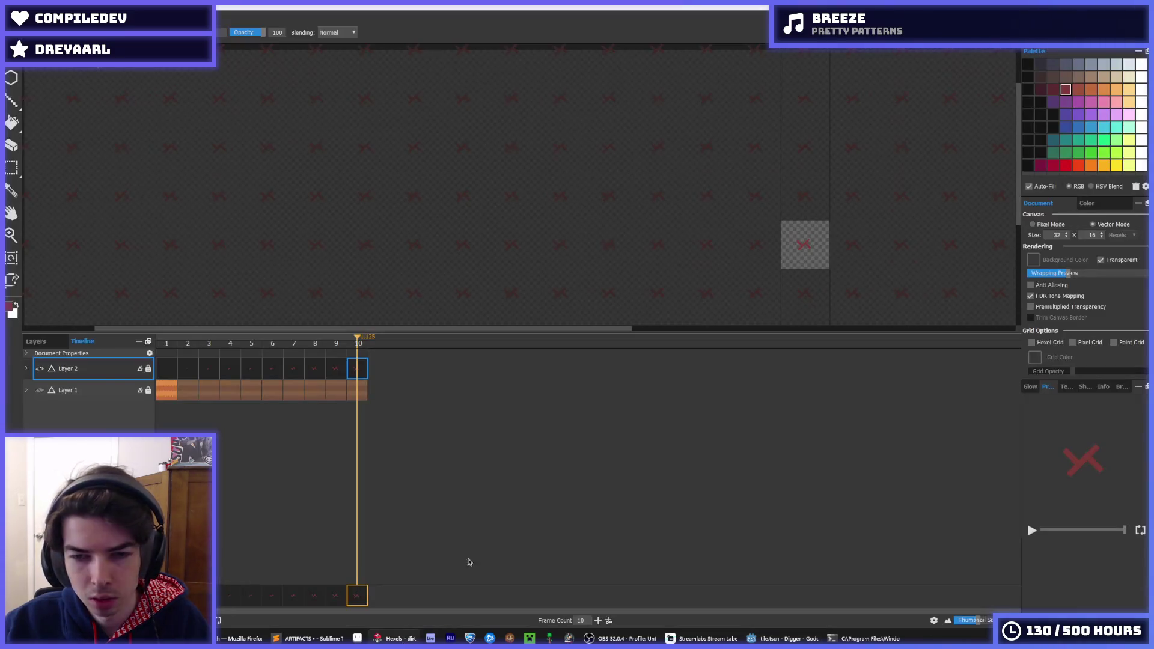
Step: Show the zigzag dirt background layer and compare crack frames 8, 9 and 10
scroll(771, 223, "up", 2)
scroll(845, 305, "up", 2)
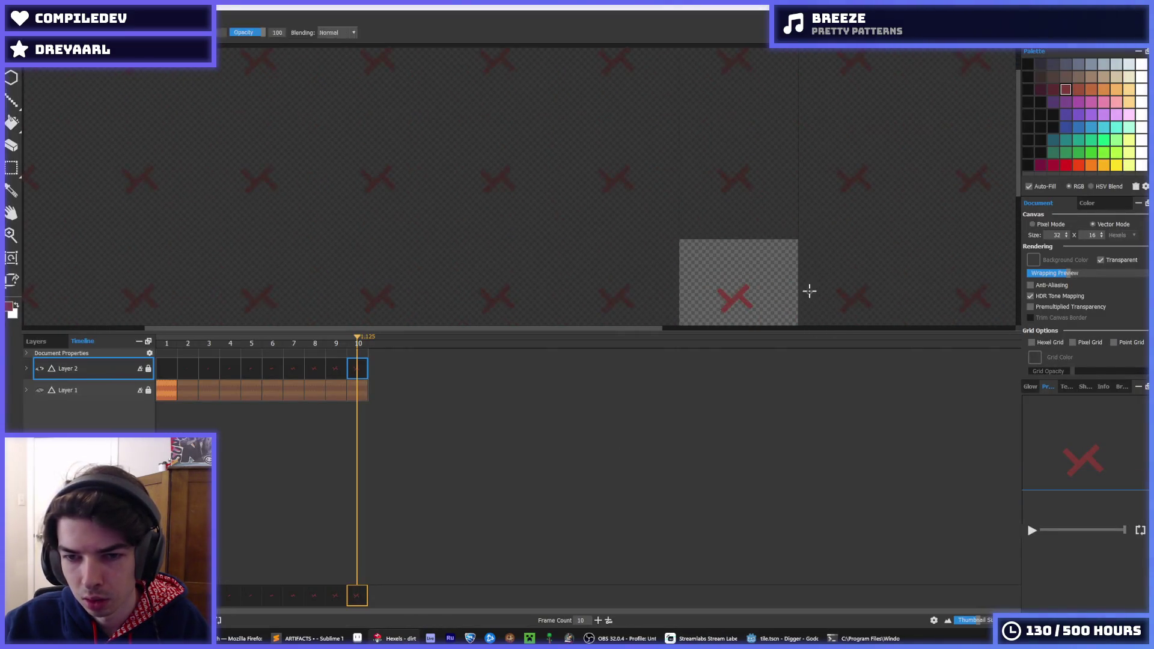
scroll(809, 288, "down", 2)
scroll(758, 208, "up", 2)
key("Left")
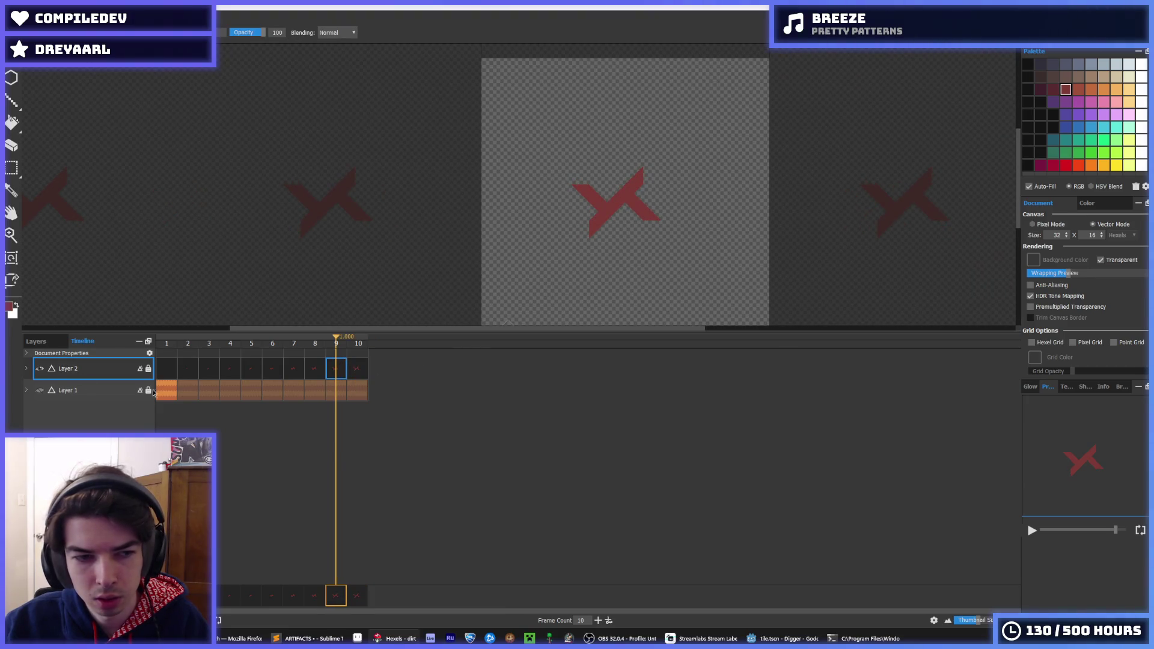
left_click(37, 390)
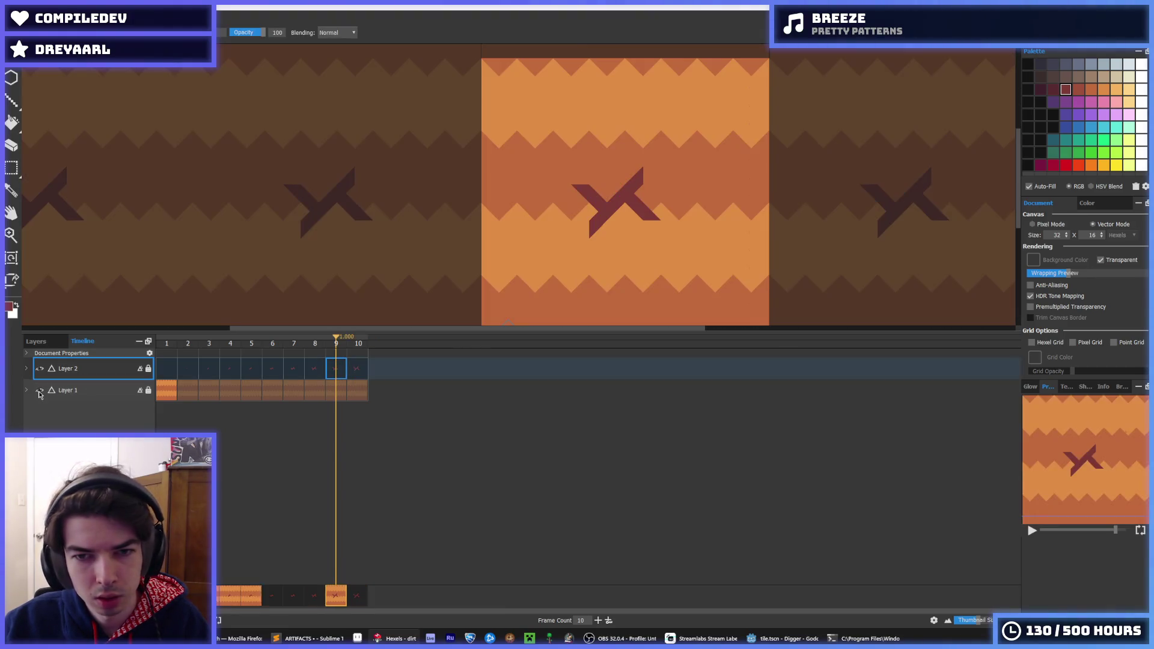
left_click(351, 368)
left_click(339, 369)
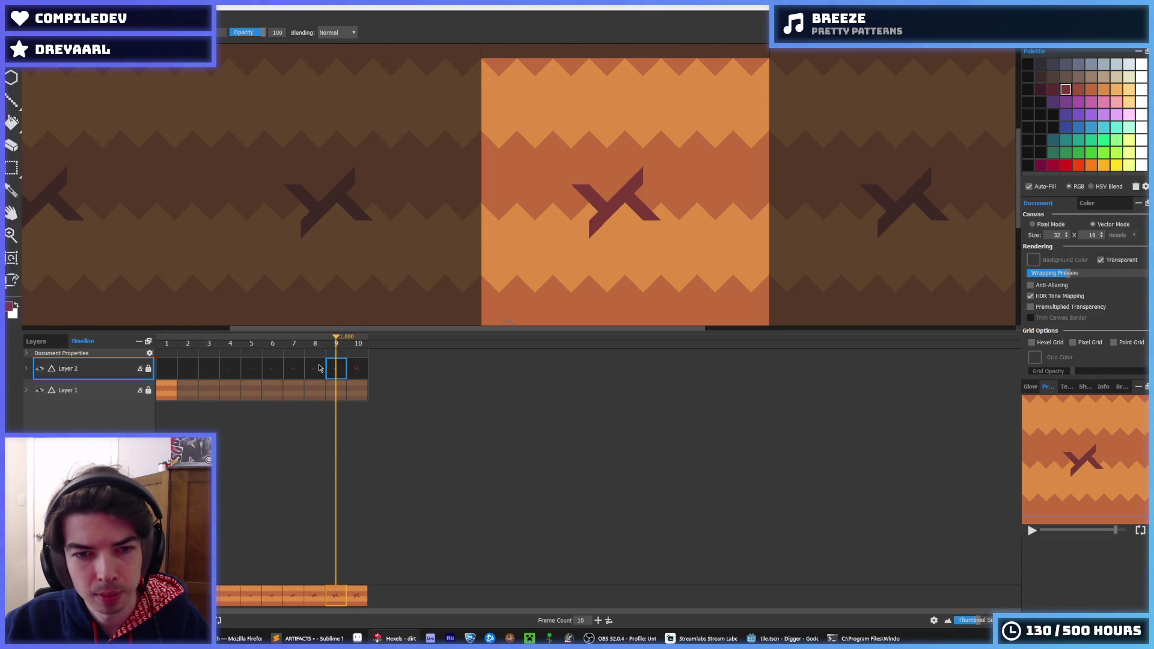
left_click(318, 369)
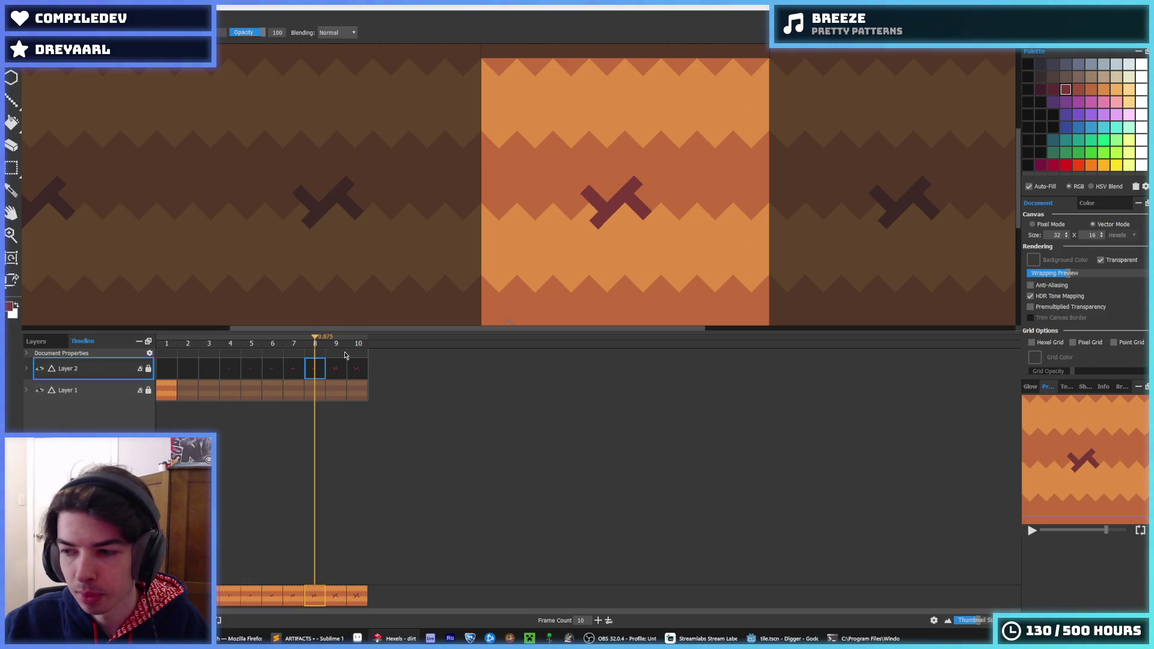
left_click(336, 368)
left_click(357, 369)
left_click(335, 368)
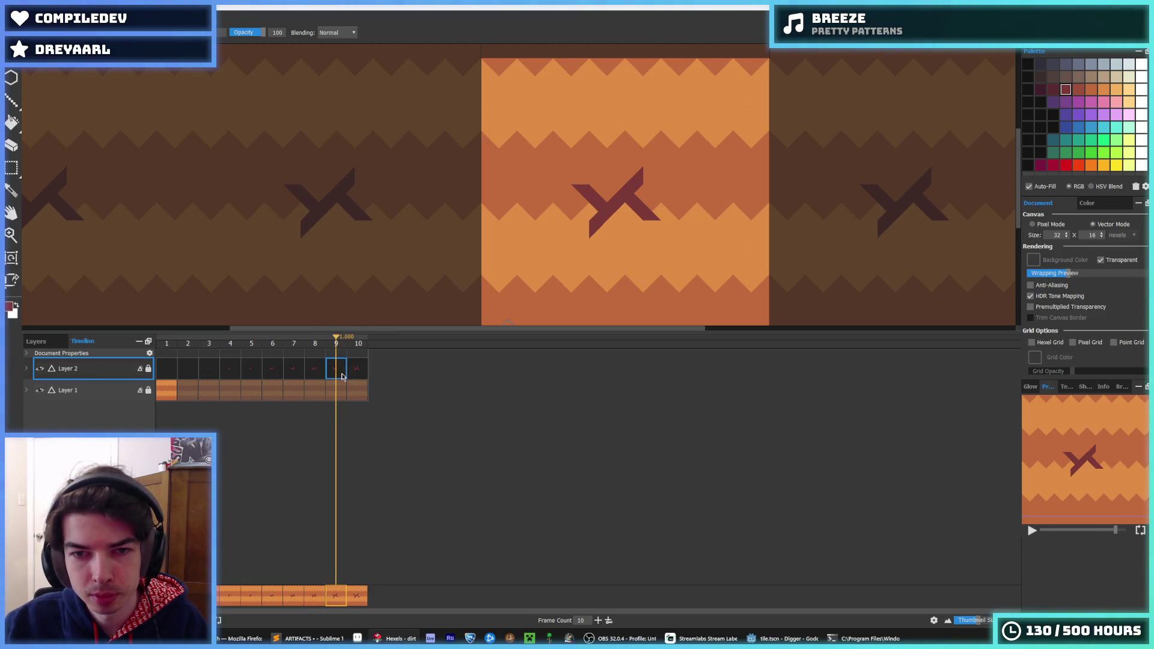
Step: Switch back to the brush and step through crack frames 1 to 7
key("i")
scroll(529, 233, "down", 5)
scroll(529, 234, "up", 5)
key("b")
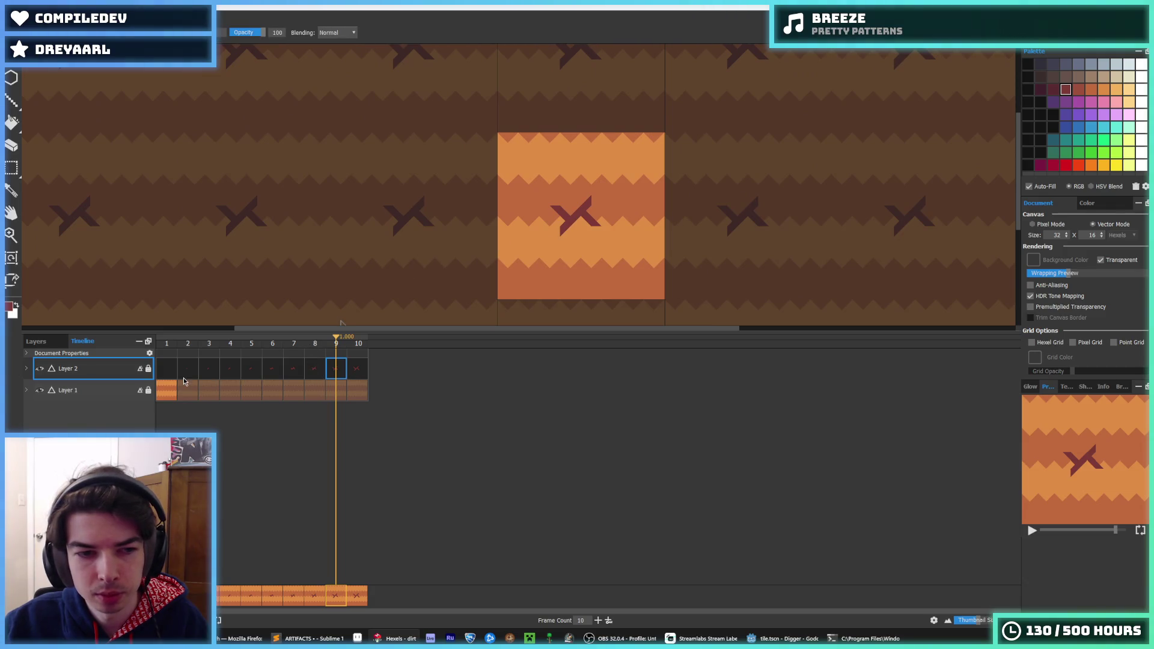
left_click(186, 372)
left_click(164, 373)
left_click(196, 374)
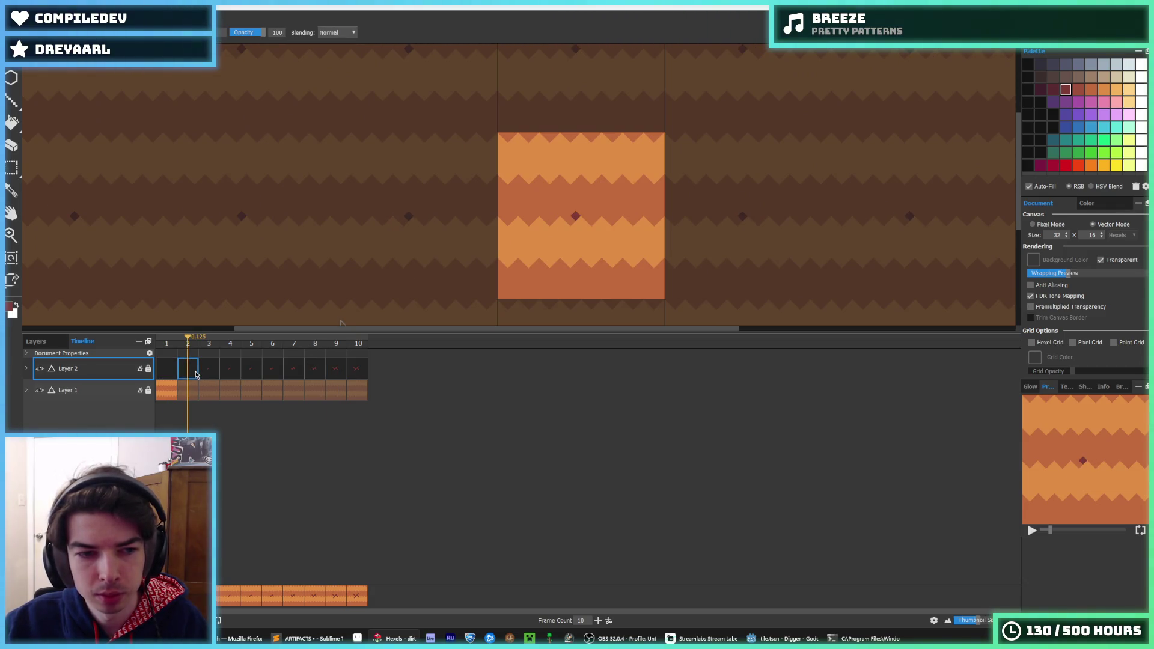
left_click(214, 375)
left_click(237, 374)
left_click(254, 374)
left_click(277, 373)
left_click(297, 373)
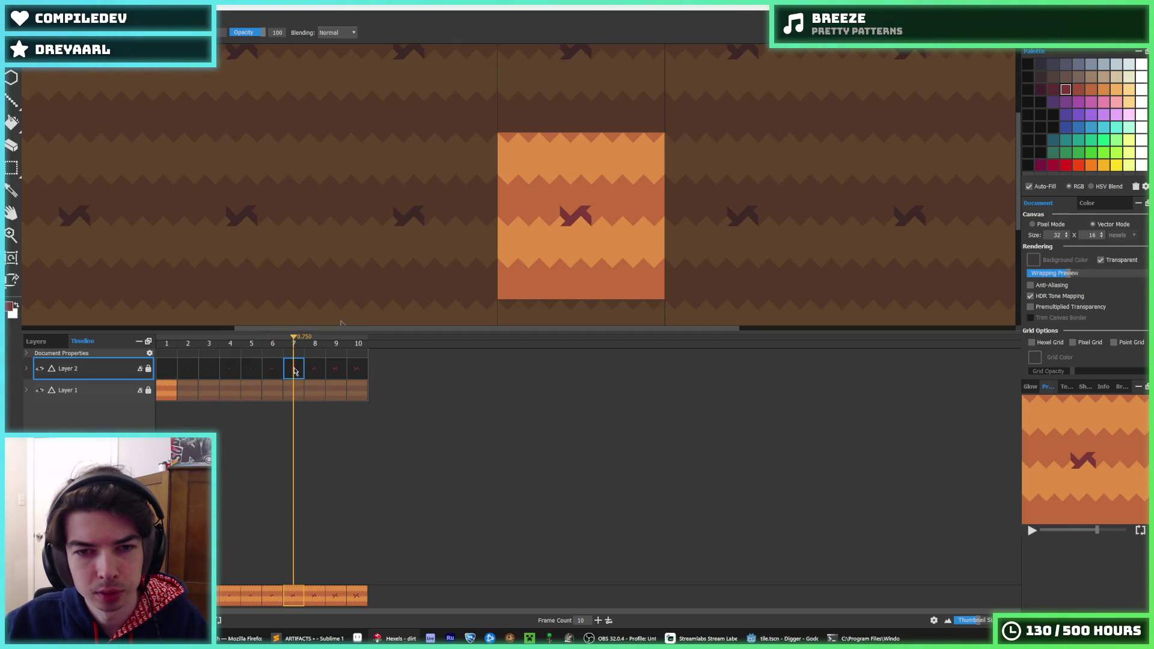
Step: Compare frames 5 to 7, advance to frame 10, and check its cel options
key("Left")
key("Right")
key("Left")
key("Left")
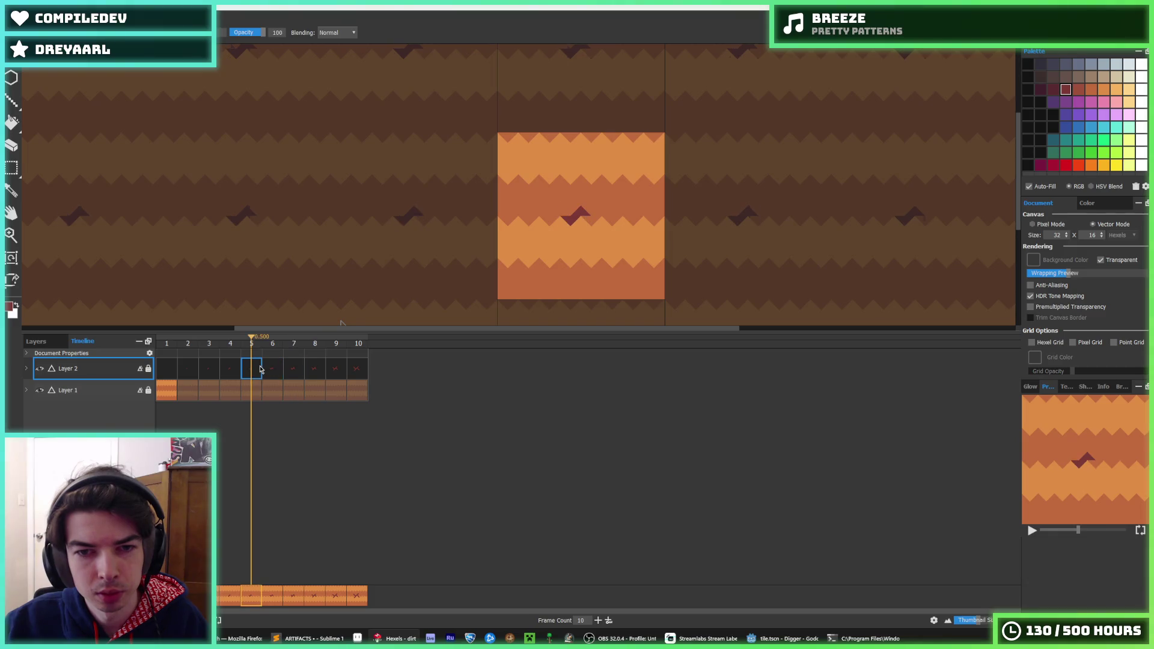
left_click(281, 373)
left_click(292, 377)
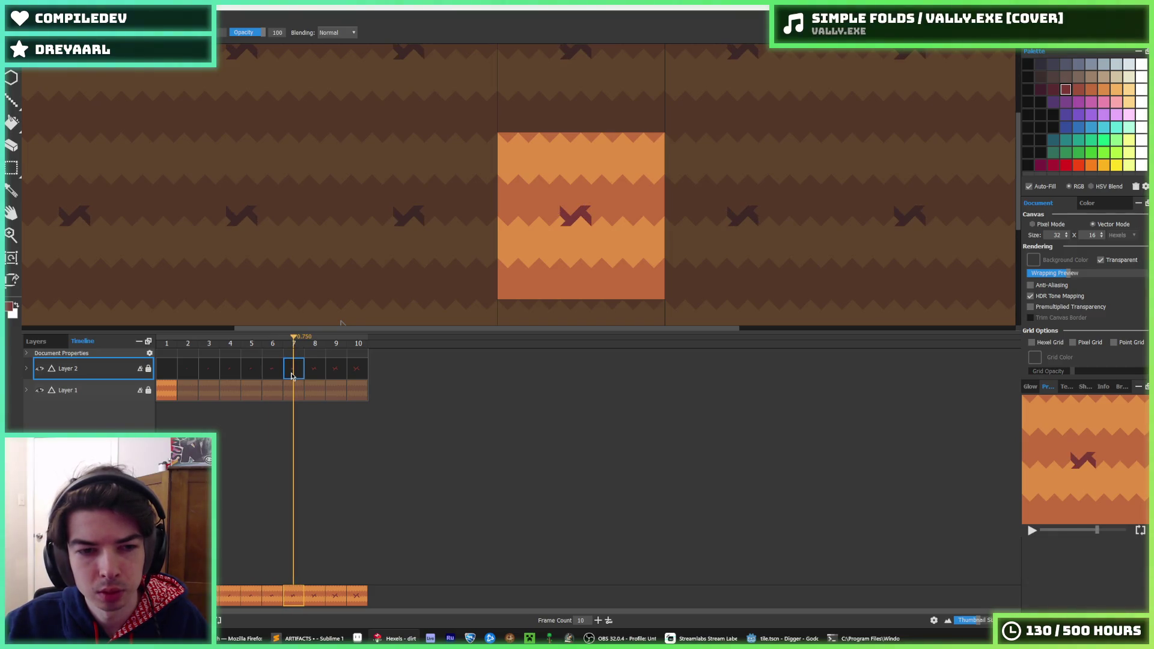
left_click(316, 374)
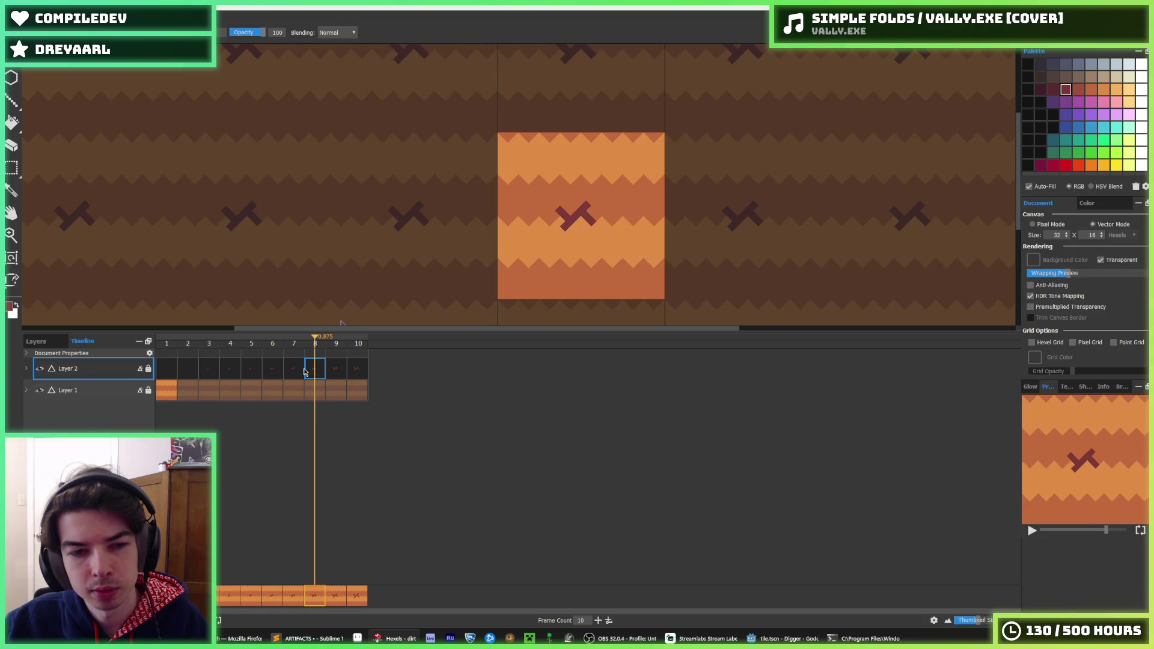
left_click(338, 374)
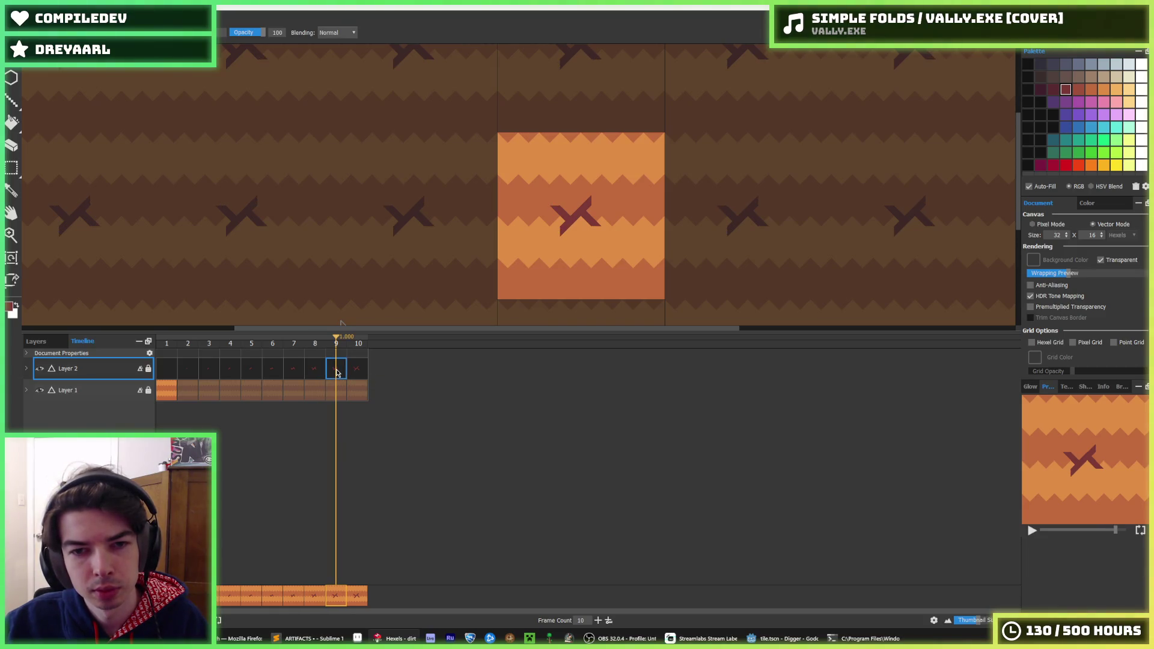
left_click(352, 371)
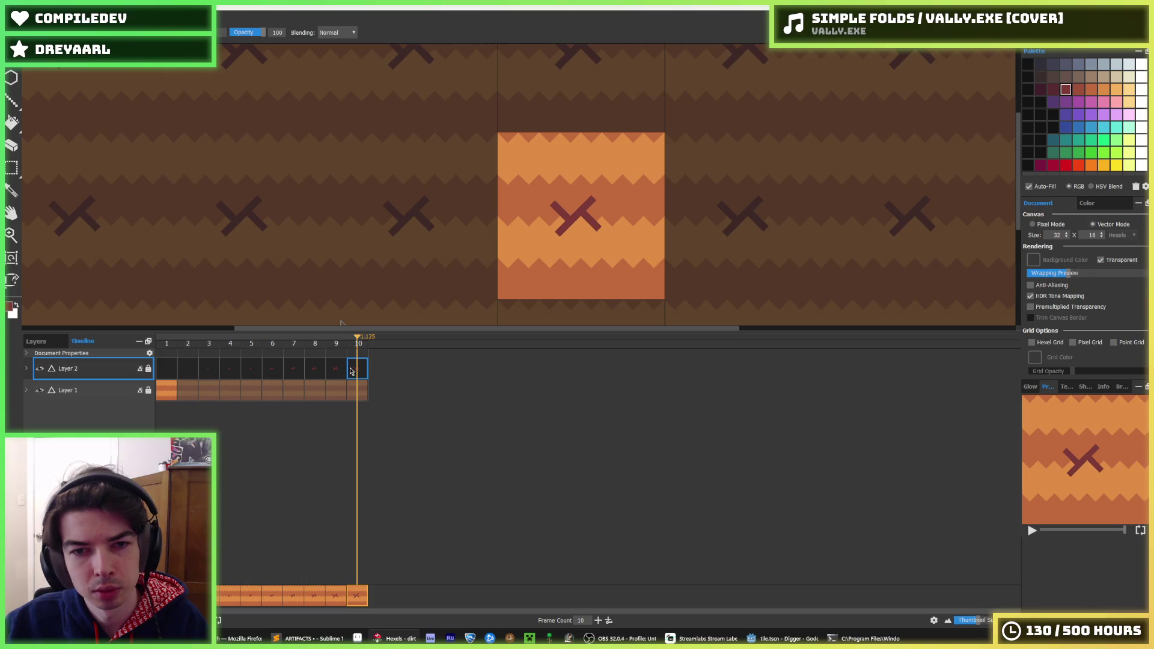
right_click(354, 371)
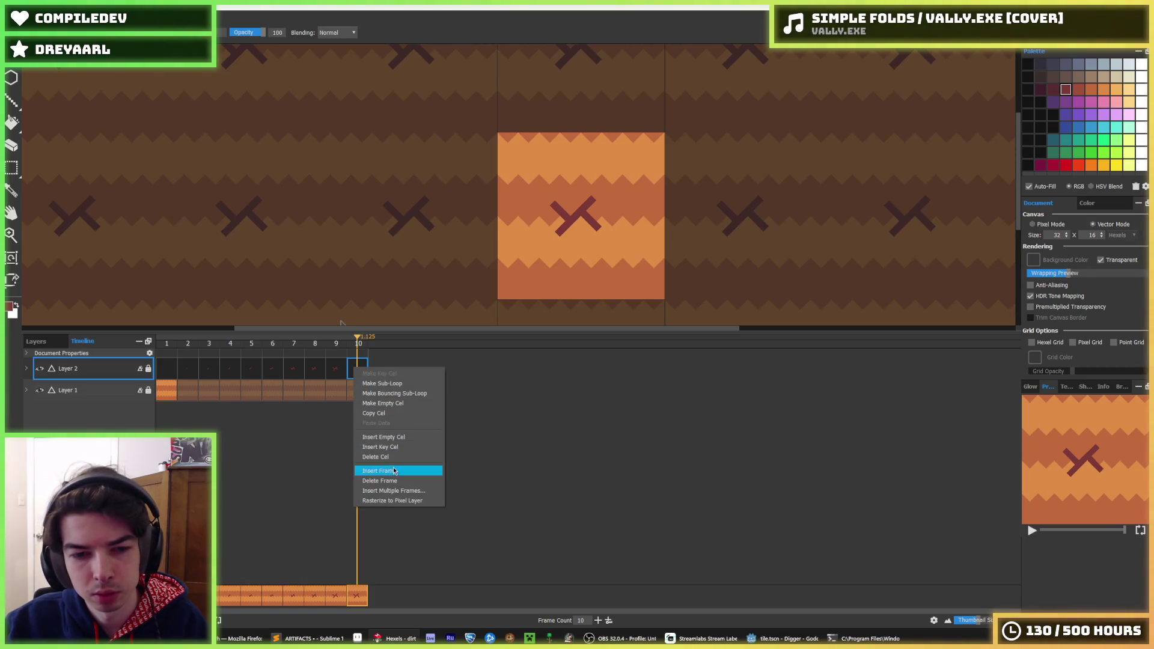
key("Escape")
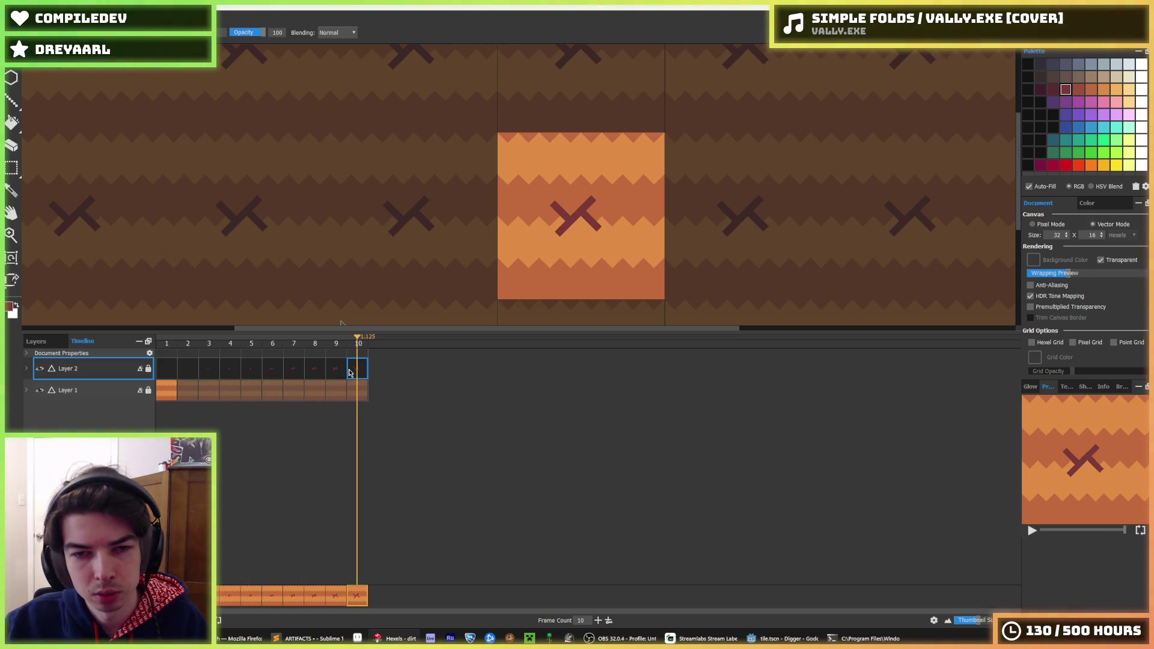
Step: Paint a dark hexel on the X's upper-left arm
scroll(517, 228, "up", 2)
left_click(565, 174)
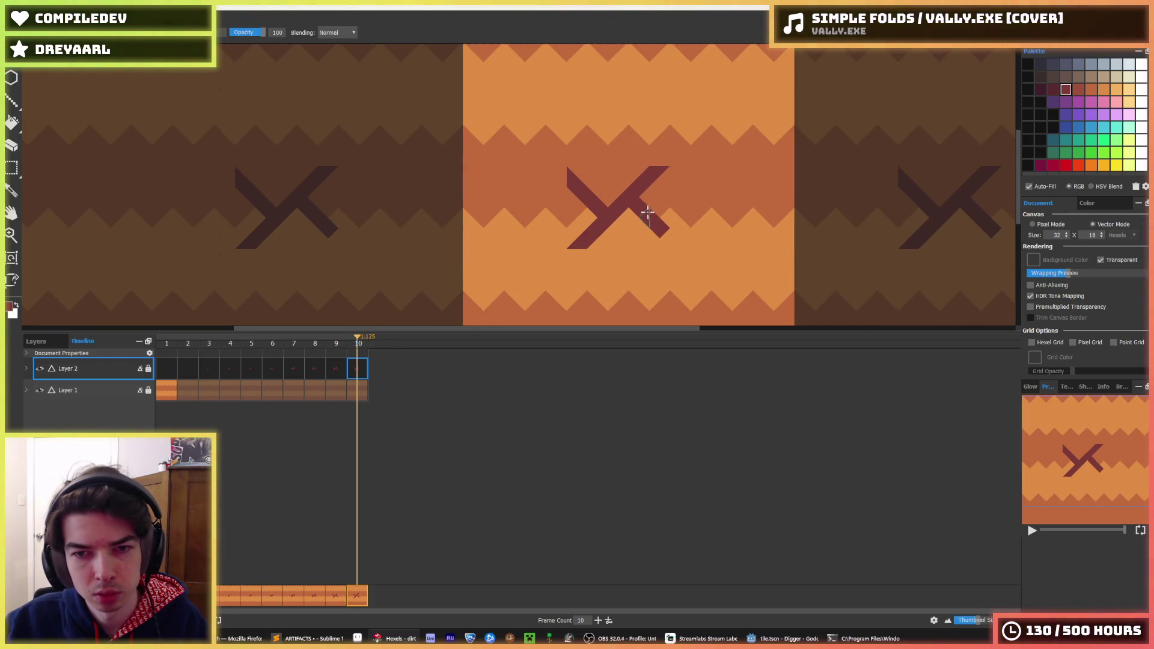
scroll(697, 247, "down", 5)
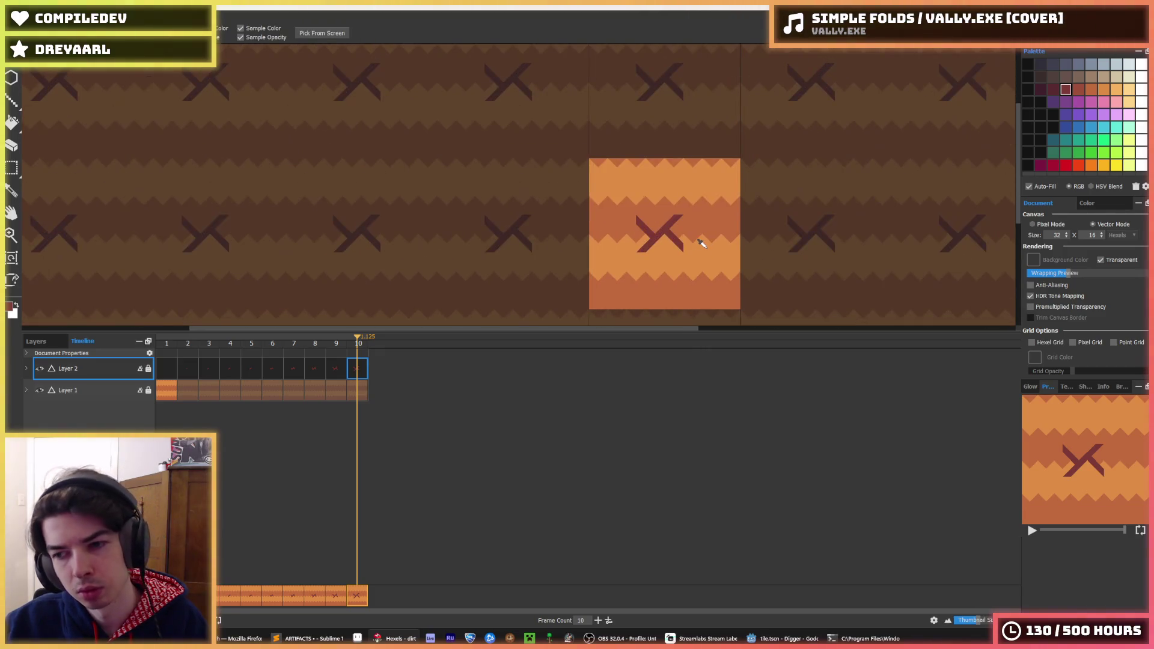
scroll(711, 235, "down", 1)
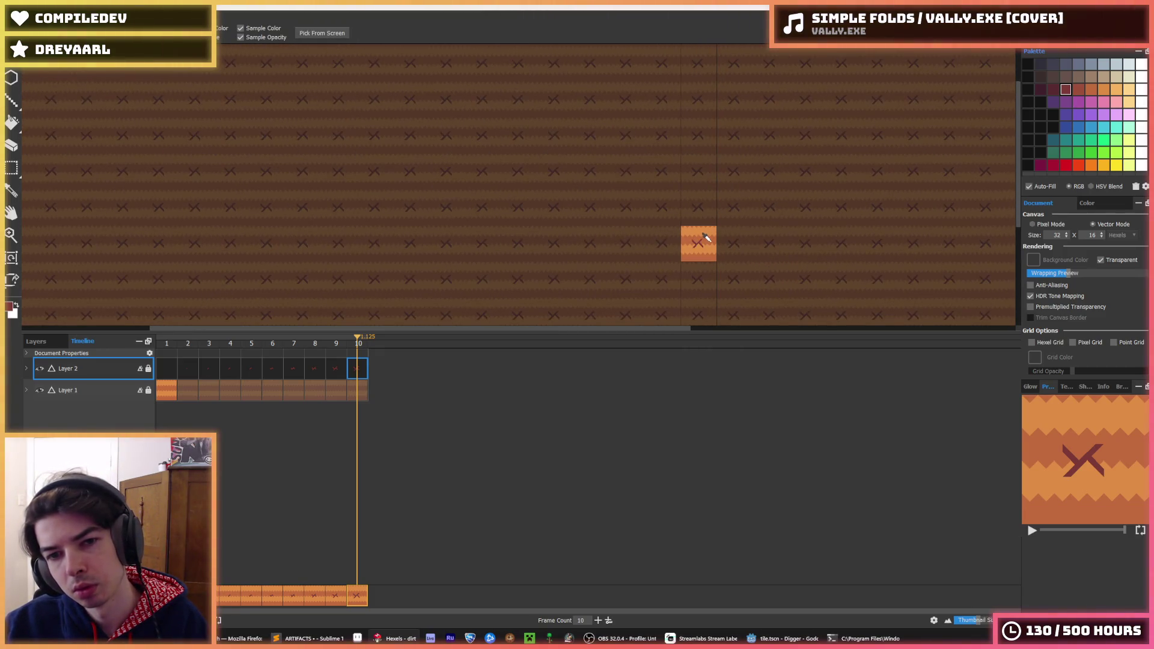
scroll(707, 238, "up", 6)
Step: From the last frame, choose export to open the PNG save dialog
left_click(339, 373)
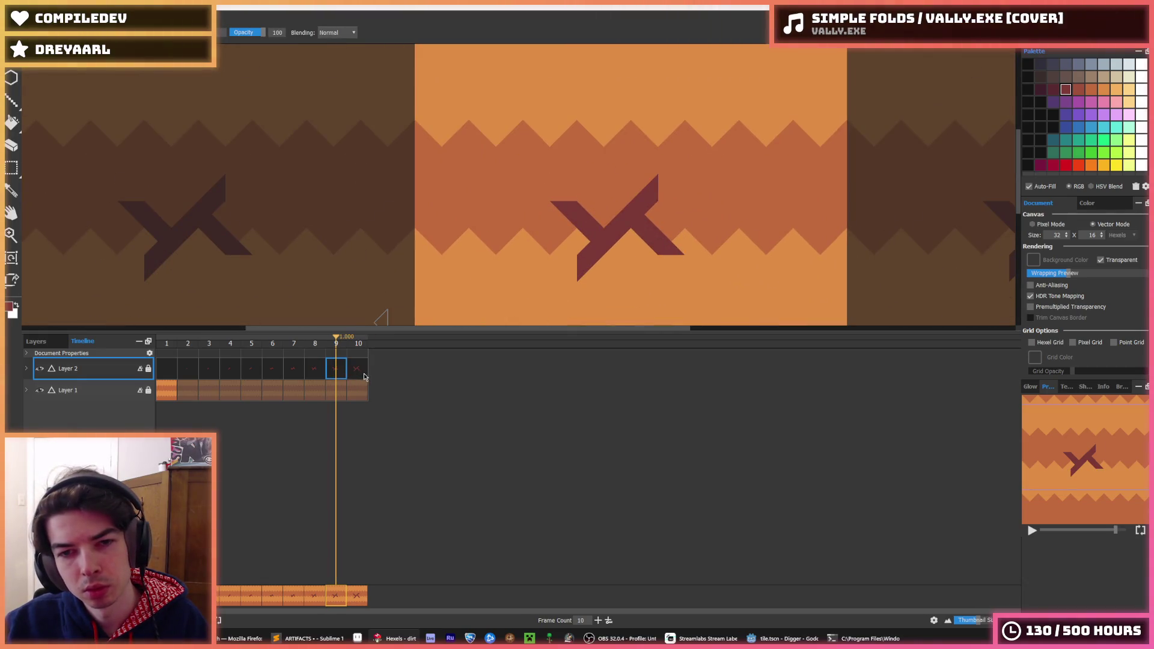
left_click(364, 377)
right_click(364, 377)
left_click(388, 440)
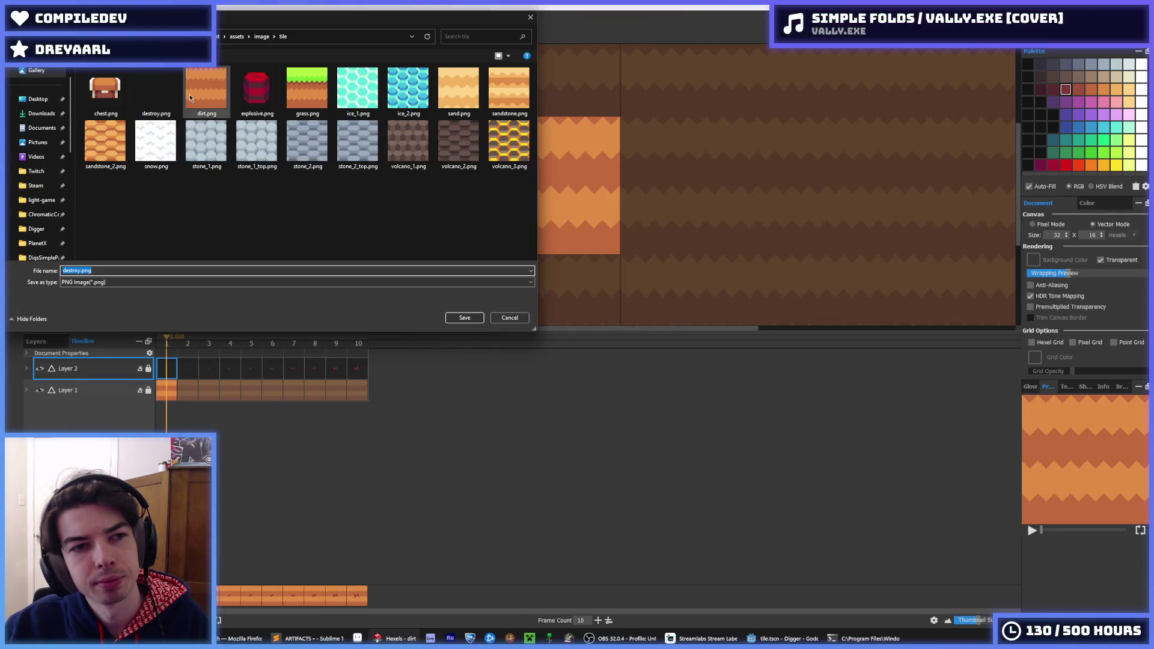
Step: Export the Hexels image over the existing destroy.png, then save the tile scene in Godot
double_click(172, 97)
left_click(601, 320)
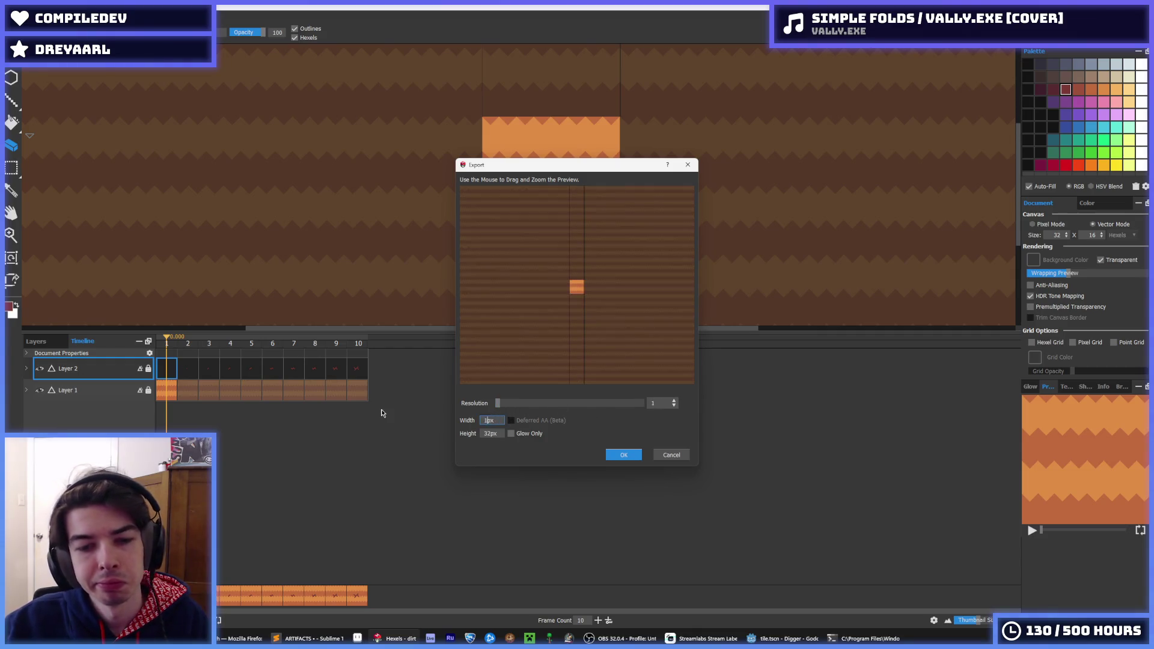
key("Return")
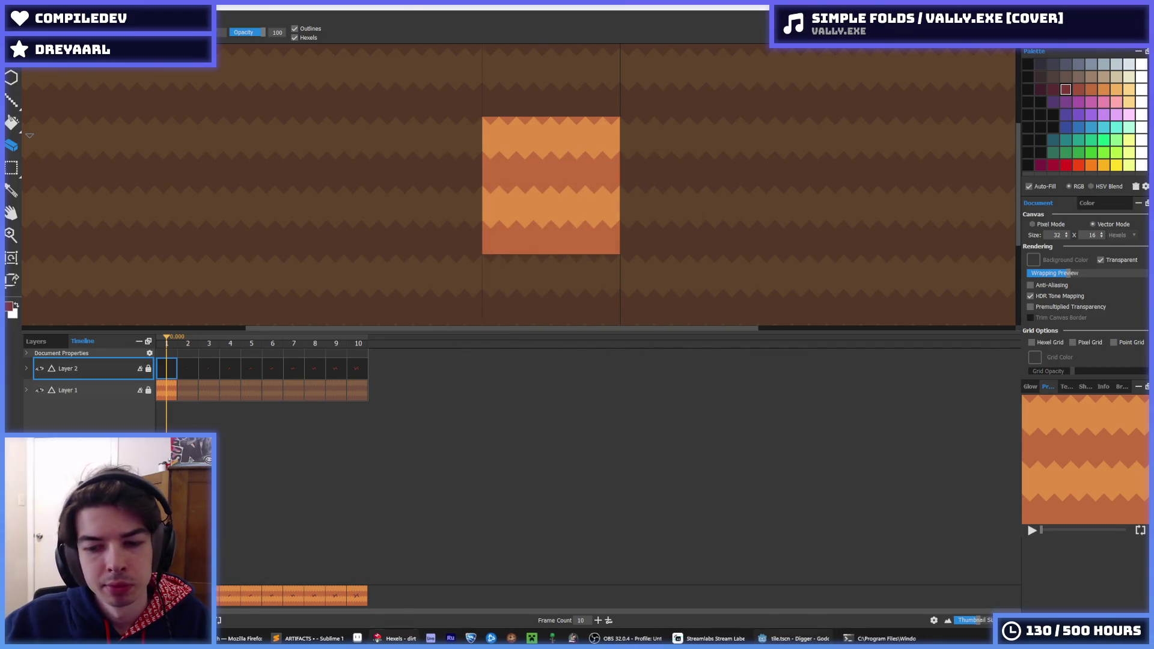
key("alt+Tab")
key("ctrl+s")
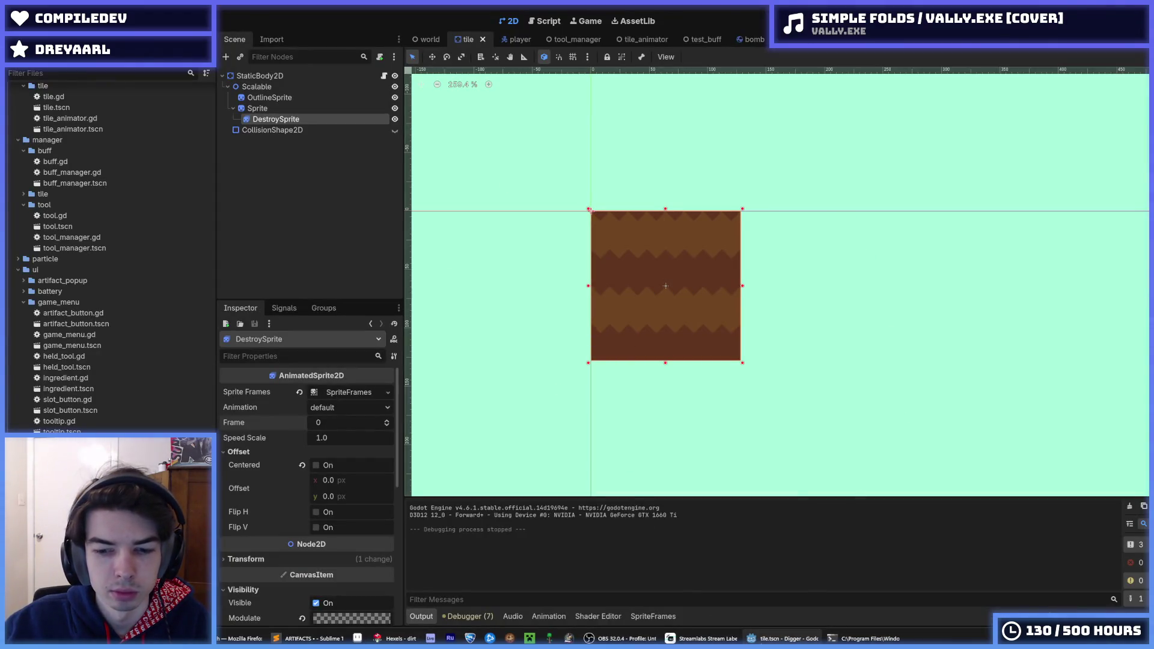
Step: Hide Layer 1, re-export over destroy.png with only the crack marks, and run the game
left_click(394, 639)
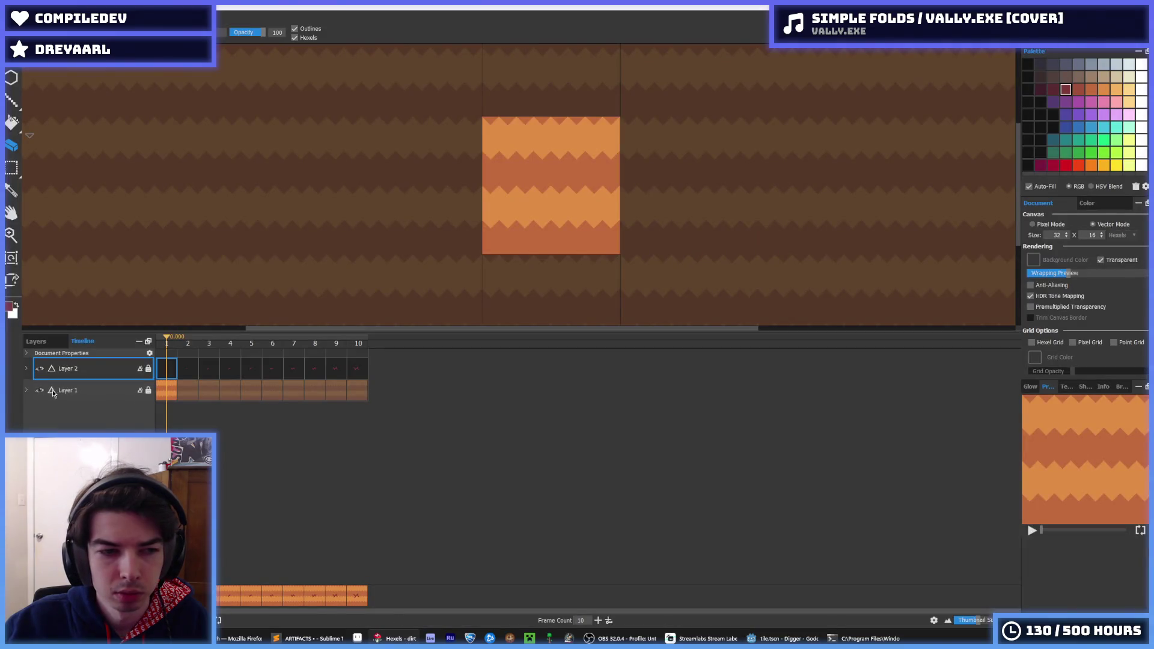
left_click(39, 390)
left_click(13, 13)
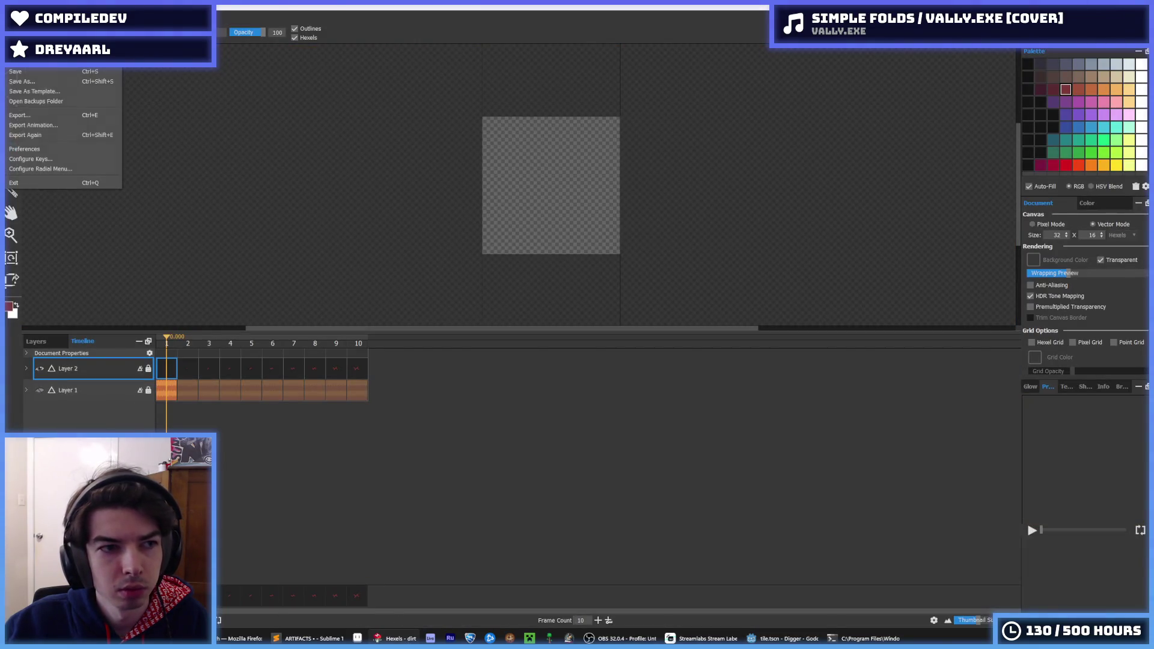
left_click(69, 134)
left_click(595, 369)
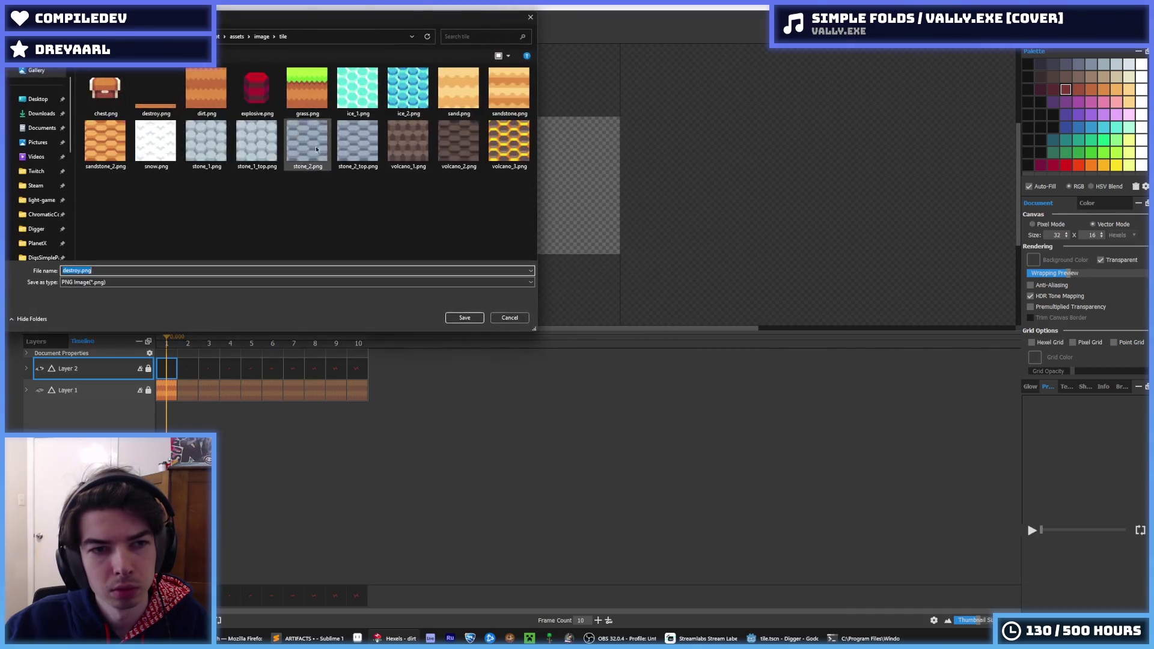
left_click(465, 317)
left_click(600, 321)
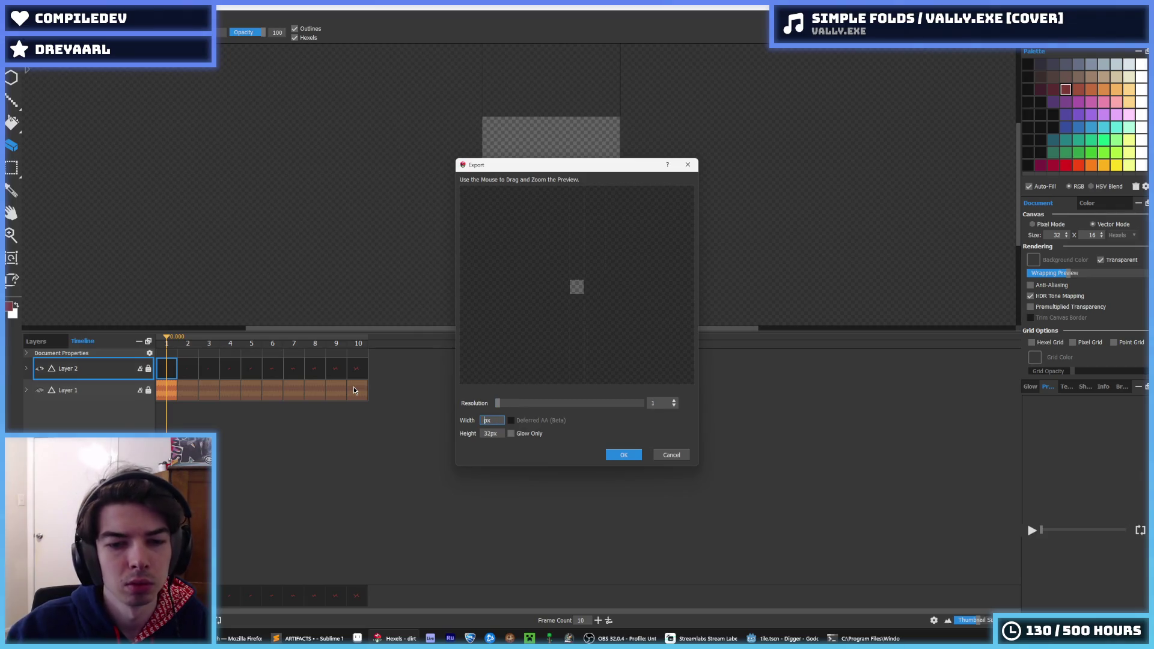
key("Return")
left_click(782, 638)
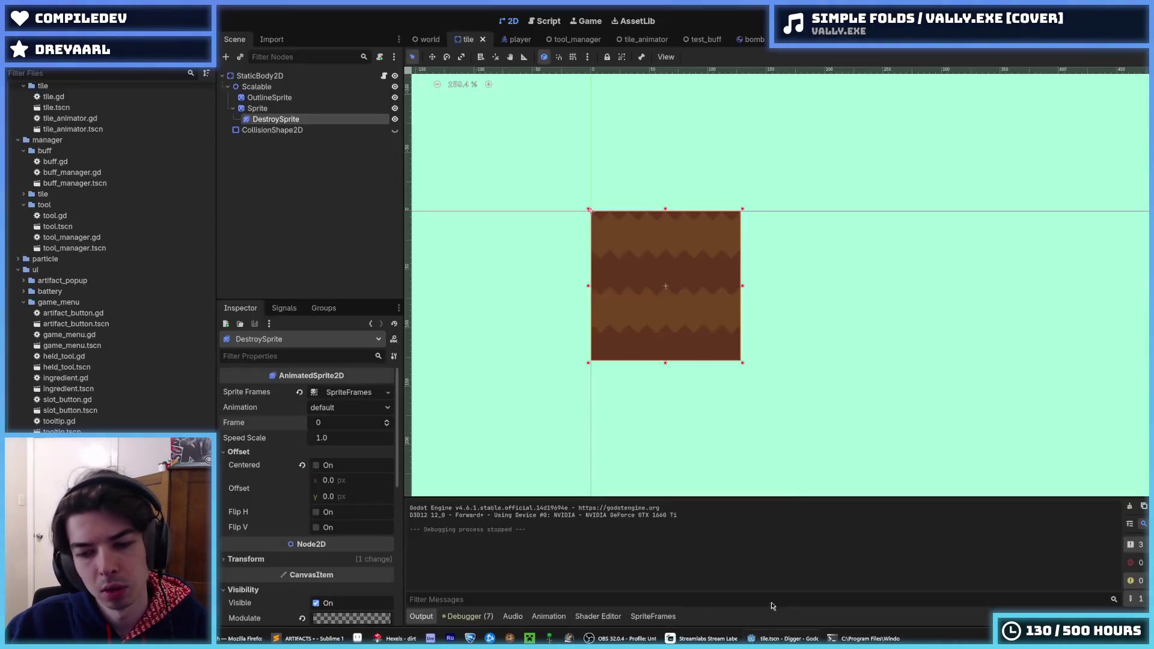
key("F5")
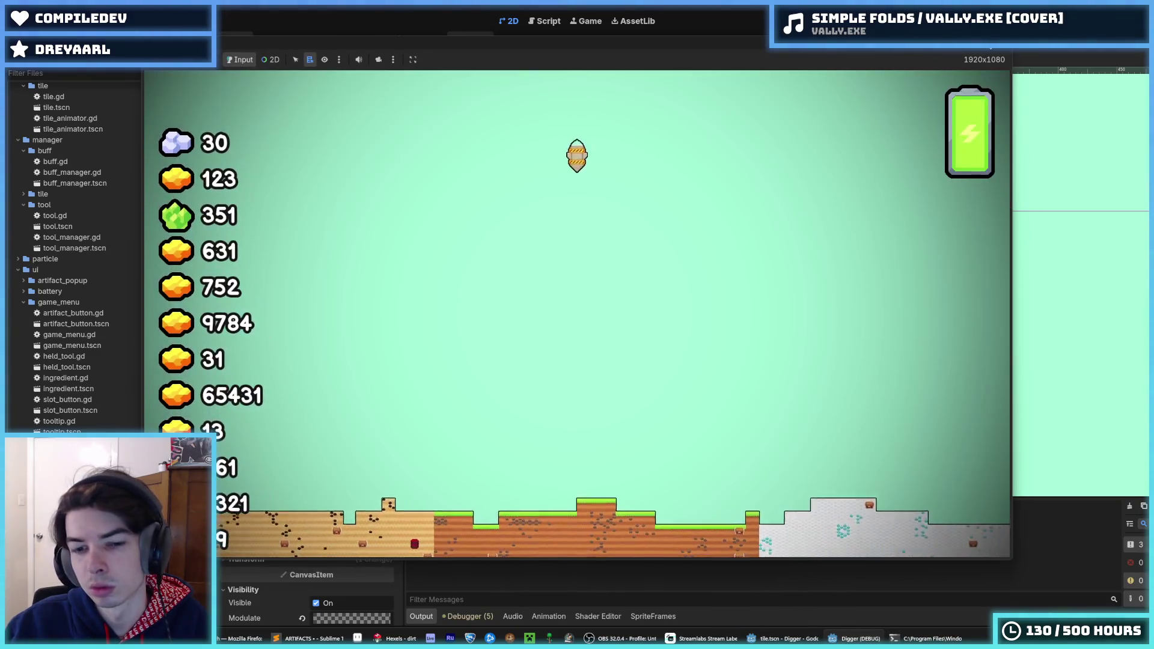
Step: Watch the crack overlay in the test run, close it, save the tile scene, and open tile.gd
mouse_move(970, 42)
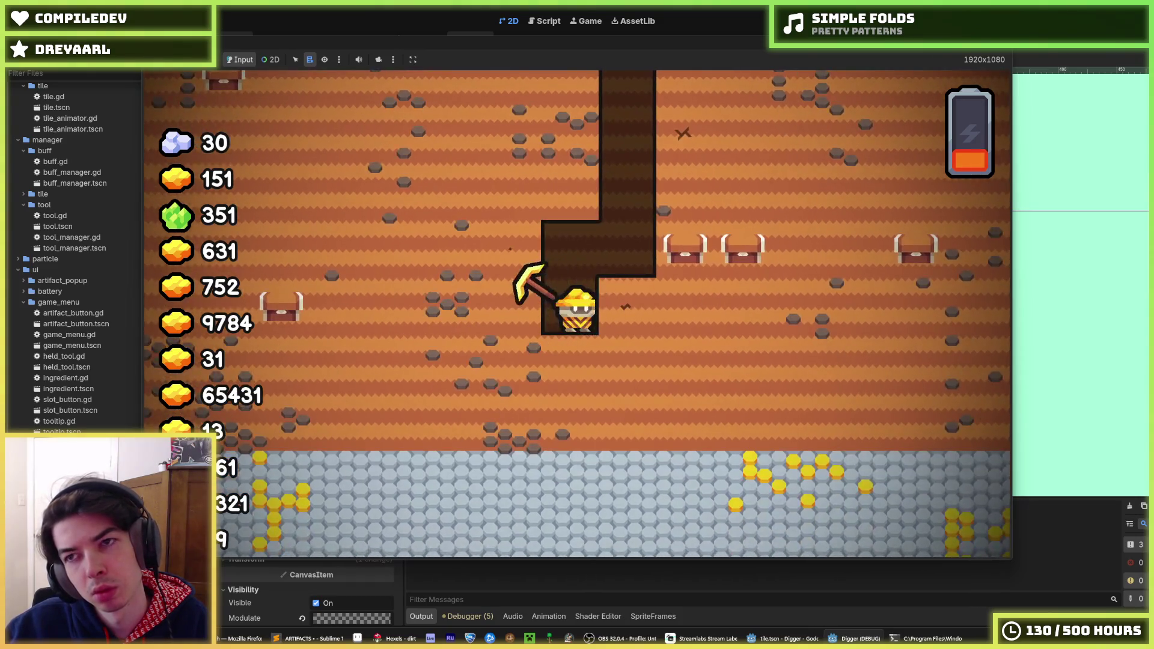
key("alt+F4")
key("ctrl+s")
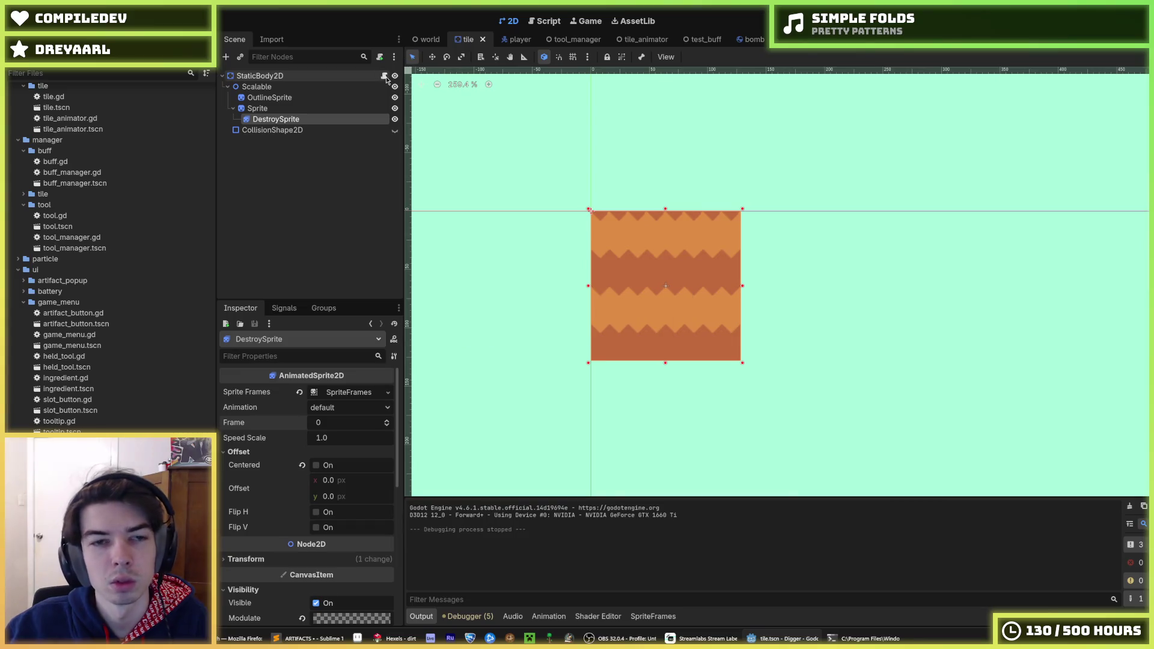
left_click(542, 23)
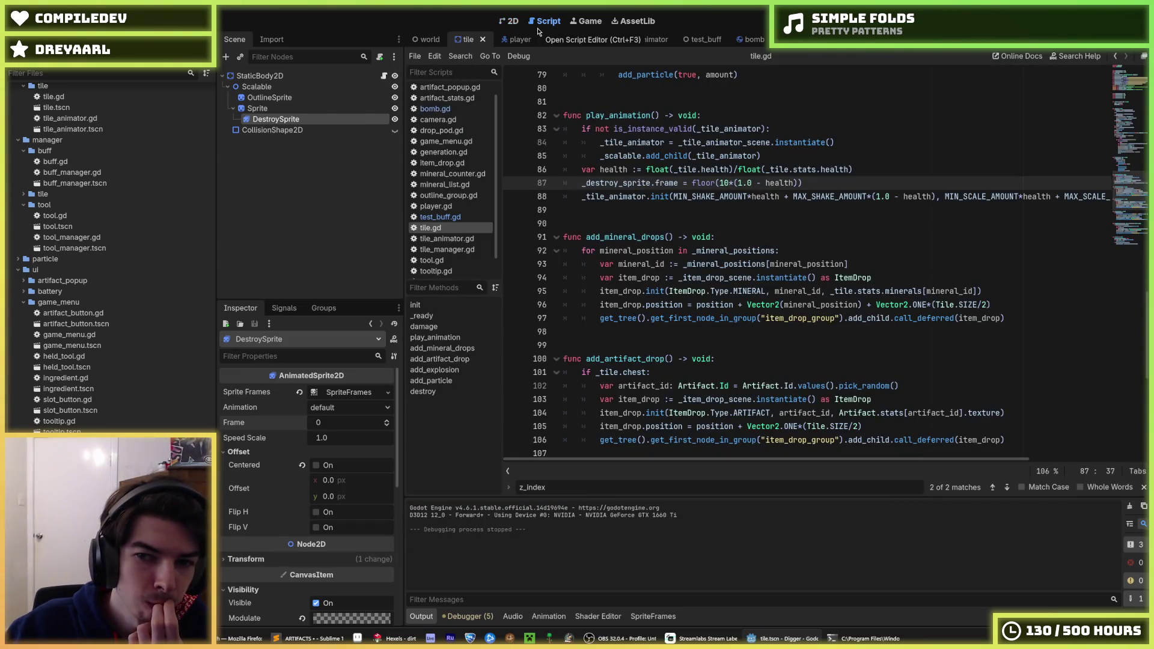
Step: Change line 87 to ceil(9*(1.0 - health)), save tile.gd, and run the game
double_click(703, 186)
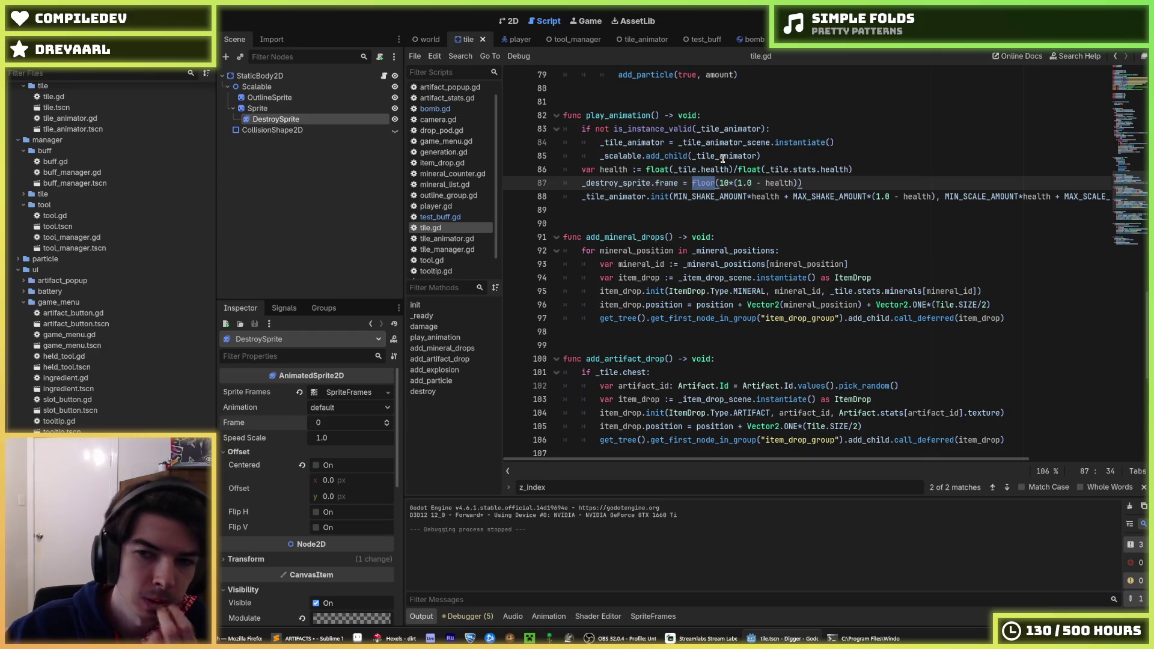
type("ceil")
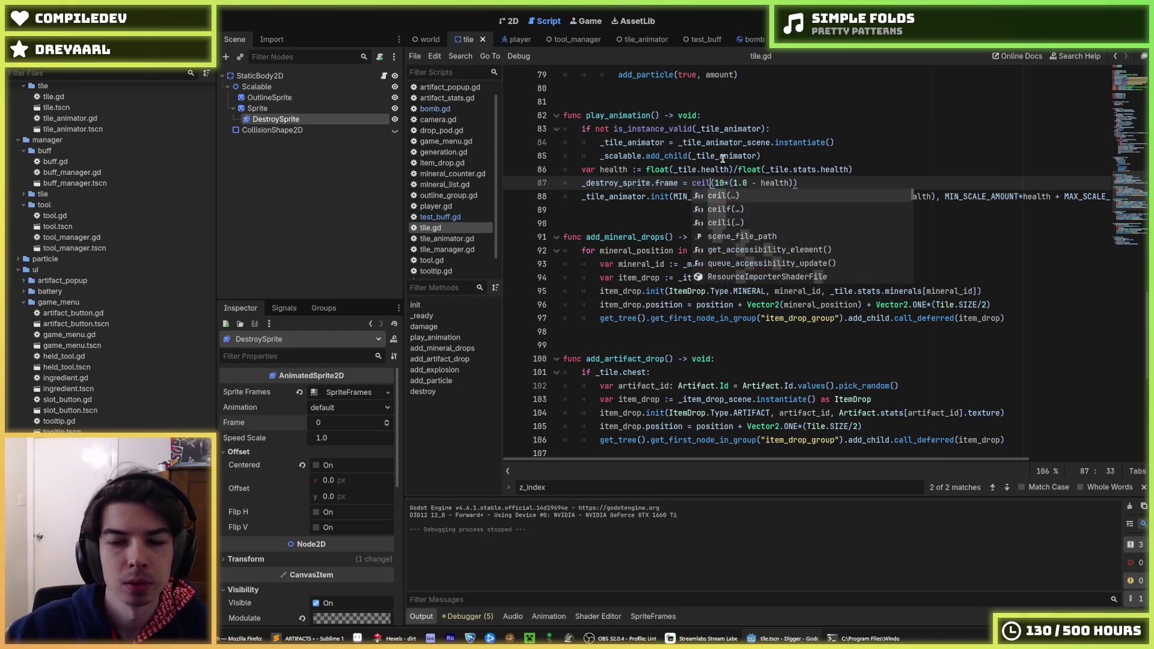
left_click(714, 182)
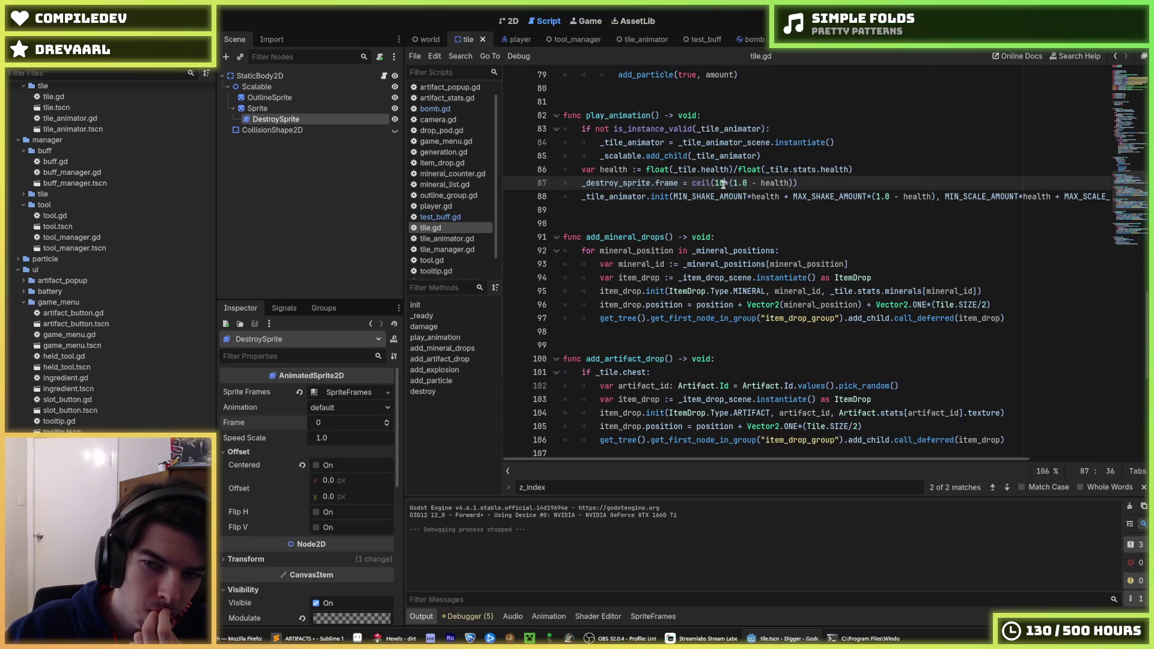
left_click(734, 186)
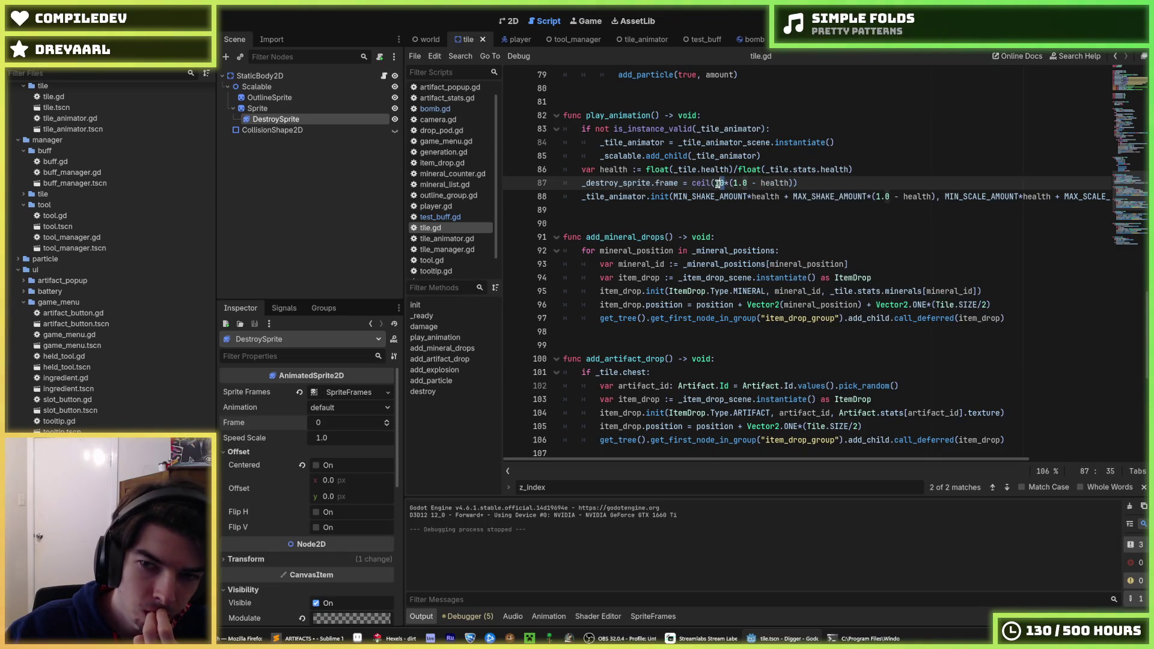
type("9")
key("ctrl+s")
left_click(355, 391)
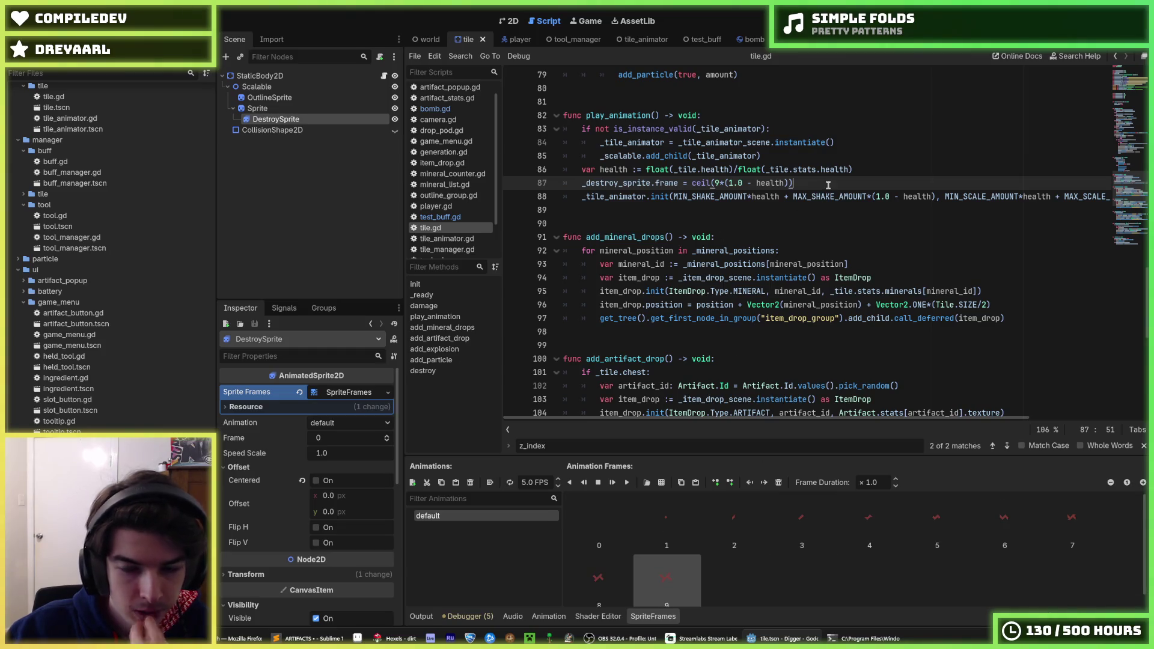
key("F5")
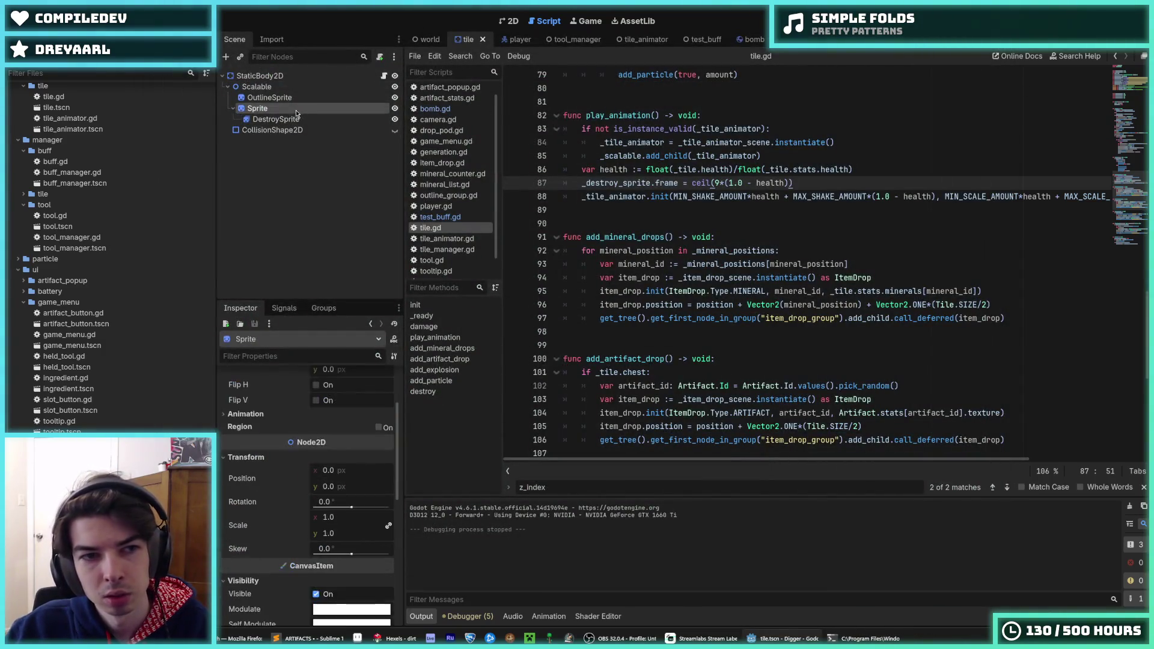
Step: Move DestroySprite out from under Sprite in the Scene dock and rerun the game
left_click(289, 119)
scroll(272, 532, "down", 10)
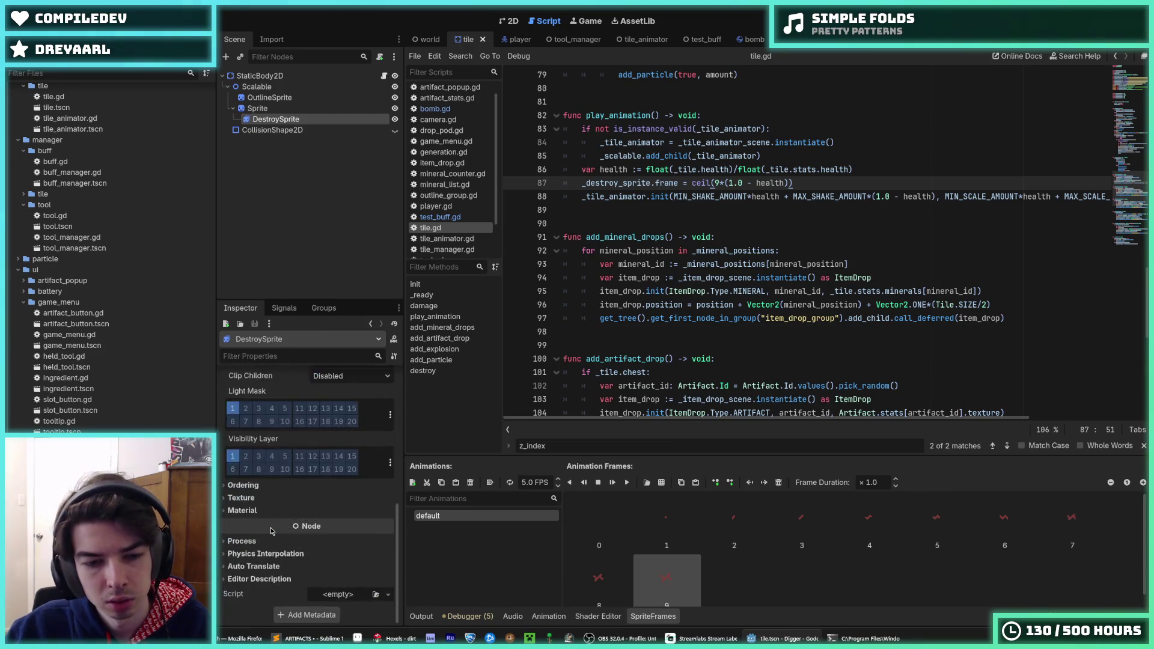
scroll(273, 532, "up", 4)
scroll(270, 499, "down", 3)
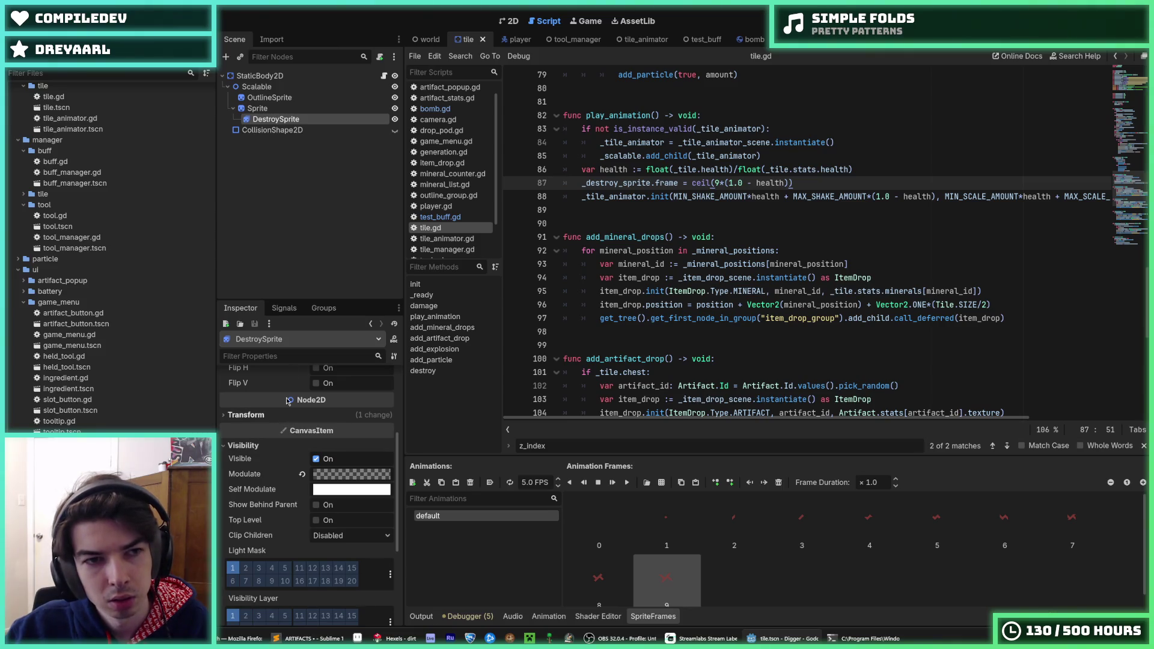
mouse_move(279, 120)
left_mouse_down()
mouse_move(277, 110)
mouse_move(279, 128)
left_mouse_up()
key("F5")
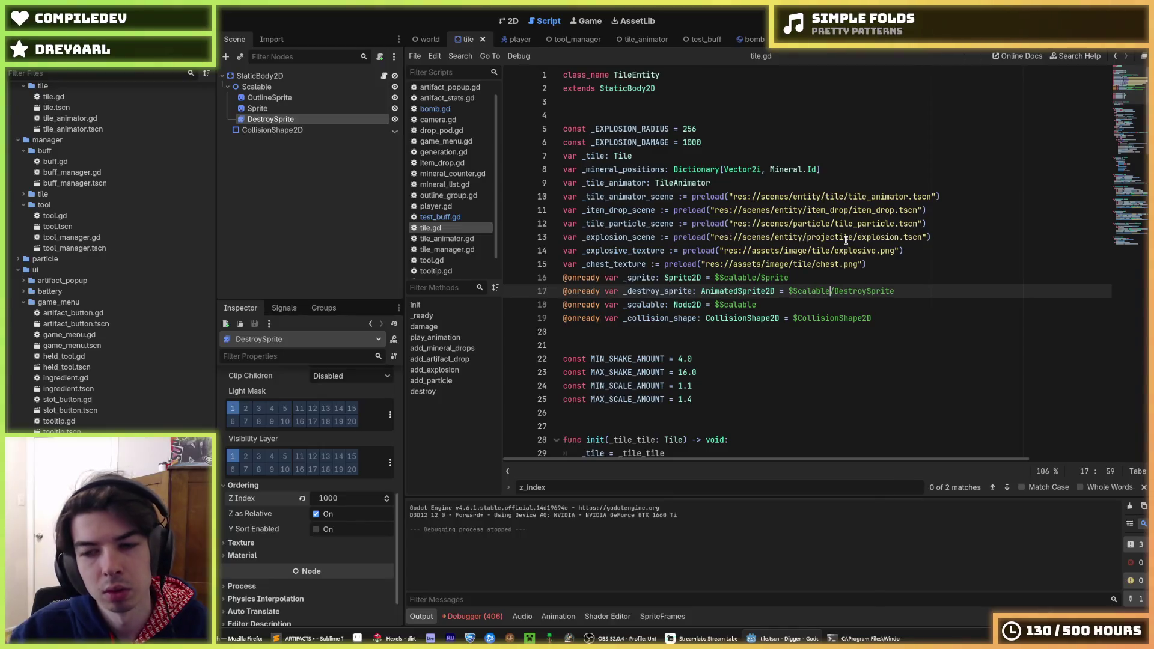
key("F5")
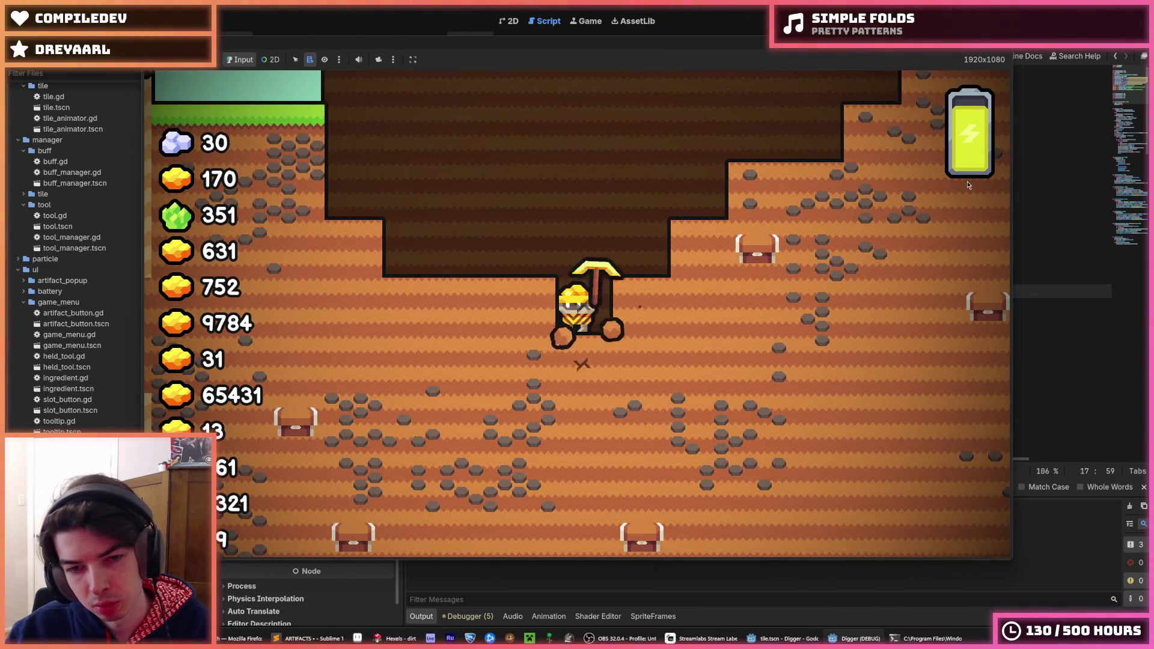
Step: Stop the game, move DestroySprite back under Sprite, save the scene, and relaunch the test run
key("F8")
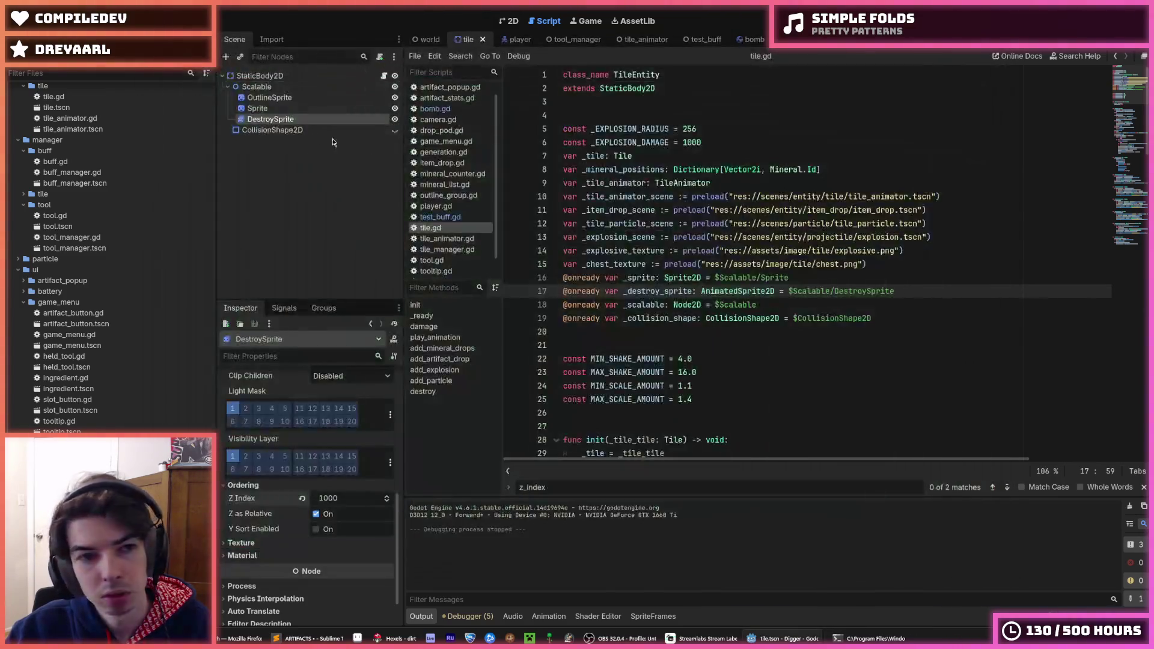
left_click_drag(324, 119, 310, 108)
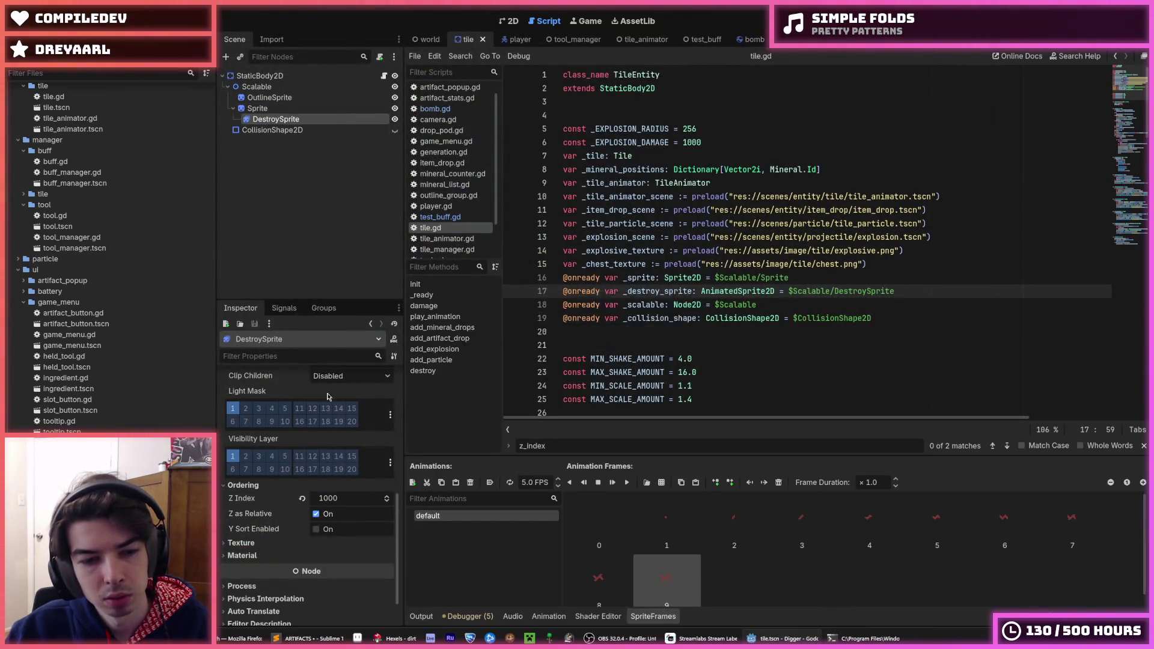
key("ctrl+s")
key("F5")
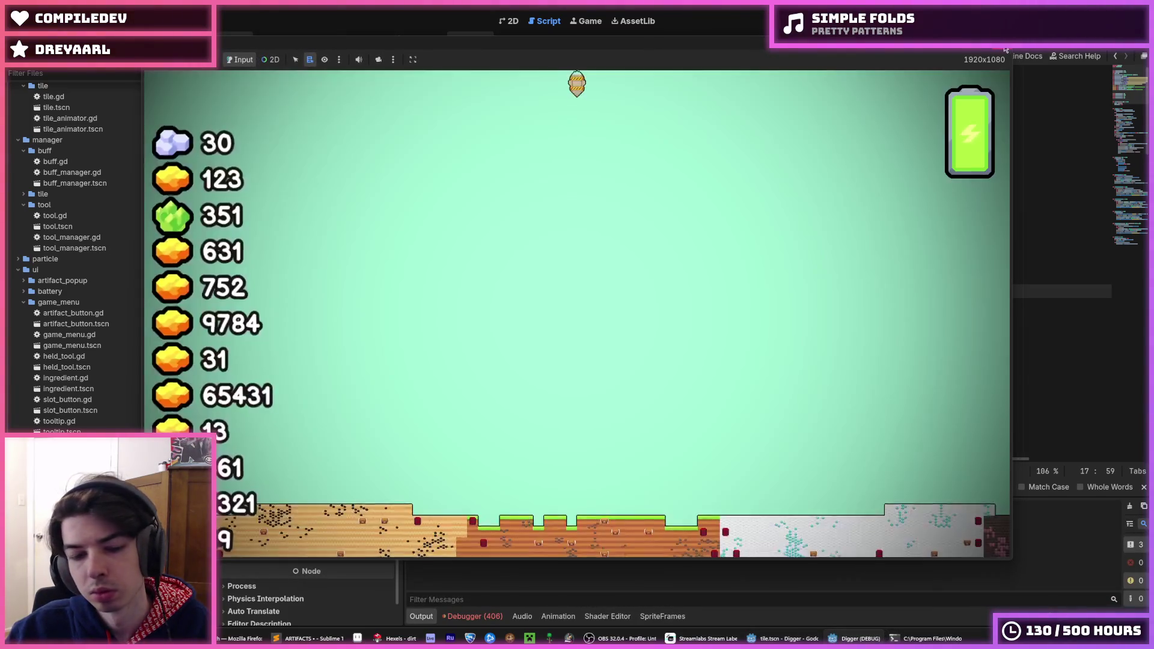
left_click(1008, 49)
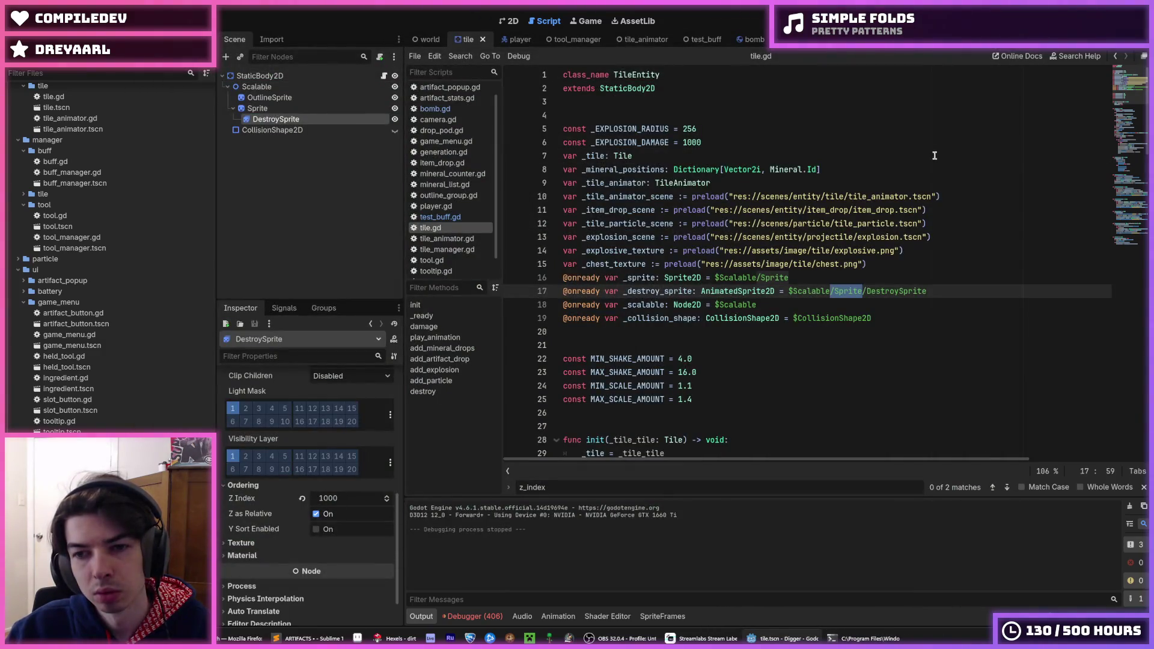
left_click(934, 155)
key("F5")
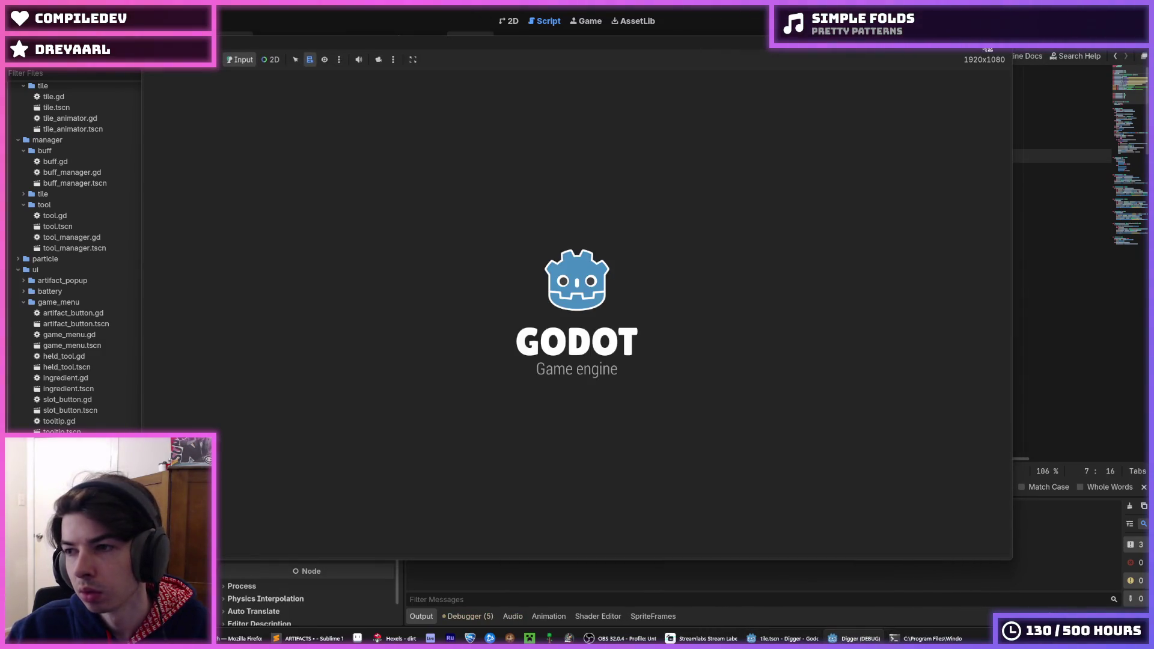
Step: Dig out the tiles left of and below the miner, then open the upgrades menu
mouse_move(986, 48)
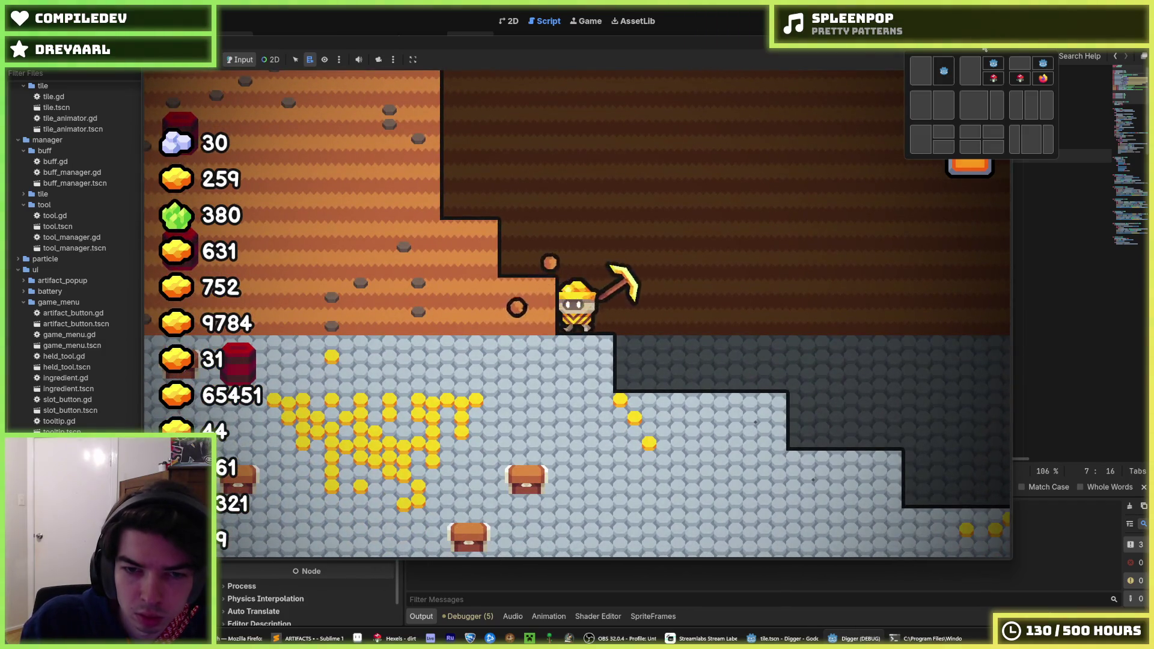
left_click(525, 307)
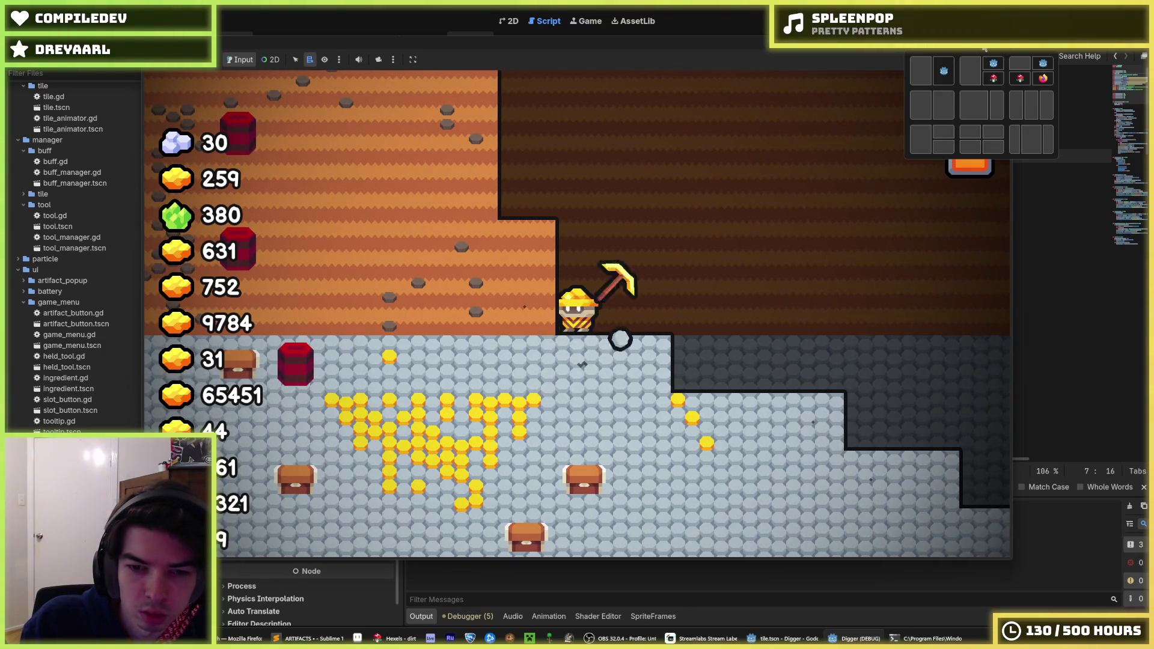
left_click(595, 344)
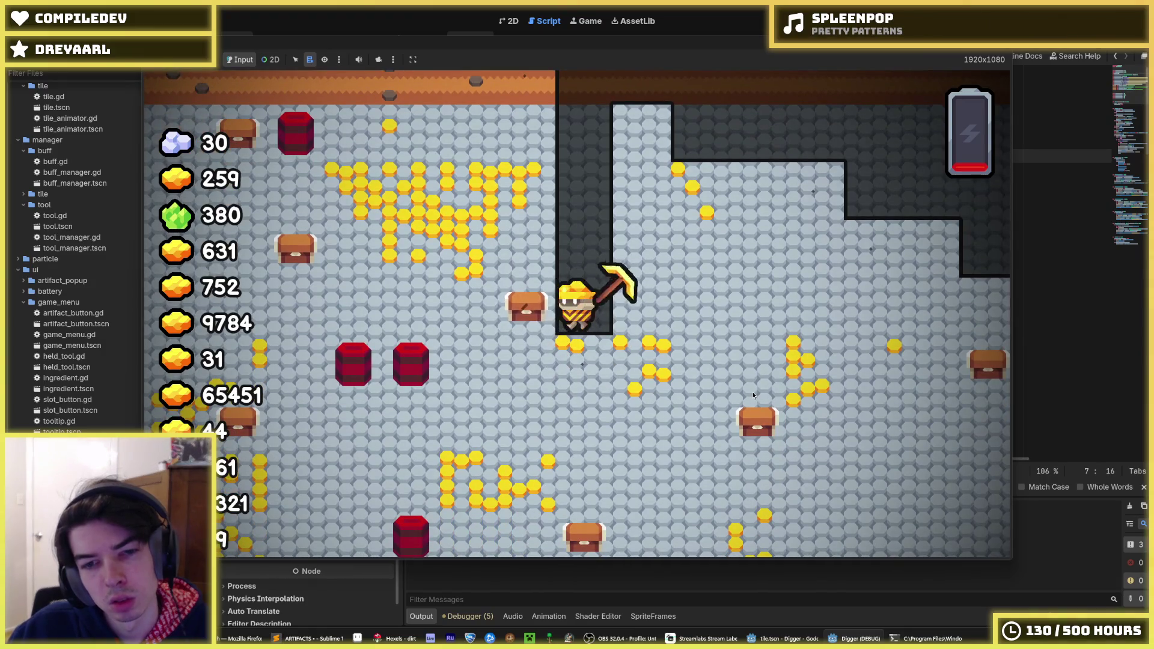
key("Escape")
Step: Buy three levels of Cool Upgrade 1, stop the game, and return to line 20 of tile.gd
left_click(391, 193)
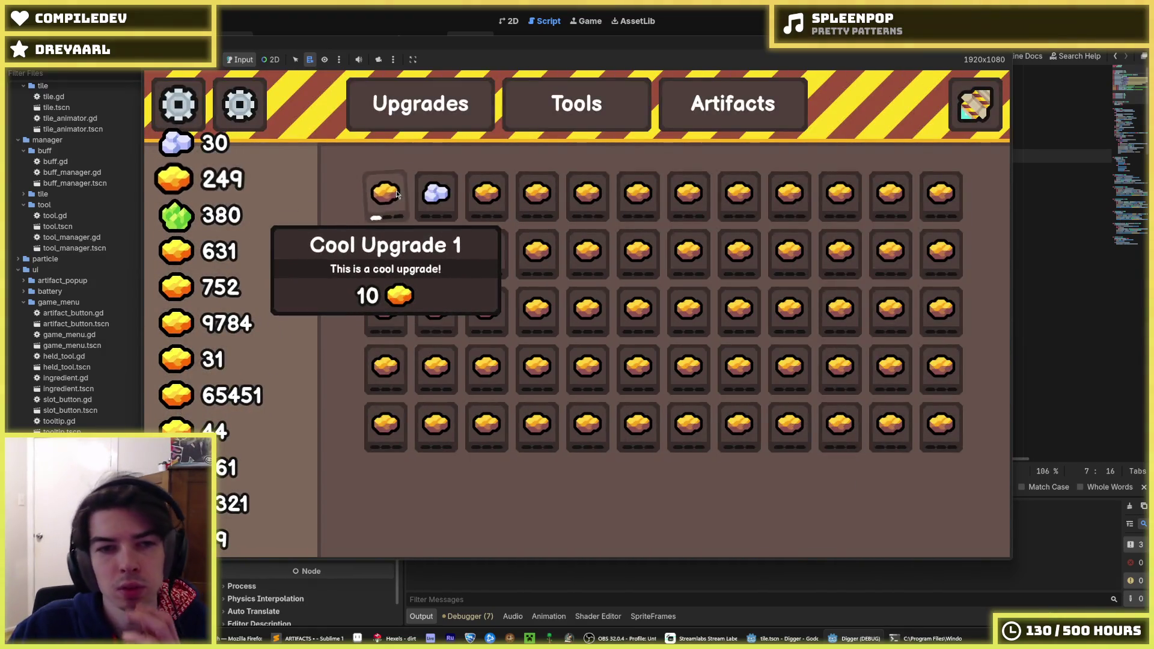
left_click(396, 194)
left_click(396, 194)
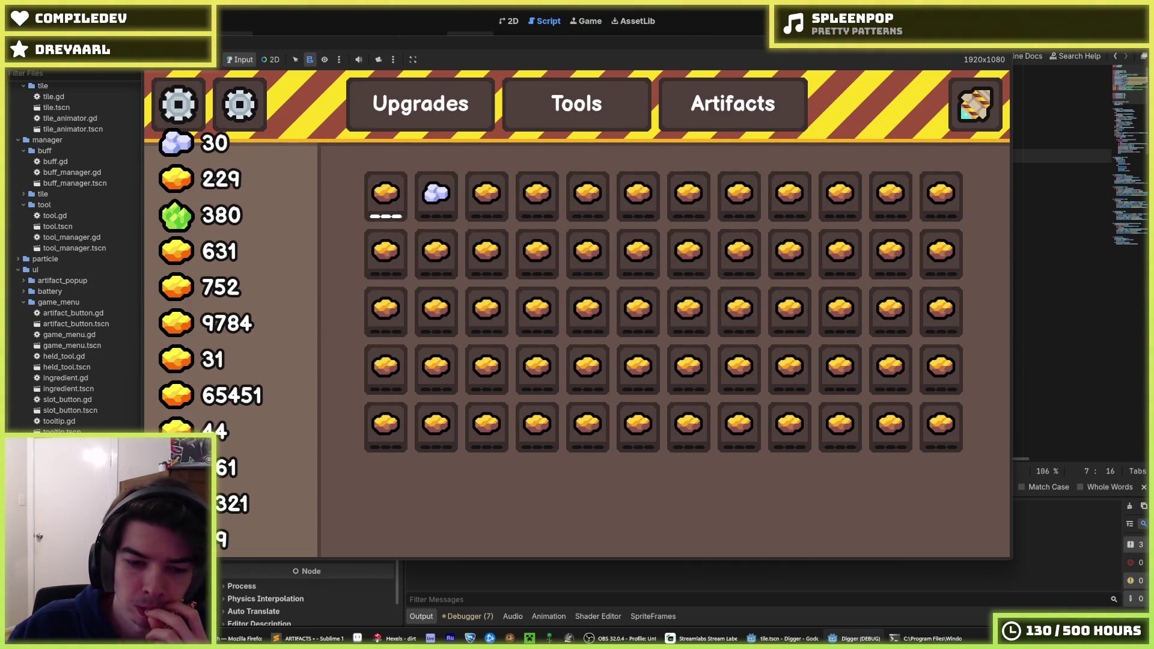
key("F8")
left_click(629, 332)
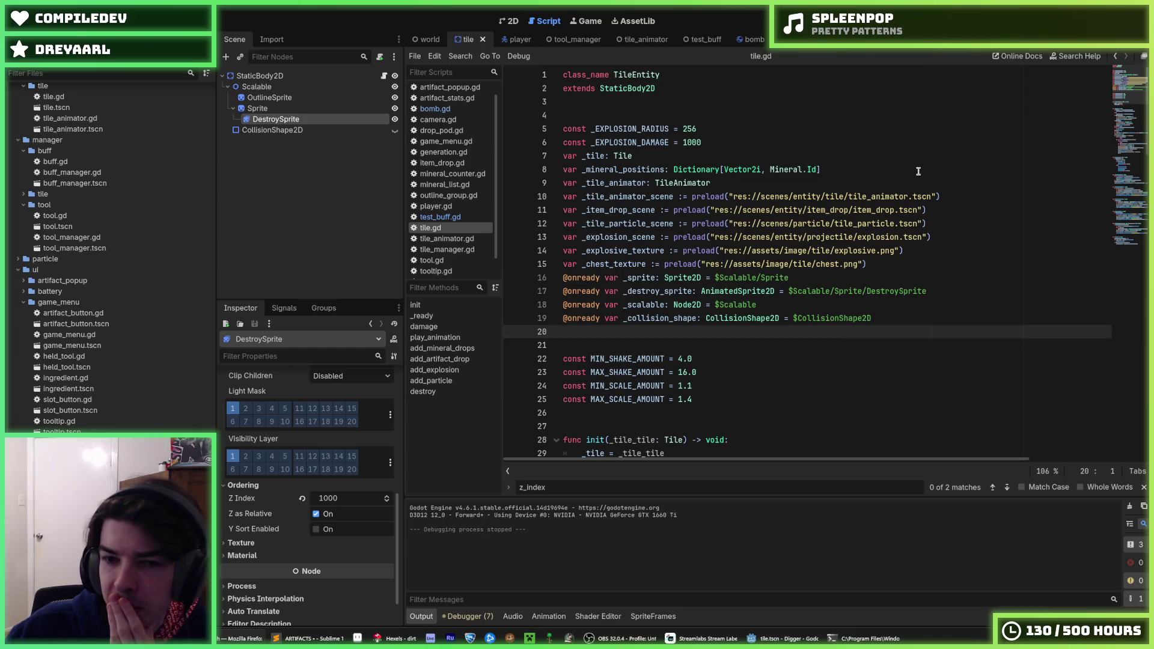
Step: Move through the top of tile.gd to the _EXPLOSION_RADIUS line
left_click(822, 170)
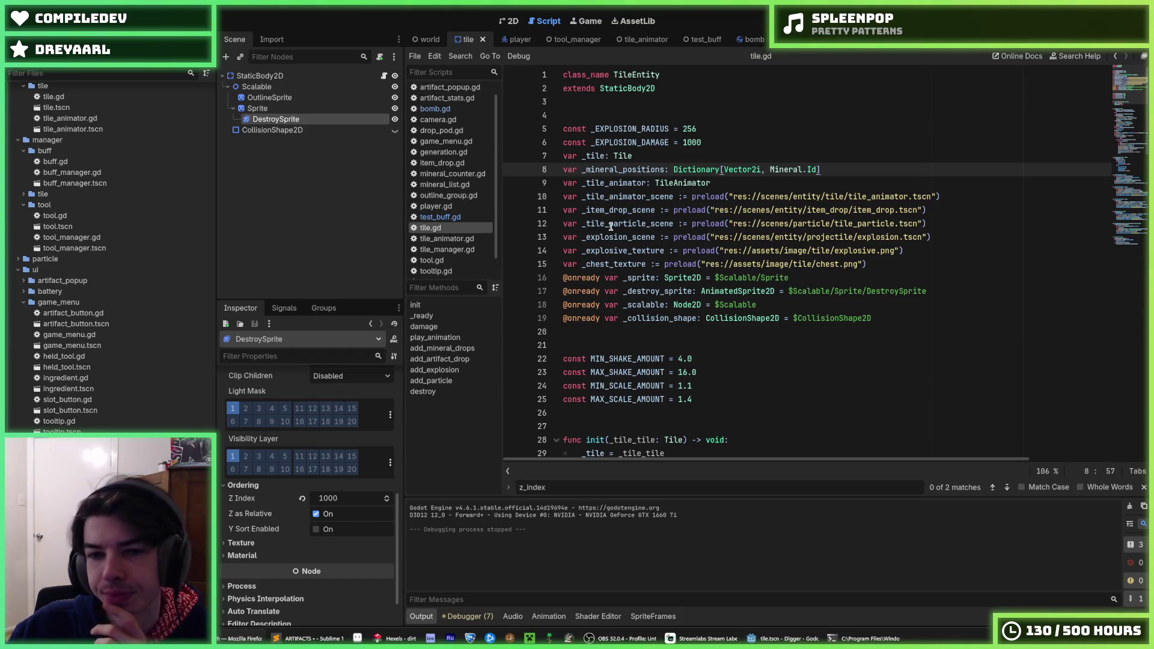
key("Up")
key("Up")
left_click(732, 129)
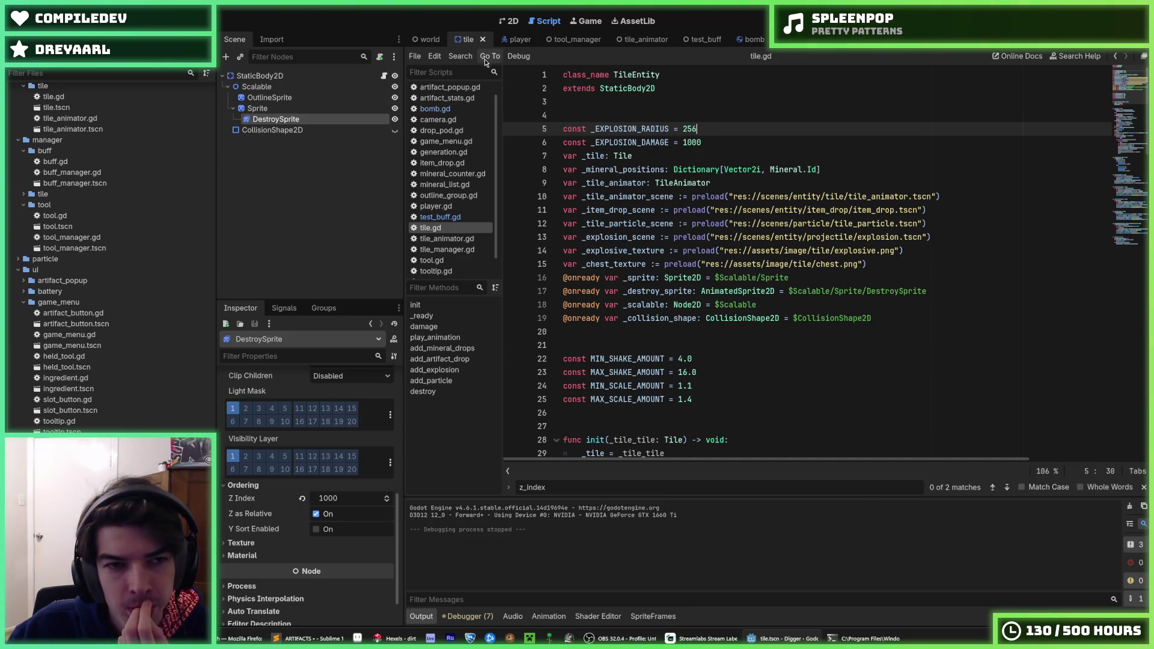
Step: Reselect DestroySprite and start changing its Z Index from 1000 to 10
scroll(702, 254, "down", 20)
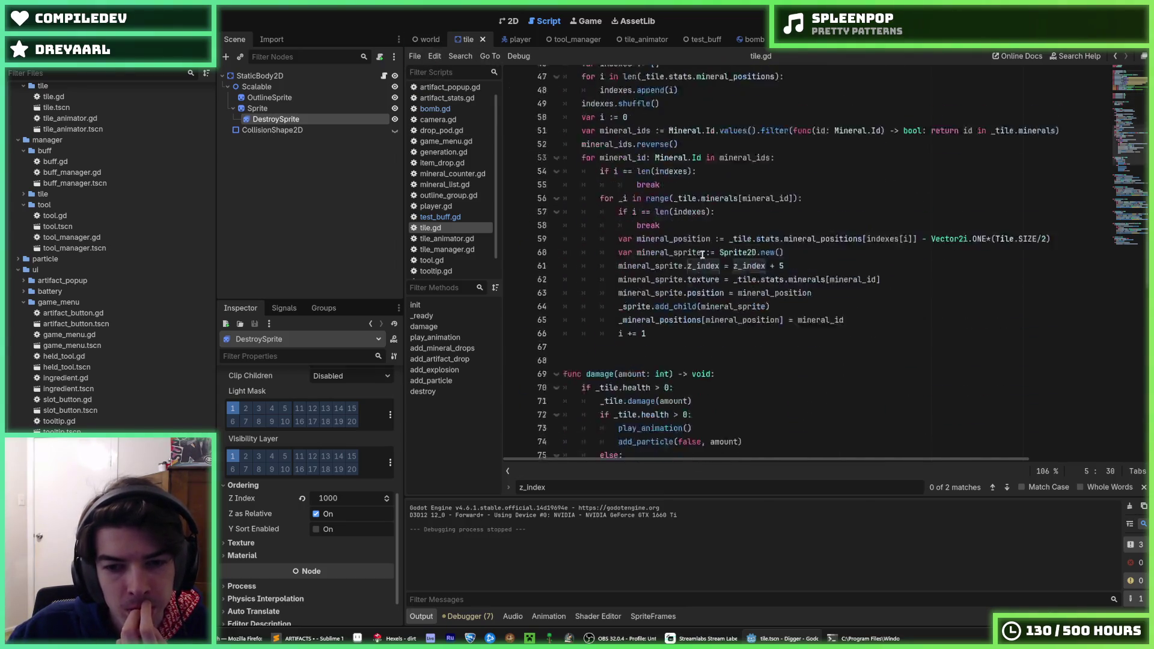
scroll(703, 255, "down", 4)
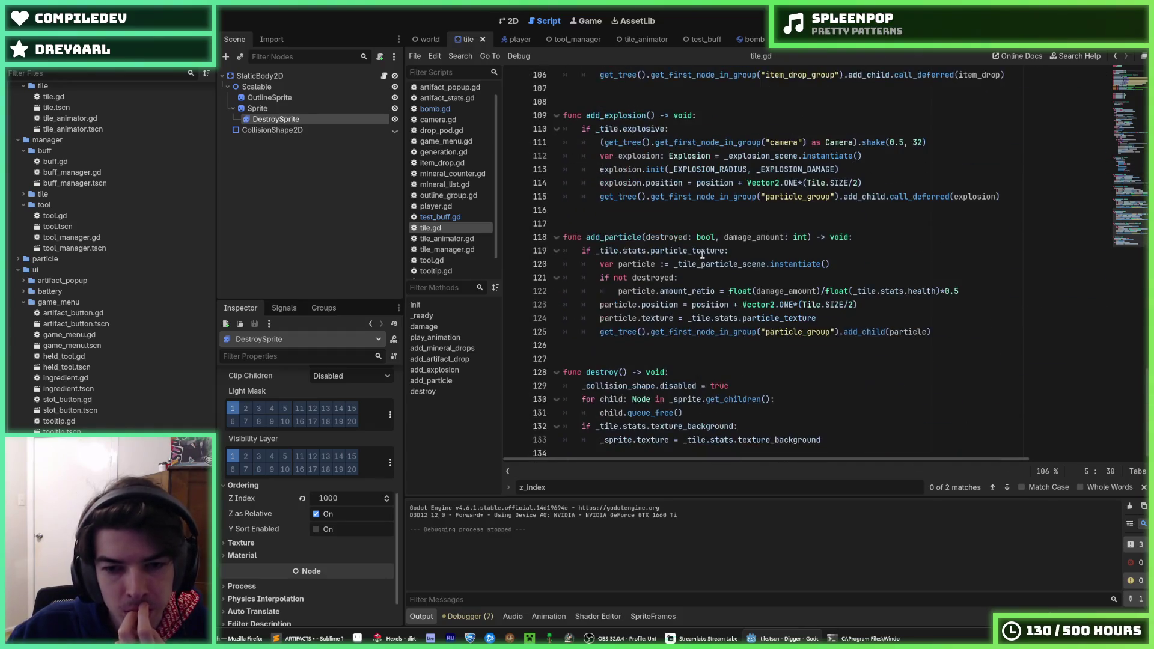
left_click(259, 108)
left_click(276, 119)
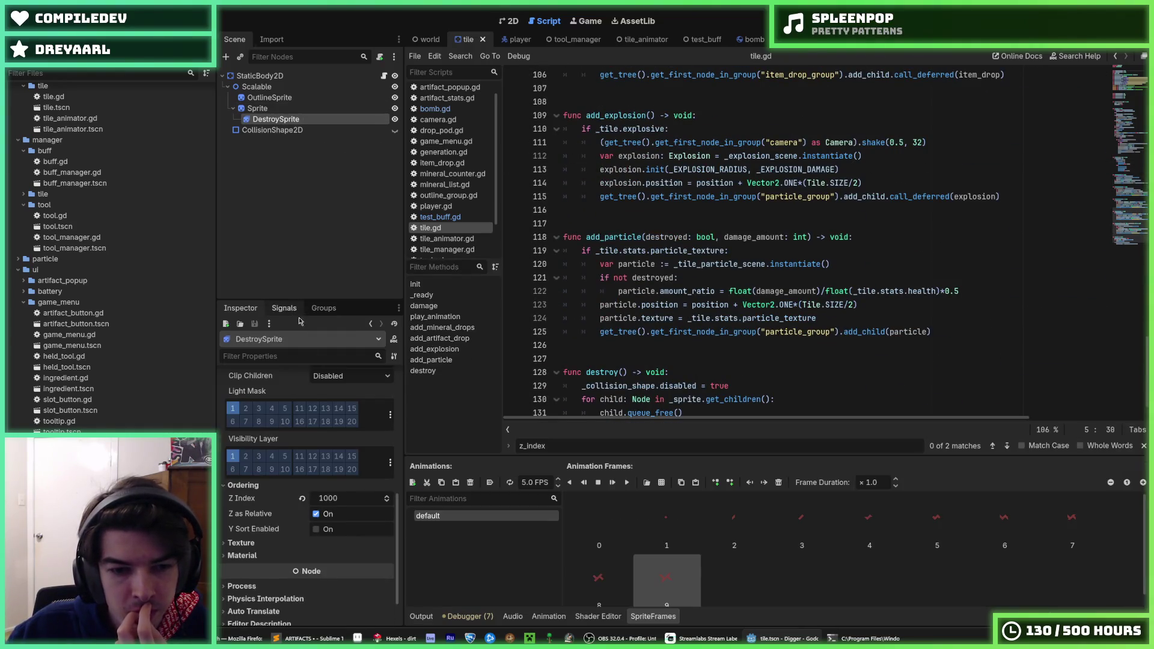
left_click(341, 500)
type("10")
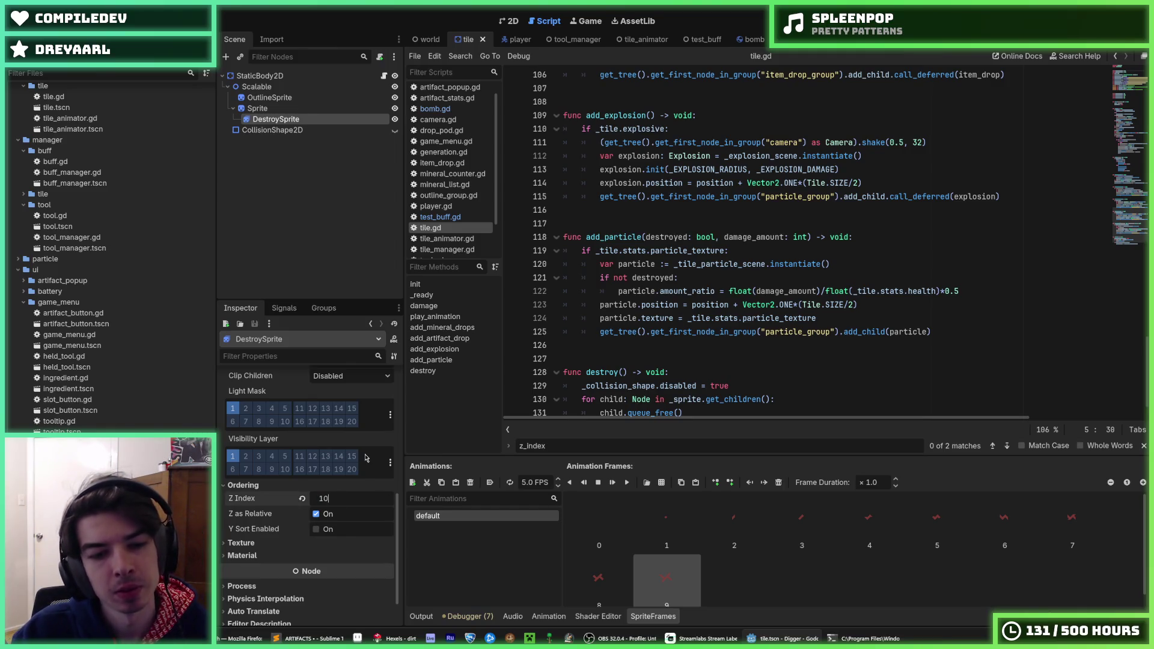
key("Return")
key("F5")
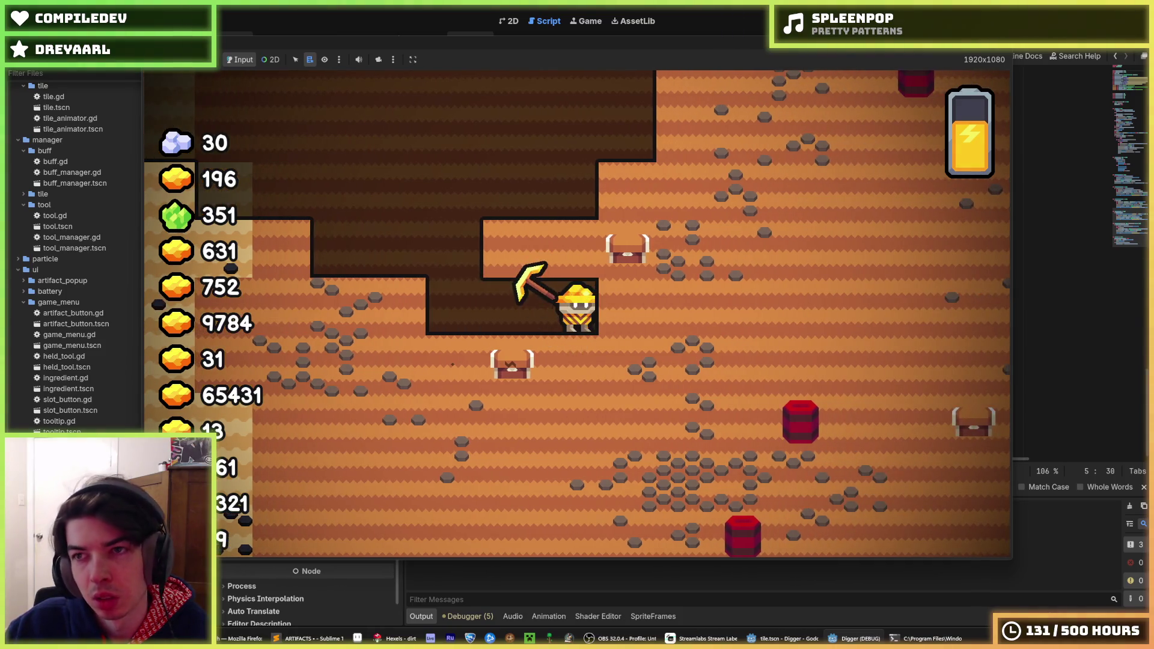
key("F8")
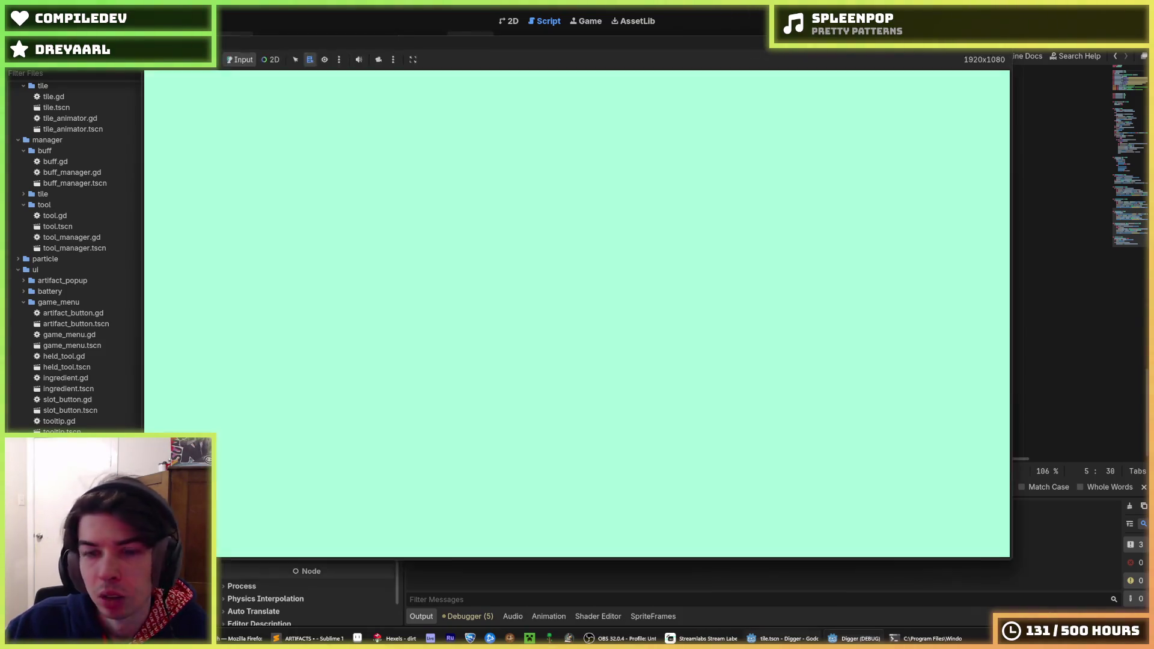
left_click(318, 120)
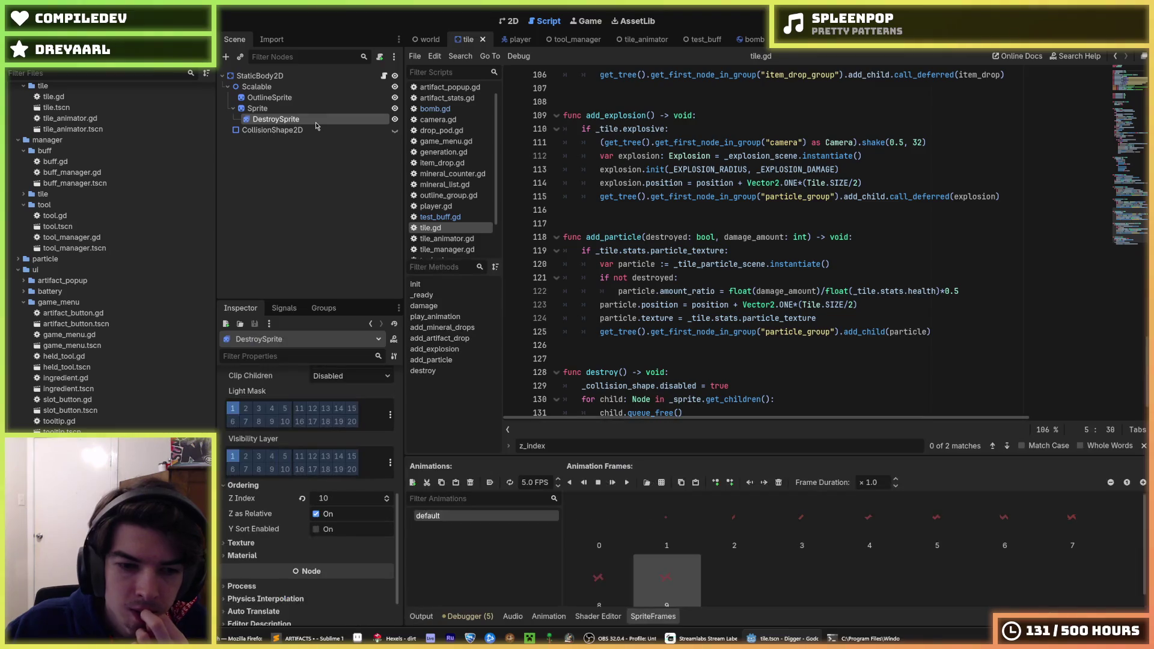
scroll(255, 465, "up", 5)
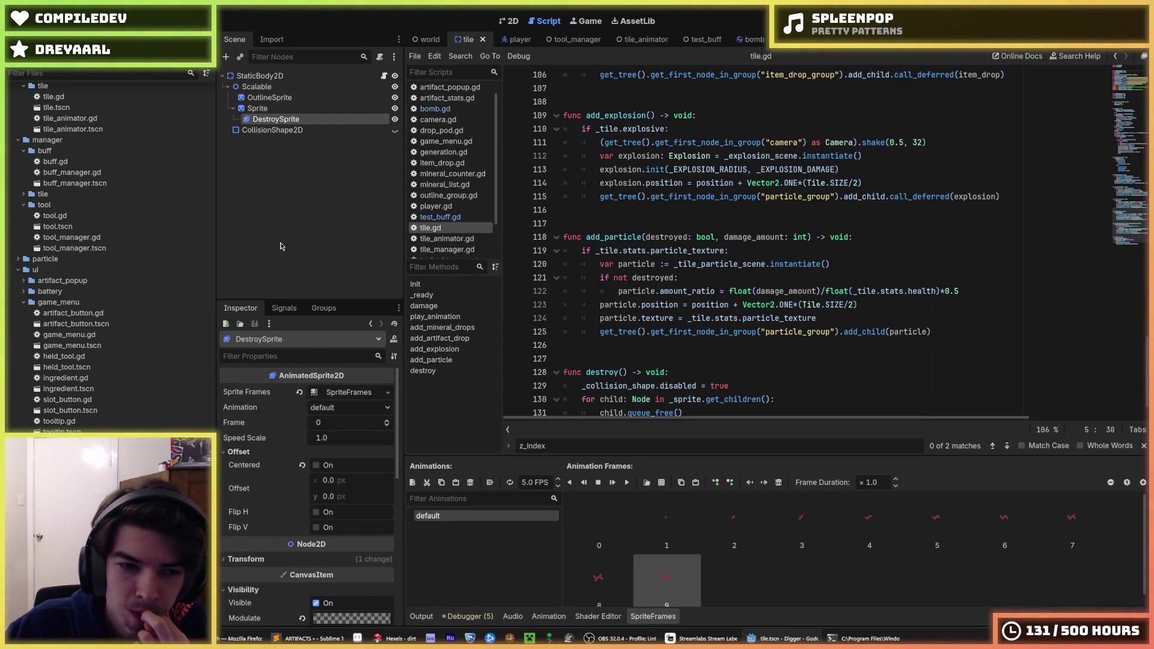
left_click(280, 108)
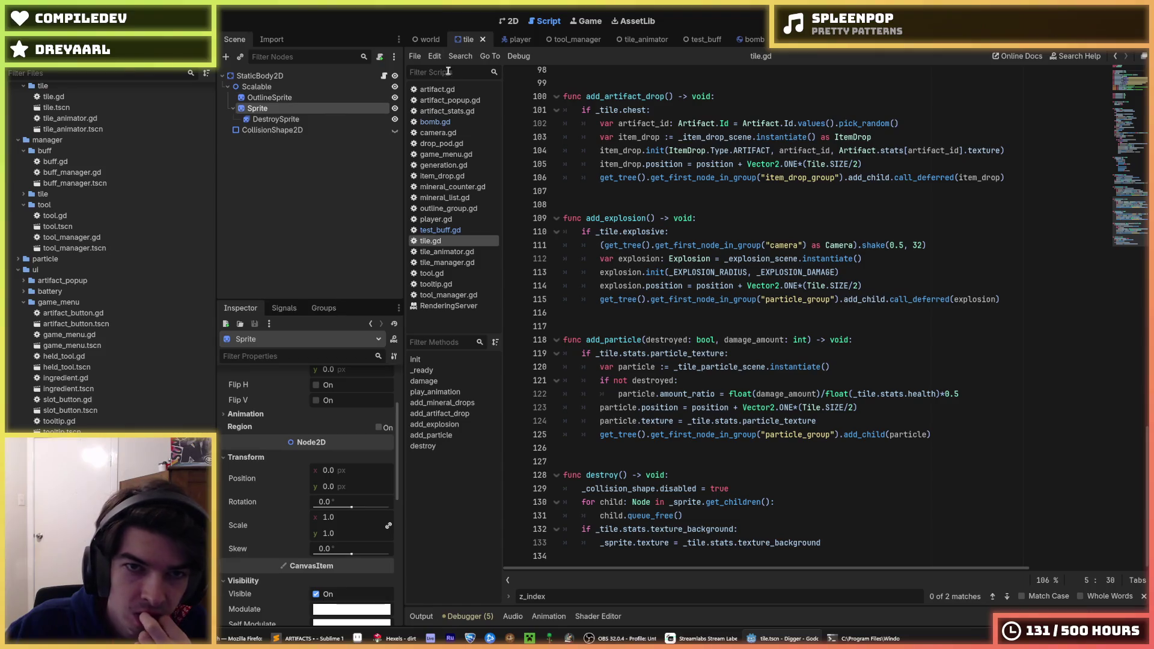
left_click(508, 39)
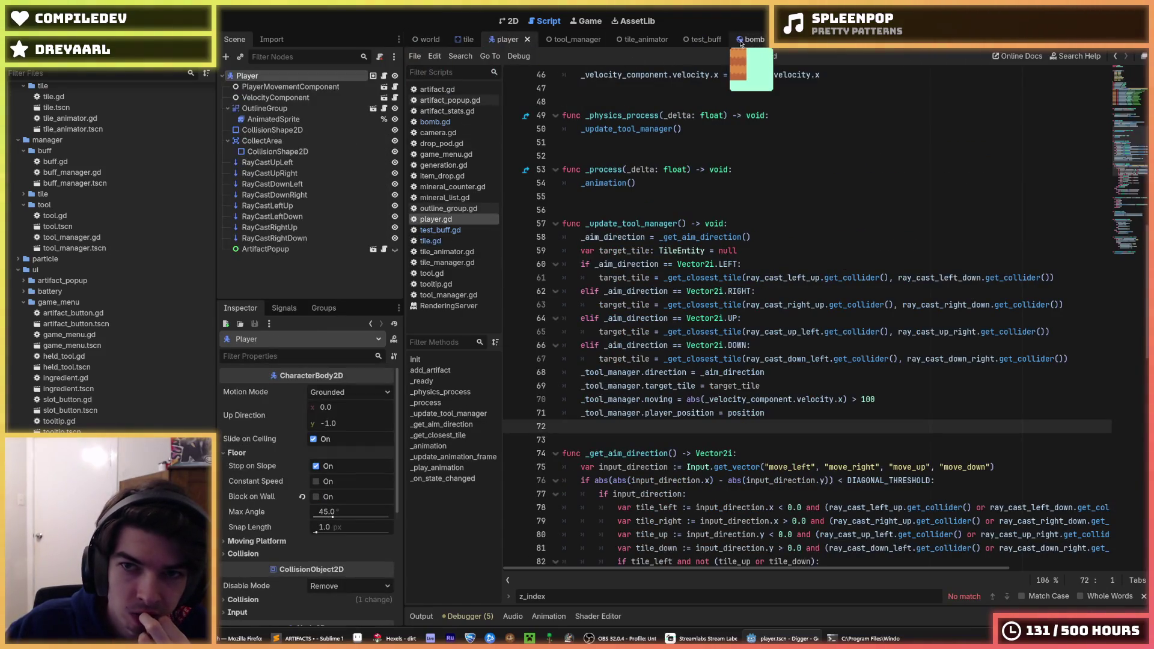
left_click(429, 39)
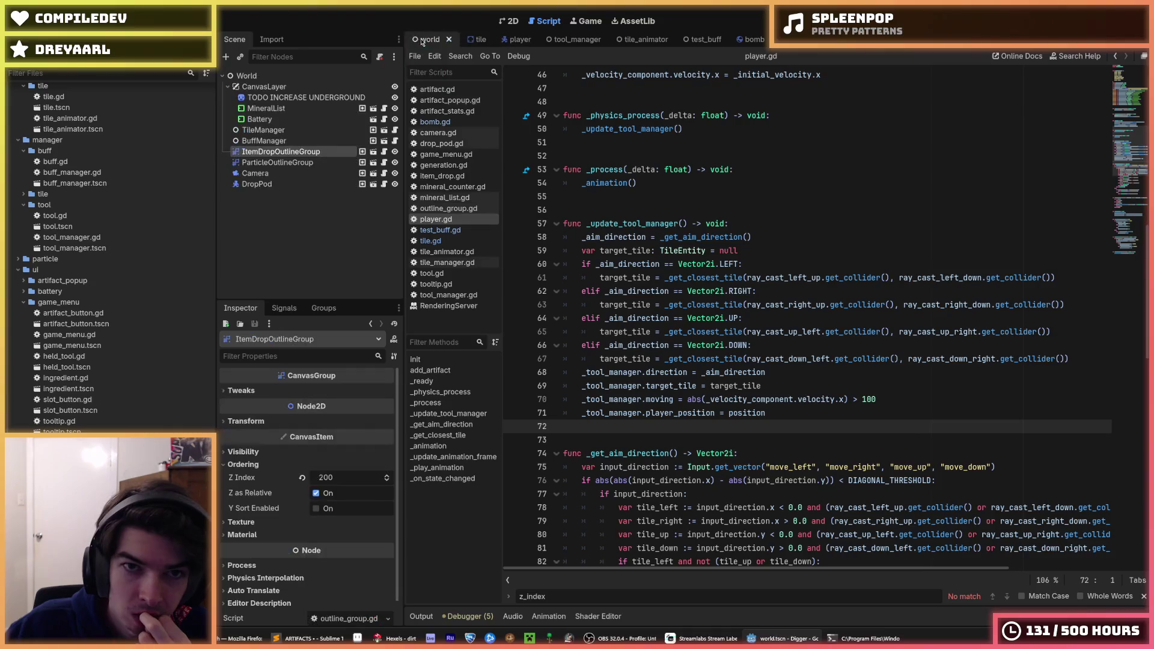
left_click(475, 39)
left_click(283, 119)
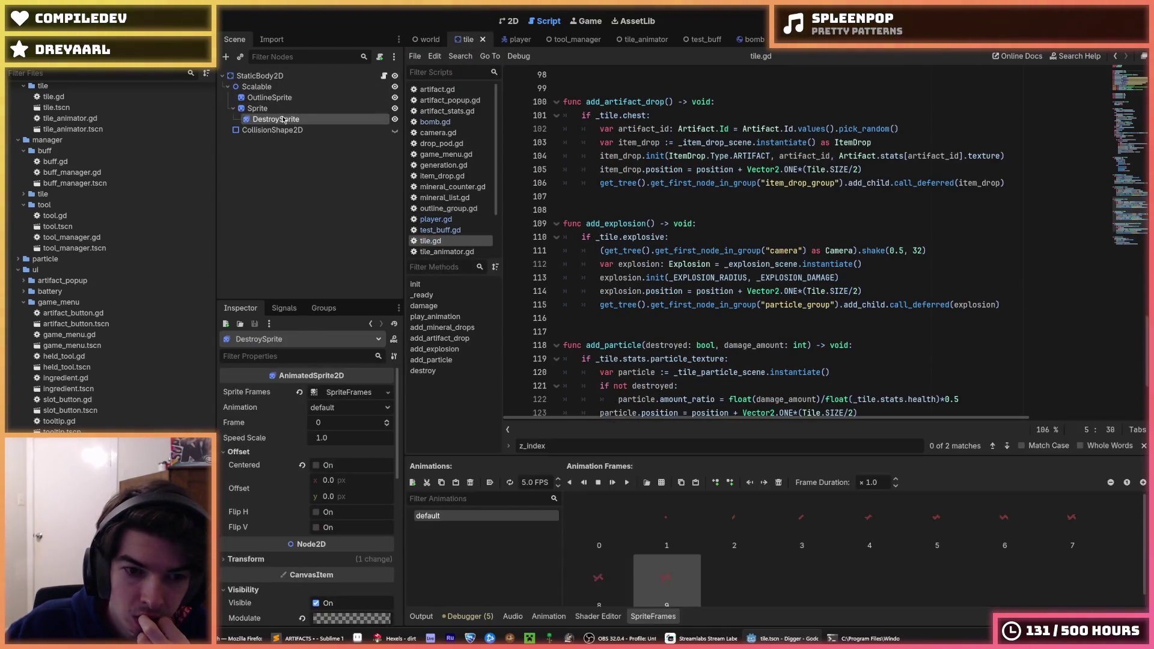
scroll(310, 442, "down", 3)
Step: Set DestroySprite's modulate to the dark grey 141414 palette colour with alpha 0
left_click(320, 461)
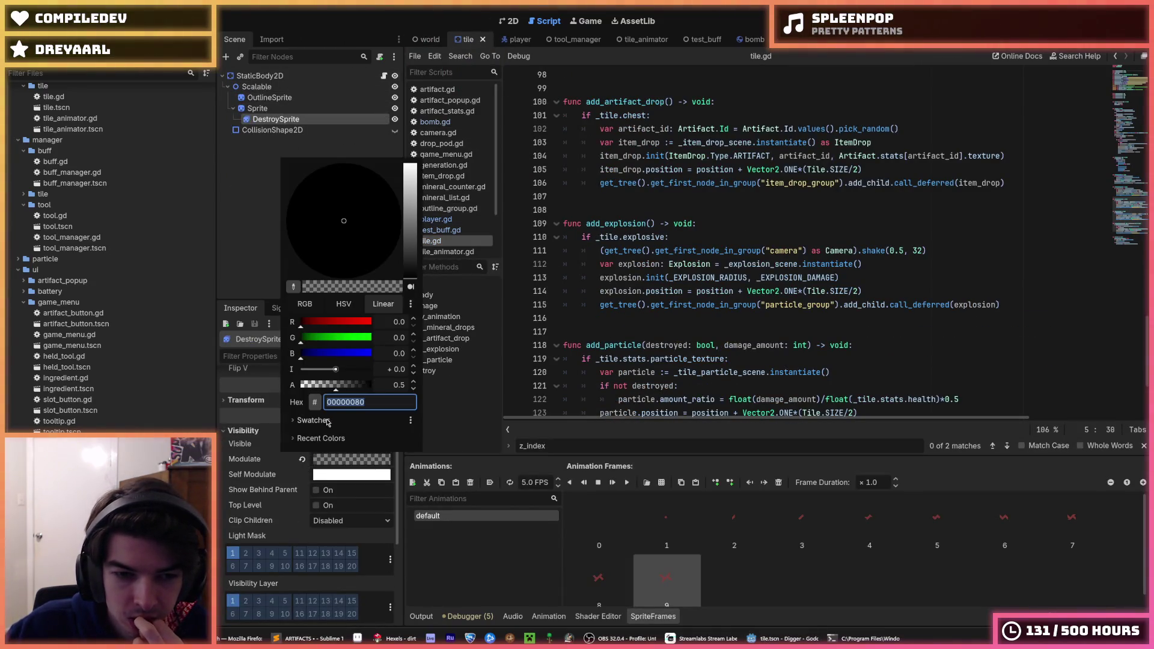
left_click(328, 422)
left_click(299, 467)
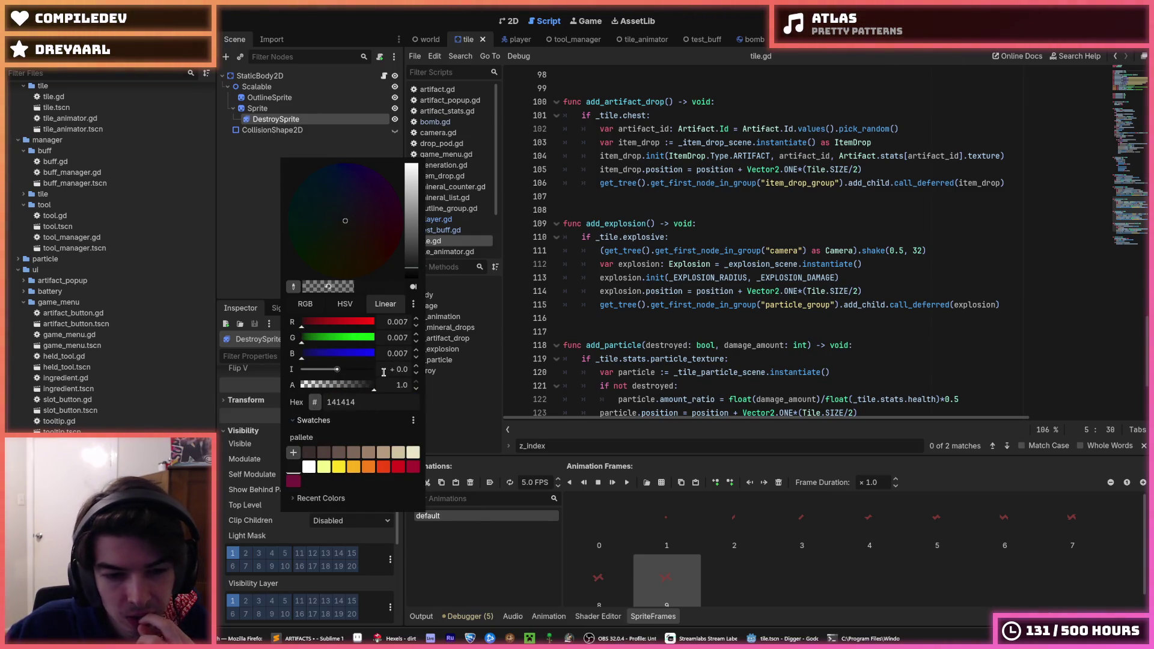
left_click(398, 384)
type("0")
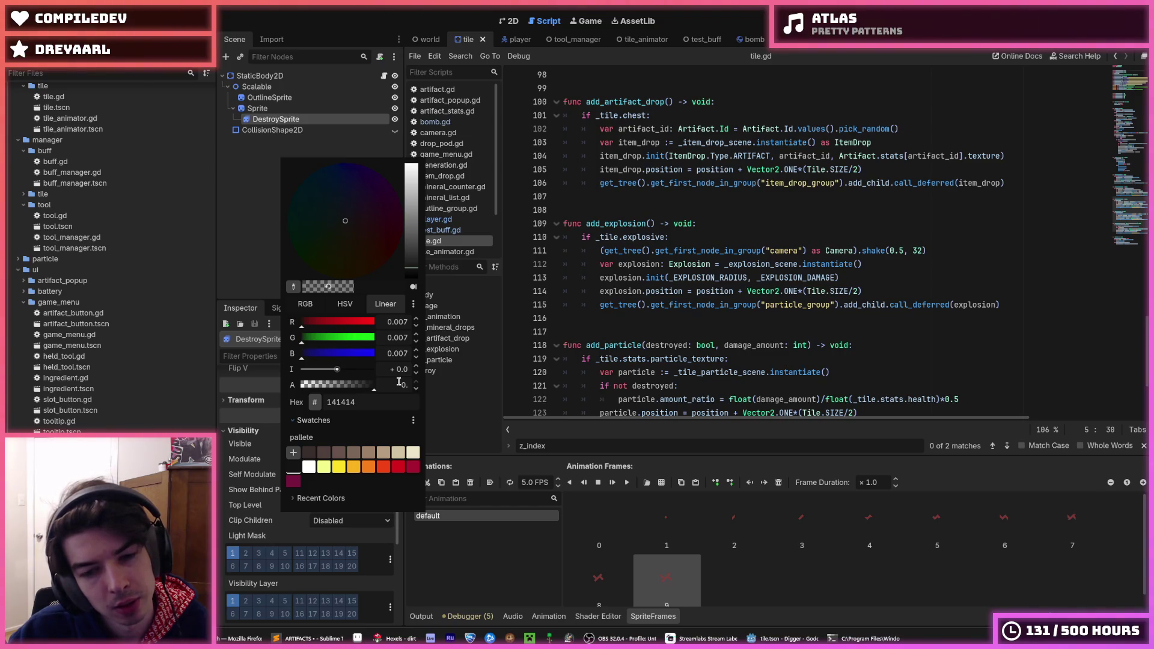
key("Return")
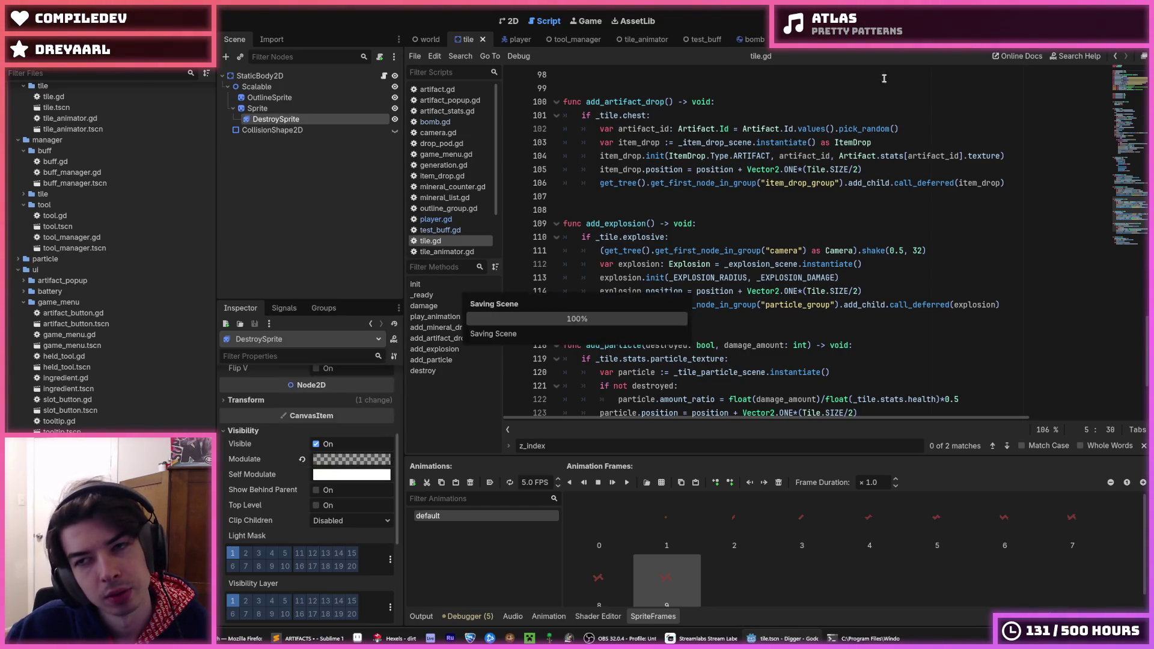
Step: Save and run the game with the transparent crack tint, then stop it
key("F5")
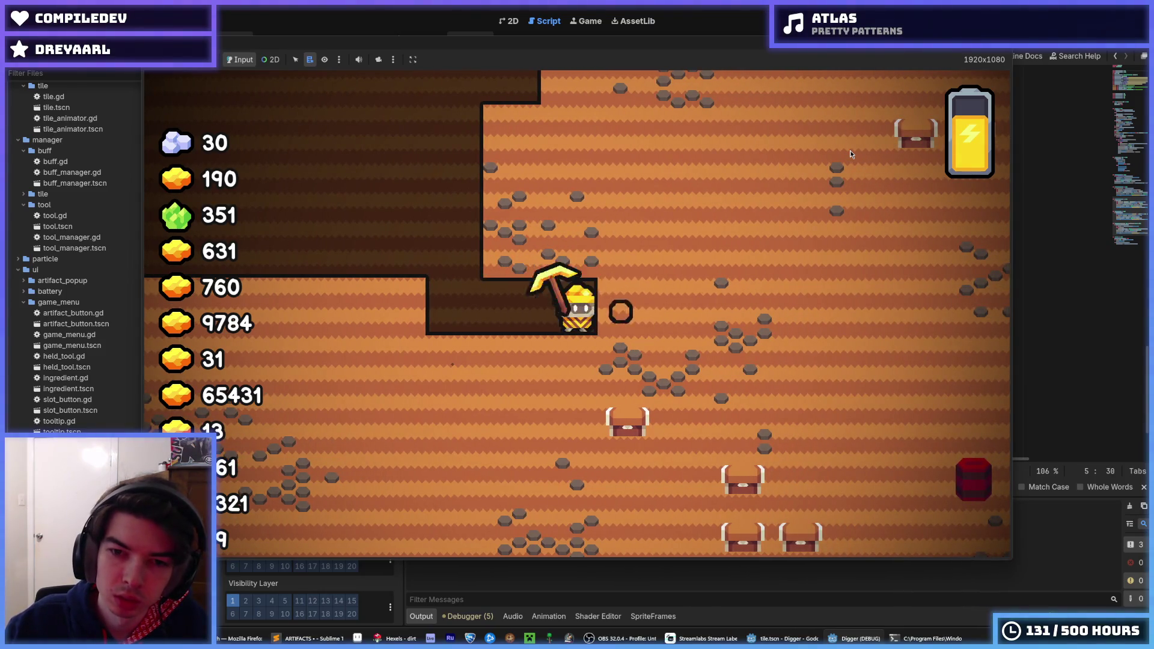
key("F8")
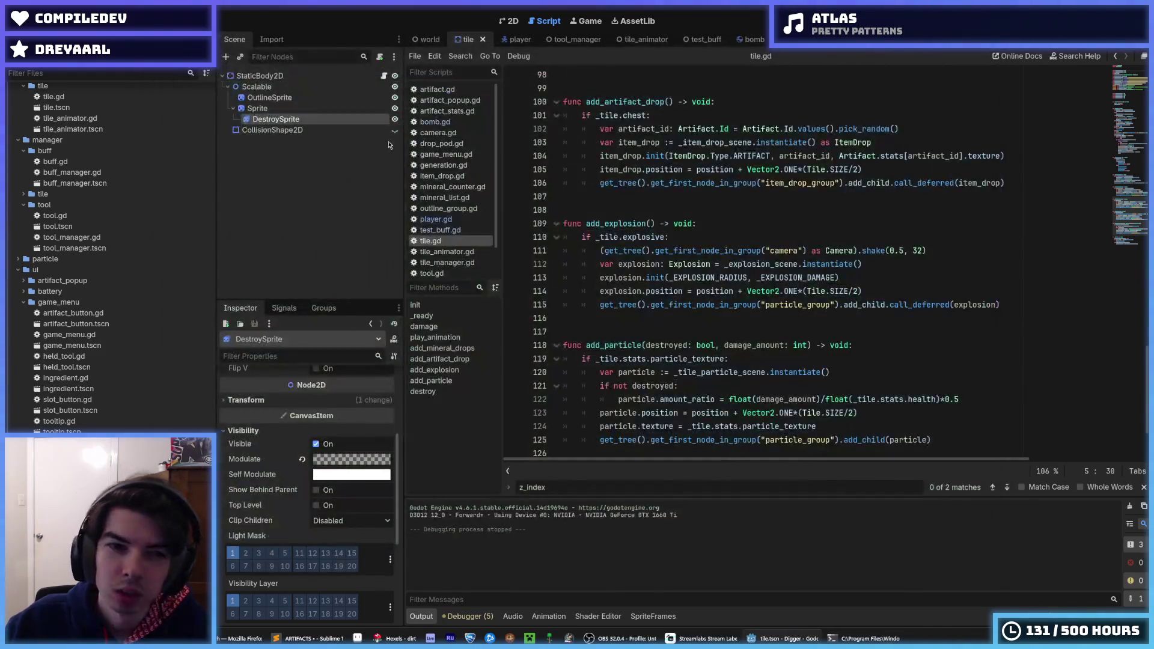
Step: Give DestroySprite an offset of 4 px on x and y, then run the game with F5
left_click(264, 108)
left_click(291, 120)
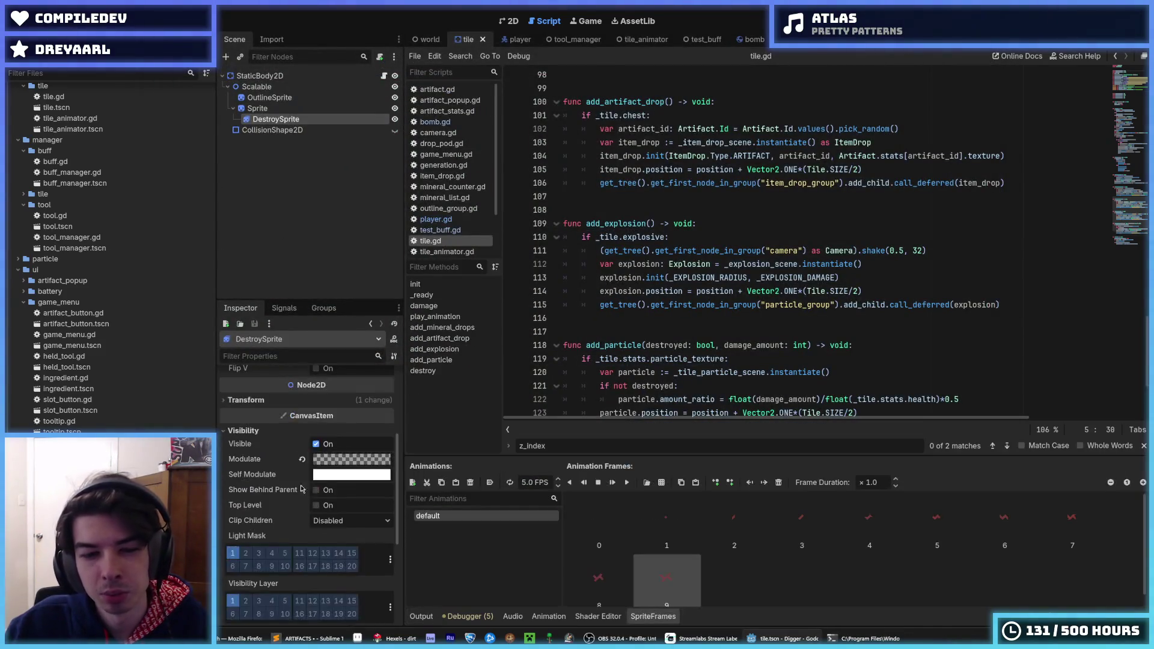
left_click(344, 480)
type("4")
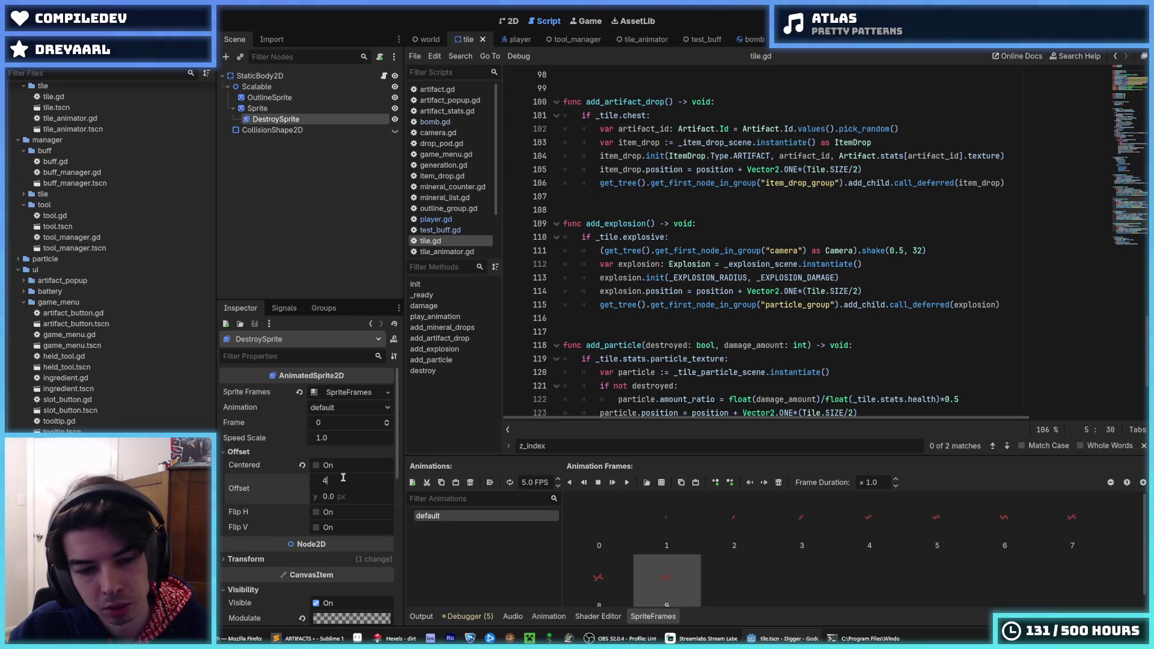
key("Tab")
type("4")
key("Return")
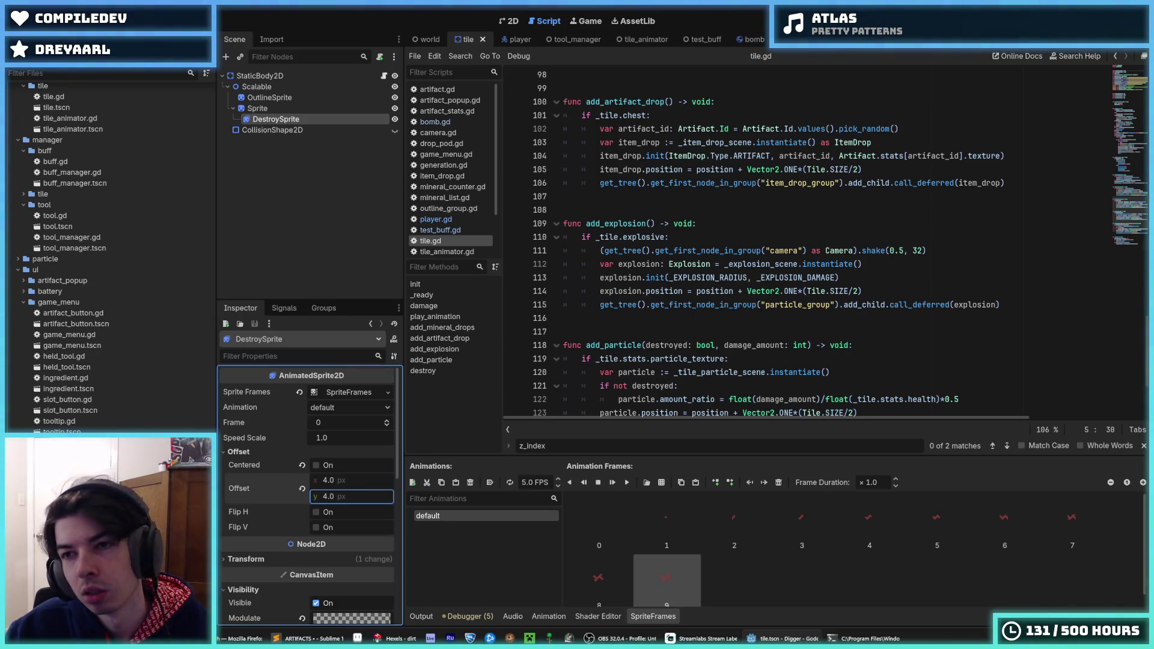
key("F5")
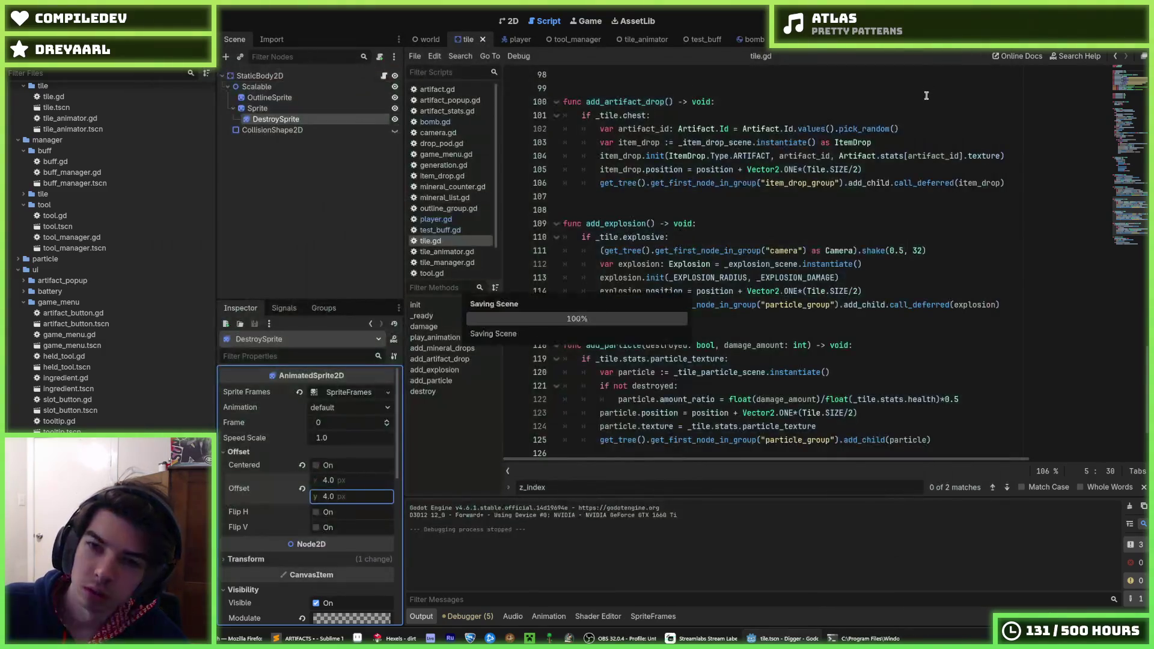
Step: Review tile.gd around add_artifact_drop, the explosion function and the particle texture check
left_click(926, 100)
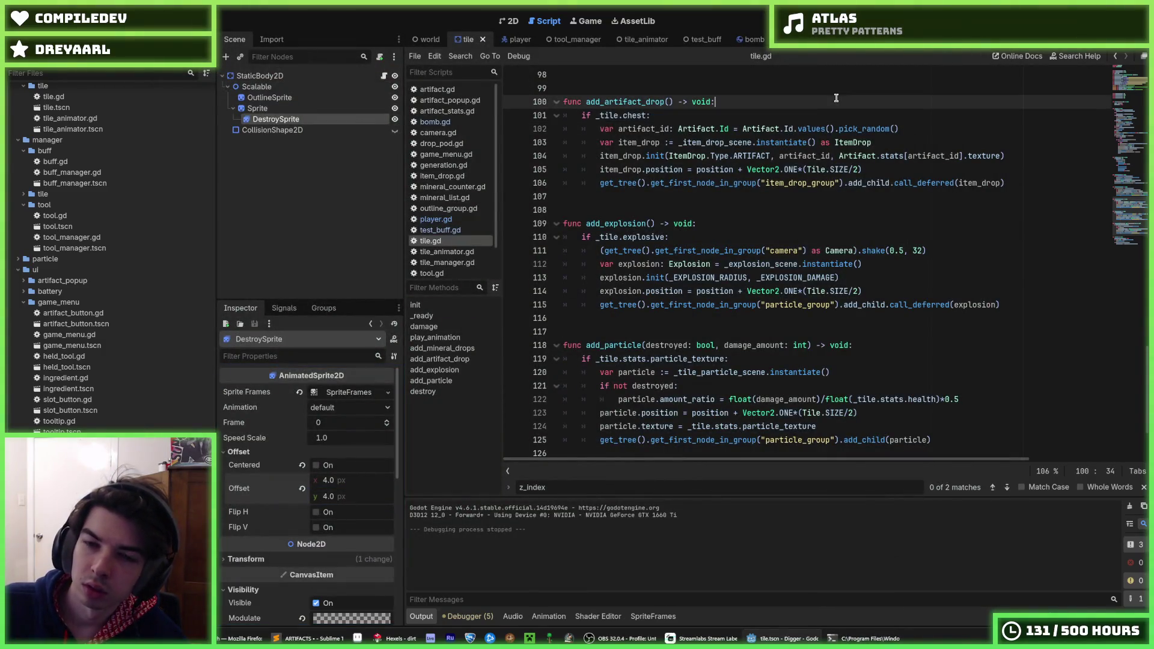
left_click(828, 110)
left_click(745, 100)
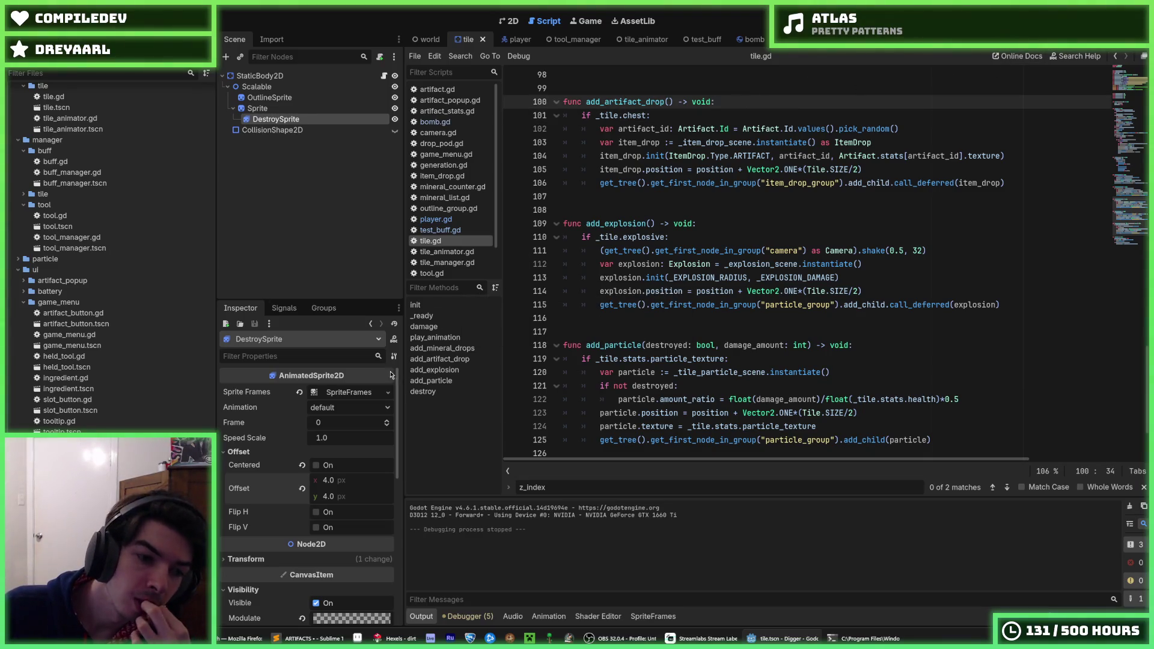
scroll(246, 490, "down", 6)
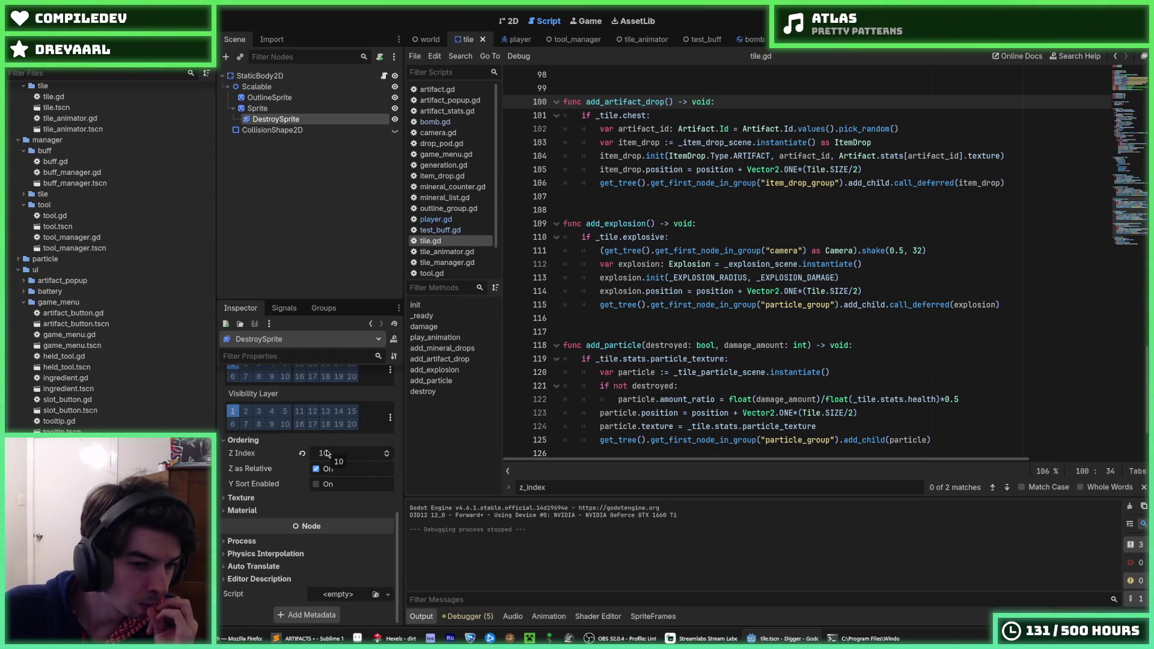
left_click(631, 328)
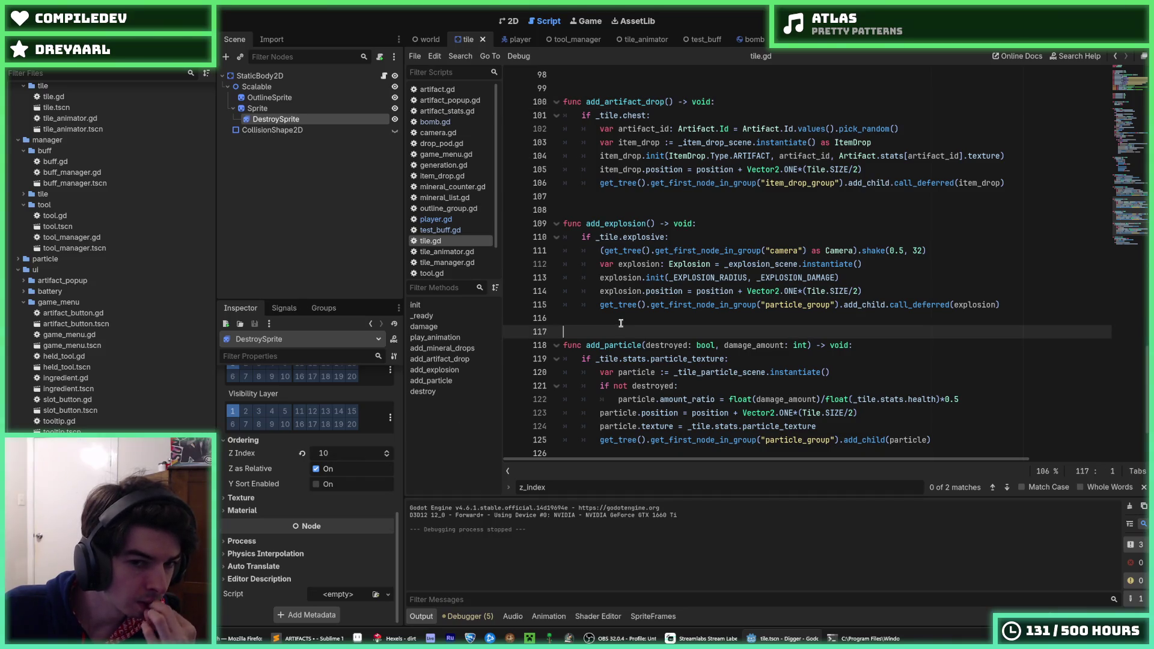
left_click(622, 324)
left_click(601, 324)
left_click(592, 324)
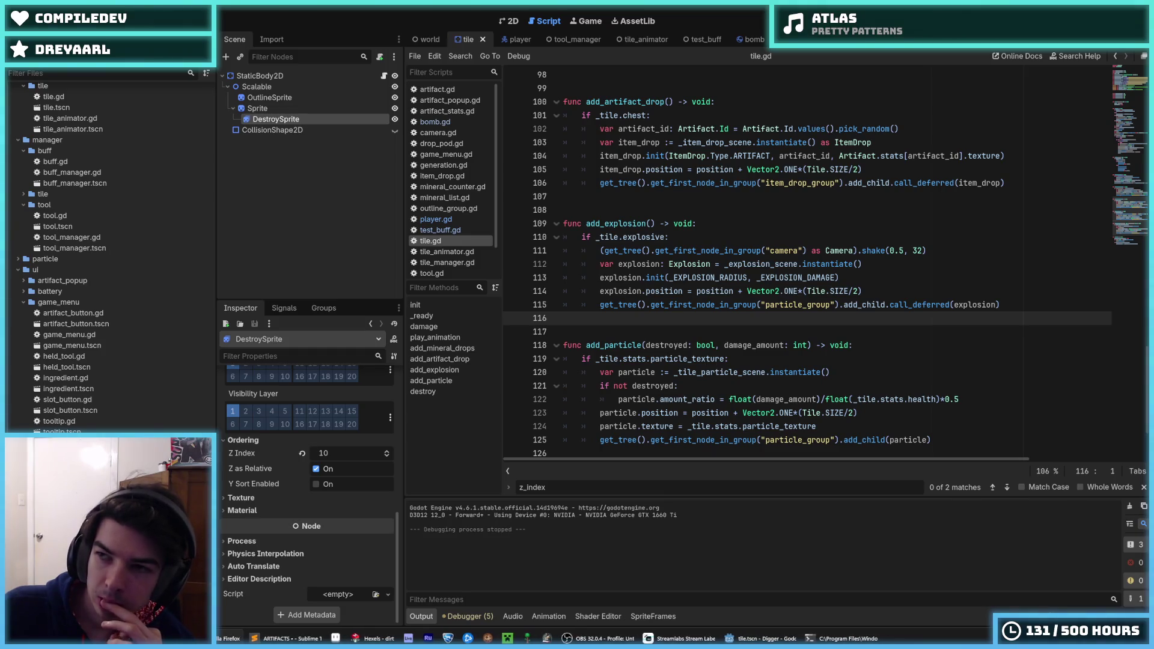
left_click(781, 361)
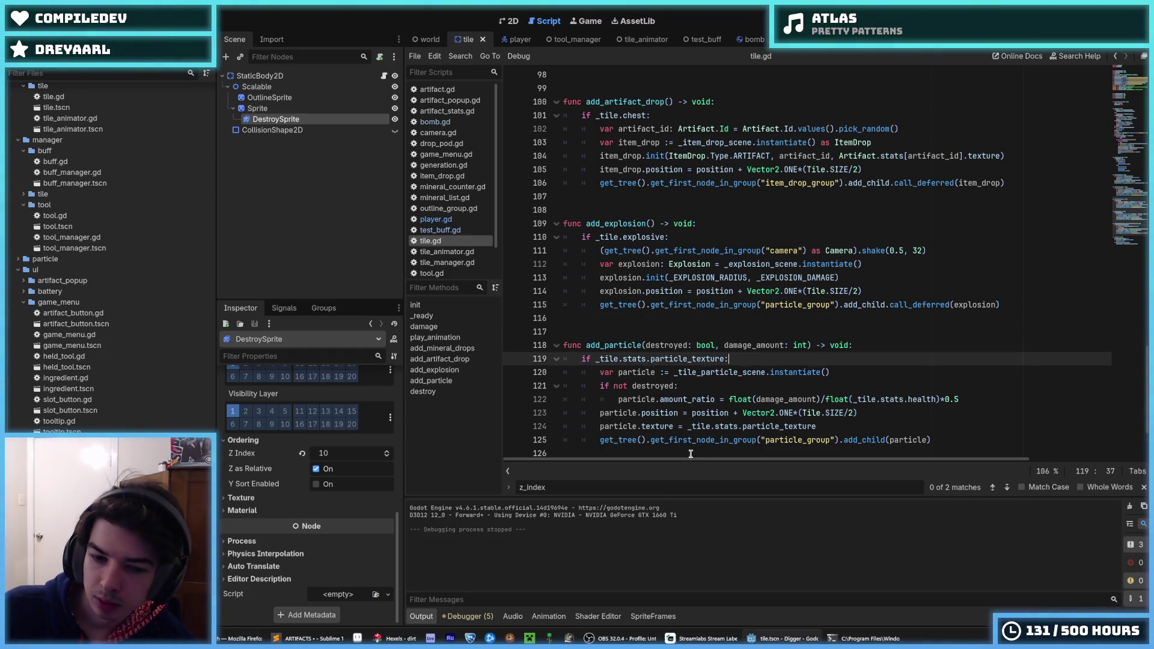
Step: Bring up the ARTIFACTS design notes in Sublime Text after a brief look at Hexels
left_click(395, 638)
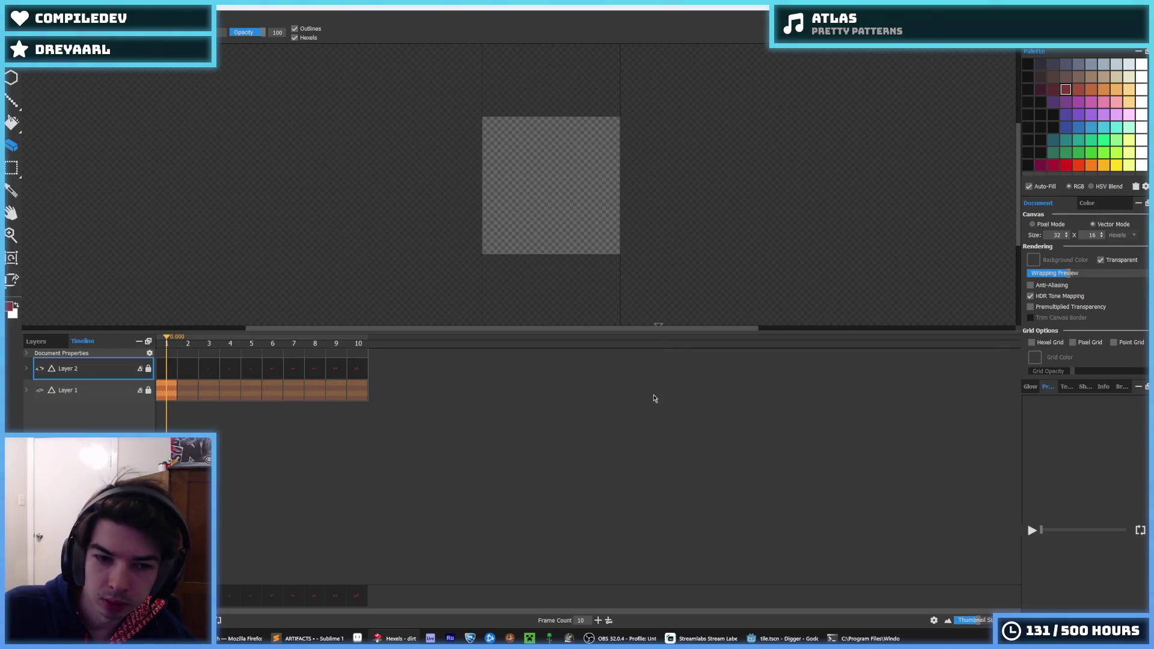
left_click(762, 636)
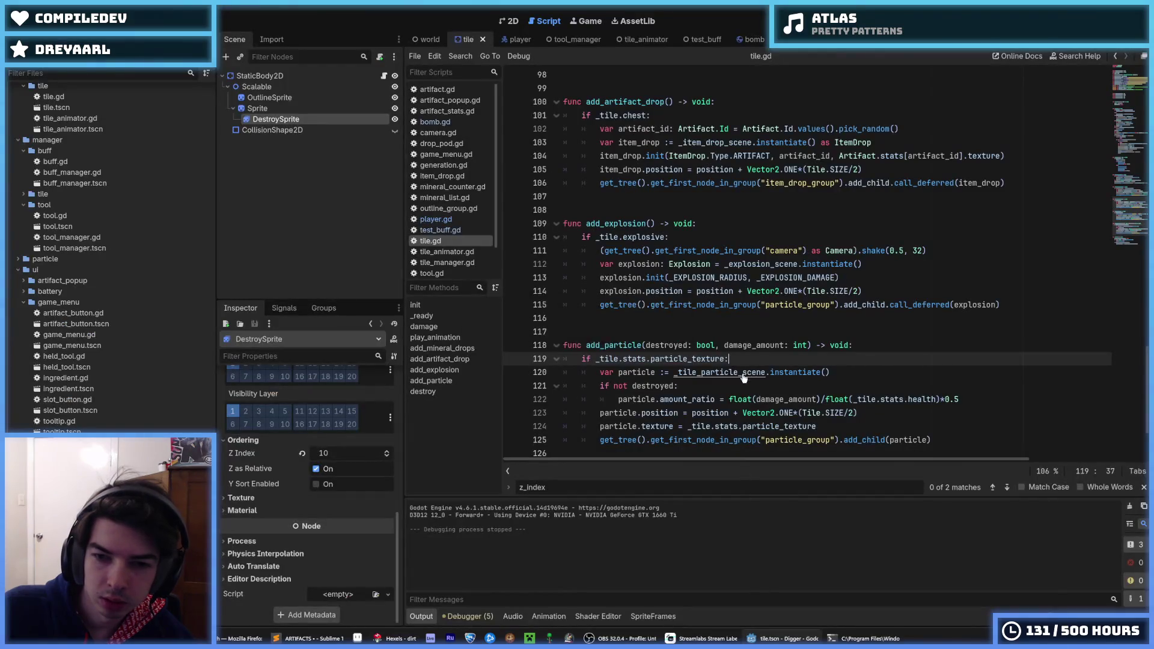
left_click(714, 317)
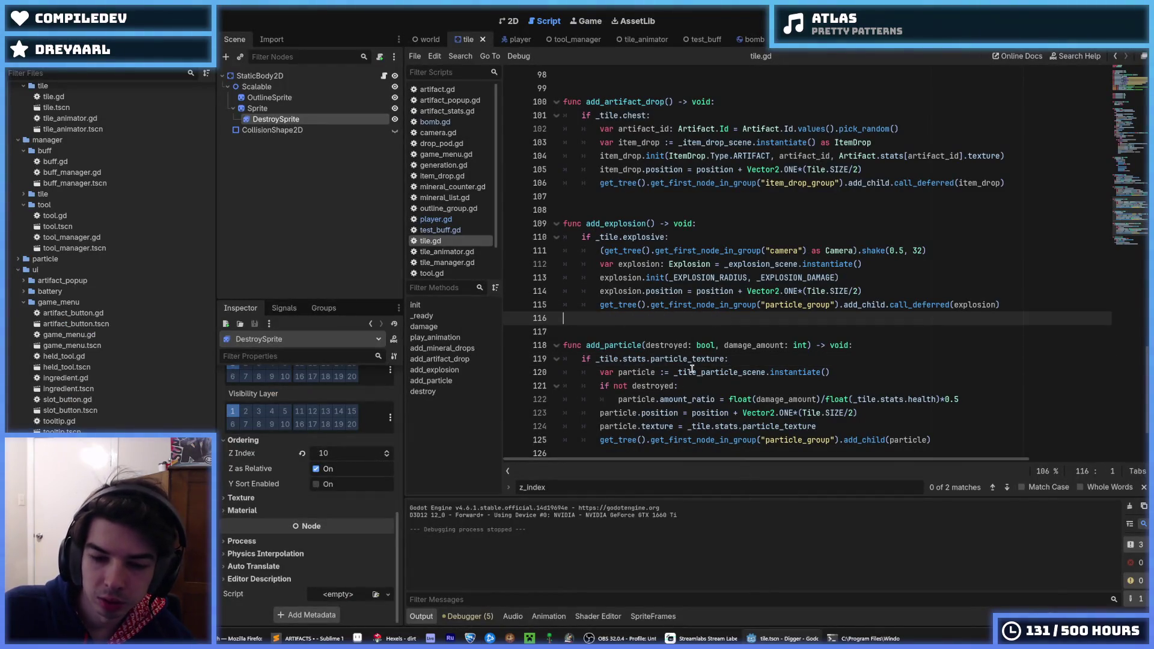
left_click(310, 638)
scroll(448, 459, "down", 12)
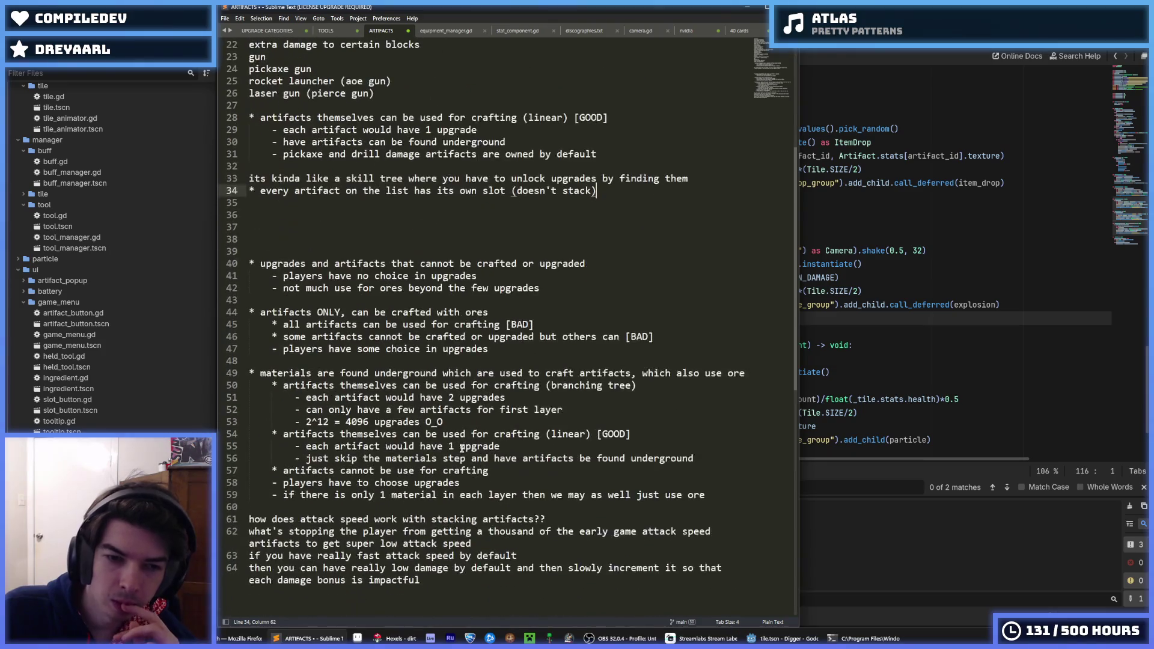
Step: Read the linear crafting notes on lines 54–56 of ARTIFACTS, then go back to Godot's tile.gd
left_click(501, 459)
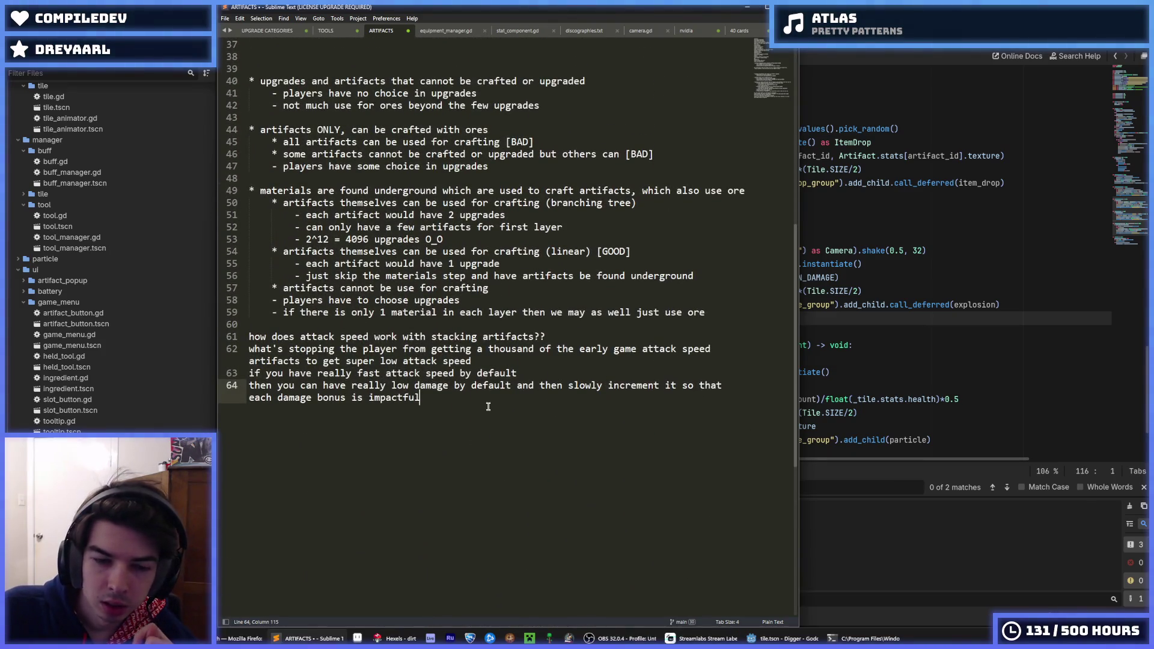
left_click_drag(725, 280, 243, 247)
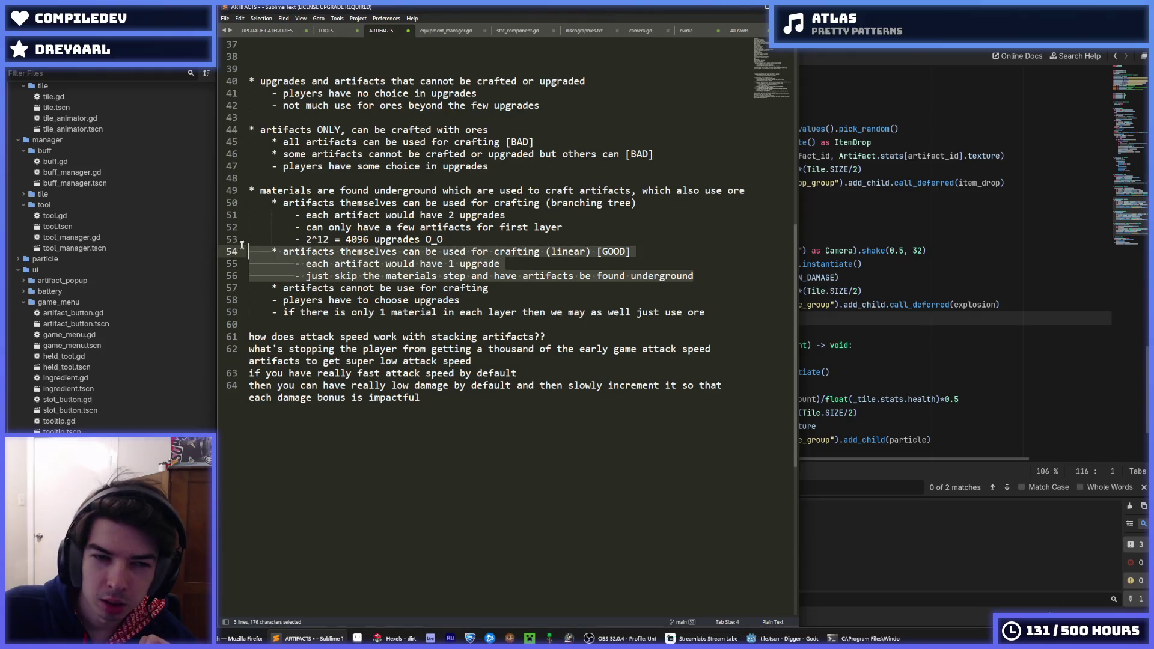
left_click(511, 265)
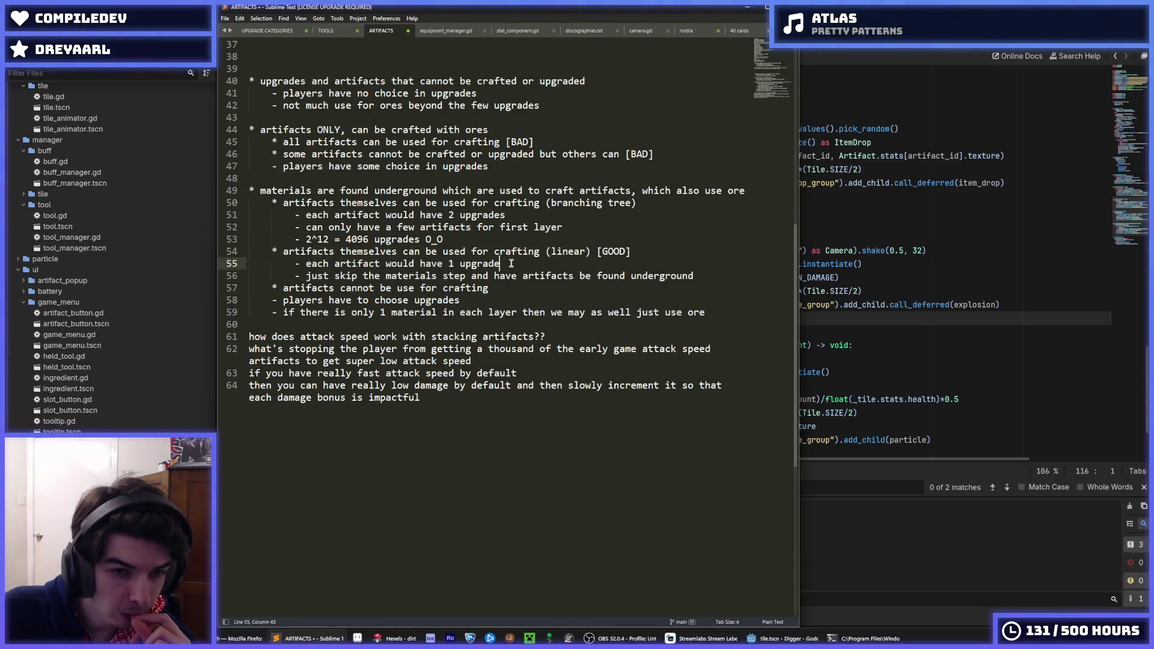
scroll(511, 263, "up", 4)
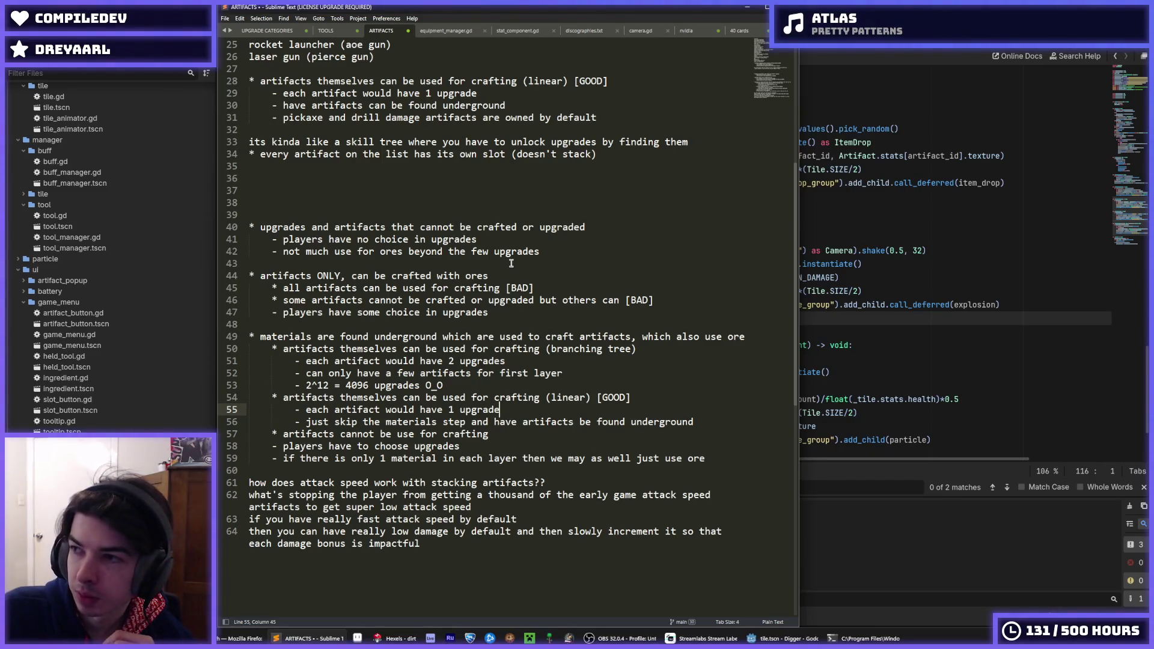
mouse_move(846, 270)
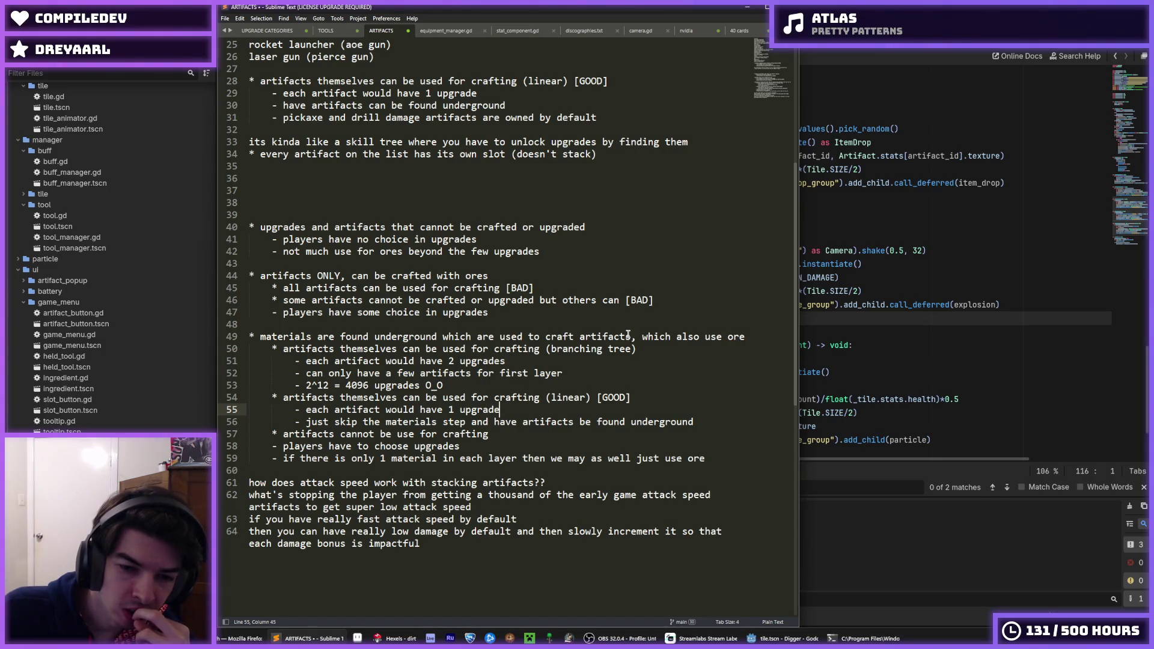
left_click(884, 356)
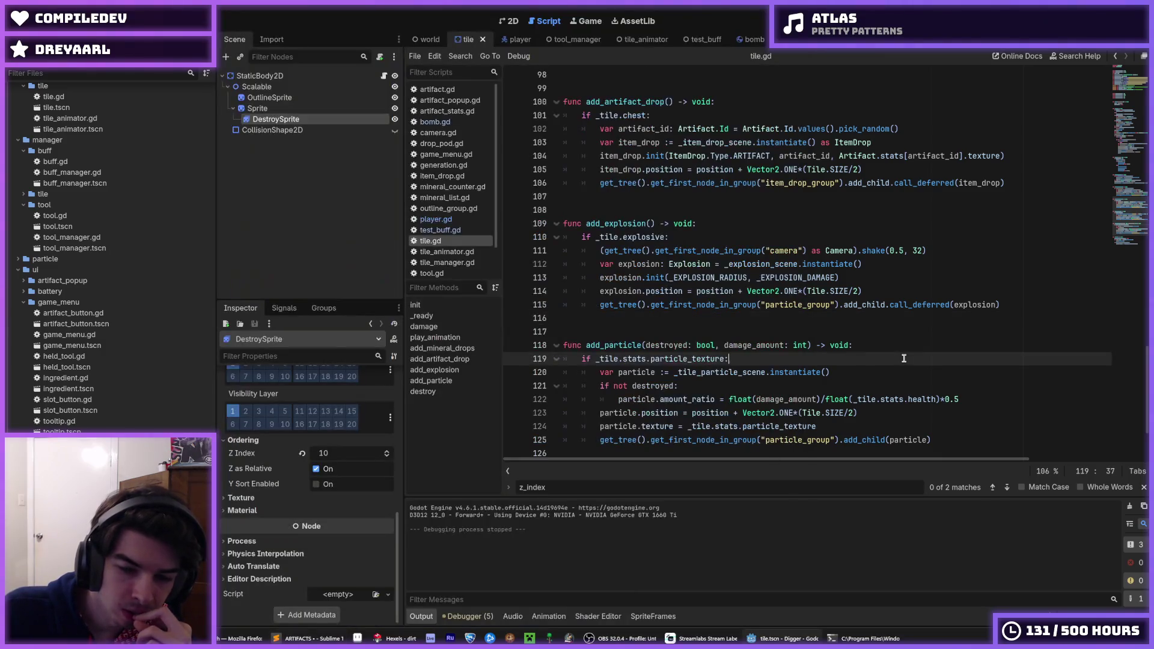
left_click(808, 332)
left_click(753, 318)
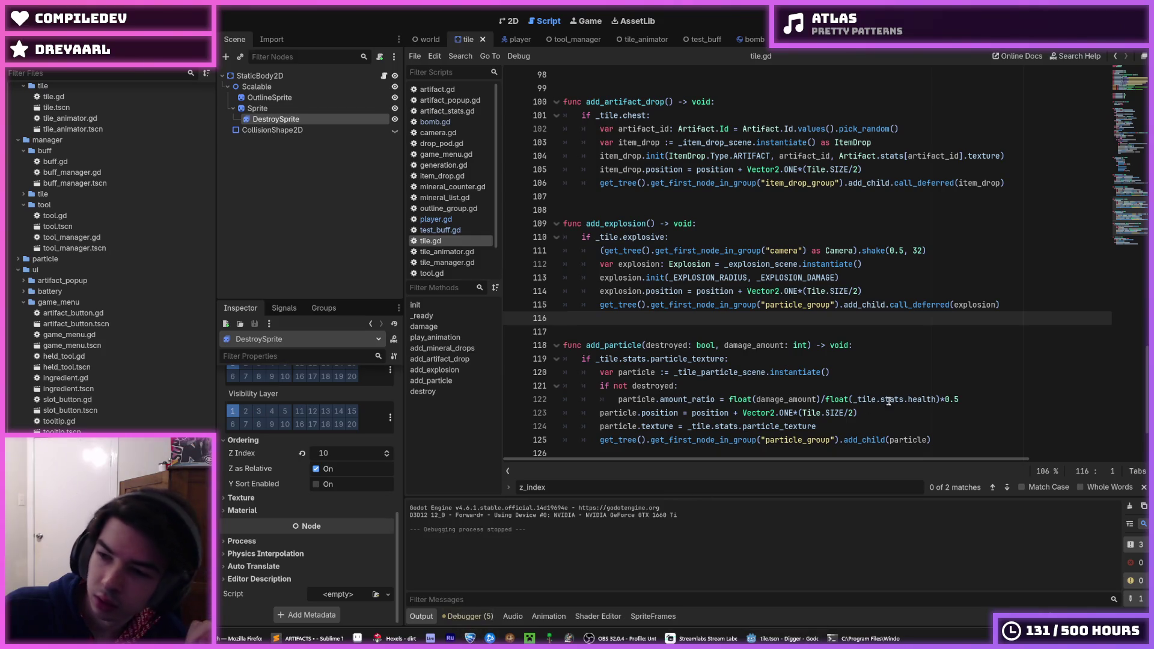
left_click(966, 304)
mouse_move(966, 304)
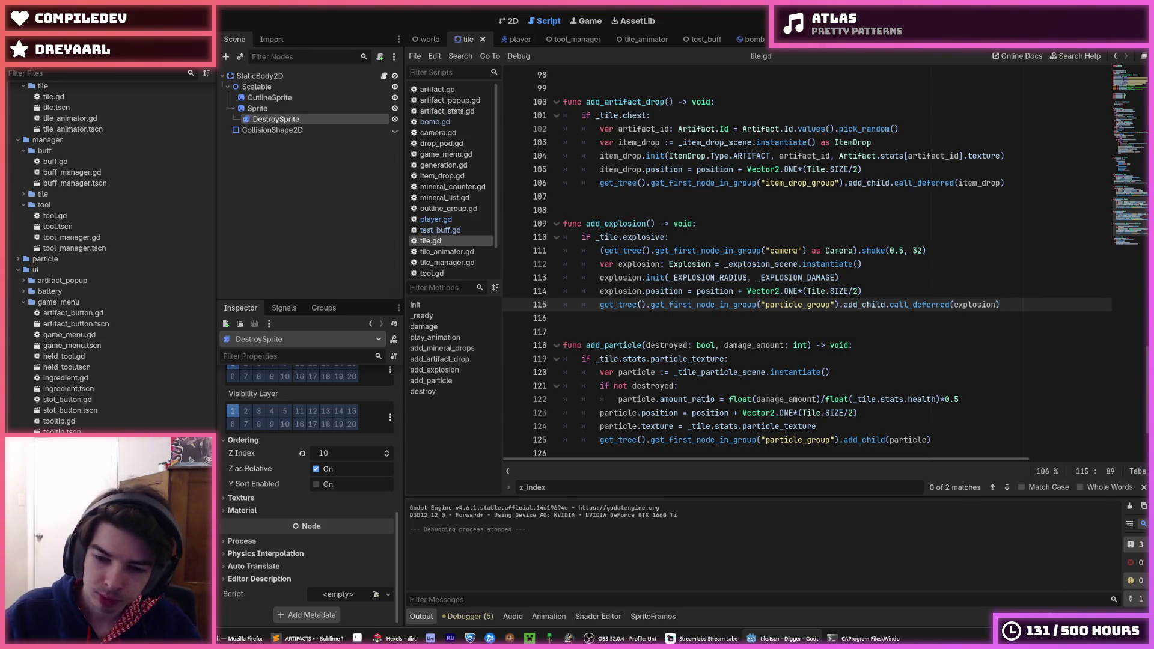
left_click(647, 167)
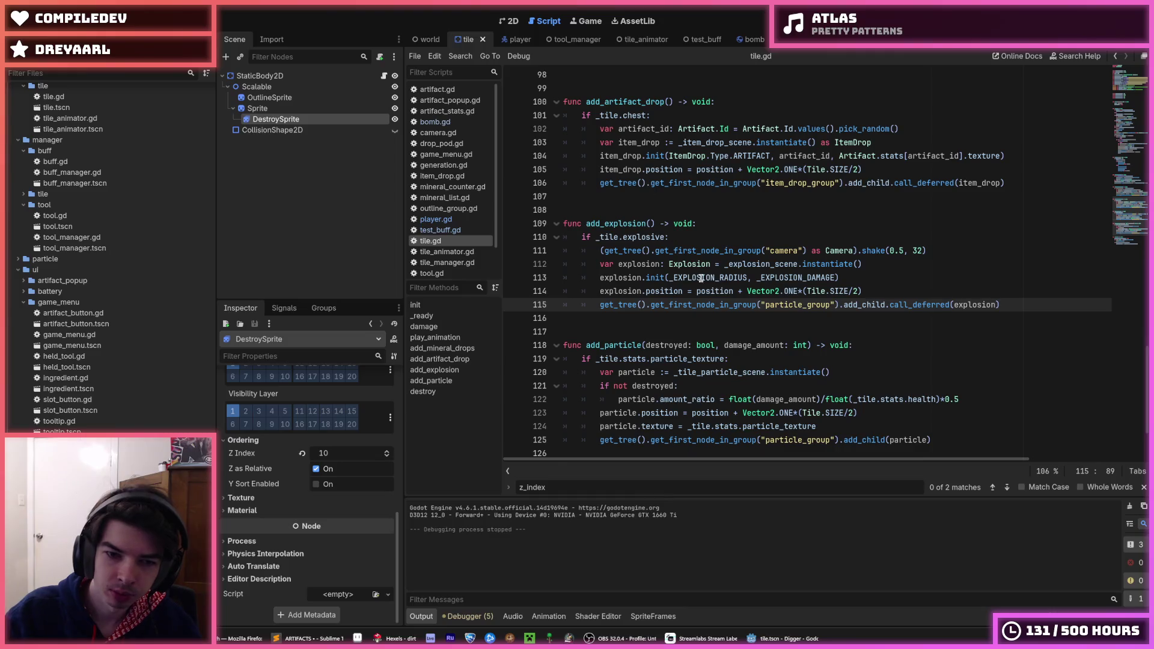
left_click(713, 215)
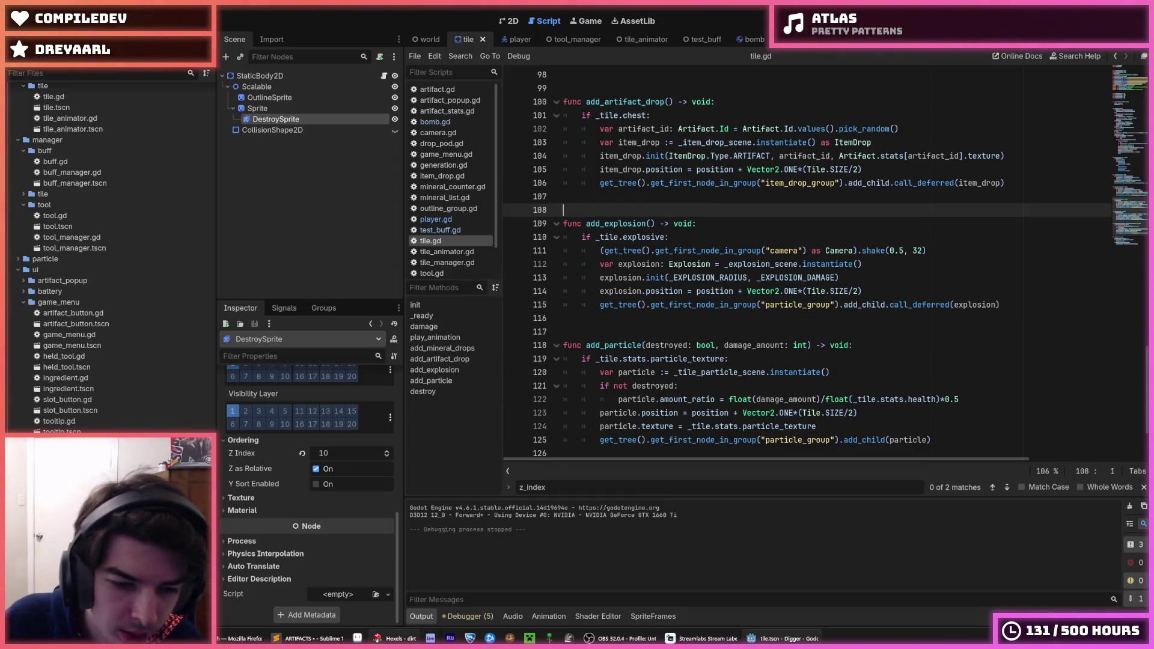
left_click(394, 638)
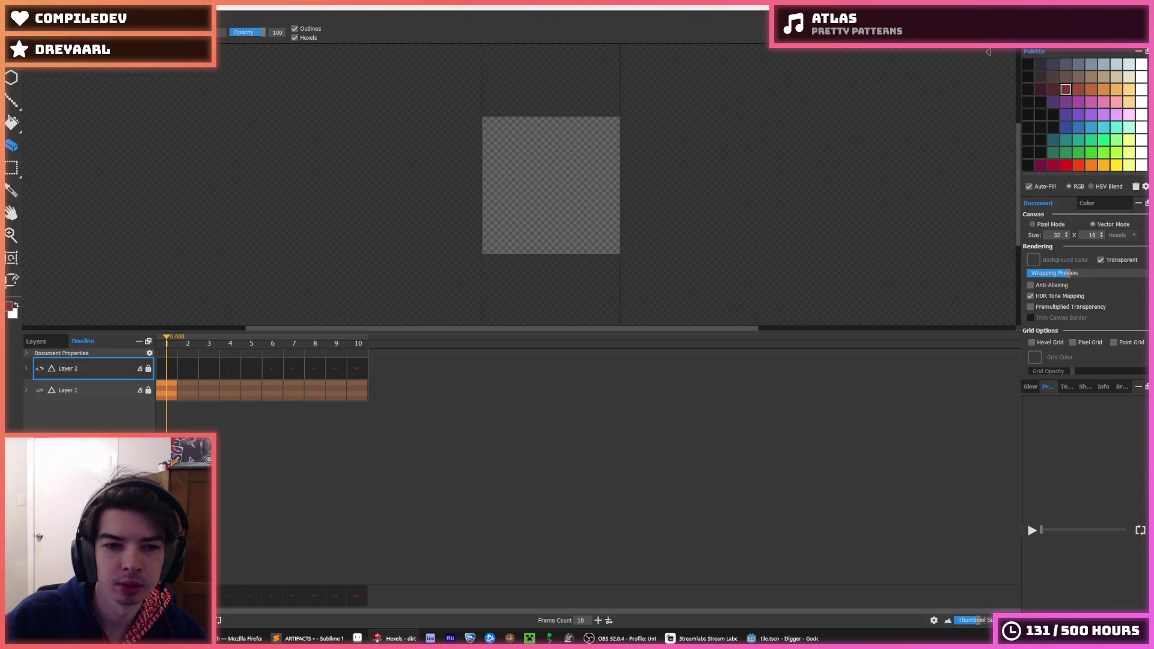
key("alt+F4")
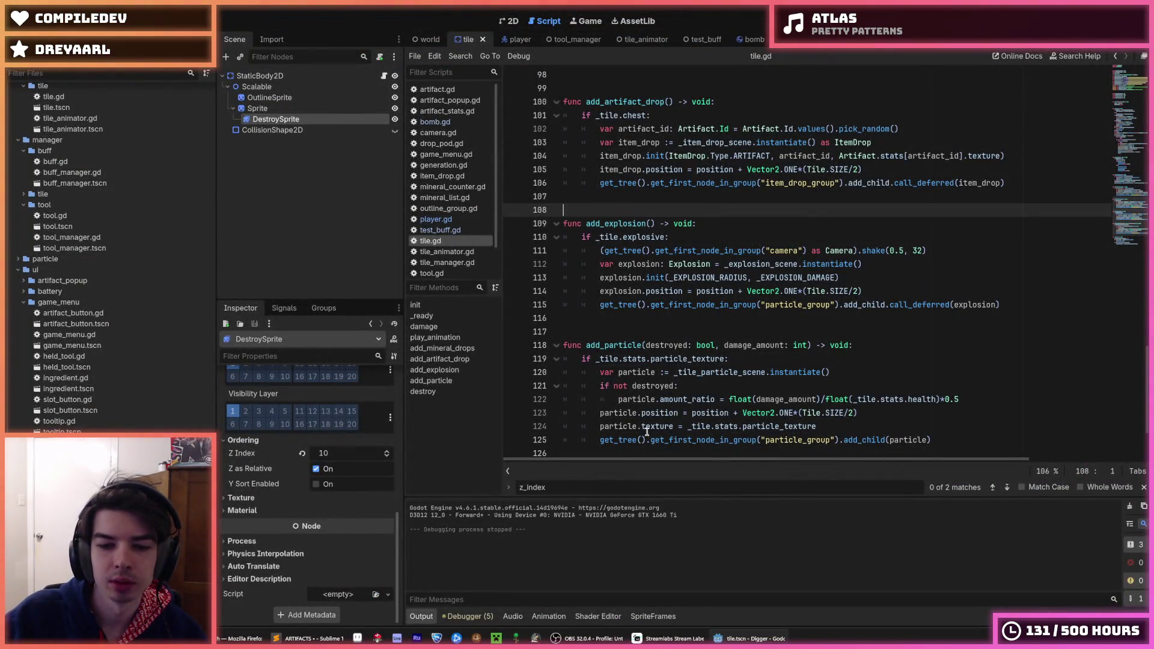
mouse_move(306, 638)
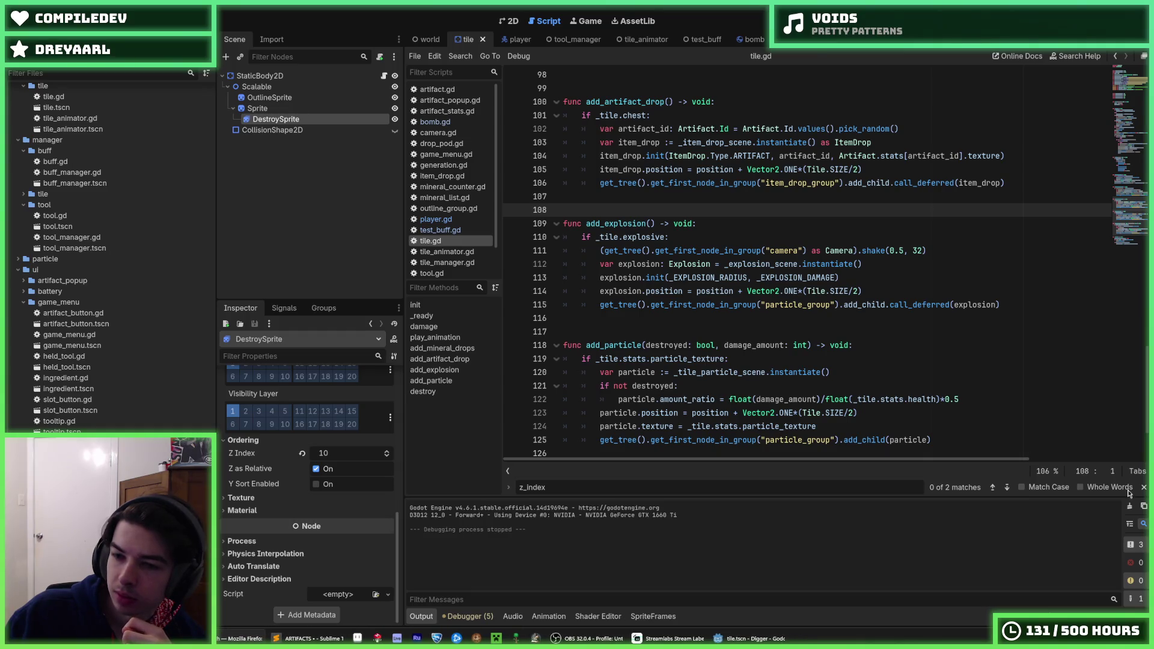
Step: Run the Digger project with F5 from the tile.gd script editor
left_click(909, 386)
key("F5")
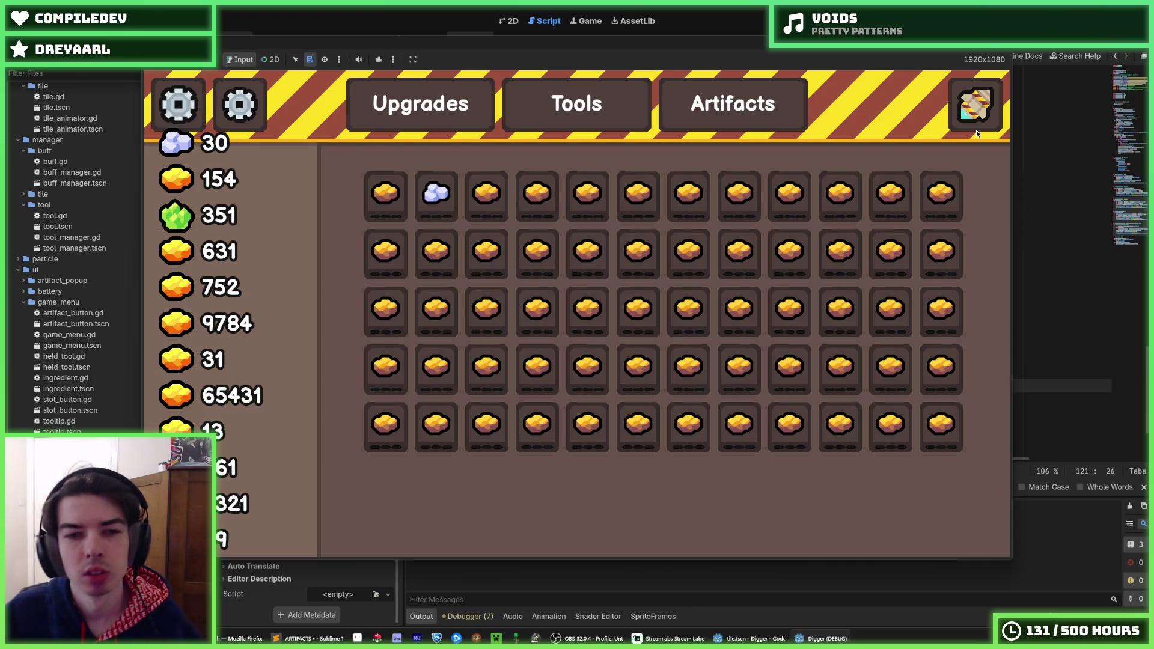
left_click(727, 117)
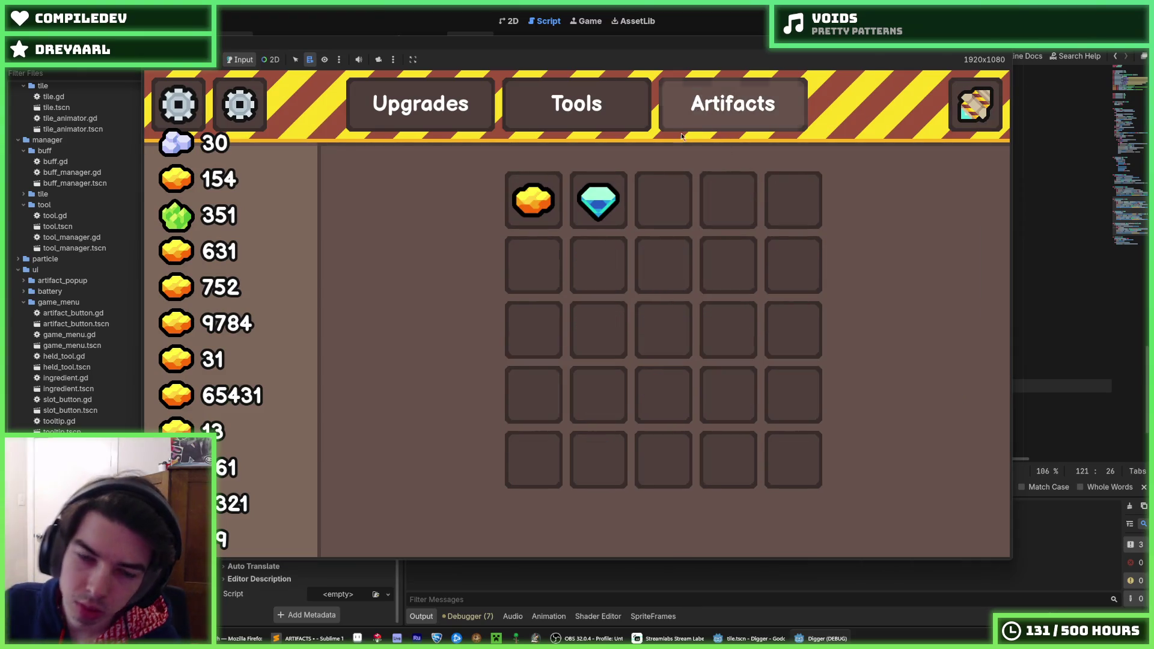
mouse_move(576, 211)
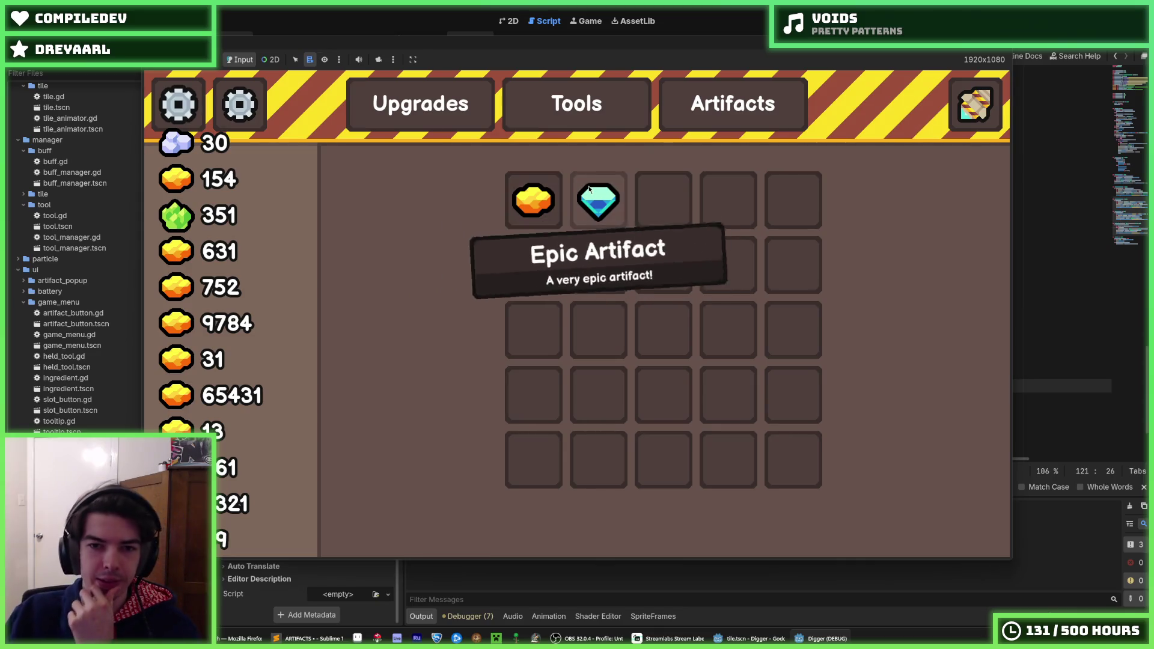
left_click(421, 104)
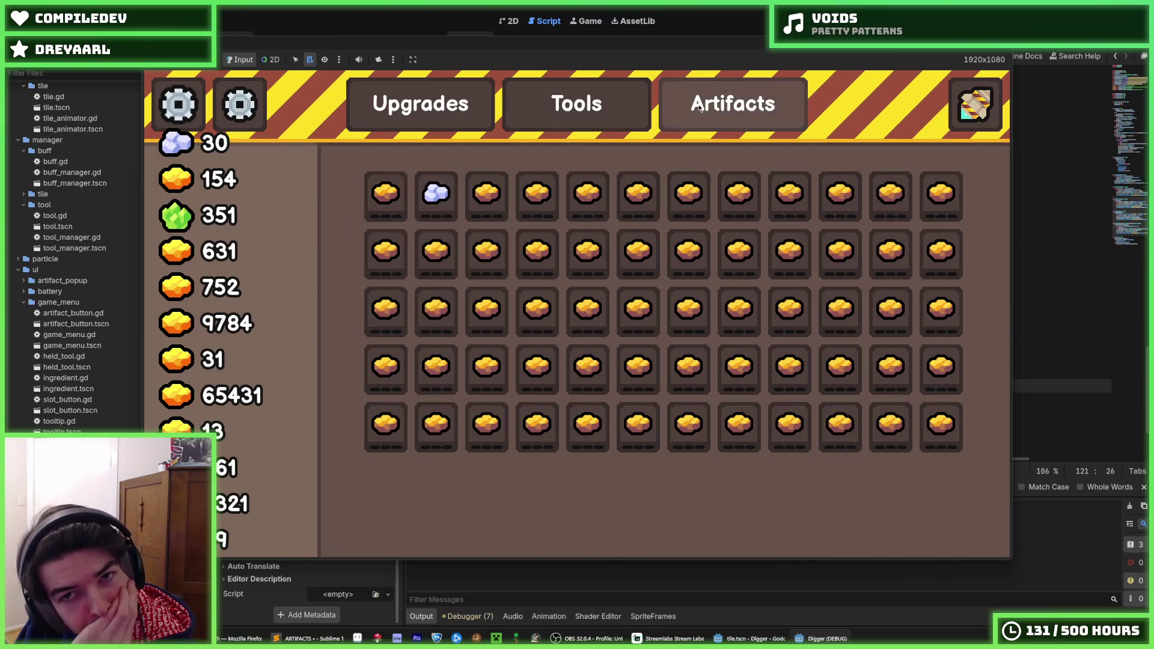
left_click(733, 103)
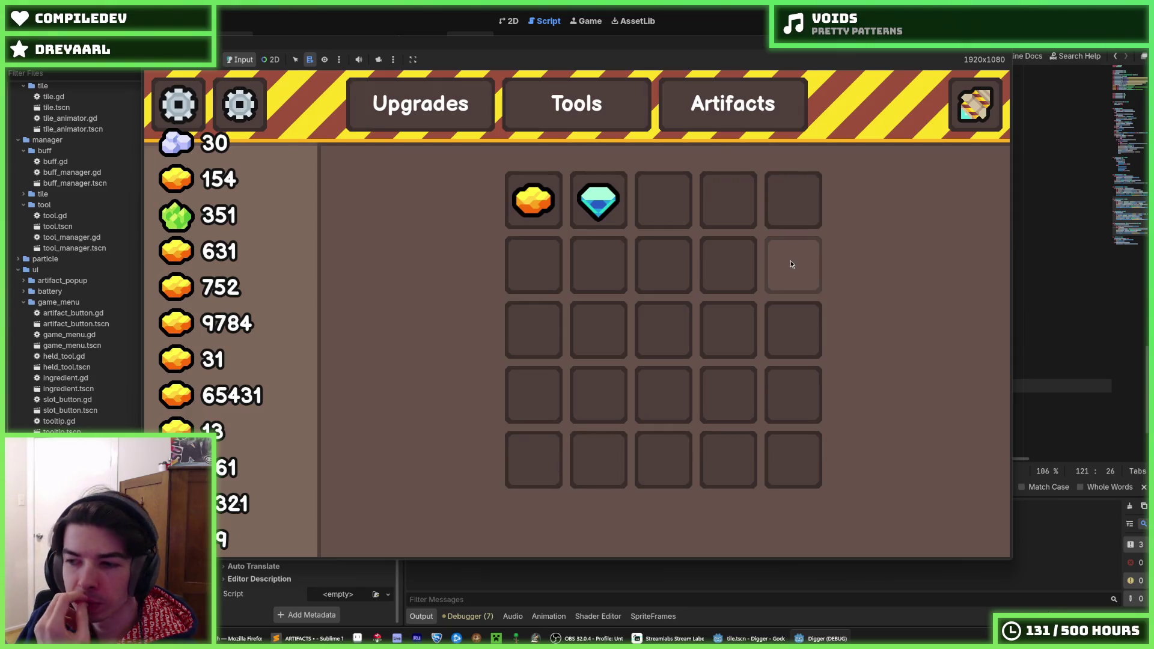
left_click(421, 103)
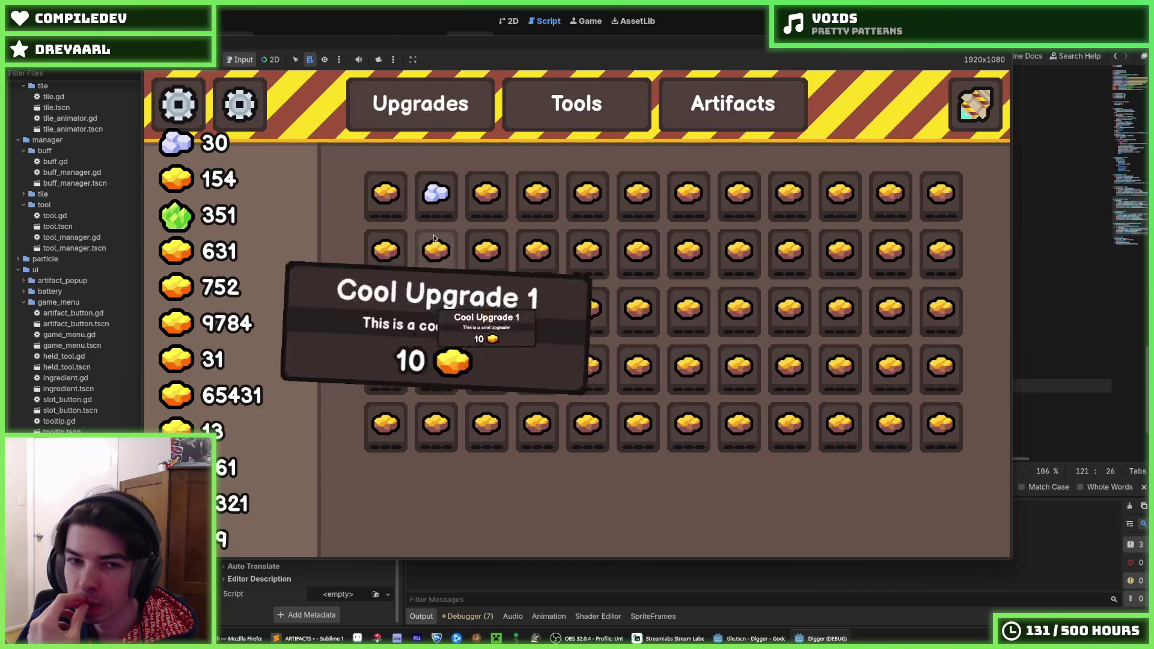
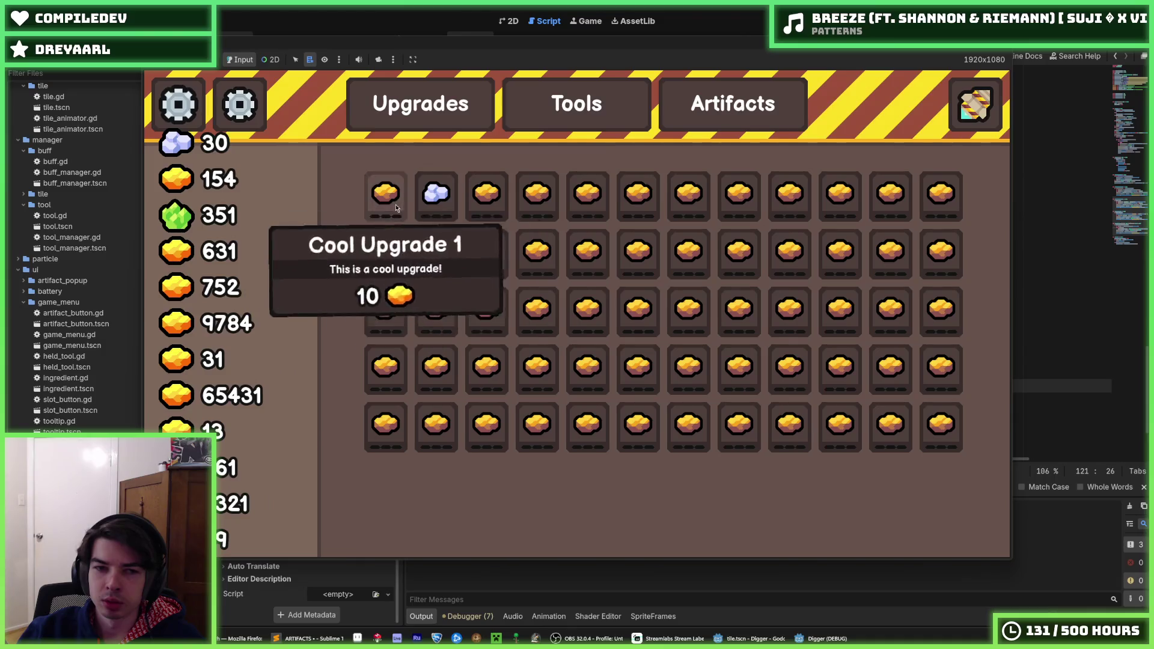
Step: Browse the game menu's artifacts and tools pages, then return to the upgrades page
left_click(730, 105)
left_click(542, 106)
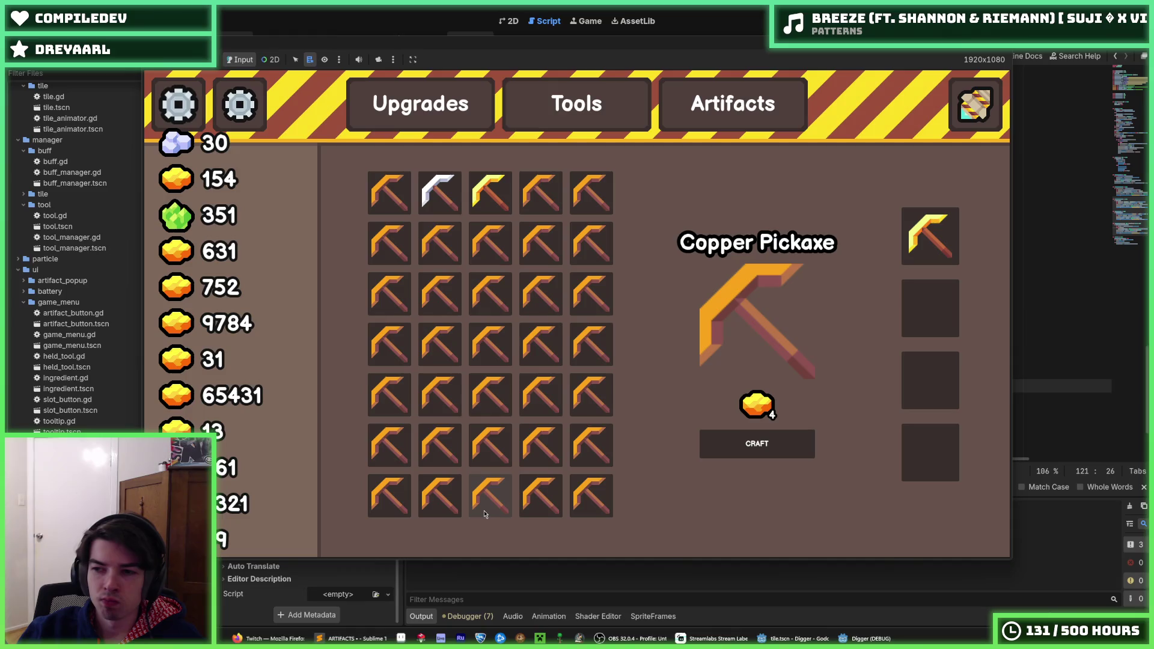
left_click(440, 127)
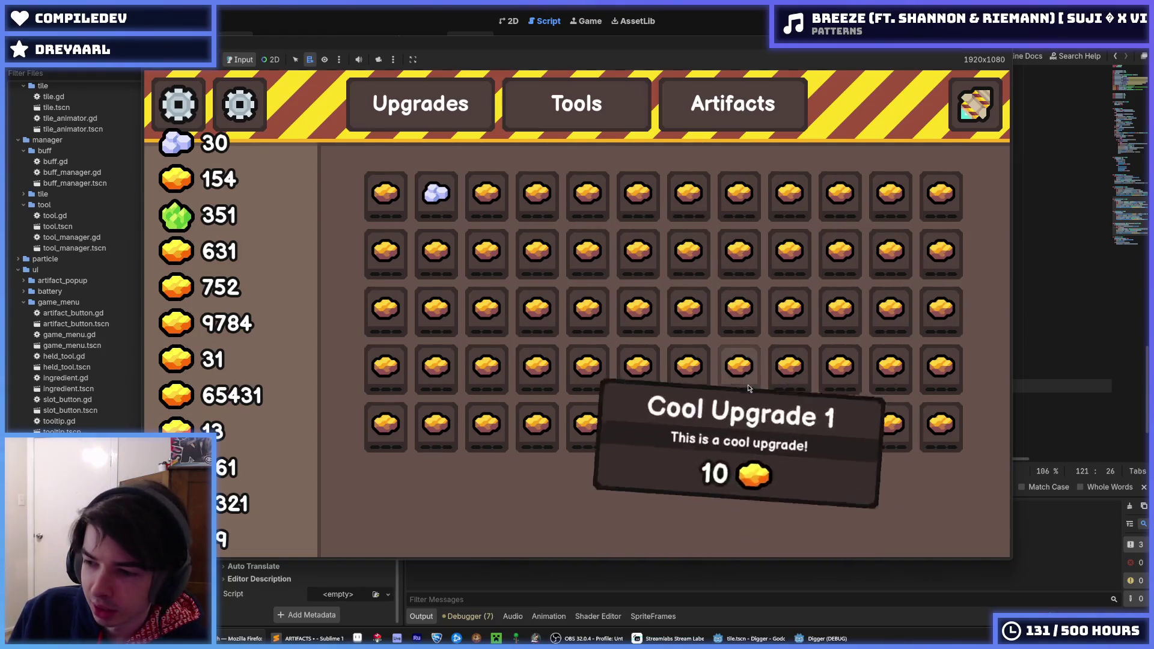
Step: Stop and rerun the Digger game, then close the upgrades menu to resume digging
mouse_move(640, 193)
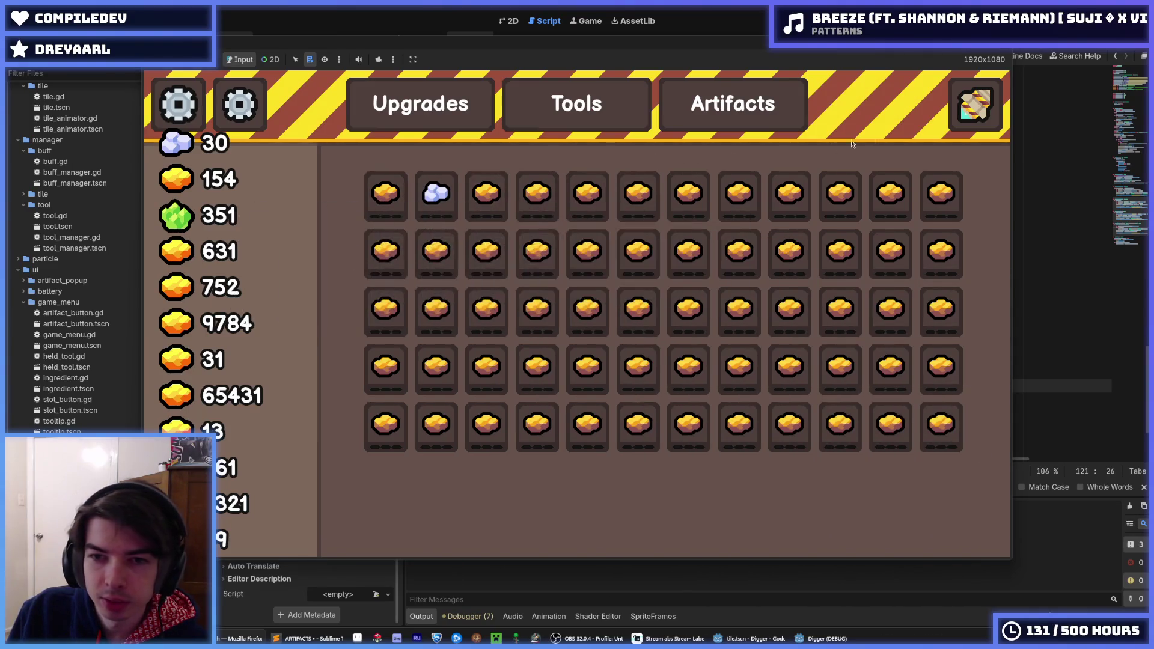
key("F8")
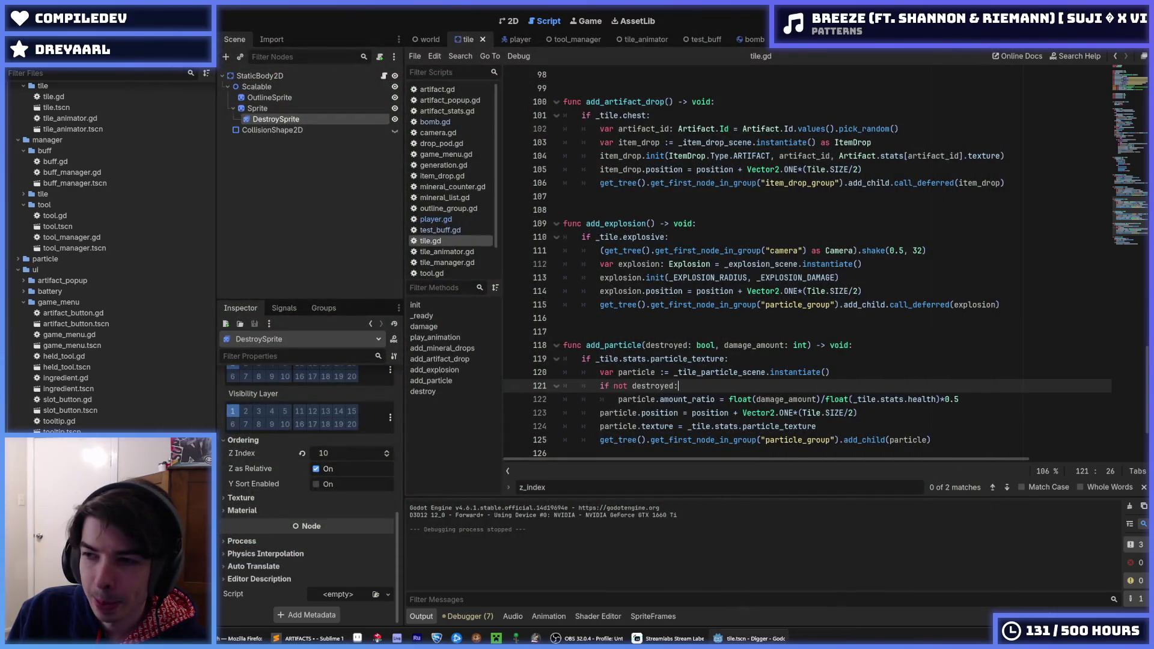
key("F5")
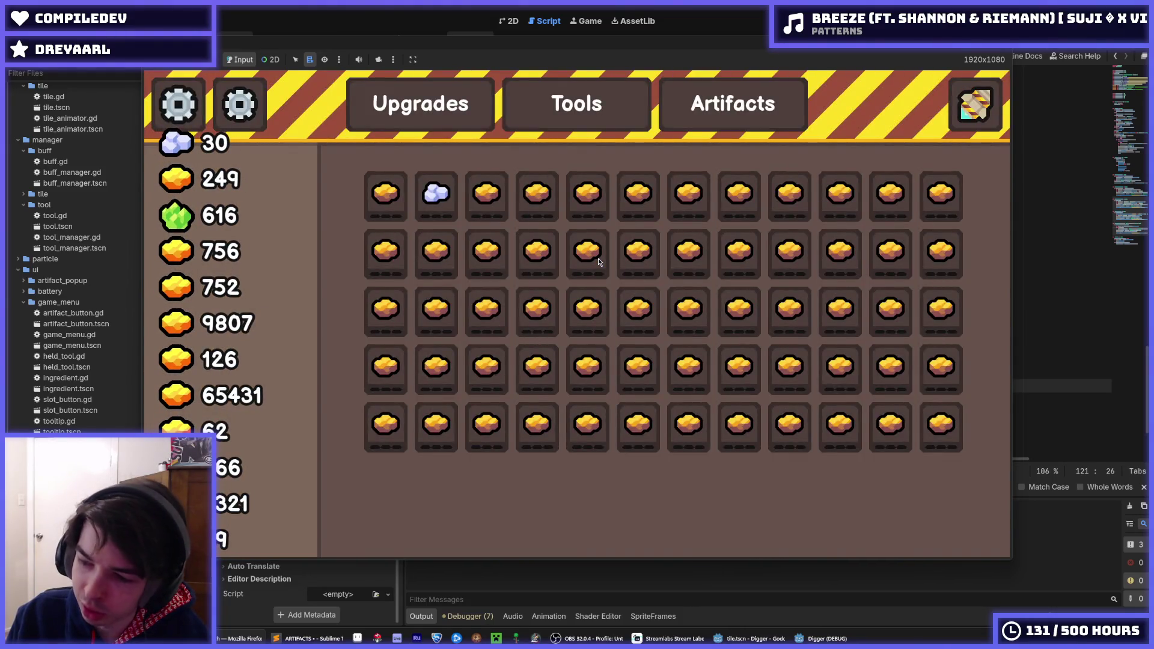
left_click(973, 113)
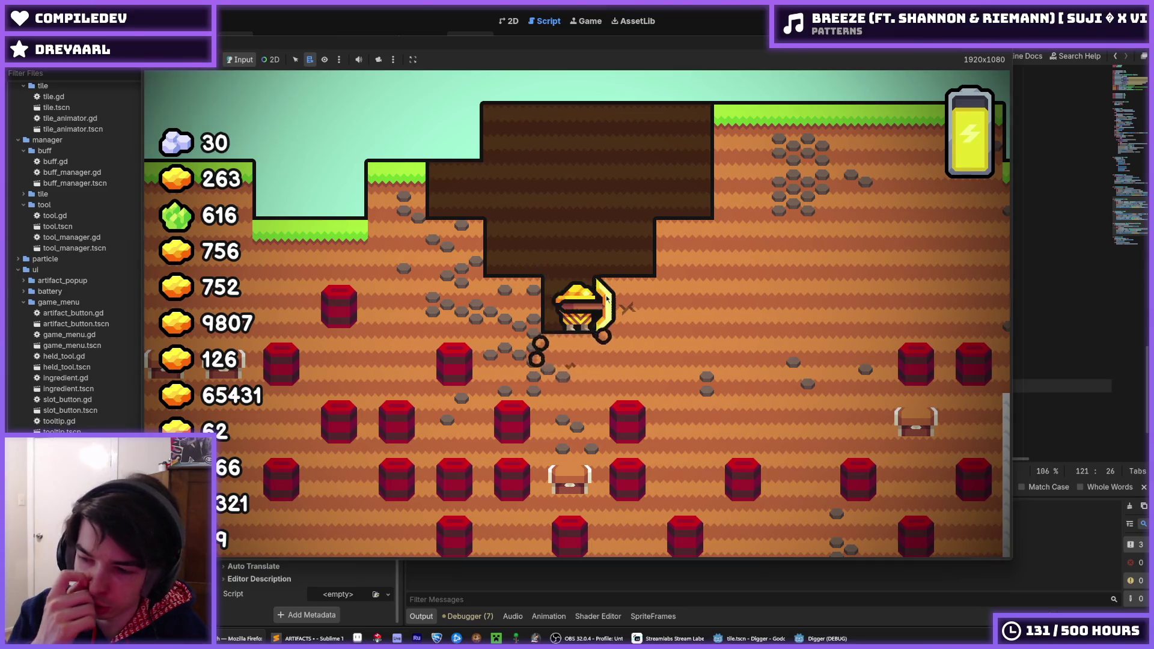
Step: Stop the running Digger test run to return to the editor
key("F5")
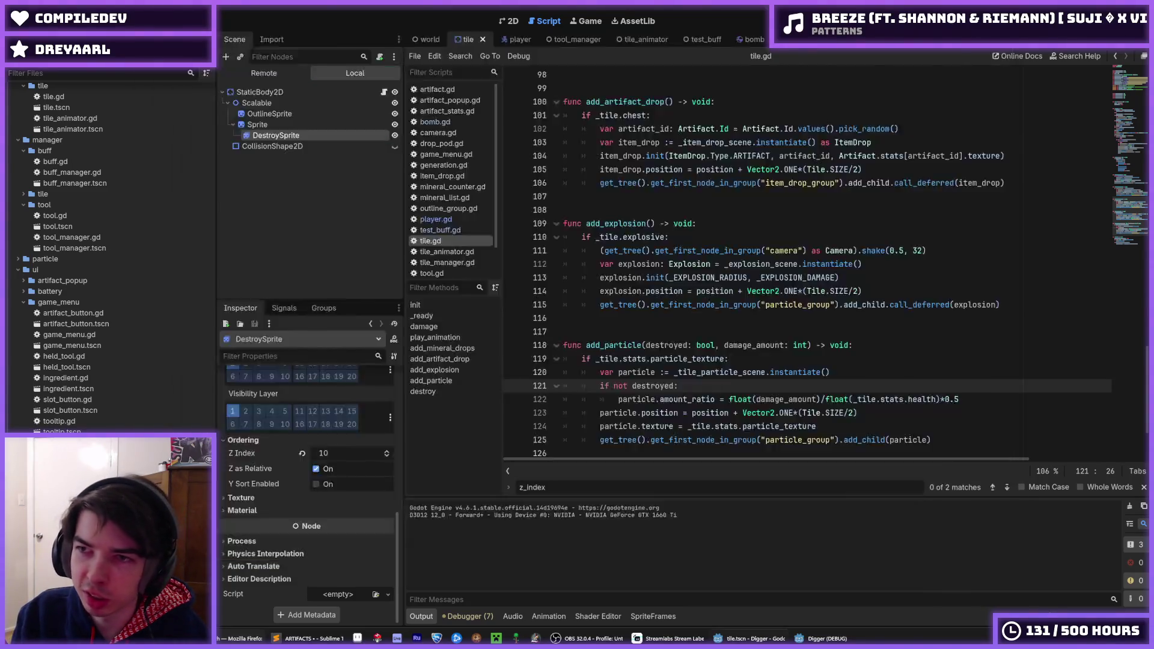
Step: Switch to the test_buff scene and run Digger to test the buff
left_click(692, 39)
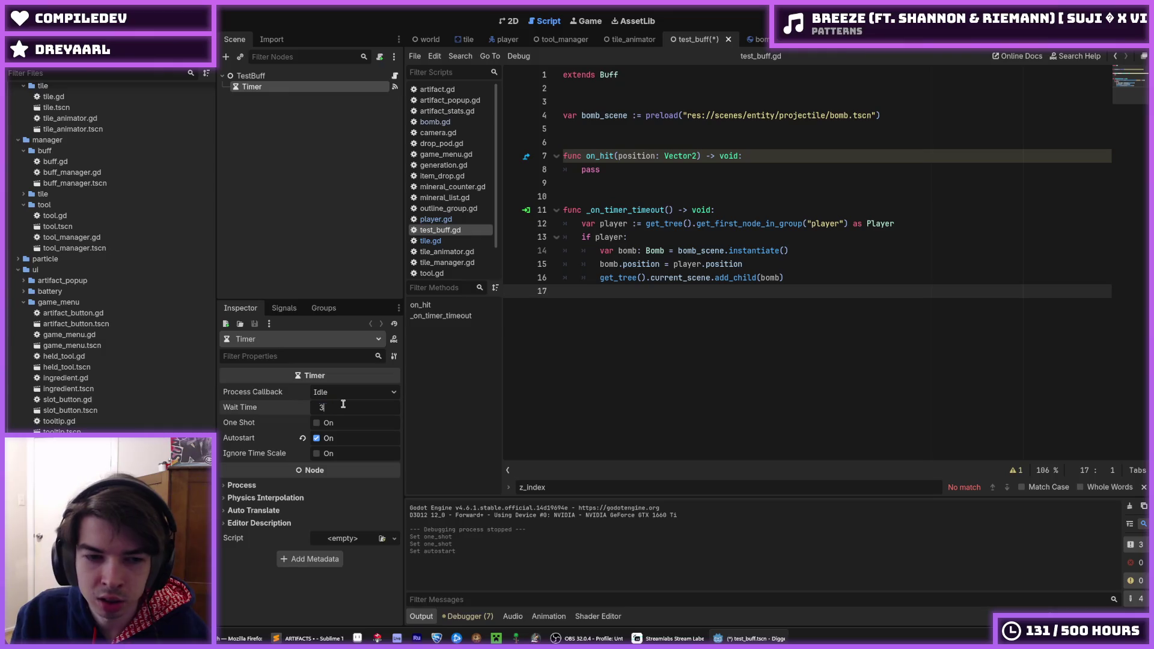
key("F5")
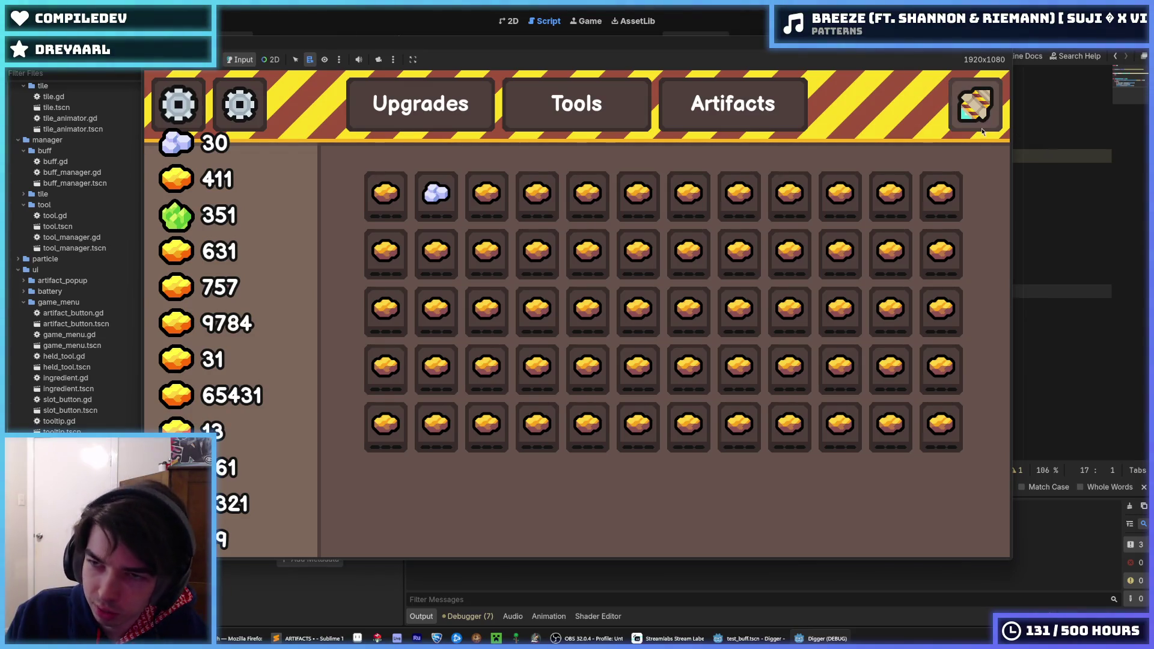
Step: Play a dig round, check the artifacts page with gold and diamond, then stop the game
key("space")
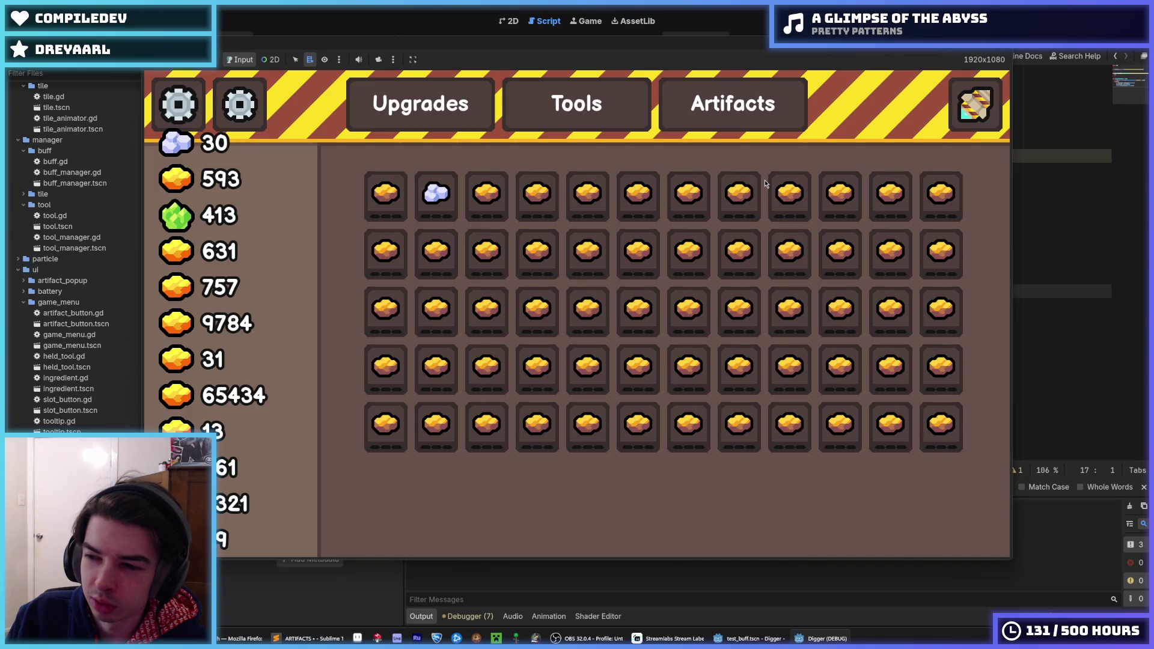
left_click(960, 125)
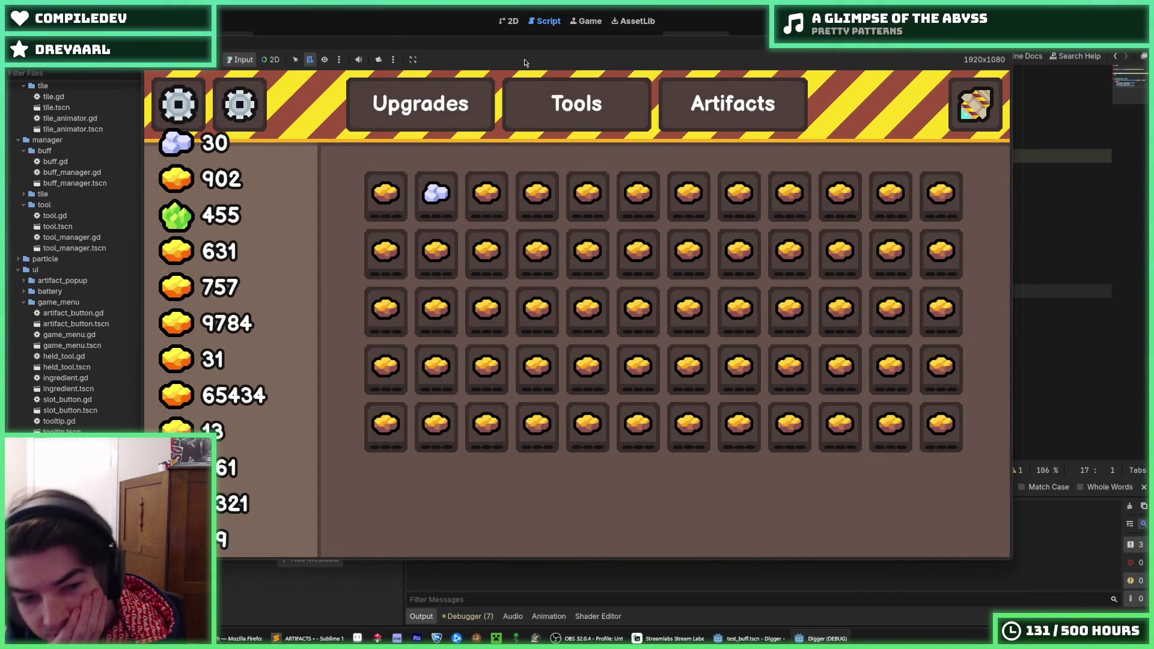
left_click(722, 101)
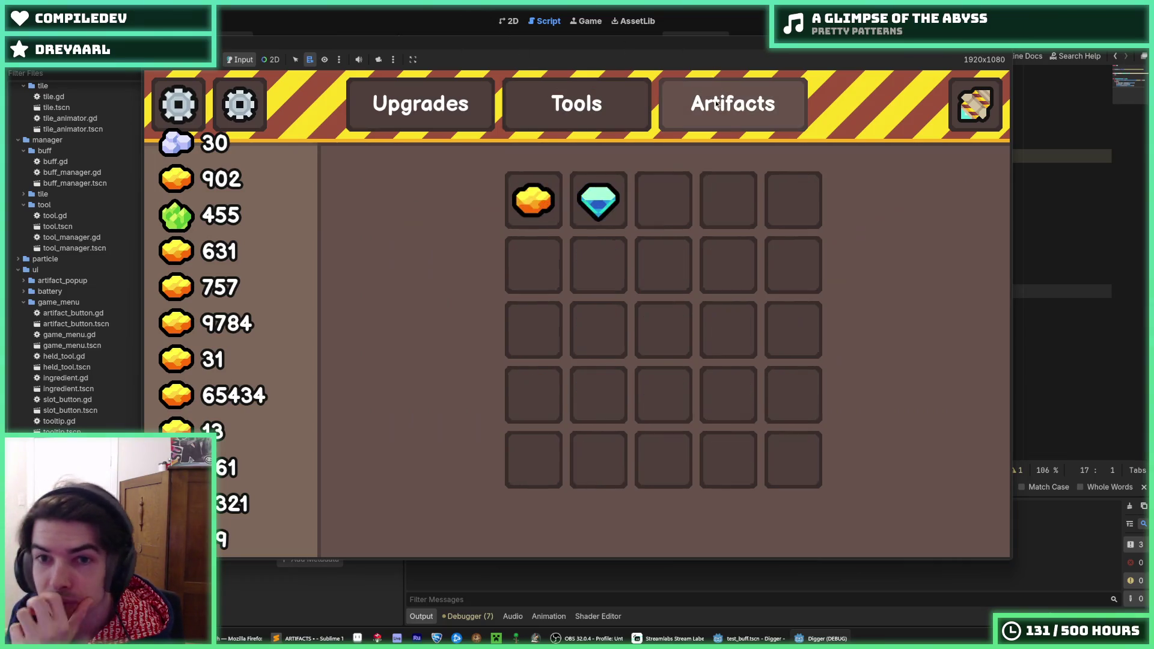
left_click(457, 97)
left_click(727, 102)
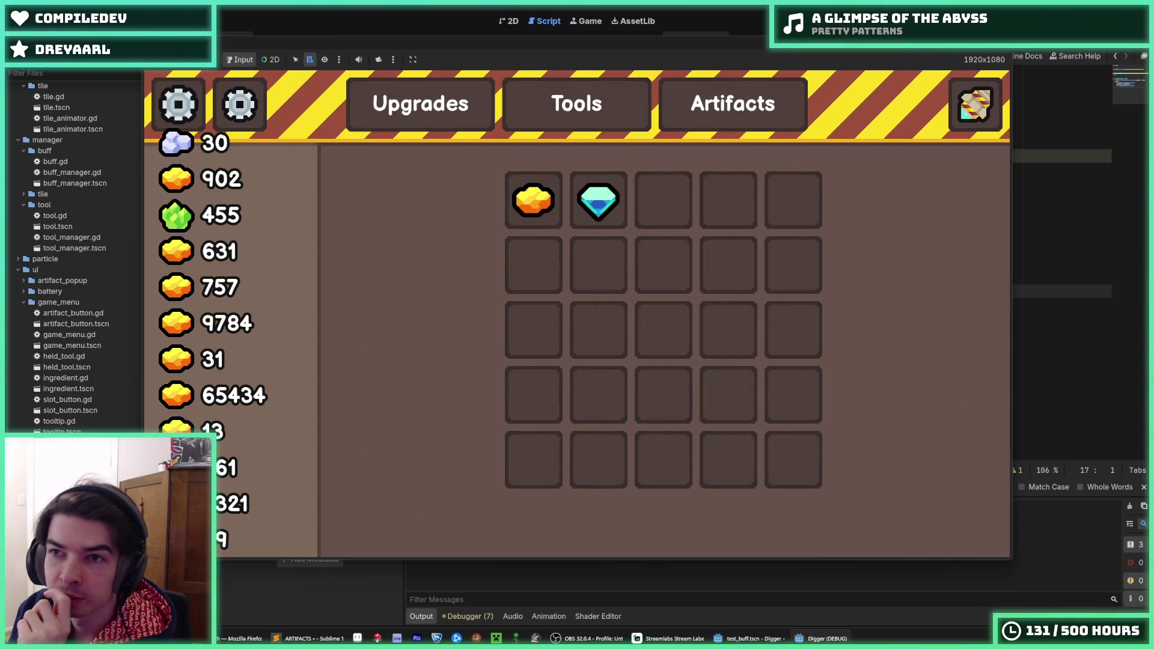
key("F8")
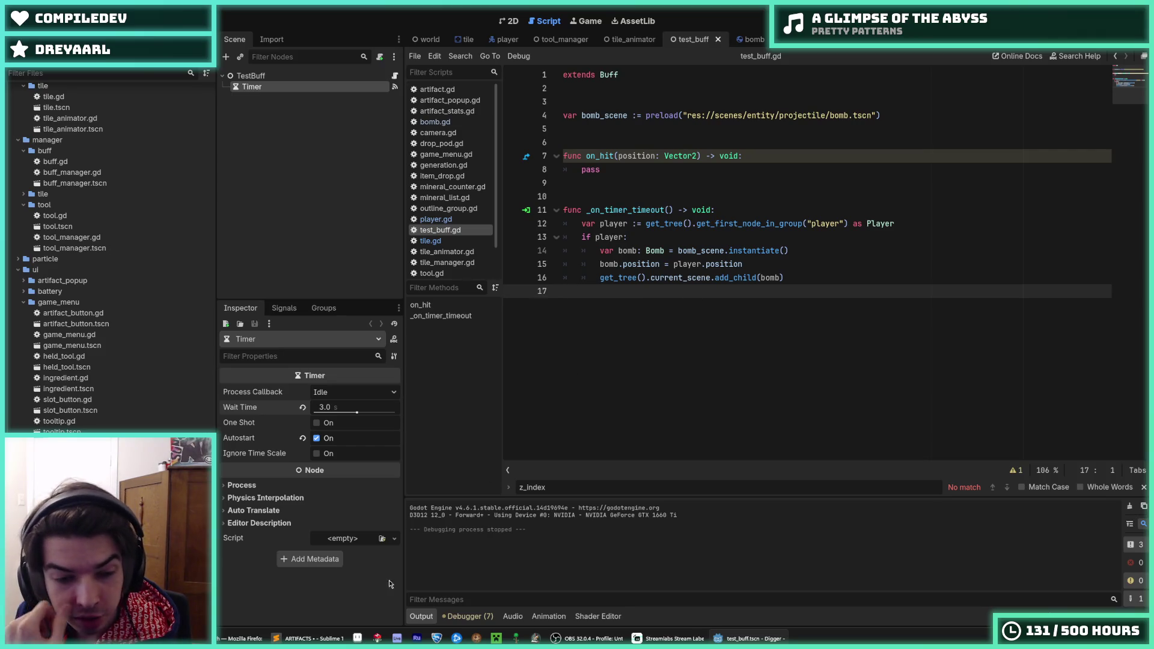
Step: Review the artifact ideas list in the ARTIFACTS notes, then return to the Godot script editor
left_click(309, 641)
scroll(434, 280, "up", 8)
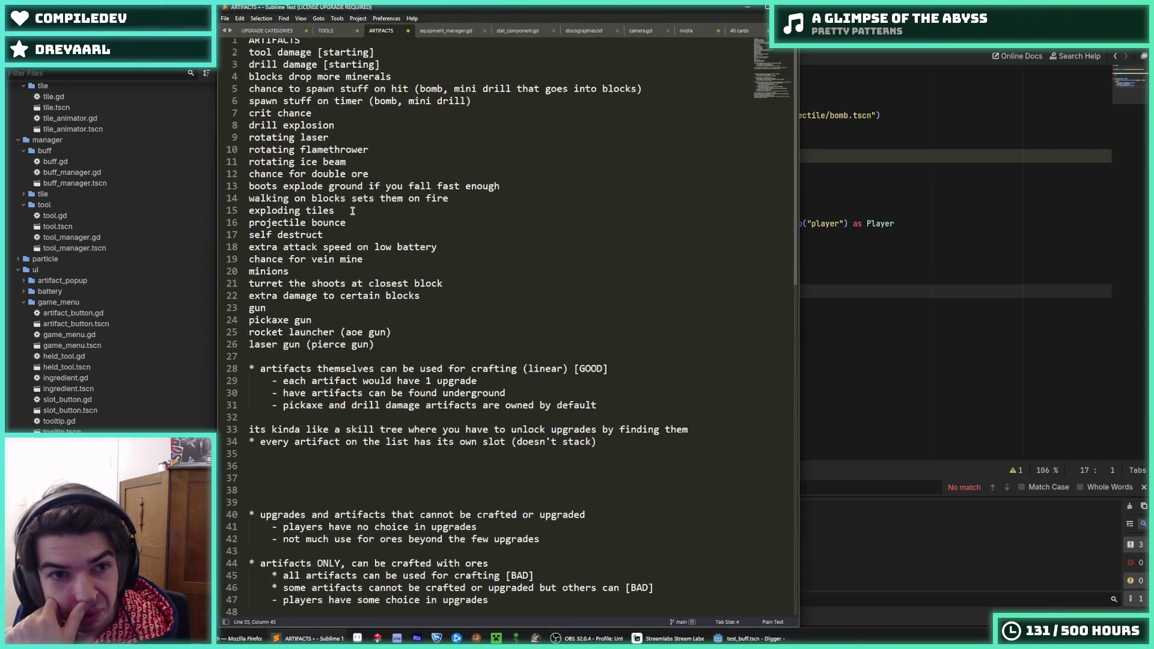
mouse_move(397, 337)
left_mouse_down()
mouse_move(232, 283)
mouse_move(232, 66)
left_mouse_up()
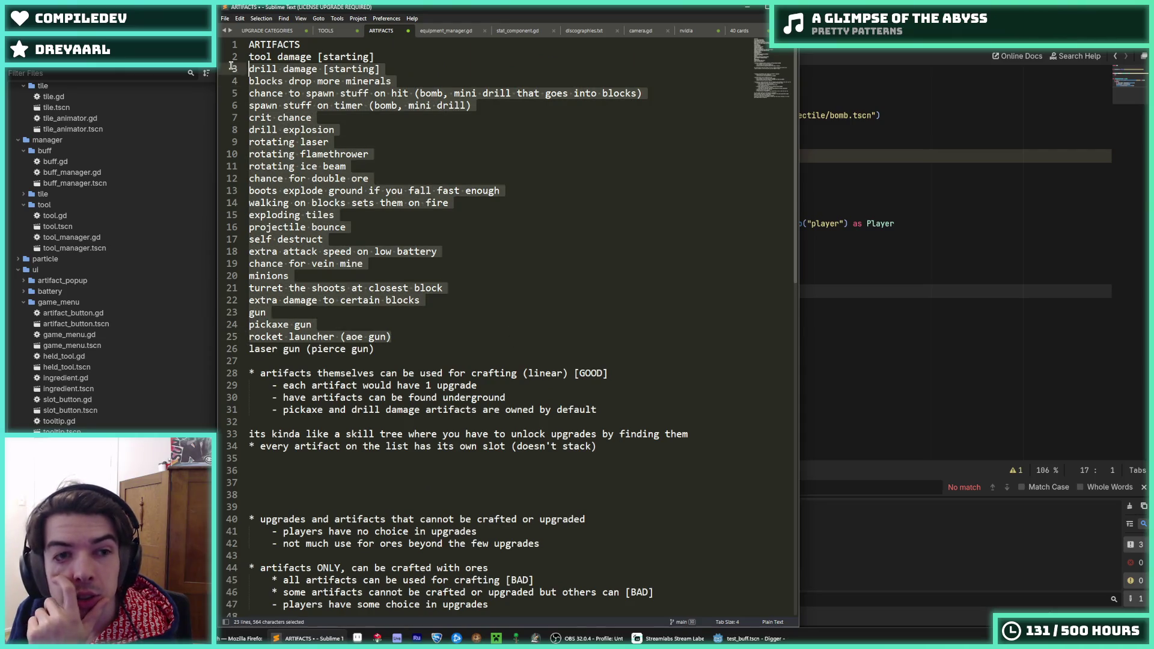
left_click(500, 192)
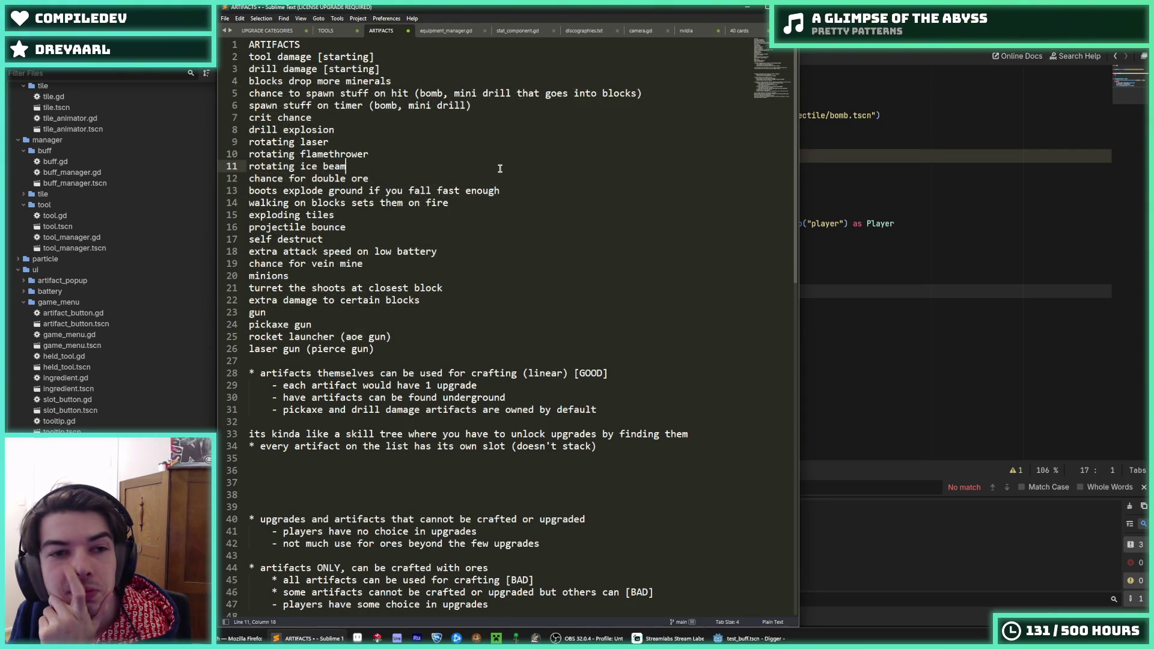
left_click(932, 236)
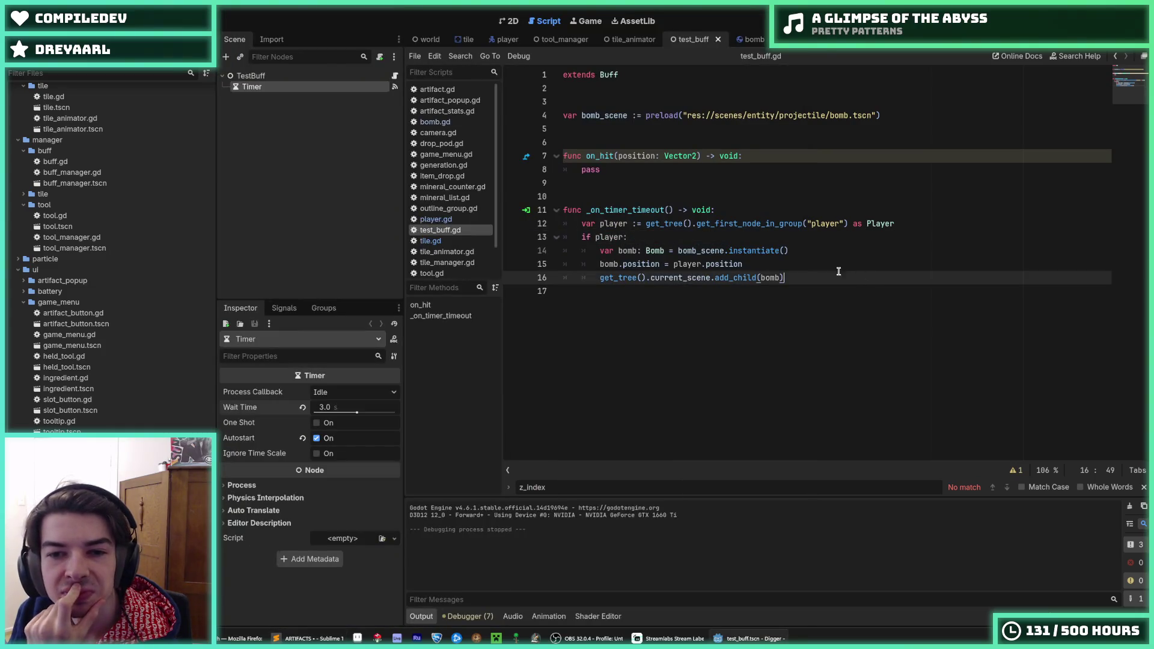
Step: Put the cursor on empty line 9 of test_buff.gd and run the scene with F6
left_click(740, 209)
left_click(729, 183)
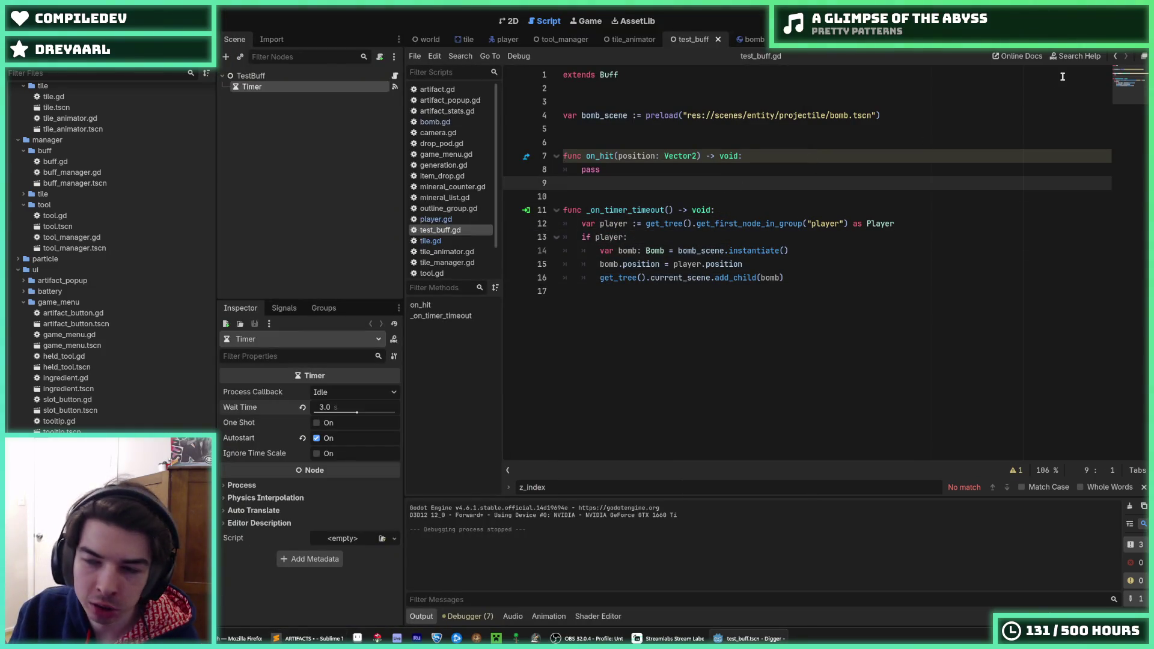
key("F6")
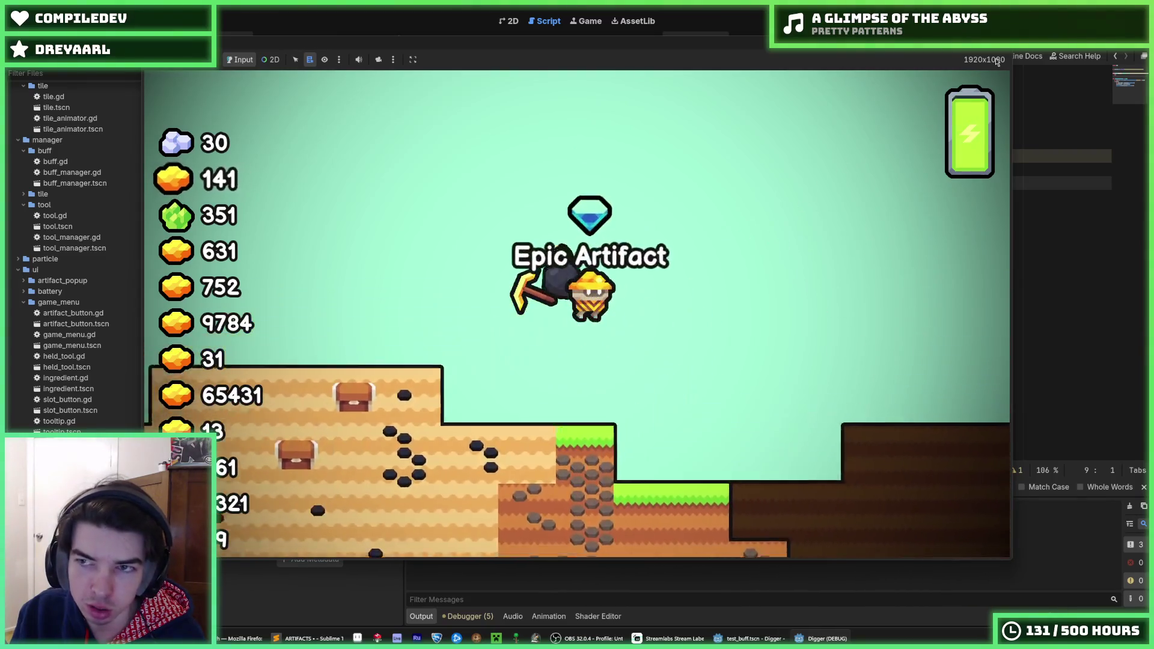
Step: Restart the game with F6, watch a timed bomb explode, then stop it
key("F8")
key("F6")
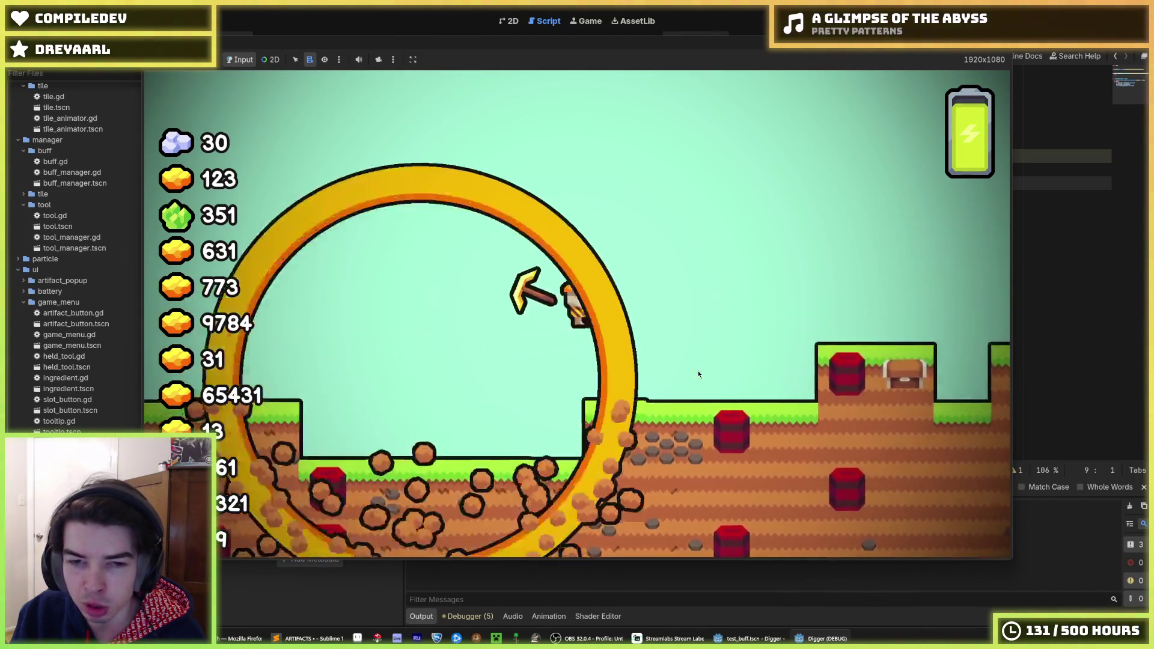
key("F8")
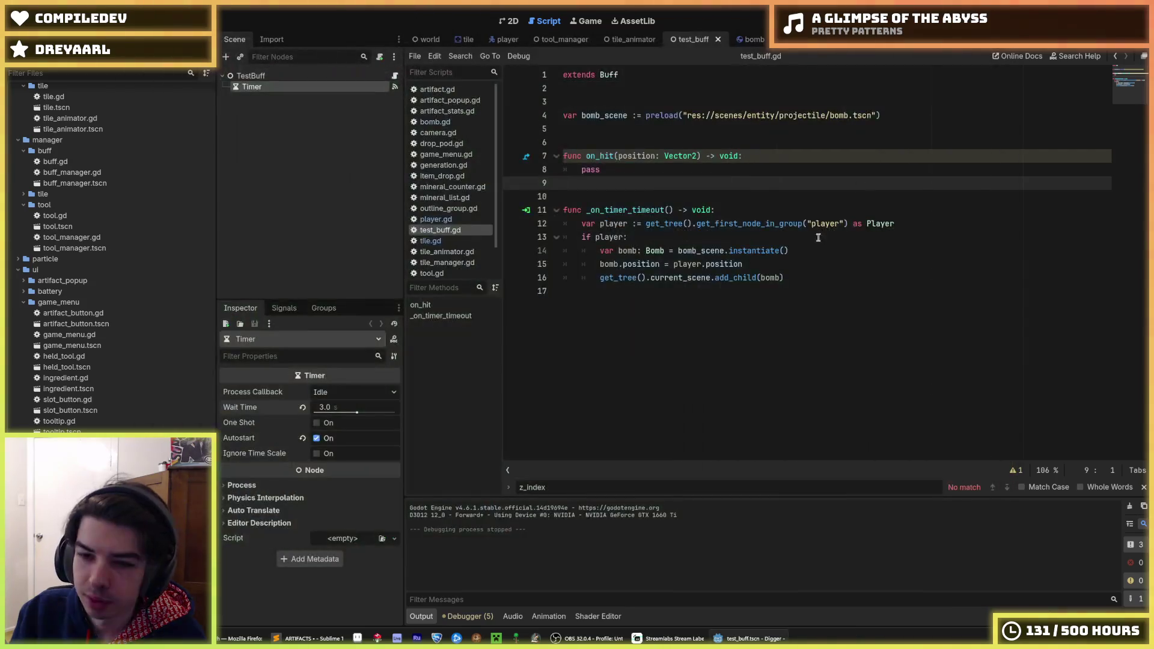
Step: Save the test_buff scene and script
left_click(816, 279)
left_click(789, 262)
key("ctrl+s")
key("Up")
key("ctrl+s")
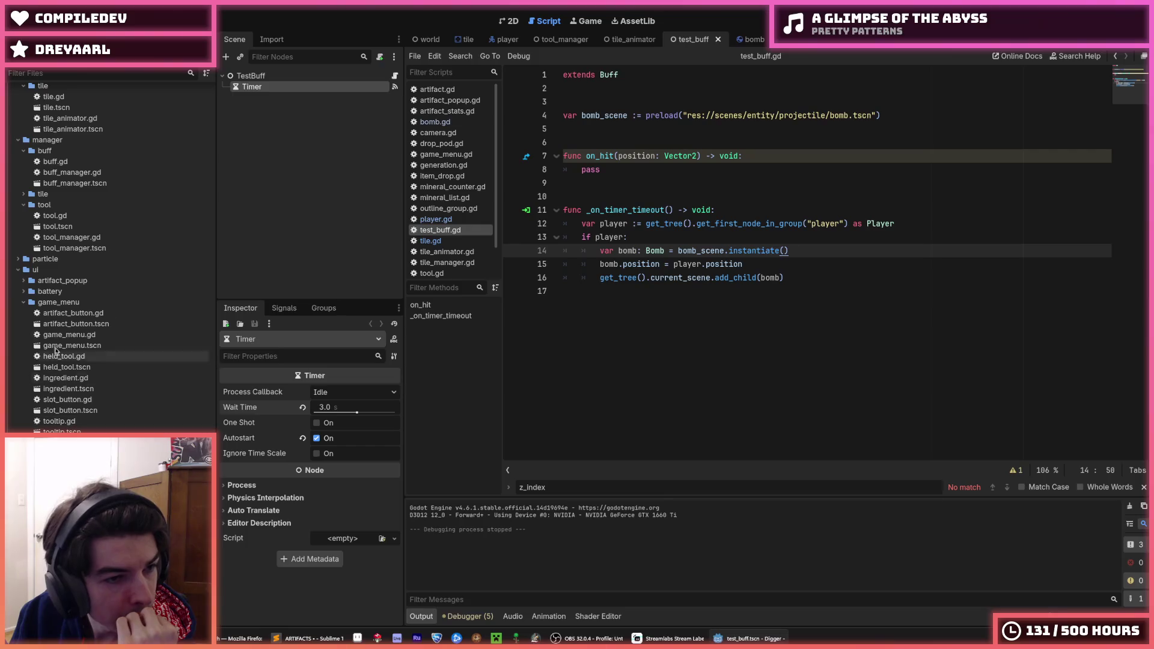
Step: Open drop_pod.tscn from the FileSystem dock
scroll(48, 298, "up", 5)
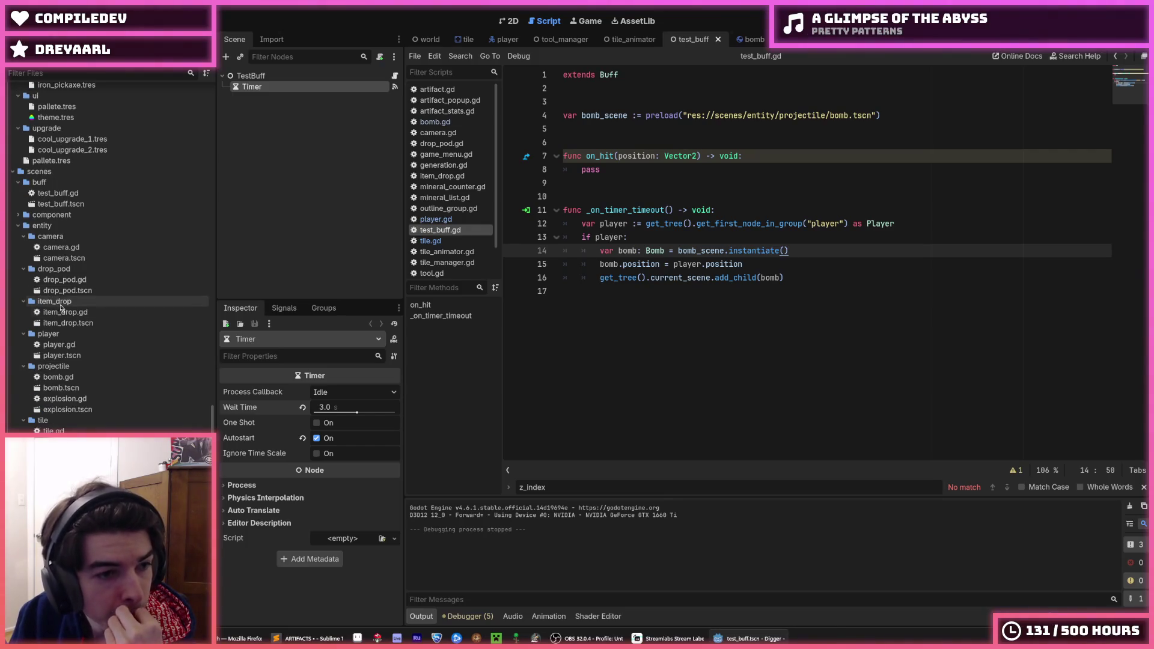
left_click(59, 292)
double_click(58, 293)
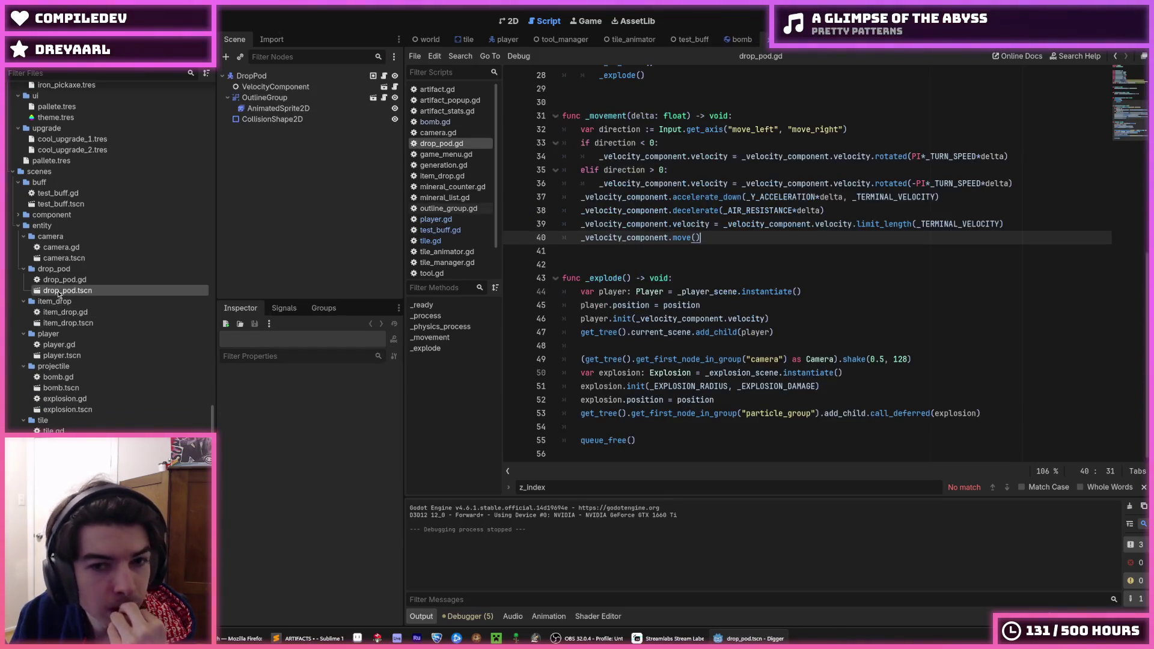
scroll(741, 312, "up", 3)
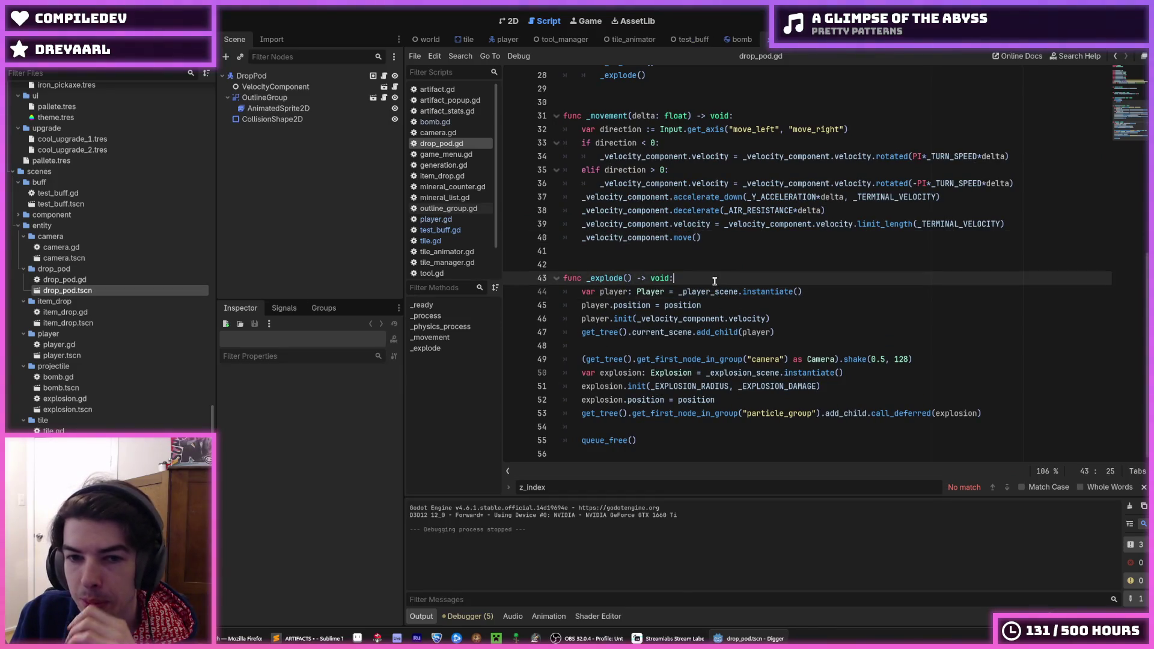
left_click(835, 292)
left_click(827, 305)
left_click(822, 315)
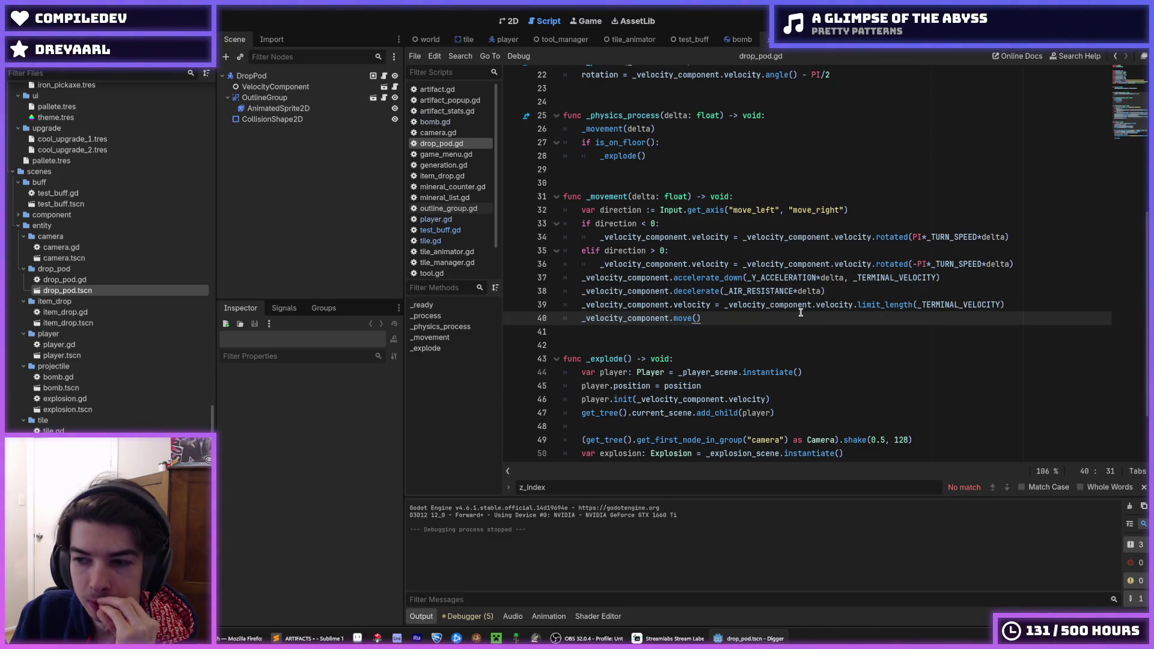
scroll(801, 312, "down", 3)
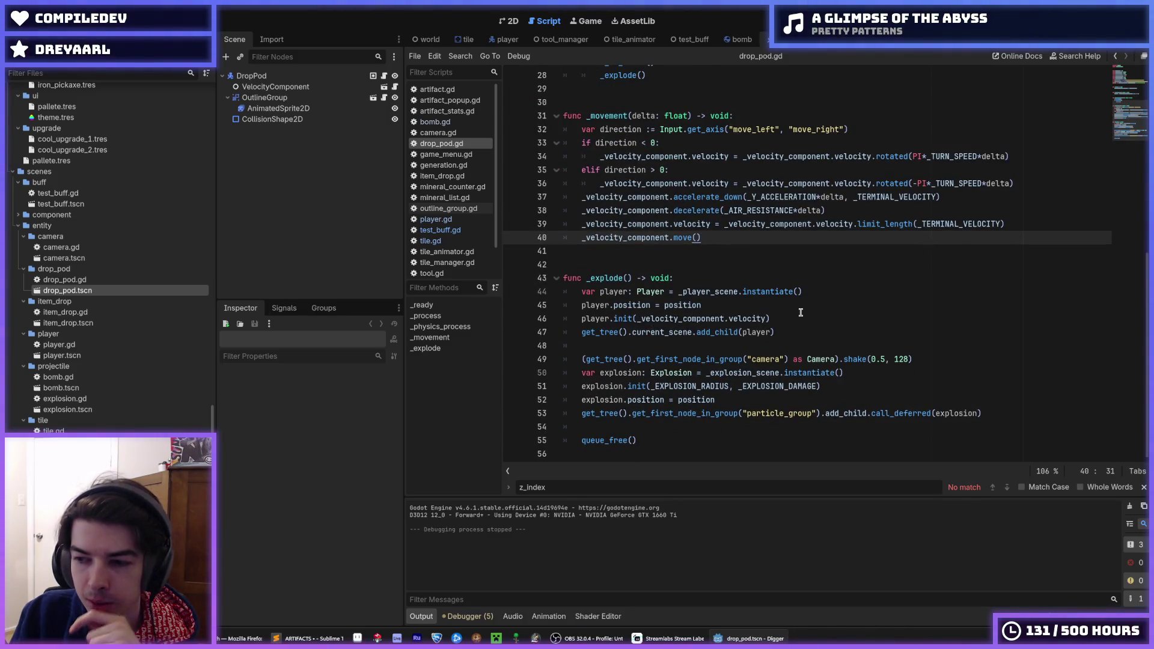
left_click(801, 312)
left_click(780, 309)
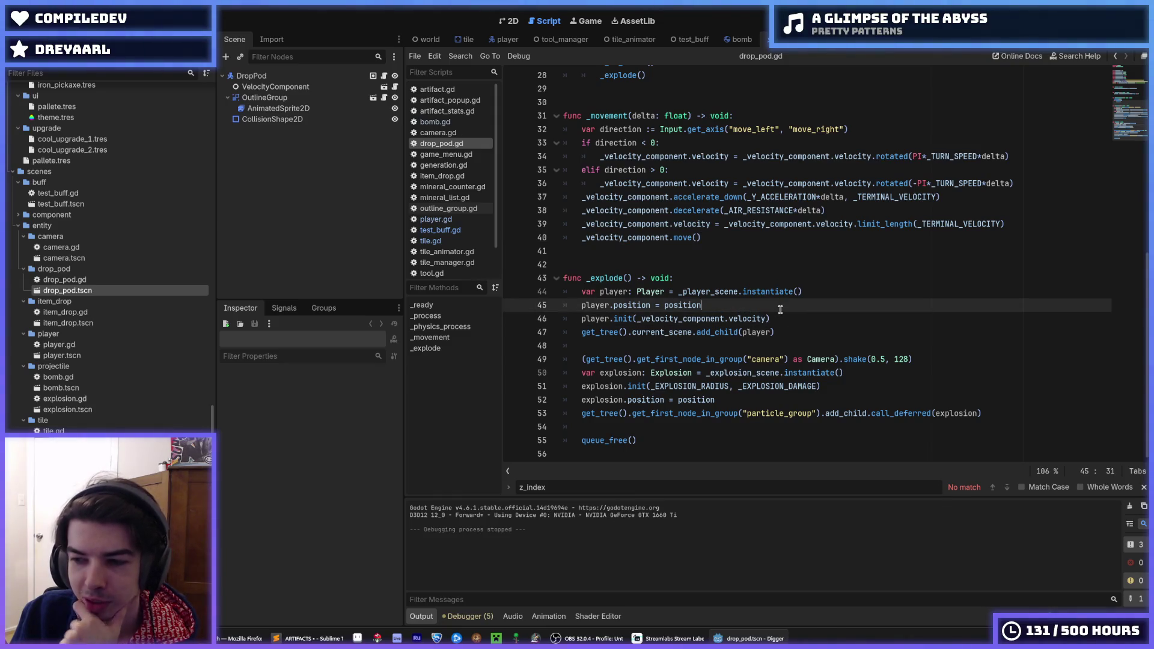
left_click(779, 325)
left_click(784, 321)
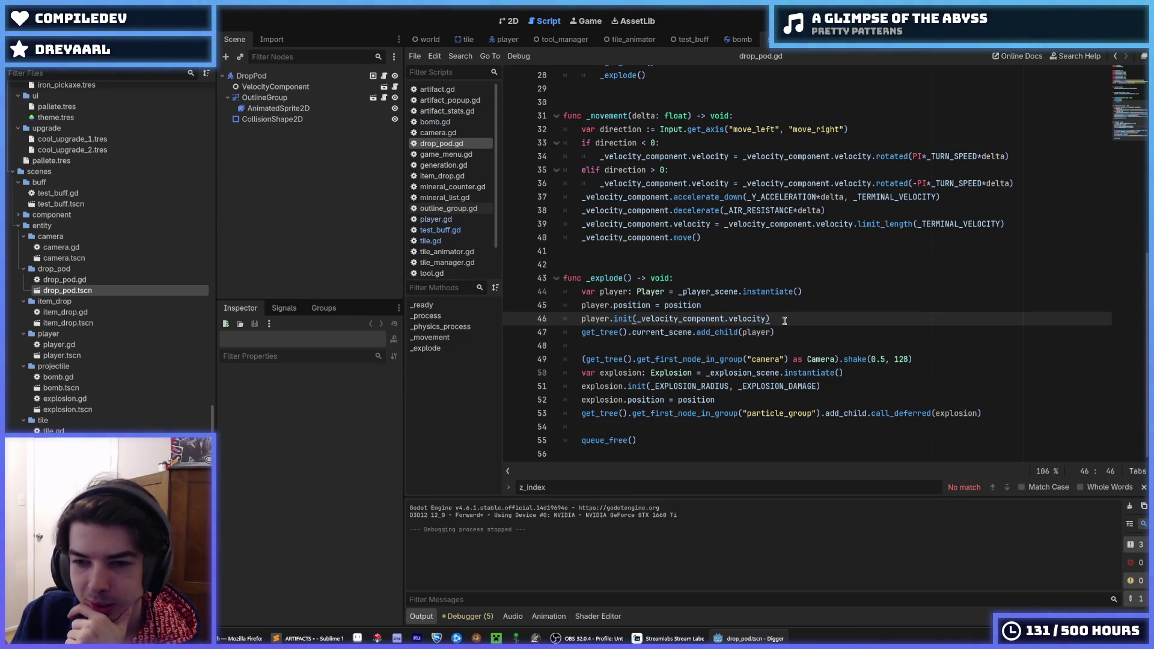
left_click(962, 360)
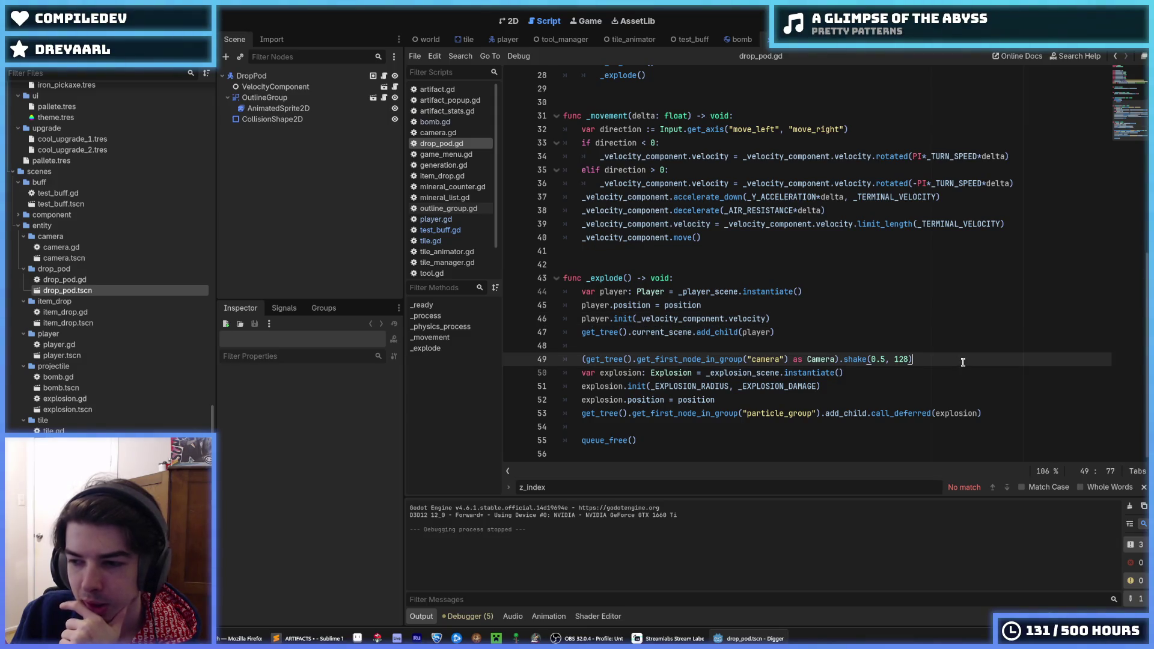
left_click(955, 371)
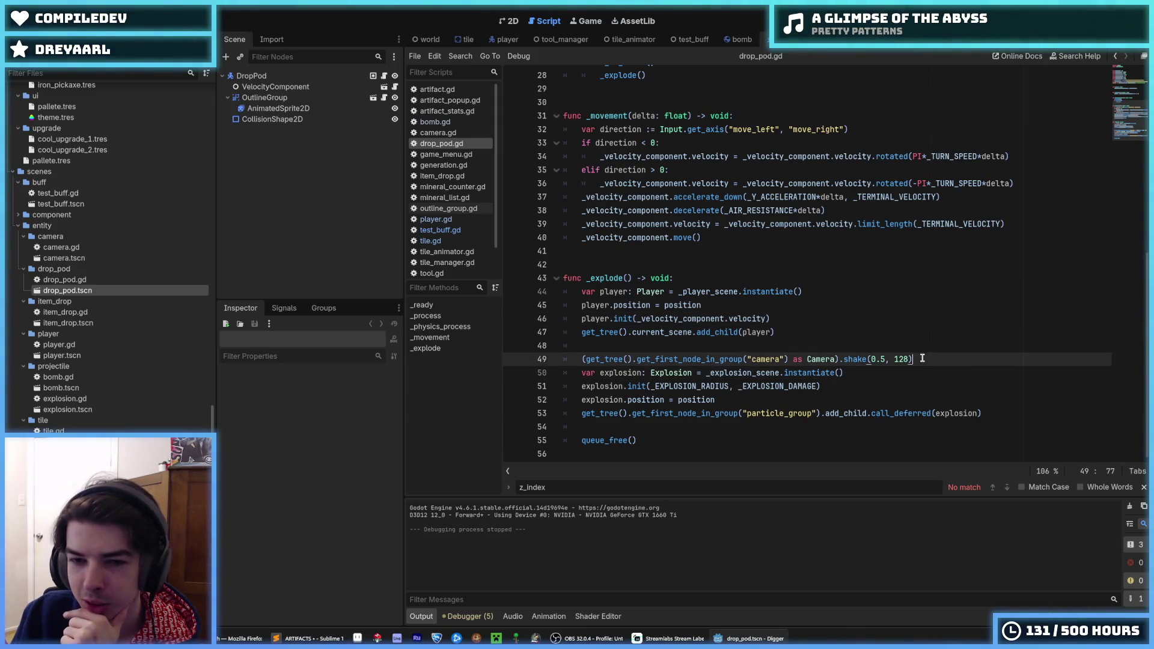
scroll(818, 353, "up", 3)
scroll(817, 353, "up", 6)
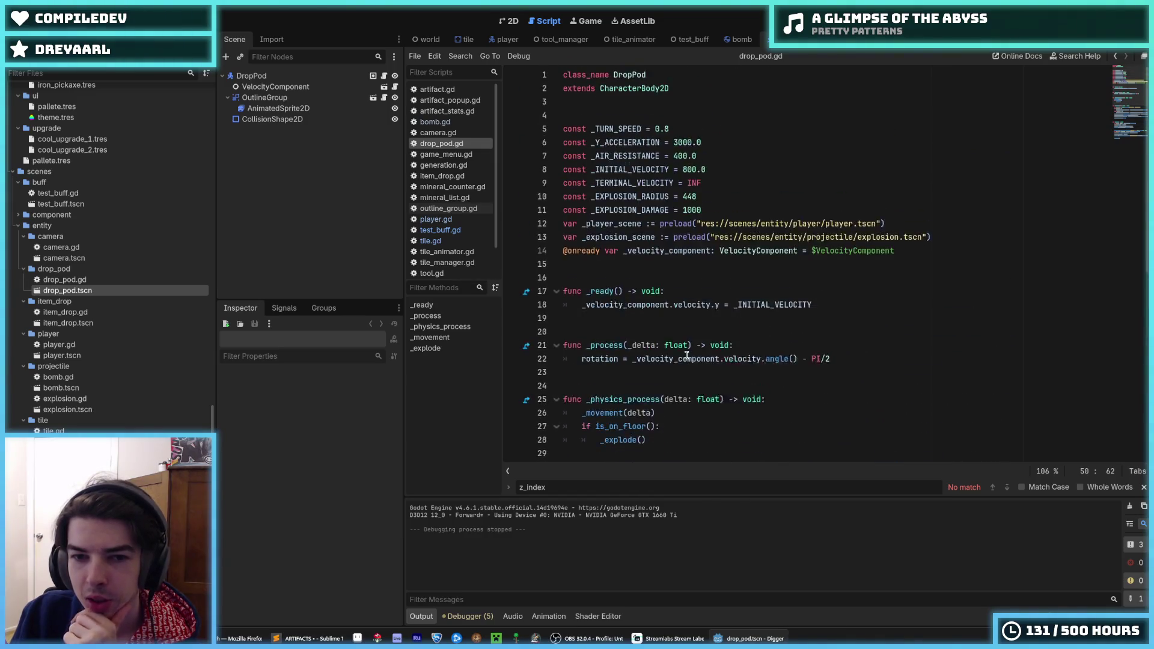
scroll(687, 356, "down", 7)
left_click(743, 322)
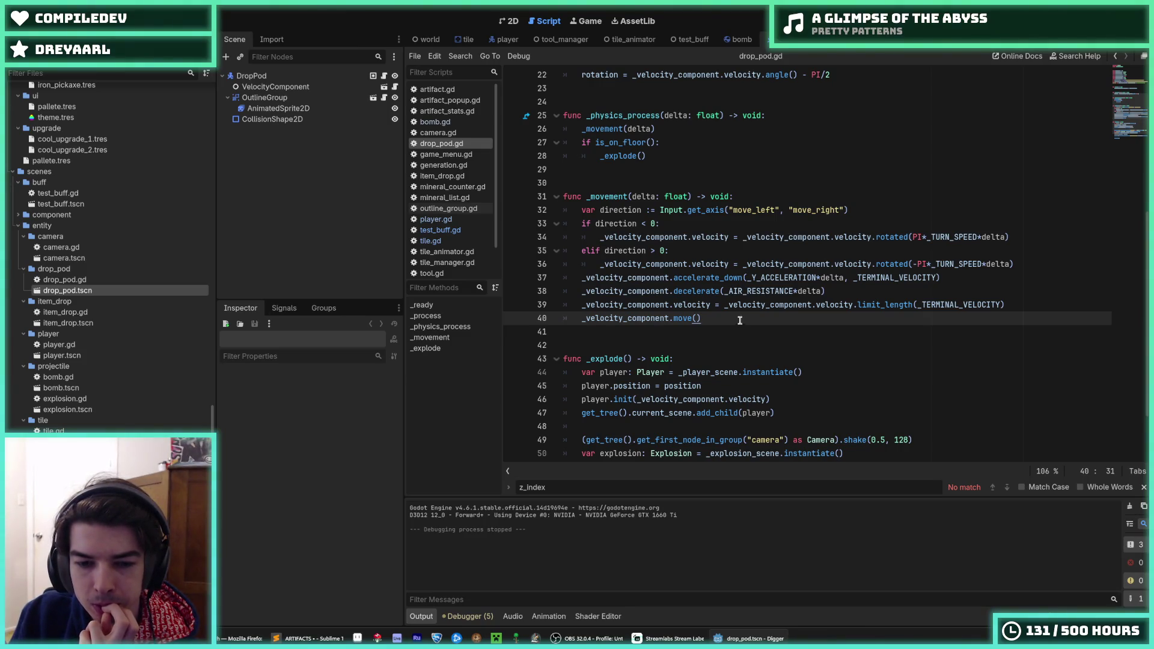
key("super")
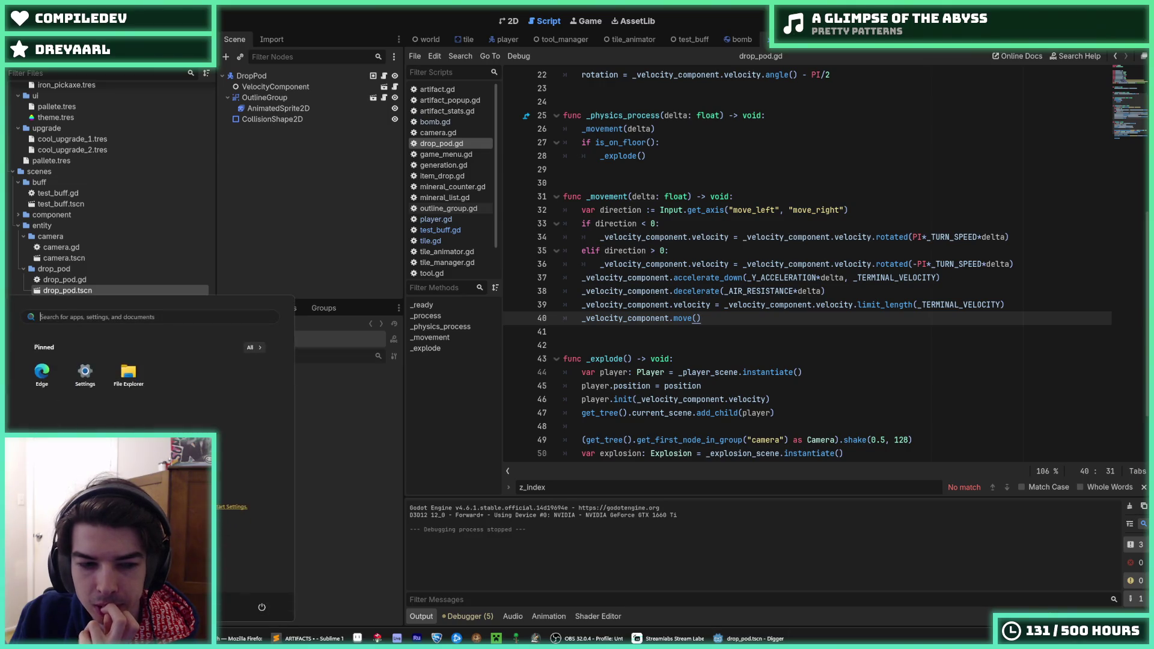
left_click(716, 319)
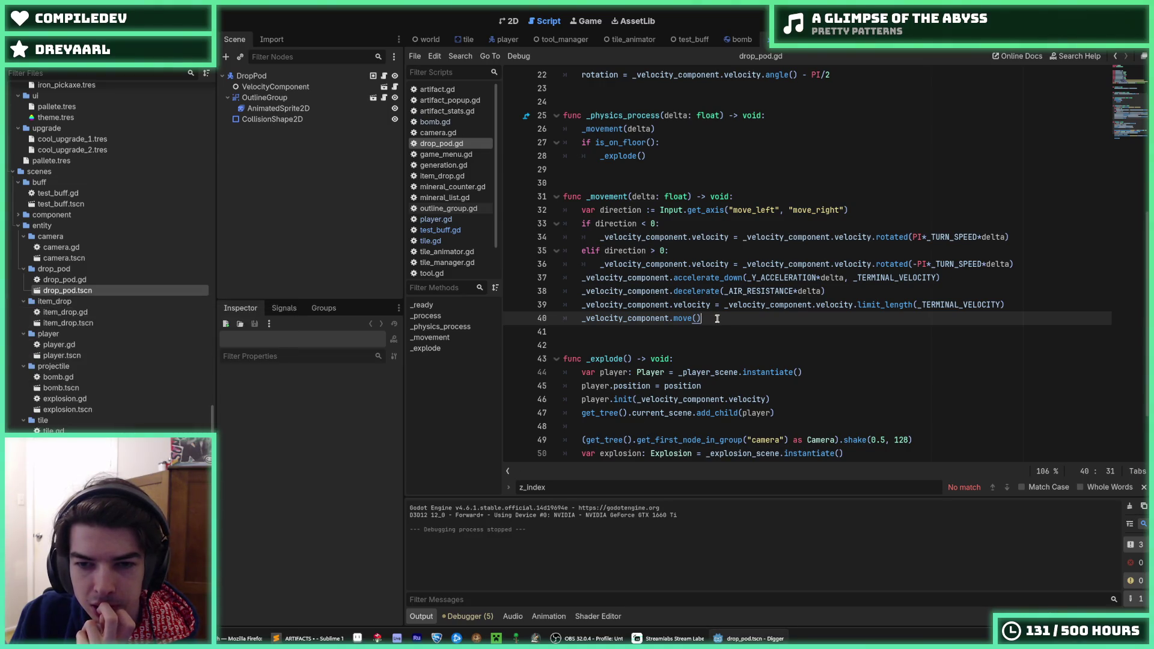
left_click_drag(618, 313, 568, 318)
left_click(727, 318)
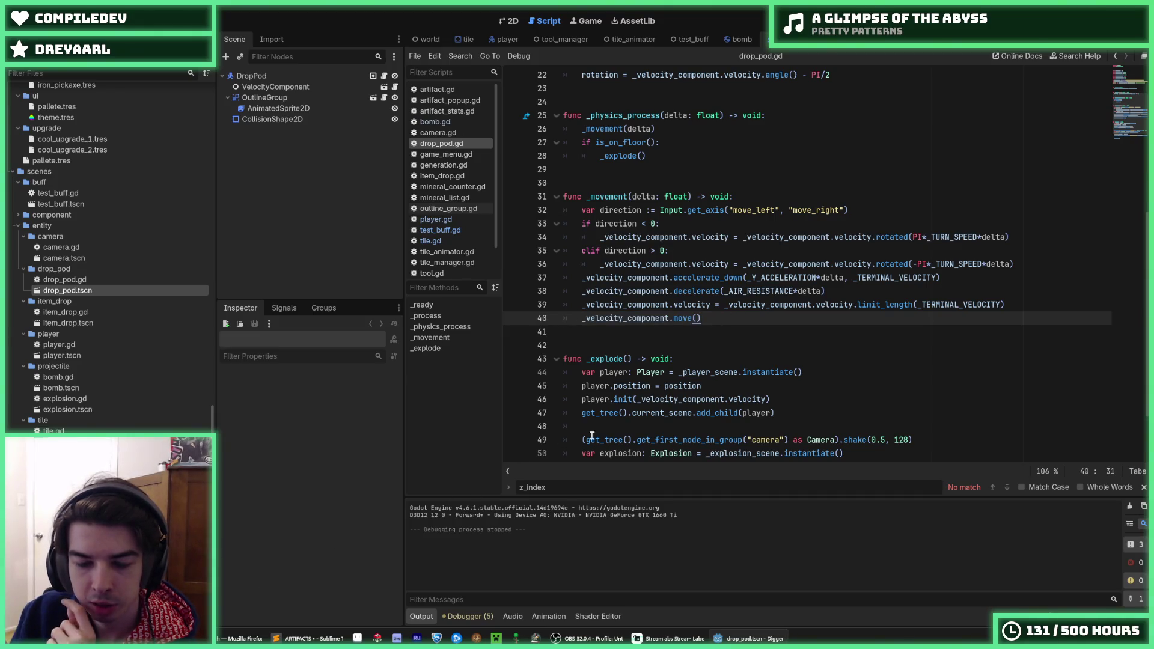
left_click_drag(732, 320, 566, 313)
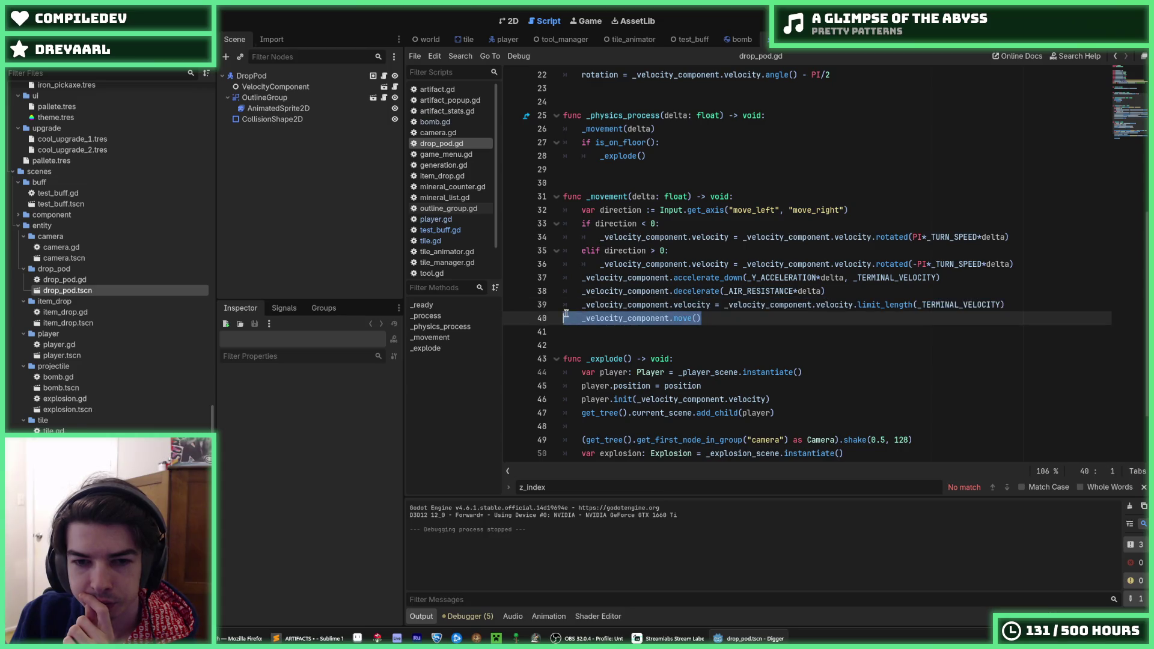
left_click(735, 324)
left_click_drag(709, 317, 577, 318)
left_click(579, 318)
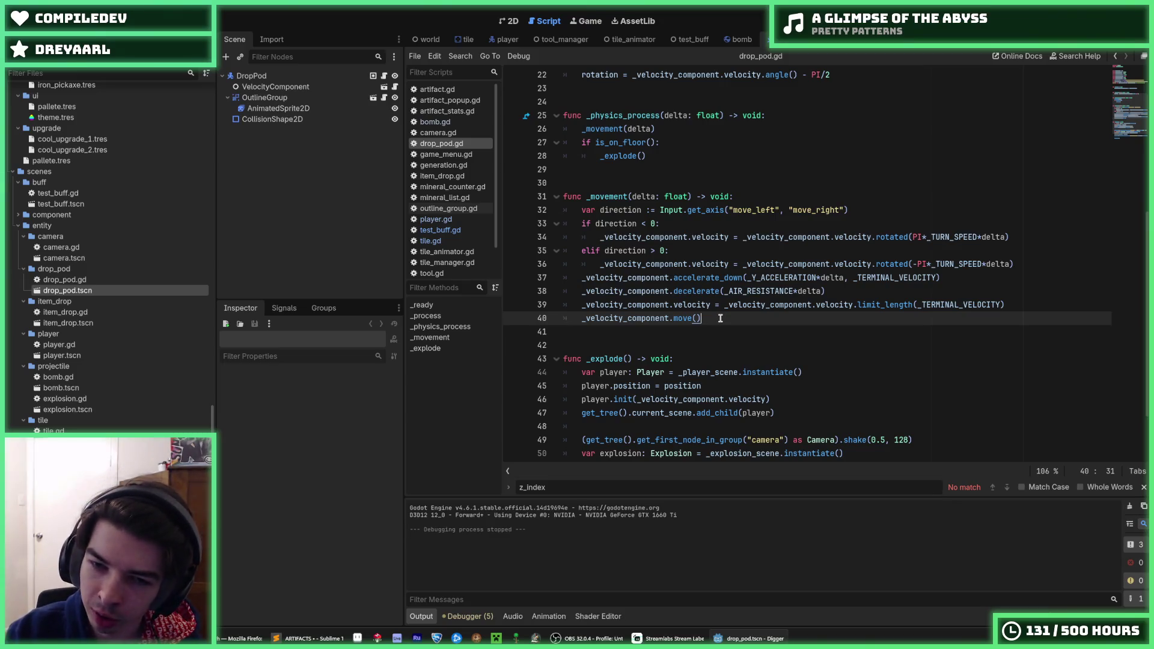
key("Return")
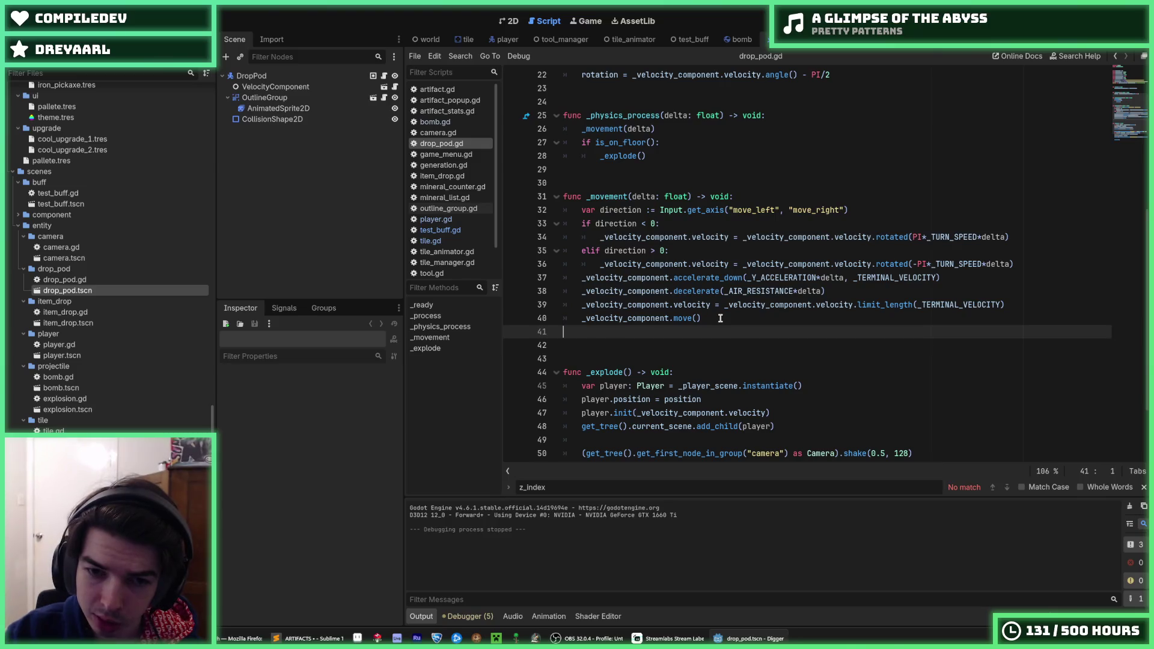
key("BackSpace")
scroll(721, 318, "up", 2)
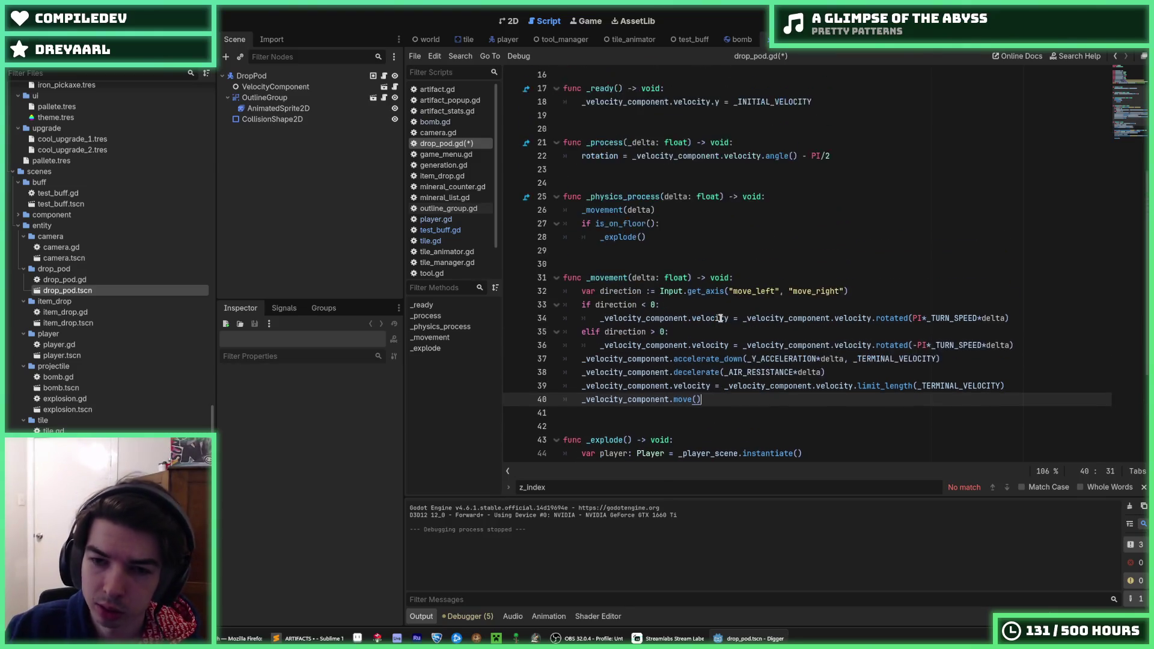
key("ctrl+s")
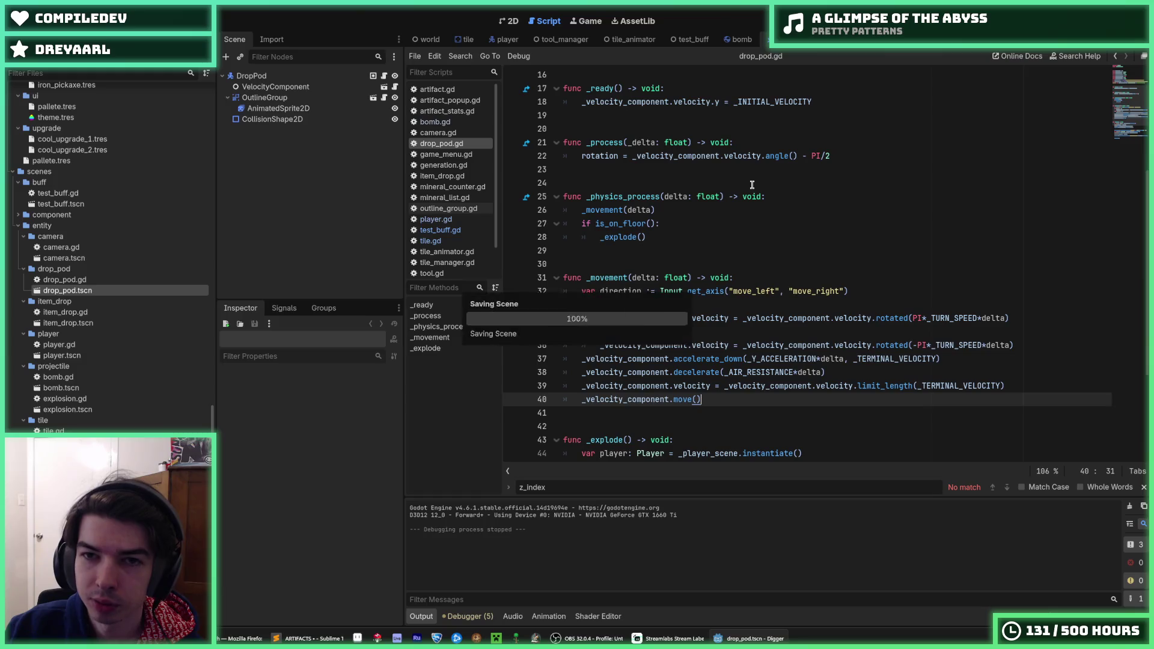
left_click(504, 22)
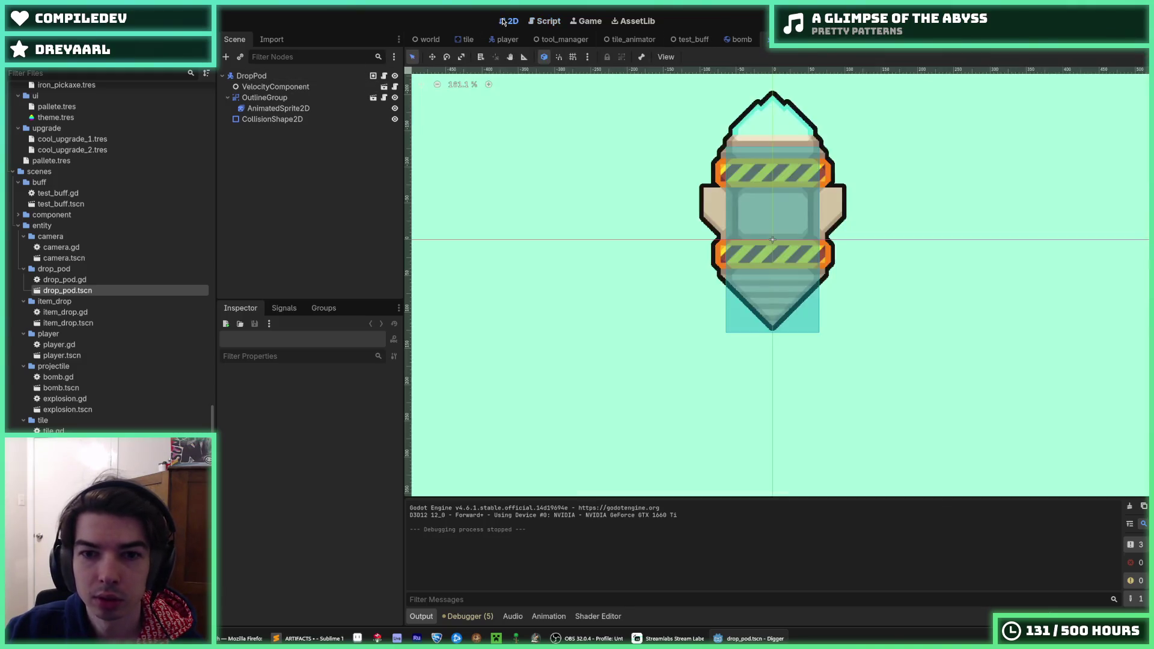
left_click(274, 119)
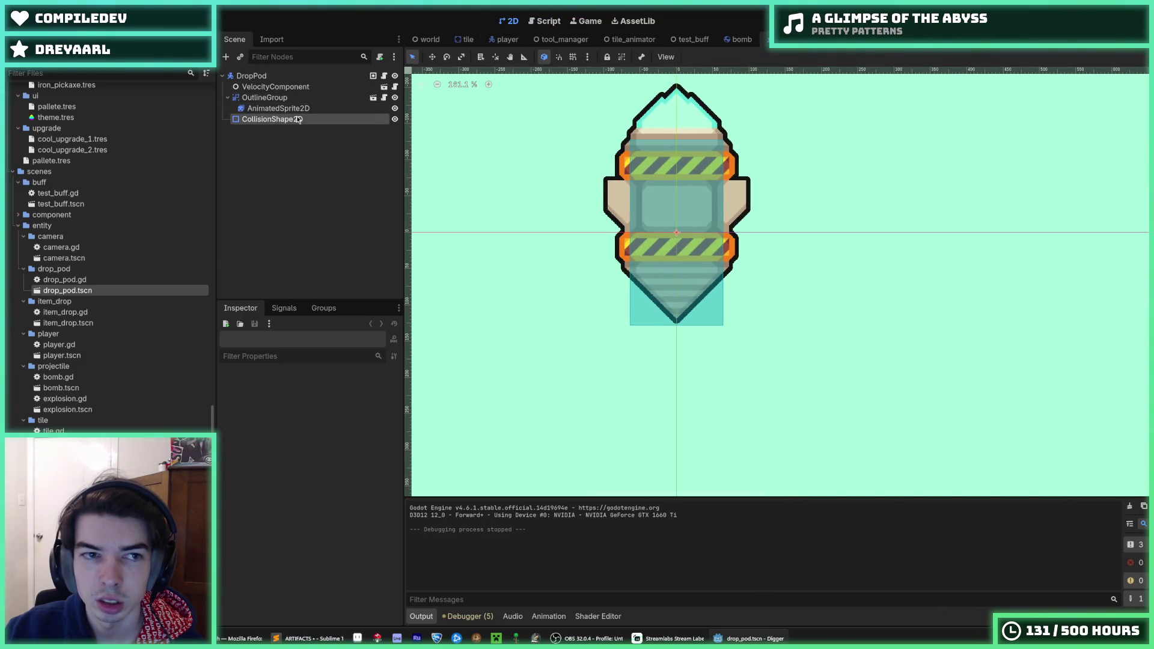
left_click(386, 78)
scroll(278, 414, "down", 3)
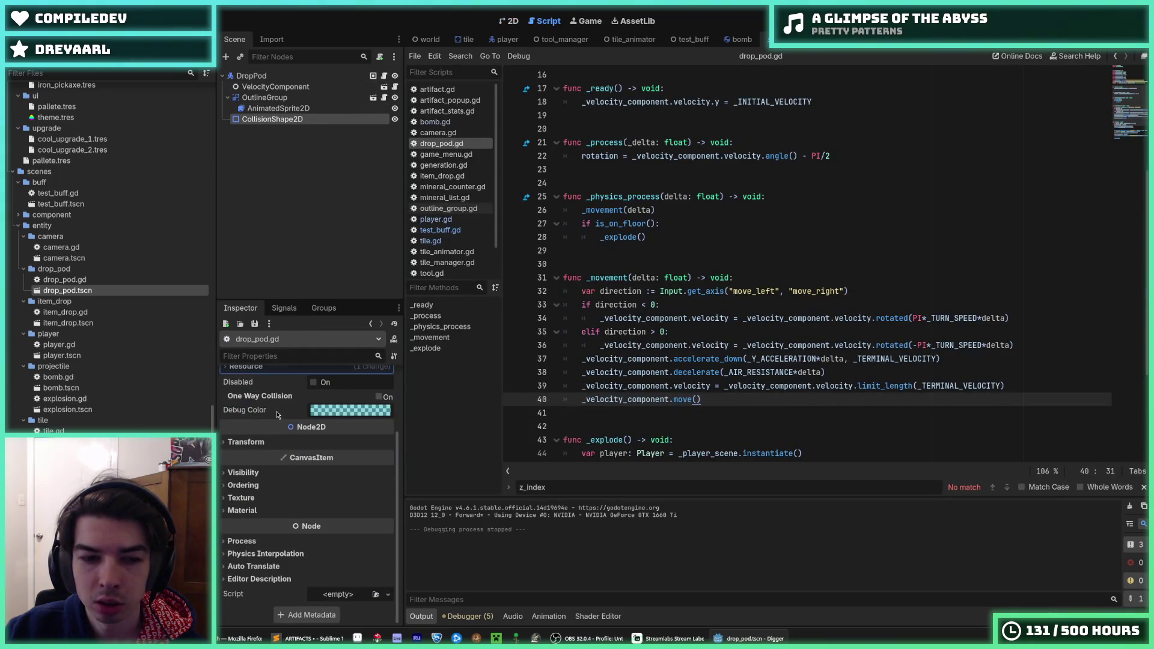
scroll(677, 308, "down", 4)
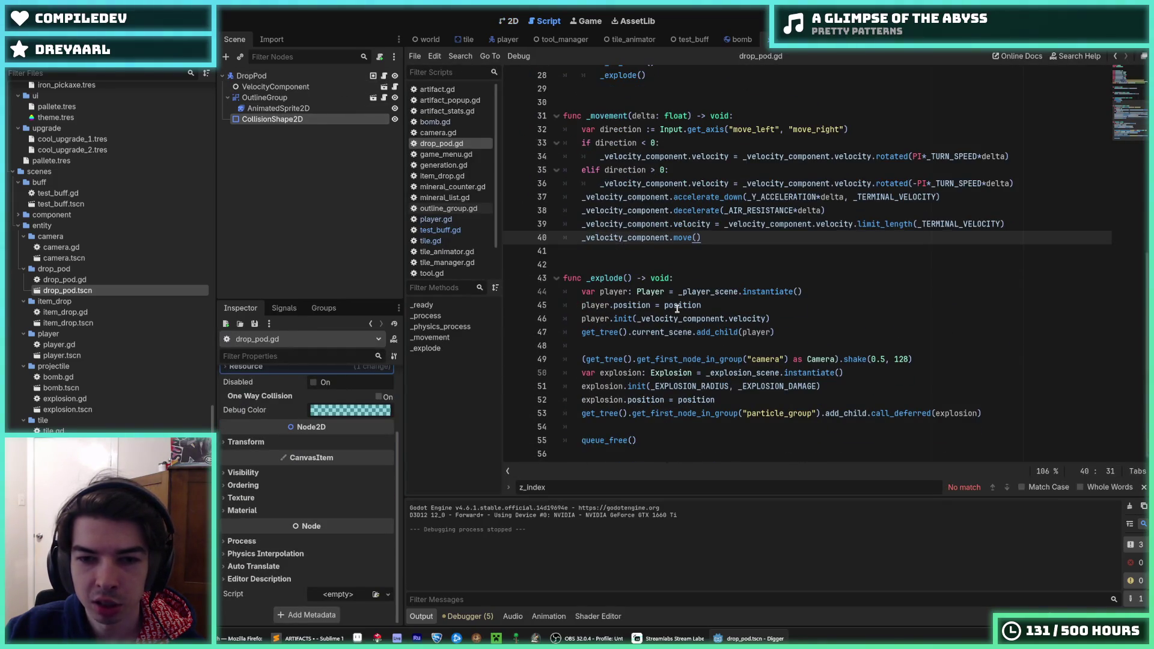
scroll(677, 309, "up", 8)
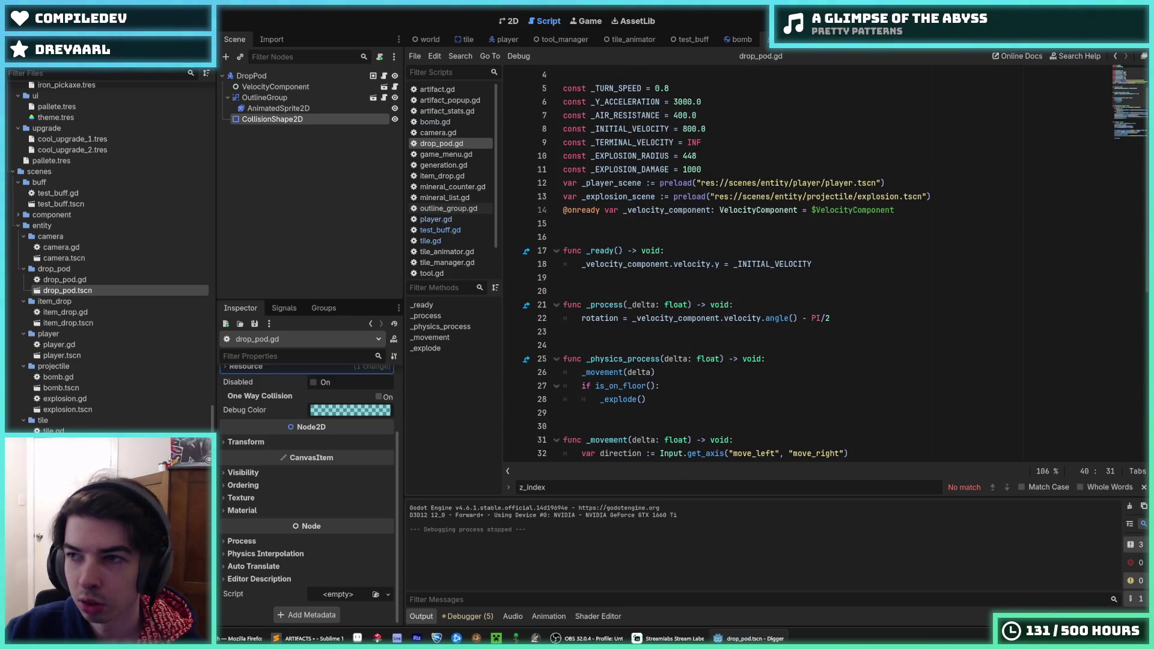
scroll(693, 250, "down", 8)
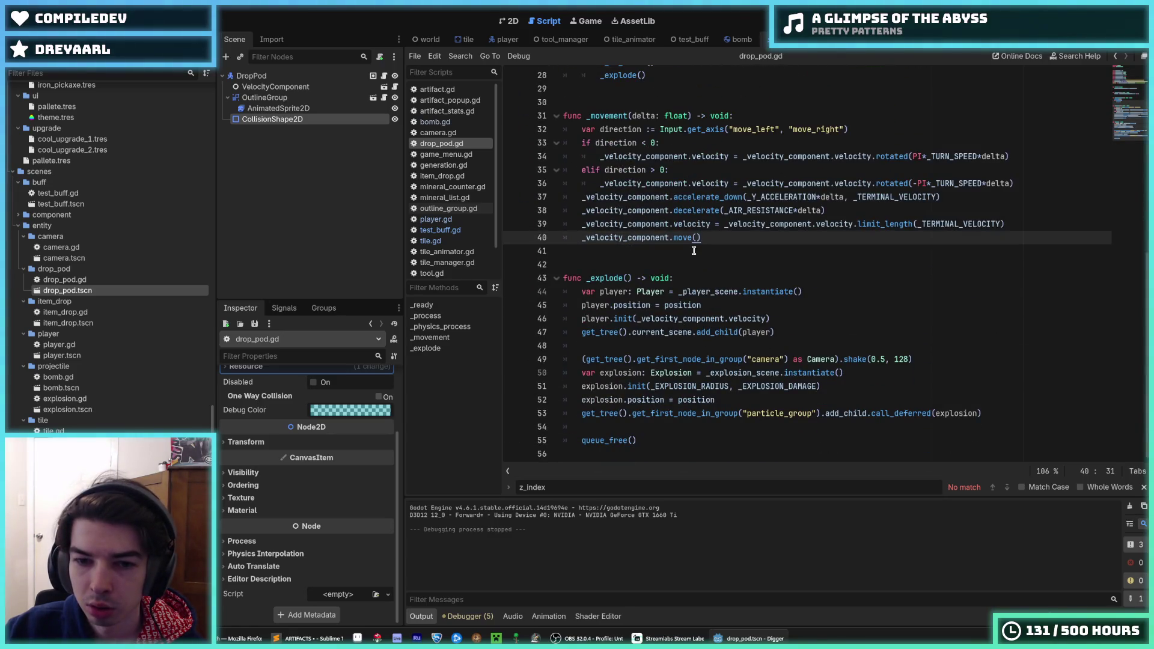
scroll(266, 413, "up", 3)
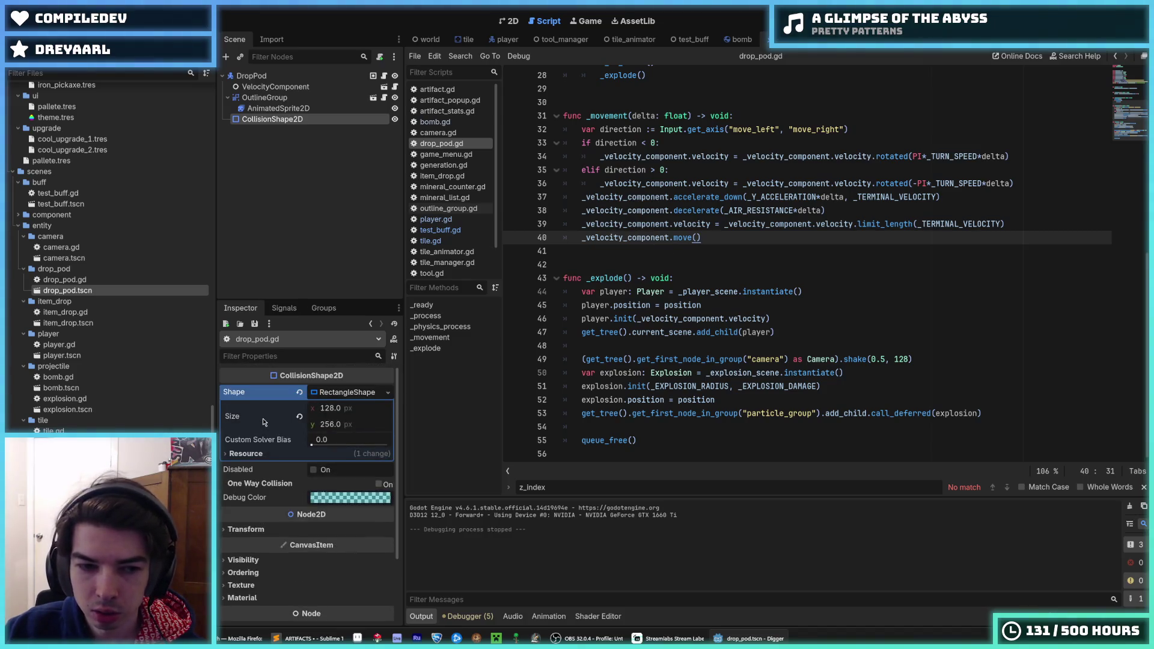
left_click(286, 308)
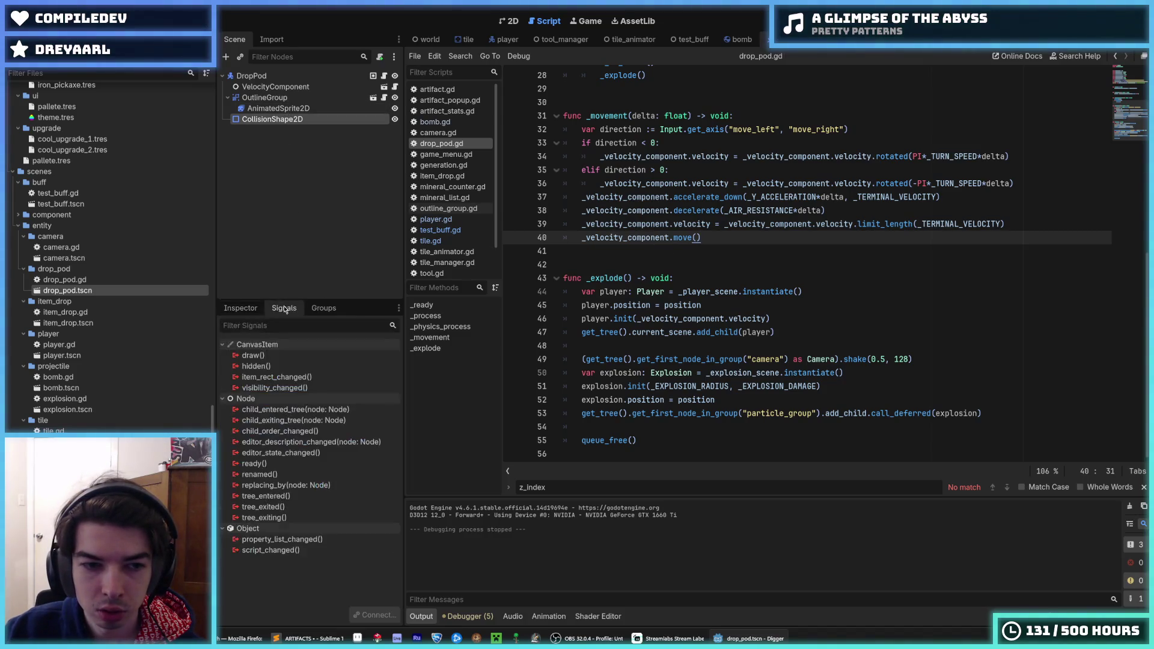
left_click(241, 308)
left_click(251, 76)
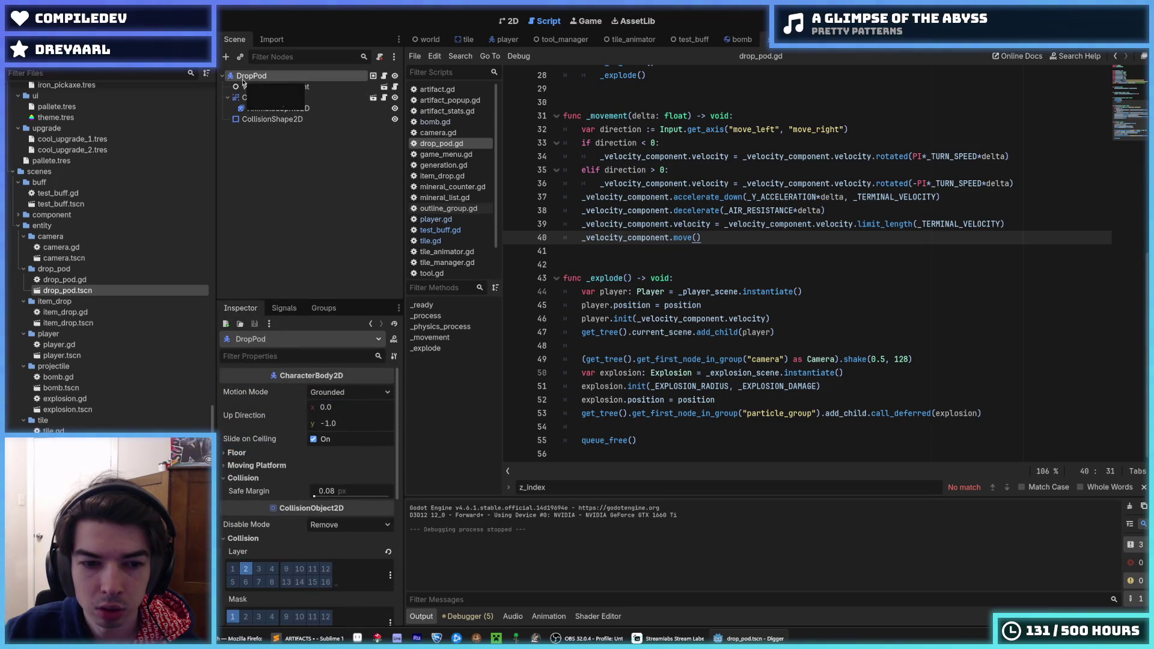
scroll(277, 460, "down", 3)
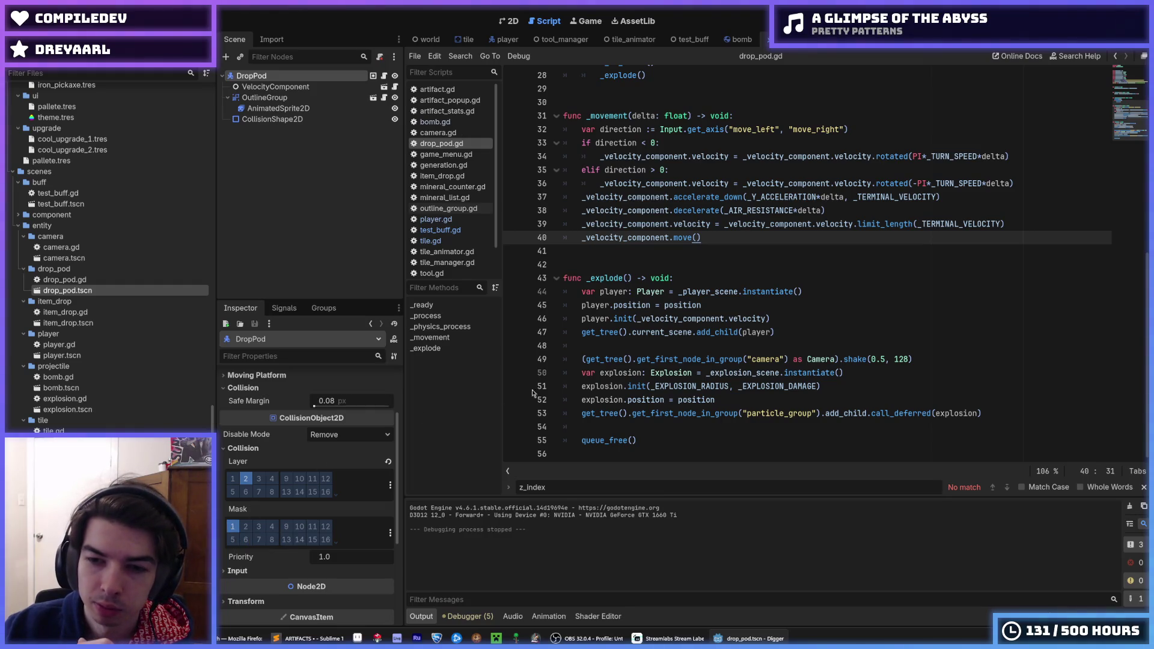
left_click(847, 375)
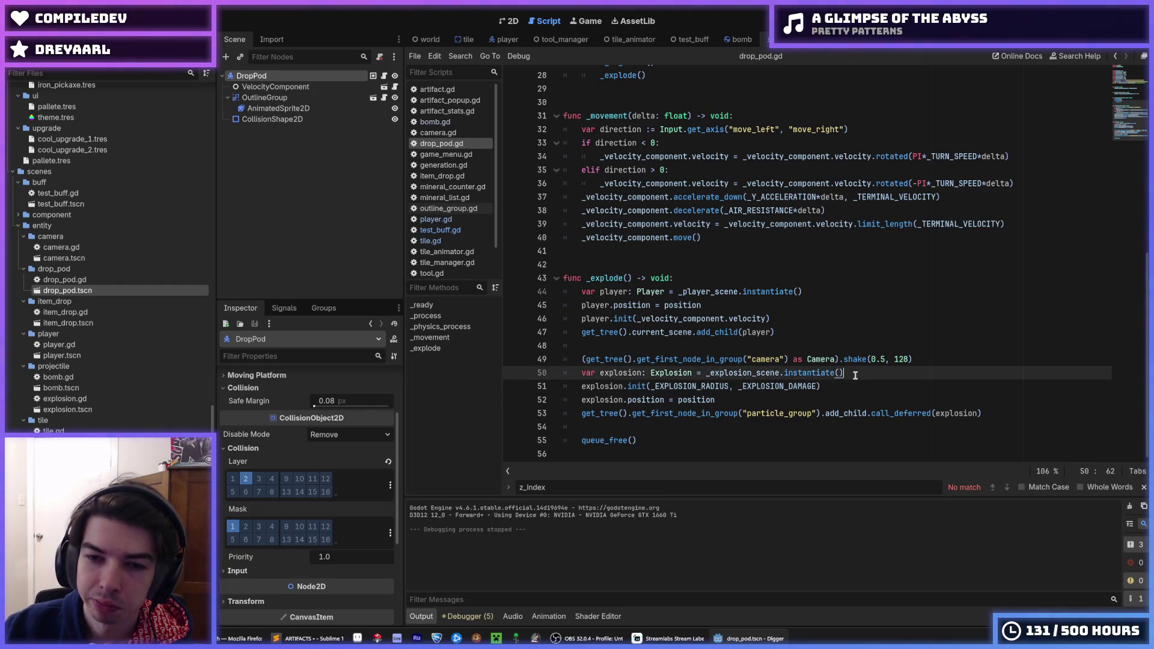
left_click(781, 334)
left_click(783, 321)
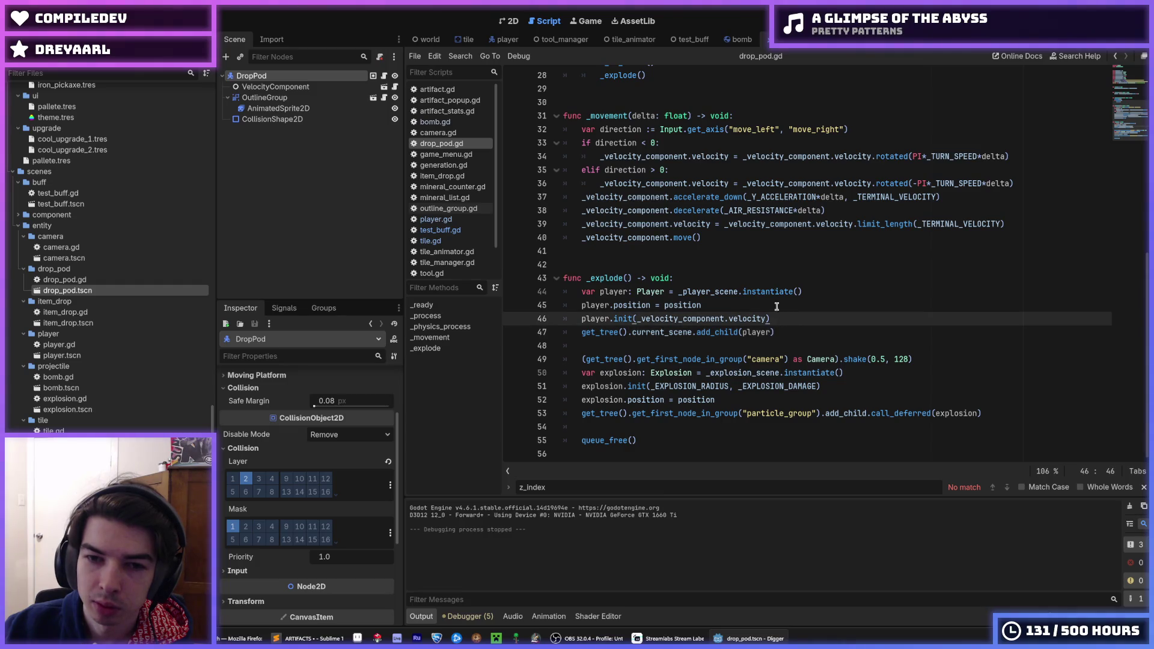
scroll(776, 306, "up", 2)
double_click(607, 359)
scroll(612, 361, "up", 2)
left_click_drag(653, 241, 566, 227)
left_click(579, 226)
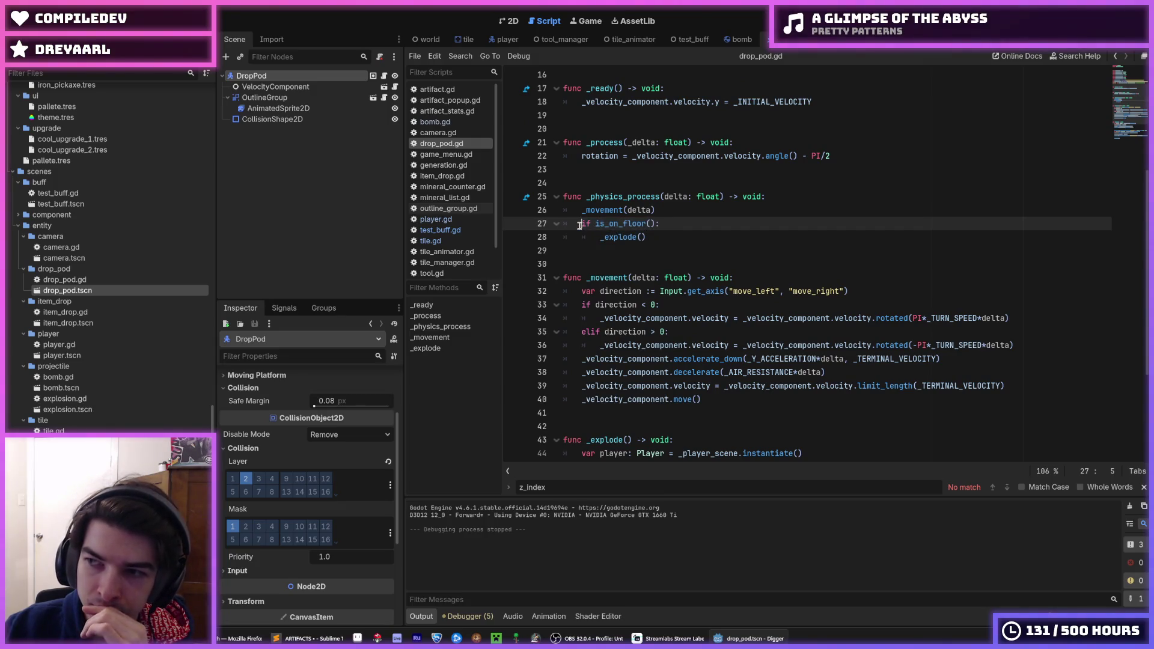
left_click_drag(646, 239, 578, 222)
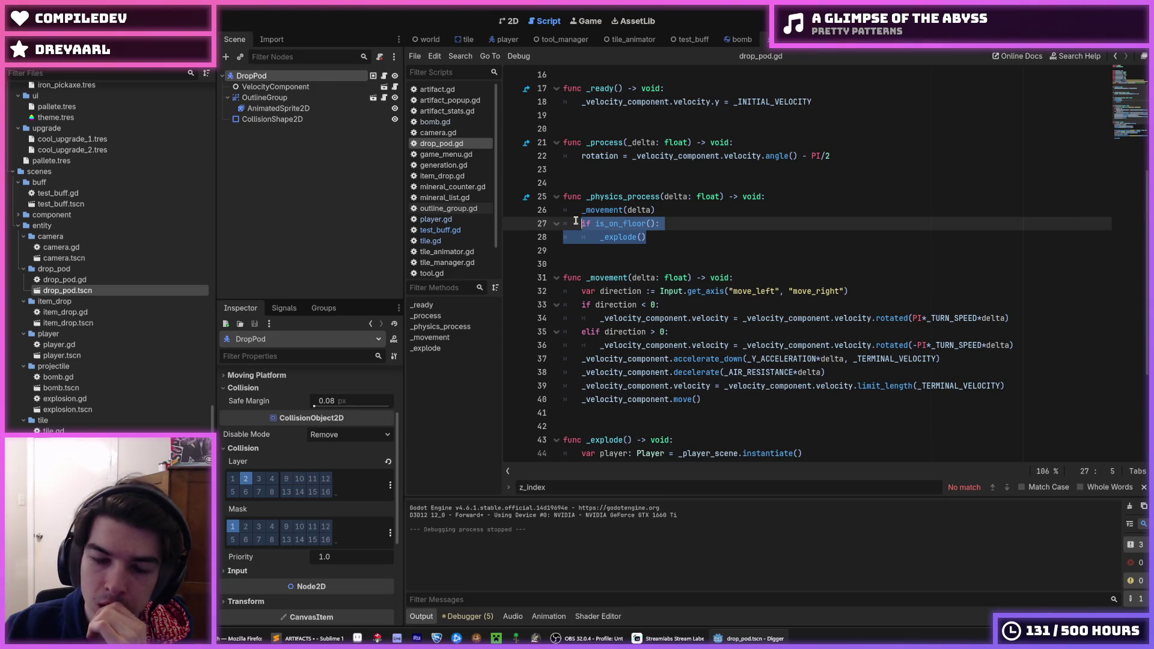
key("ctrl+k")
key("Up")
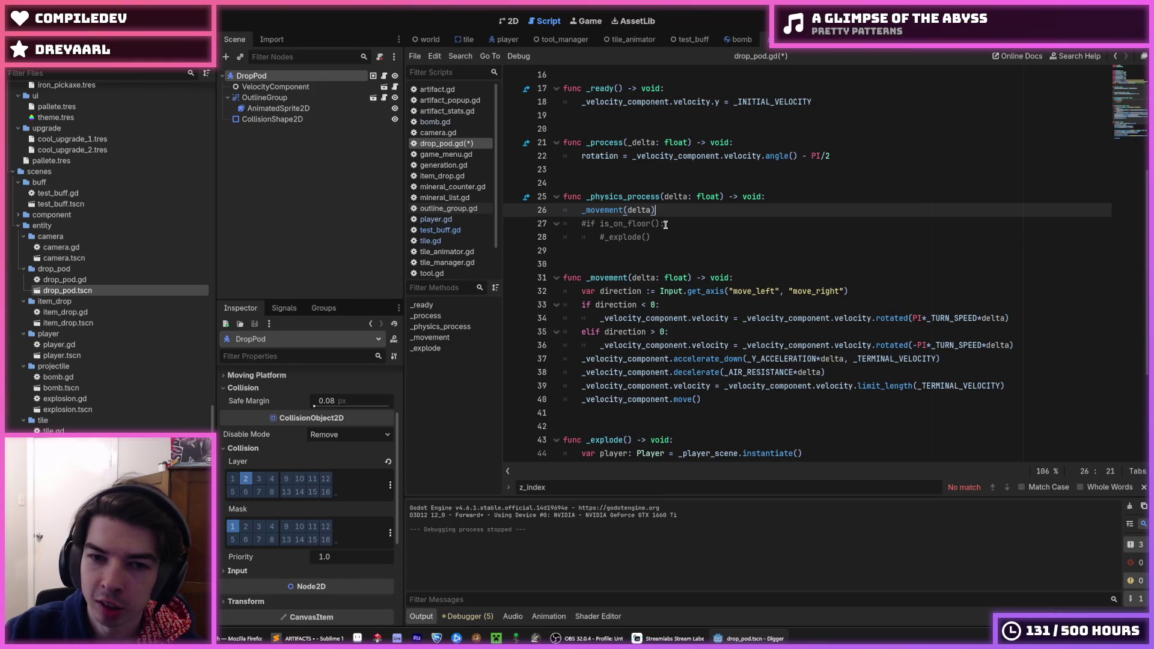
Step: Add a _dig() call on a new line after the movement call
key("Return")
type("_dig(")
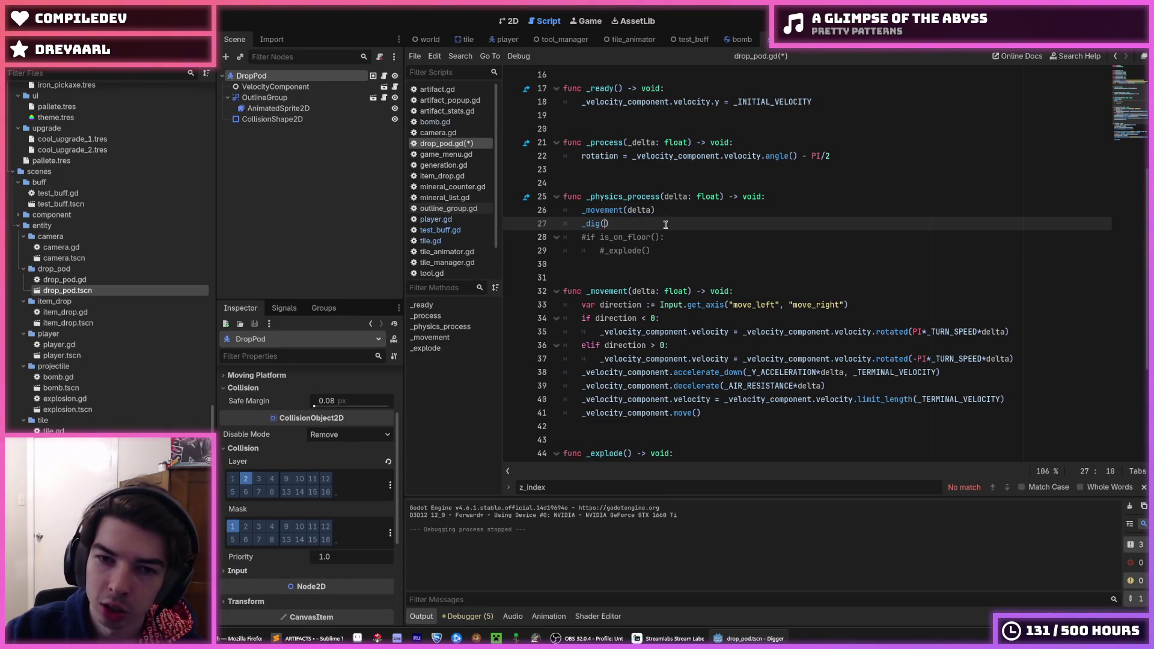
scroll(724, 422, "down", 1)
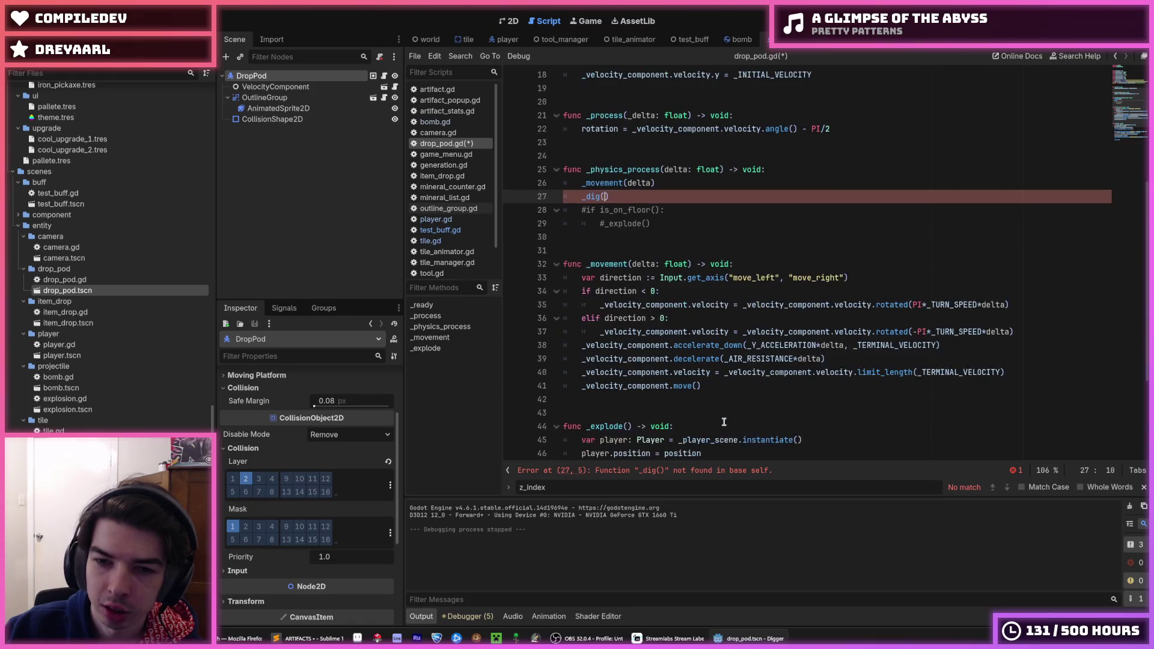
Step: Declare 'func _dig() -> void:' below _movement and save drop_pod.gd
left_click(724, 386)
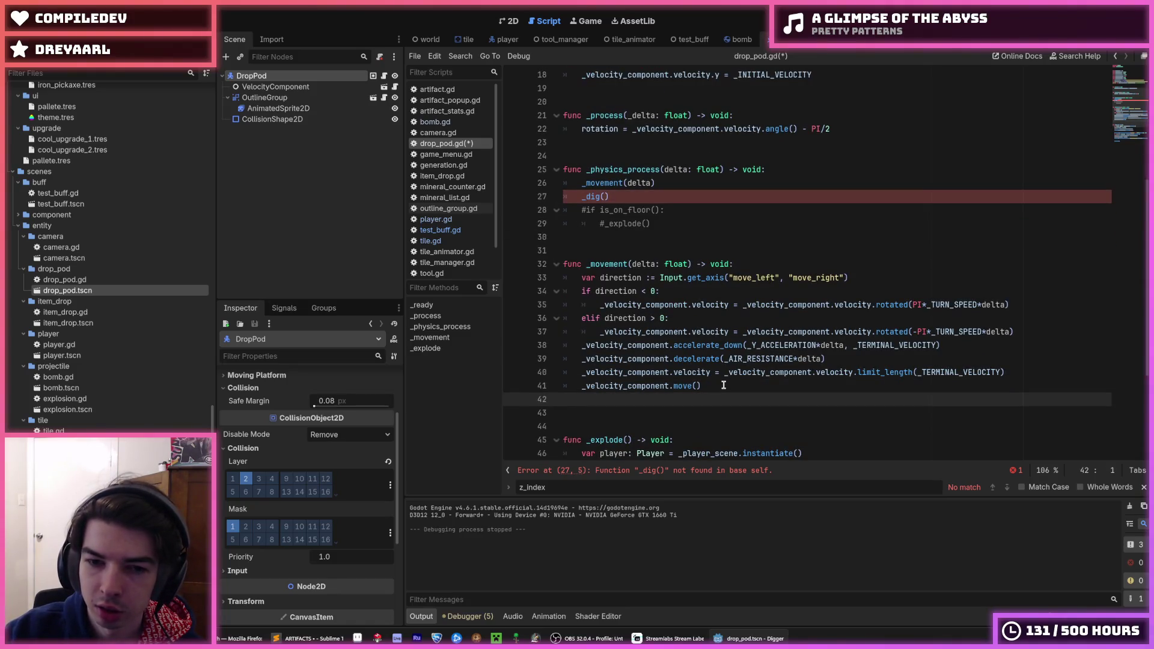
key("Return")
key("Return")
type("func dig")
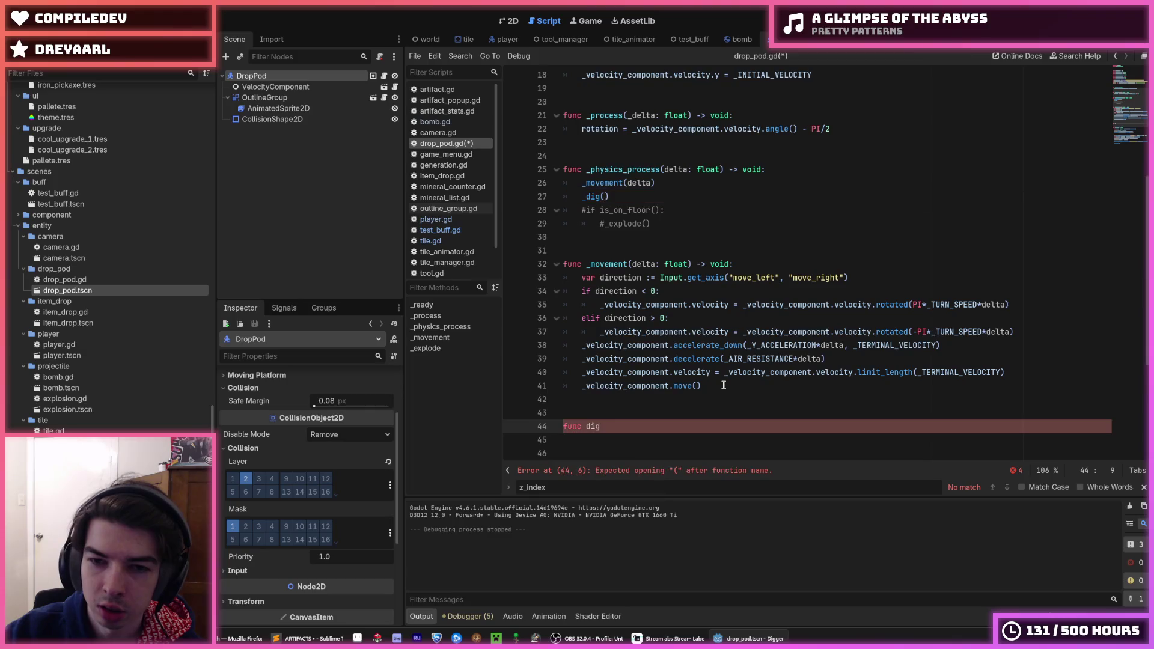
type("_")
key("End")
type("> void:")
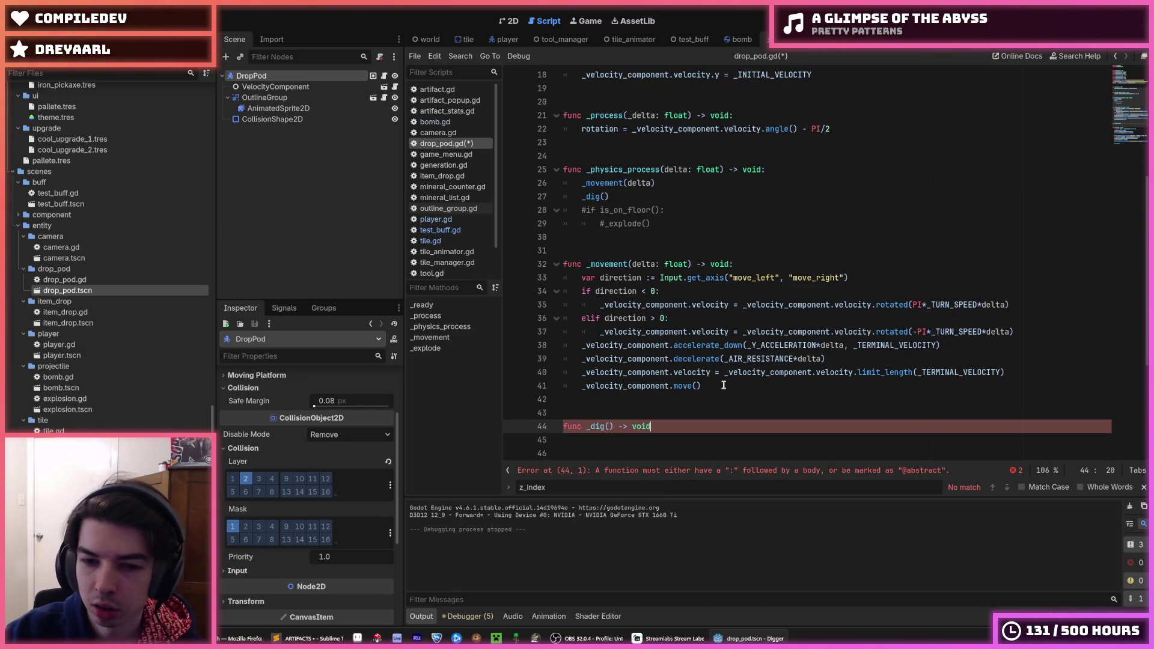
key("Return")
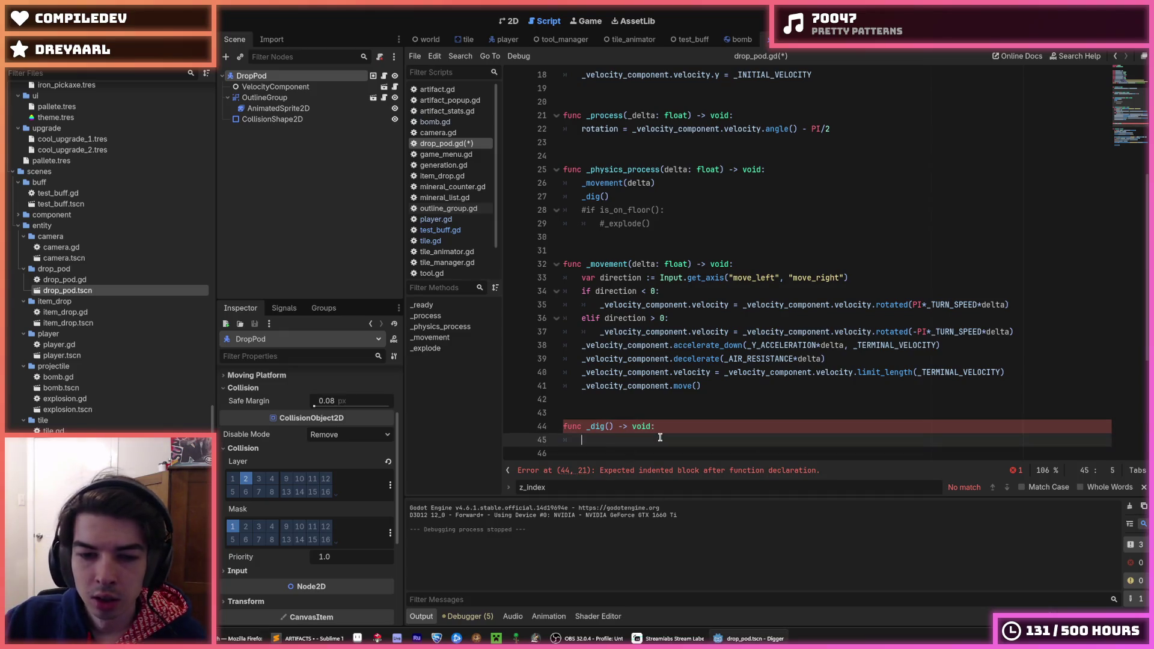
scroll(661, 439, "down", 1)
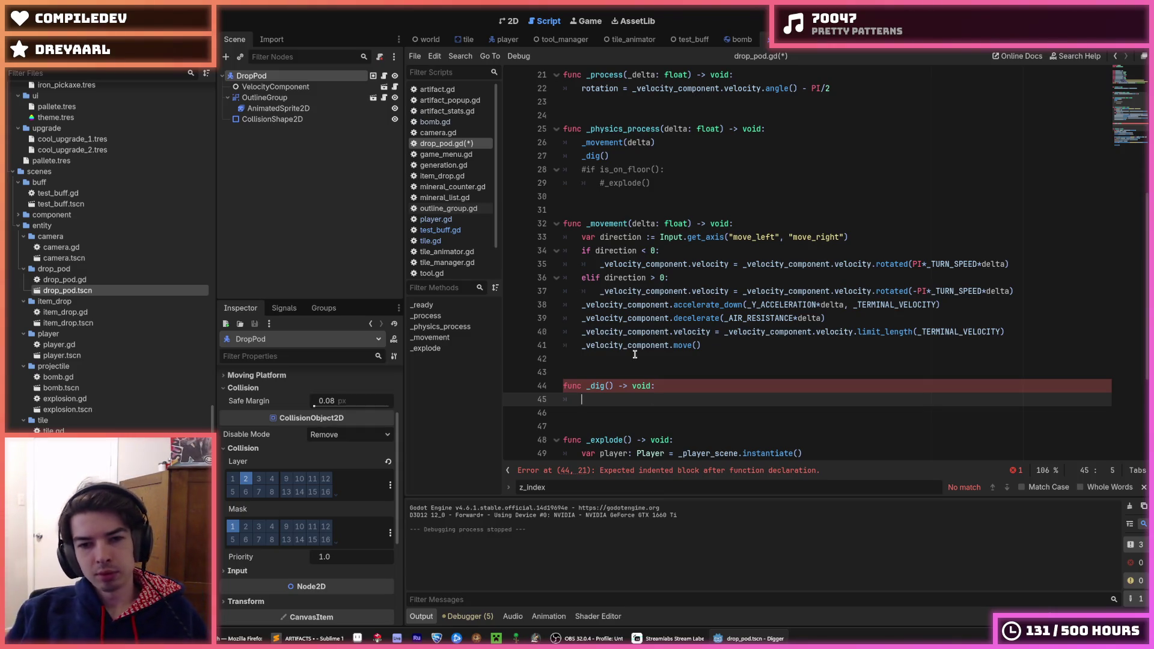
key("ctrl+s")
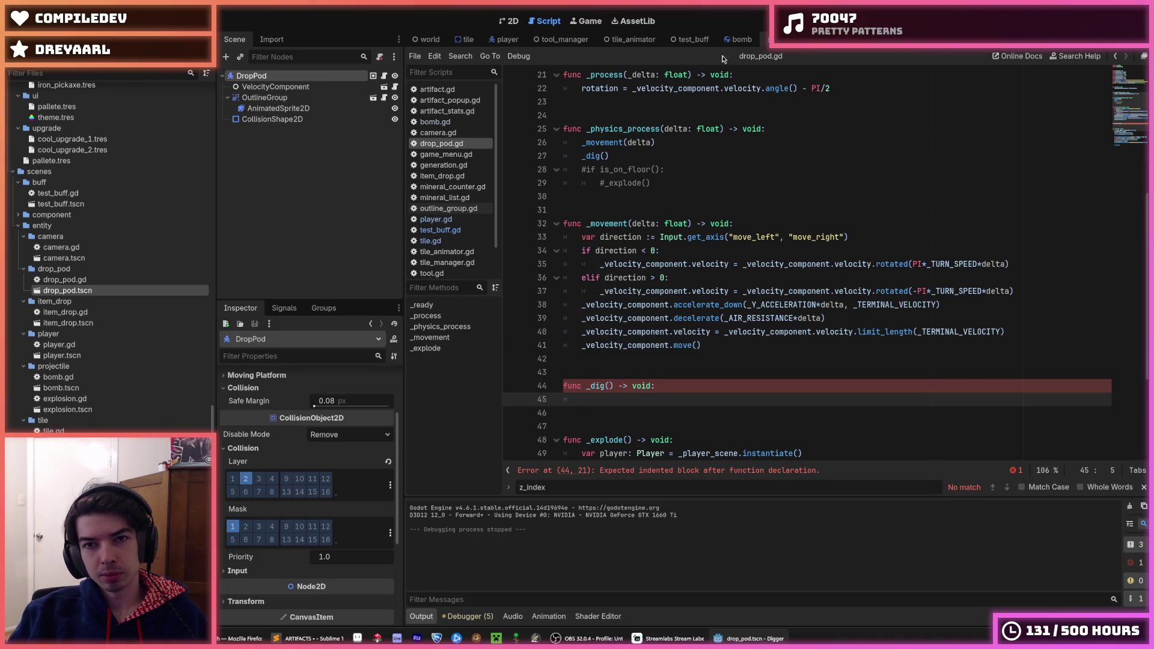
Step: Compare the bomb scene with the drop_pod scene
left_click(739, 39)
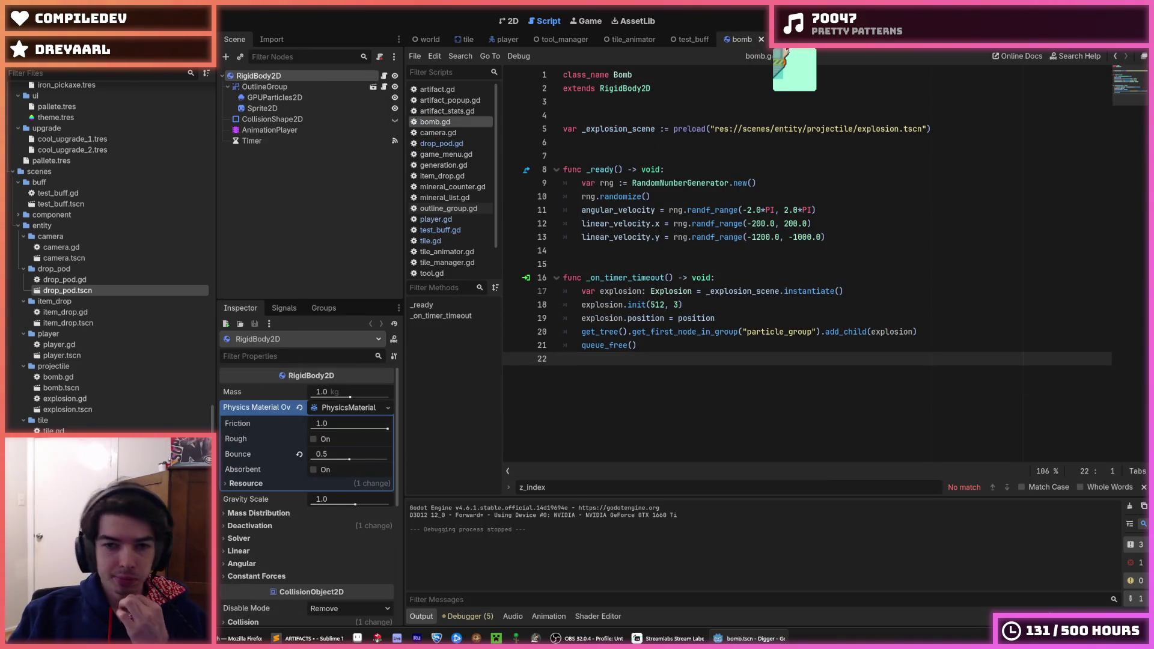
key("ctrl+Tab")
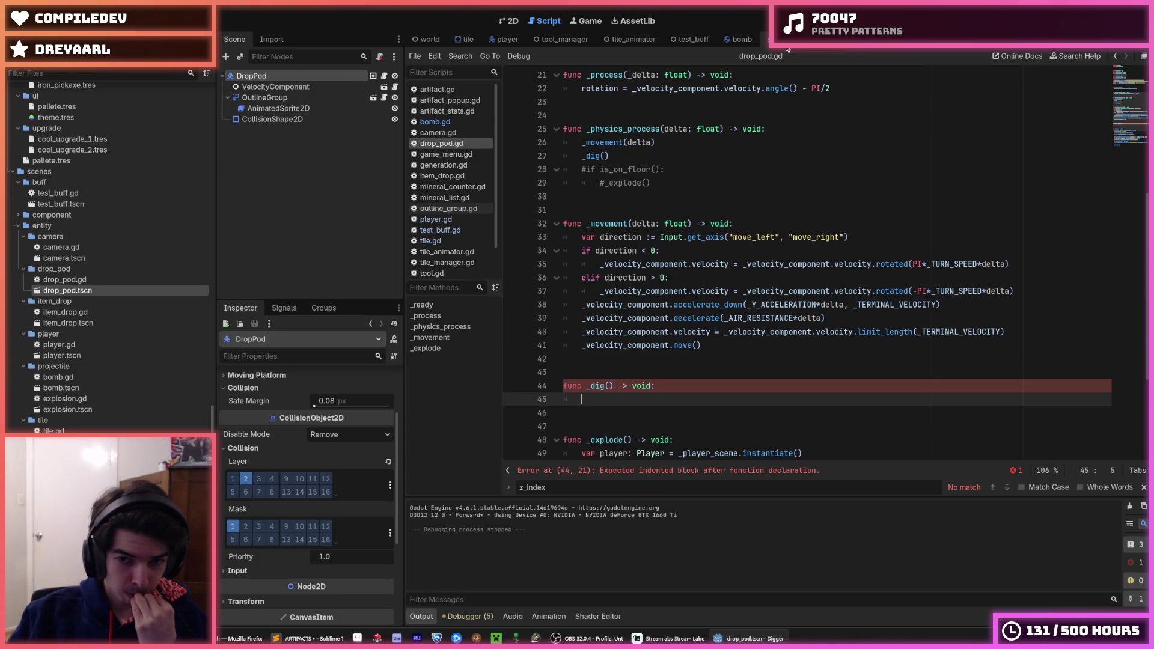
left_click(729, 38)
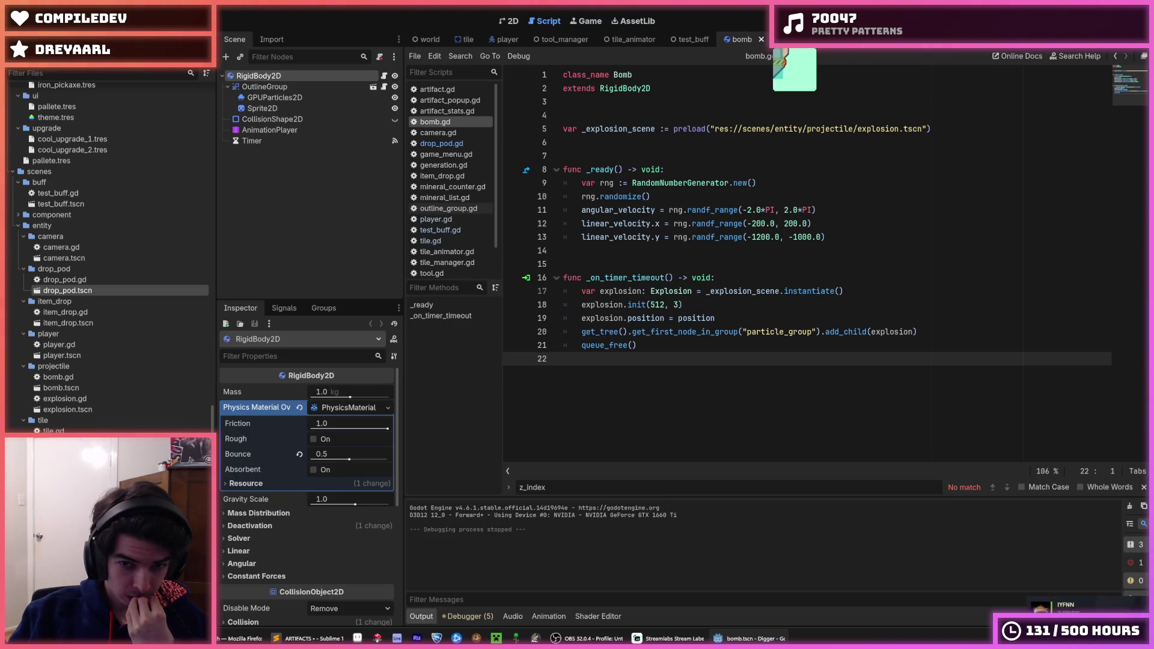
key("ctrl+Tab")
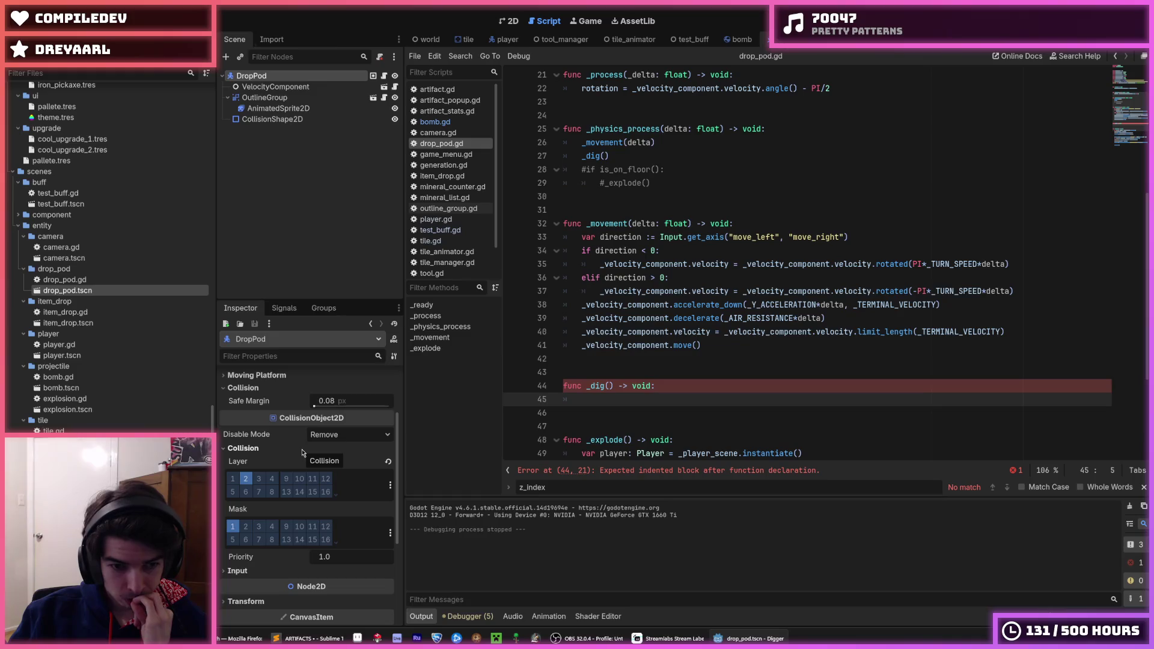
Step: Inspect CollisionShape2D and DropPod signals, then turn off DropPod's collision mask bit 1 and save
left_click(302, 119)
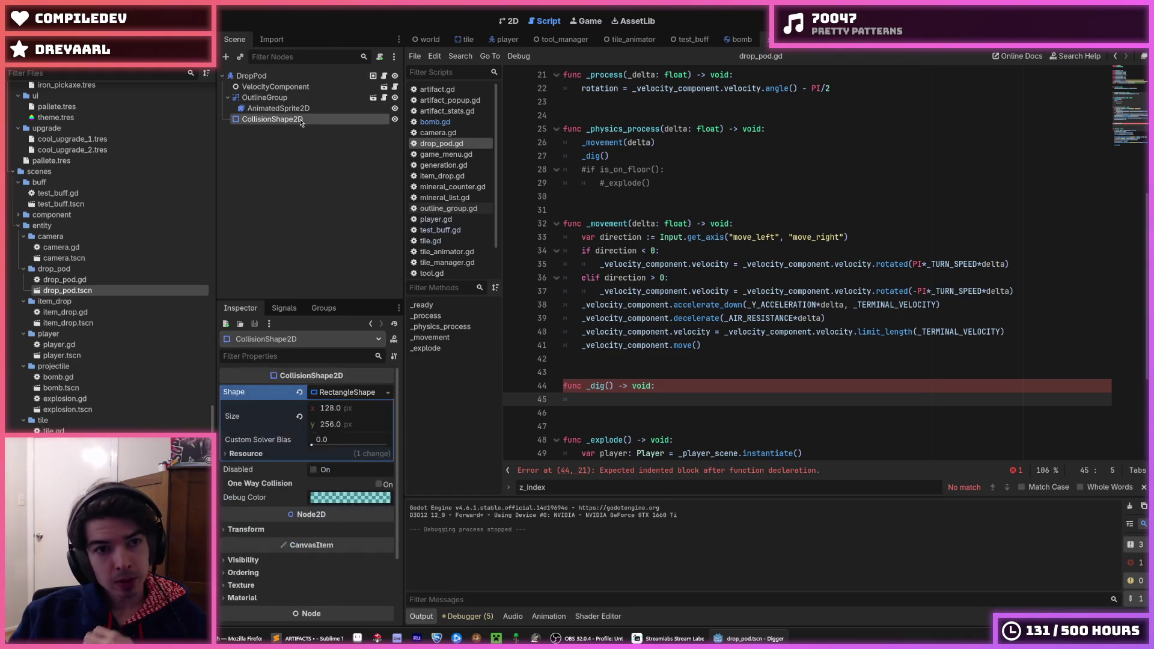
left_click(283, 307)
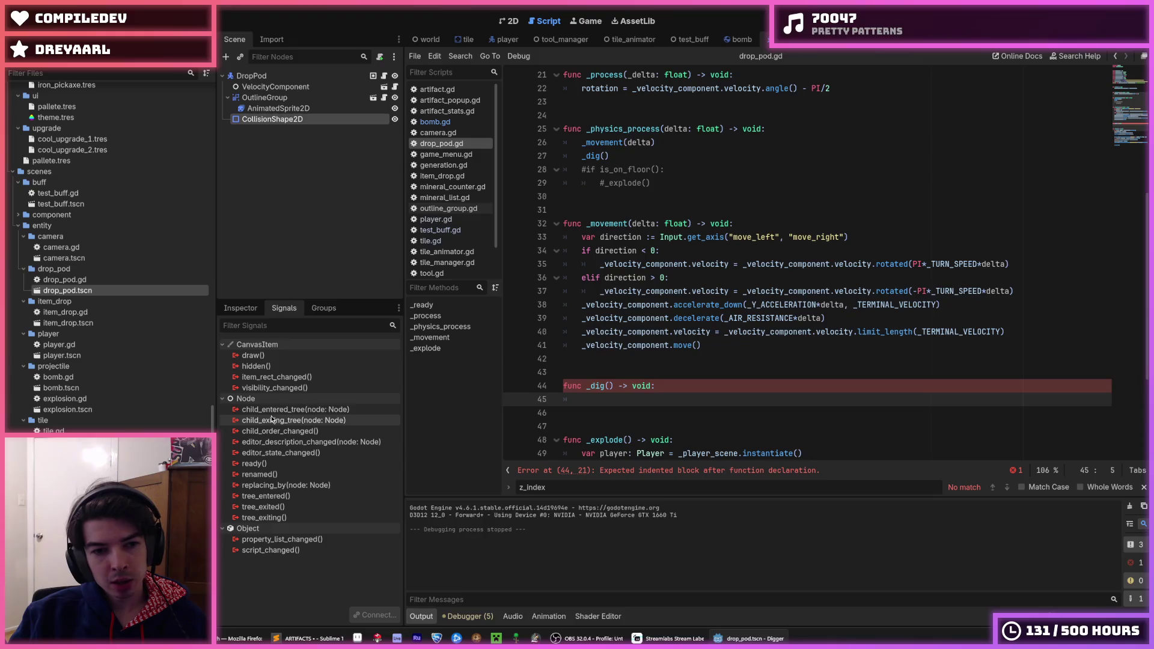
left_click(241, 308)
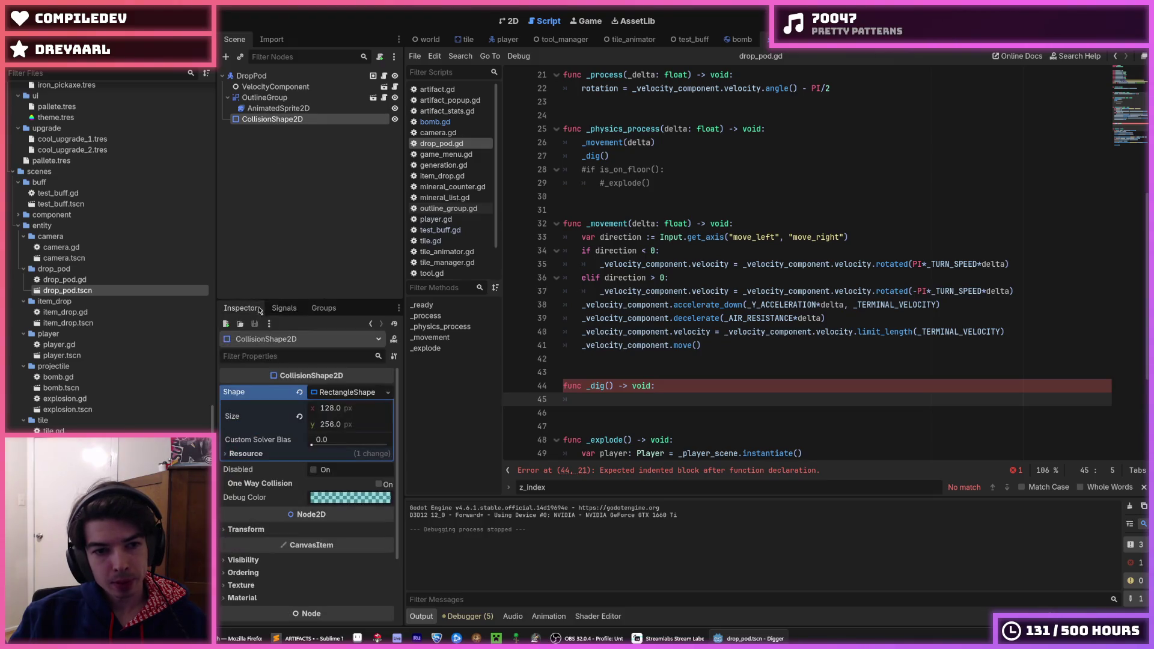
left_click(288, 310)
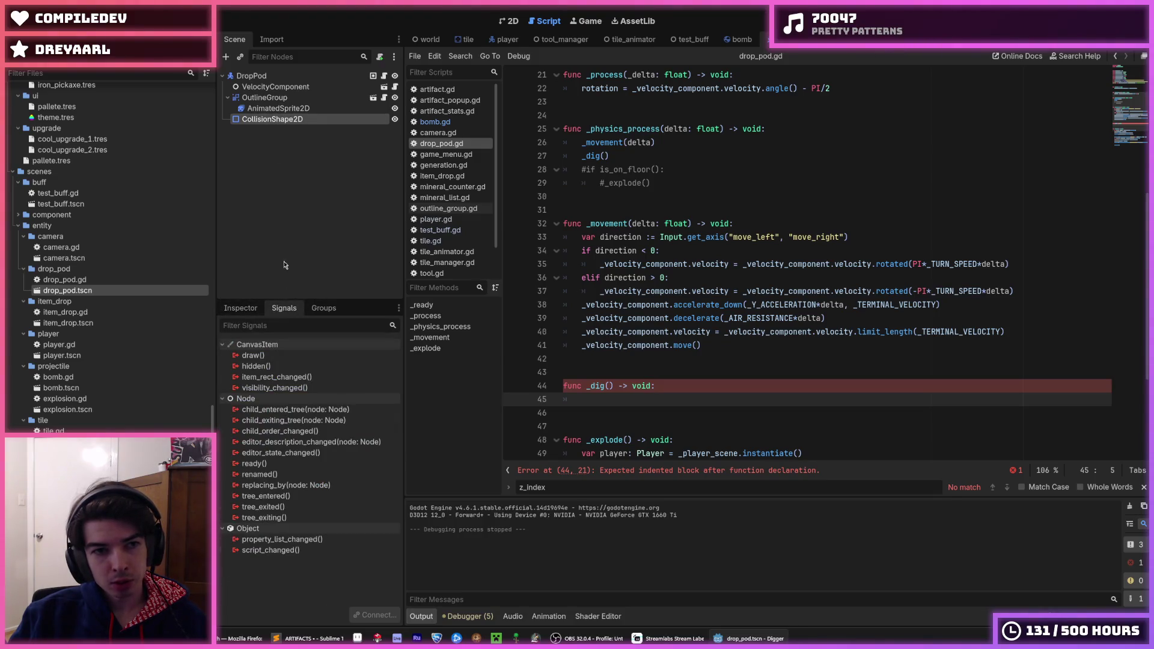
left_click(251, 76)
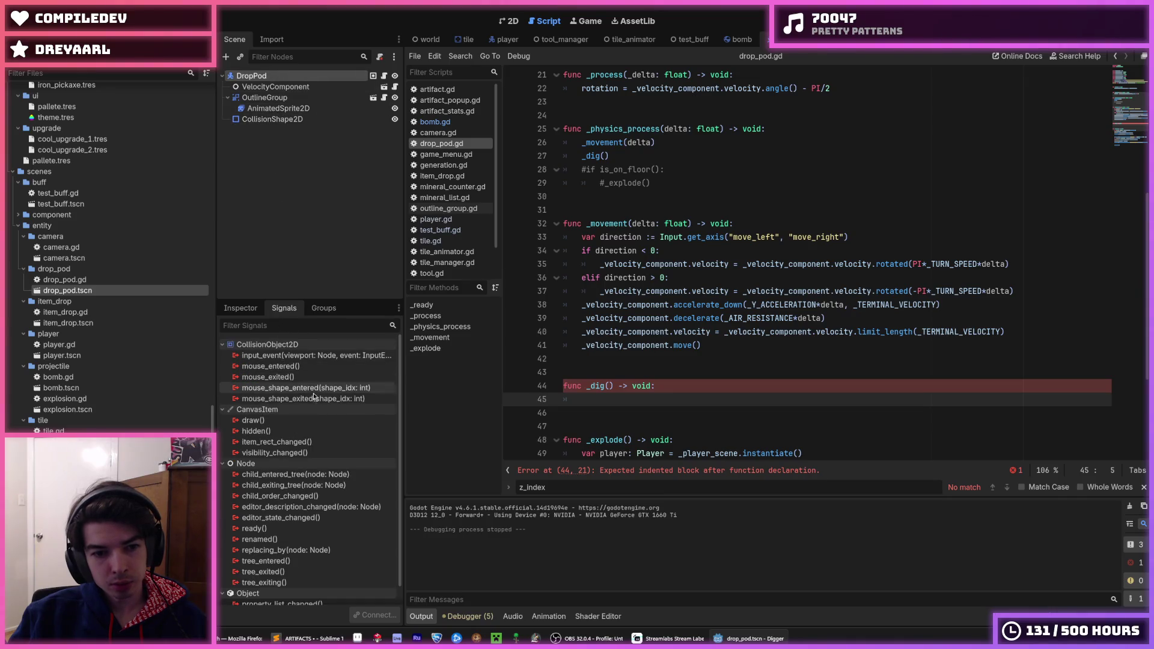
left_click(293, 379)
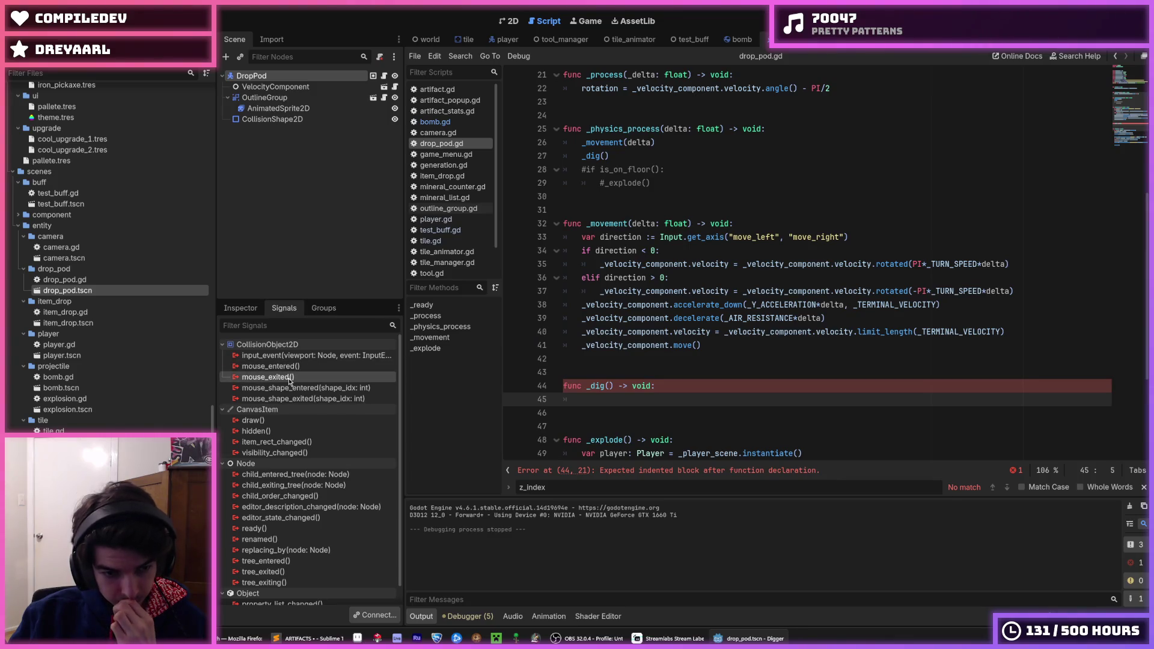
left_click(288, 371)
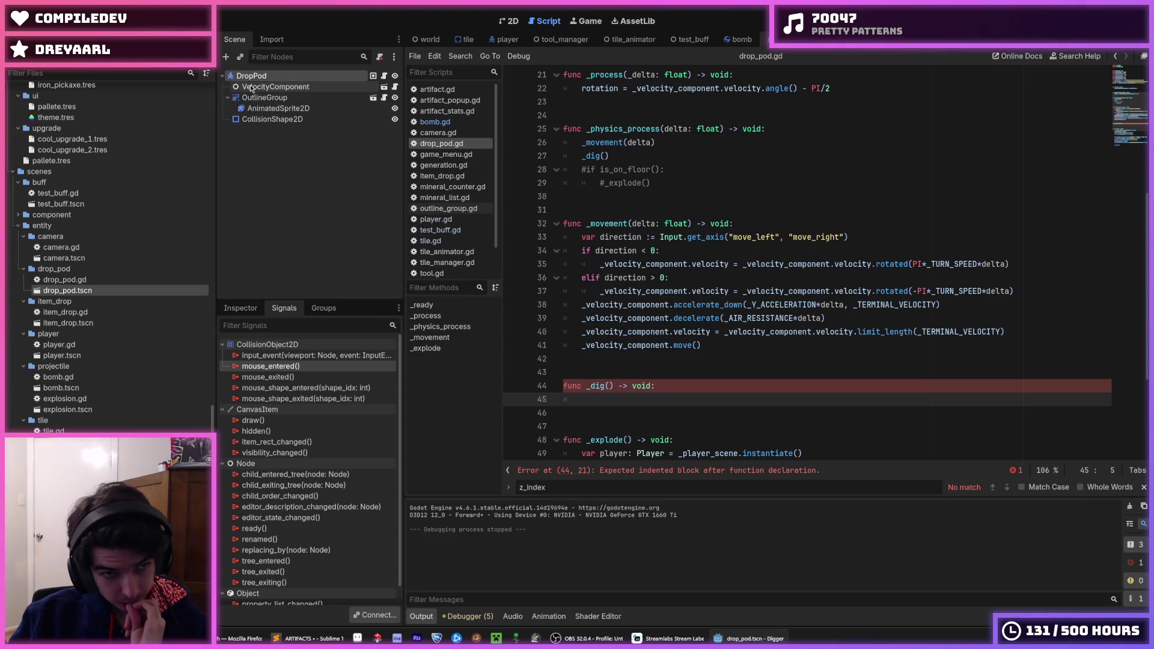
left_click(241, 309)
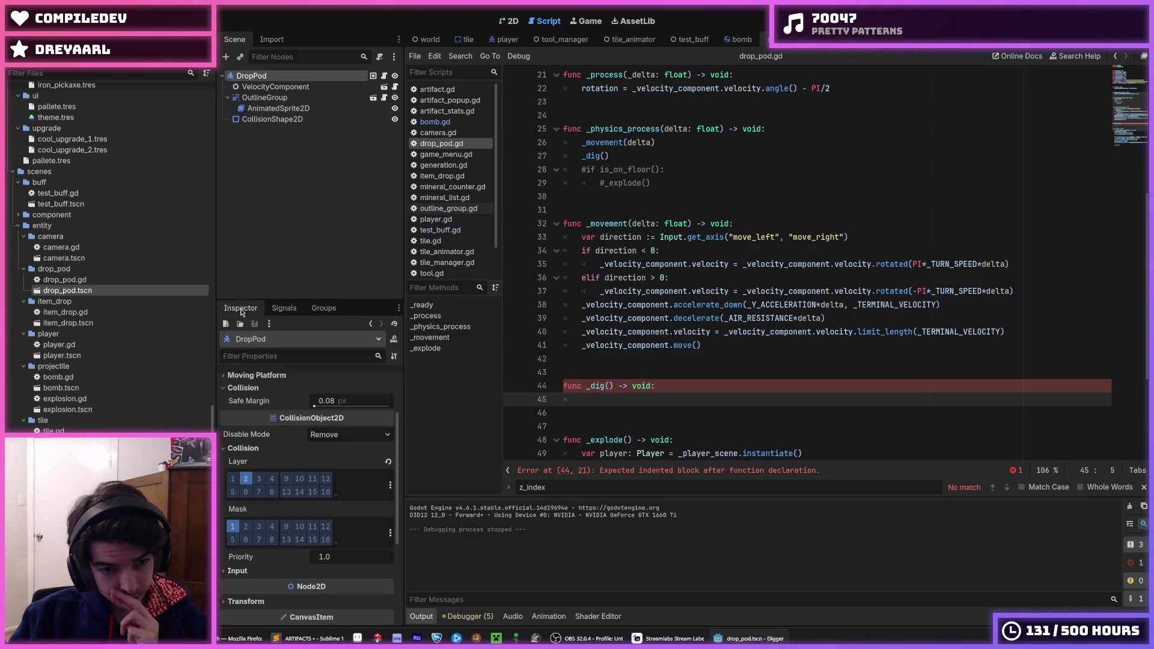
left_click(234, 524)
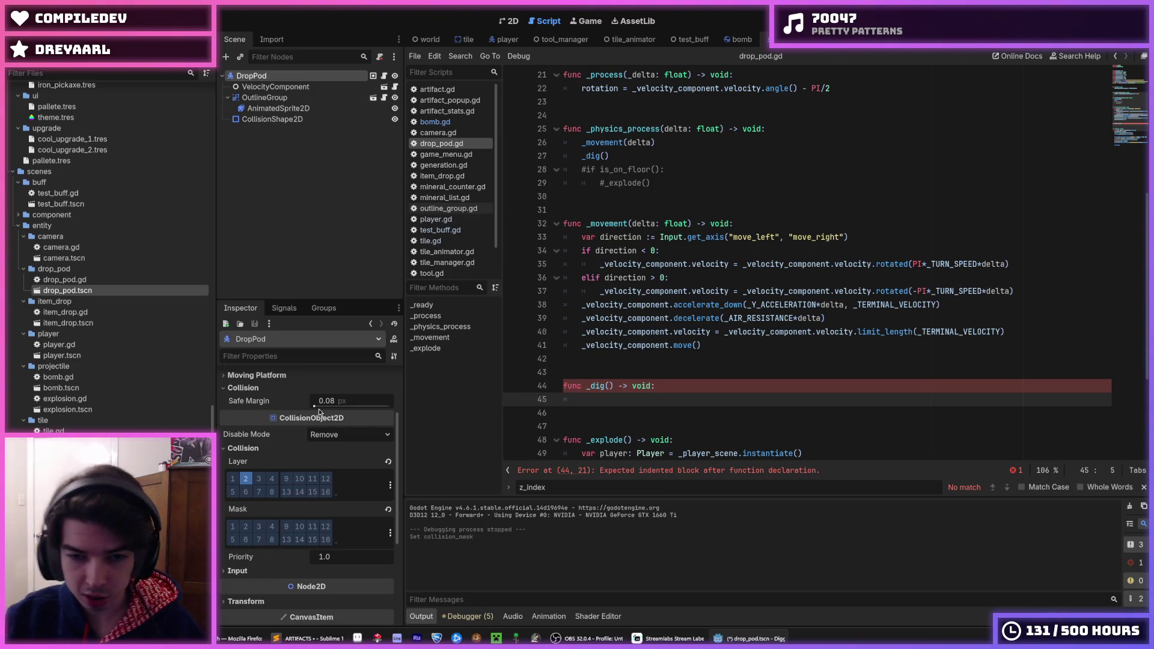
key("ctrl+s")
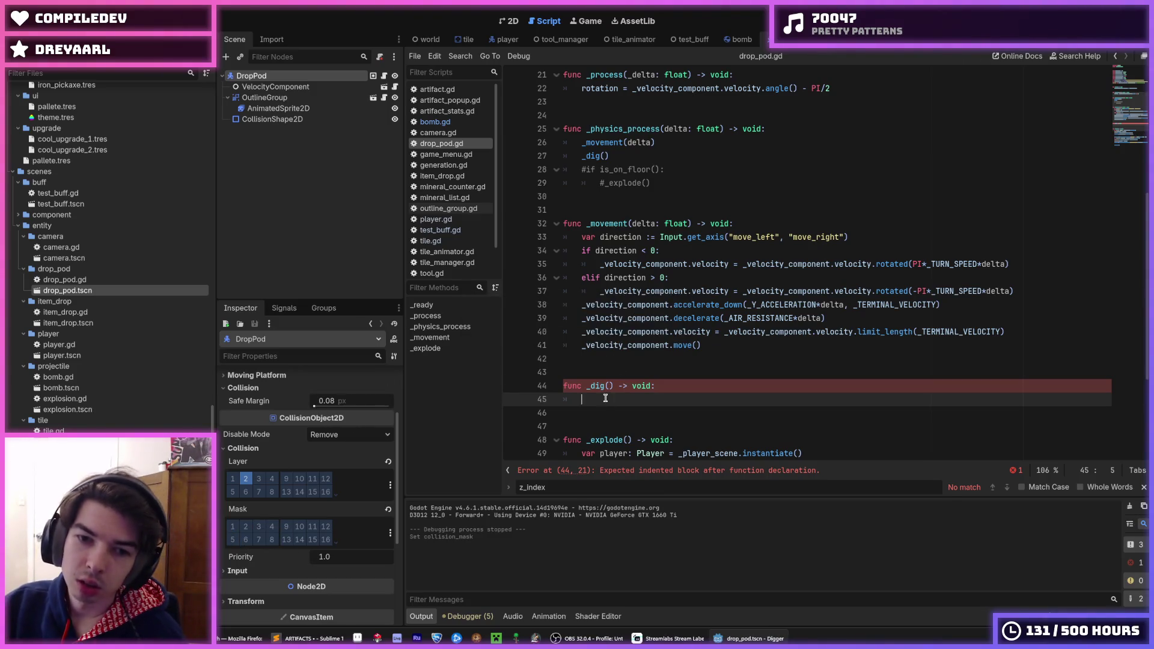
Step: Try commenting out the _dig lines, undo it, start its body, and run the game
left_click_drag(610, 400, 574, 363)
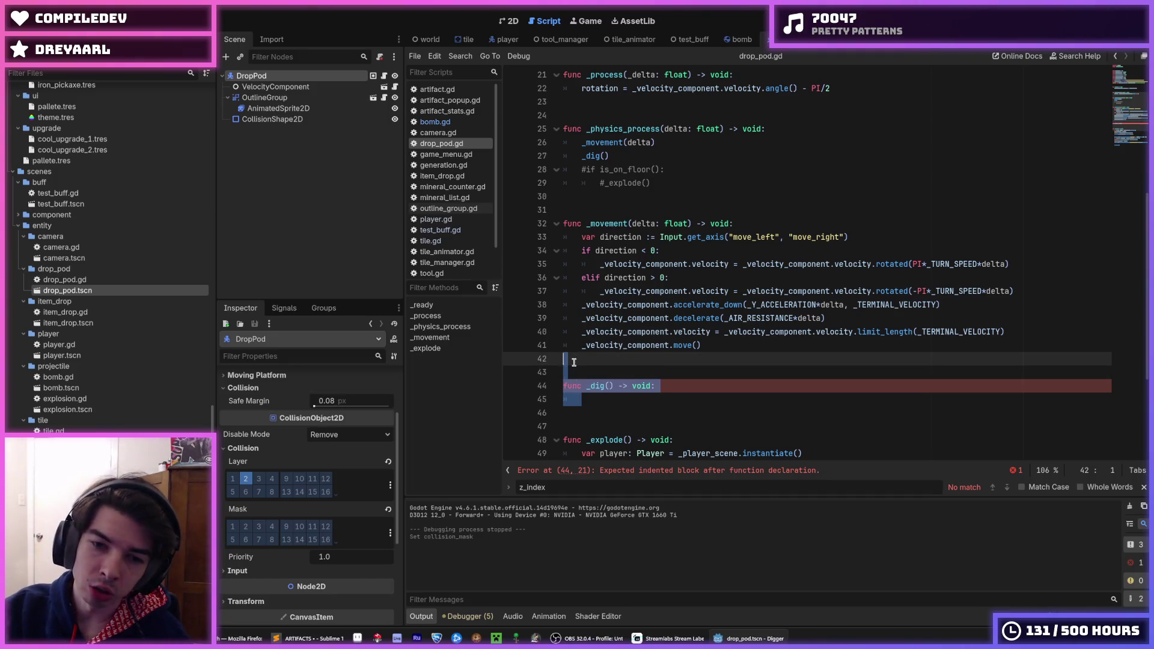
key("ctrl+k")
key("ctrl+z")
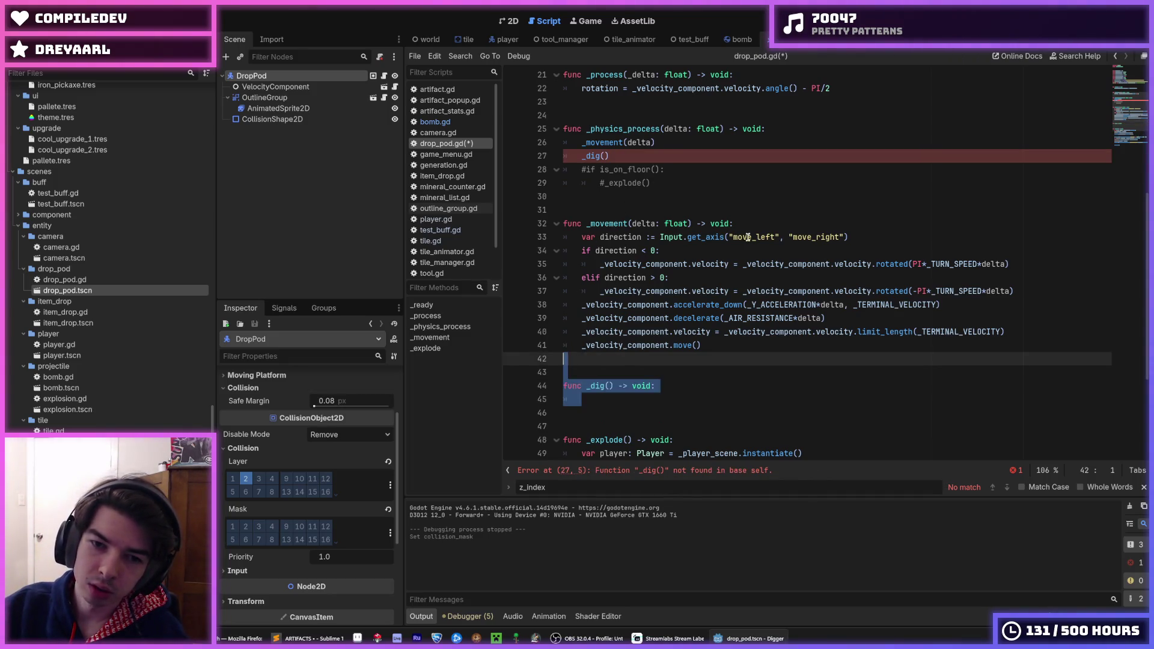
left_click(633, 399)
type("s")
key("F5")
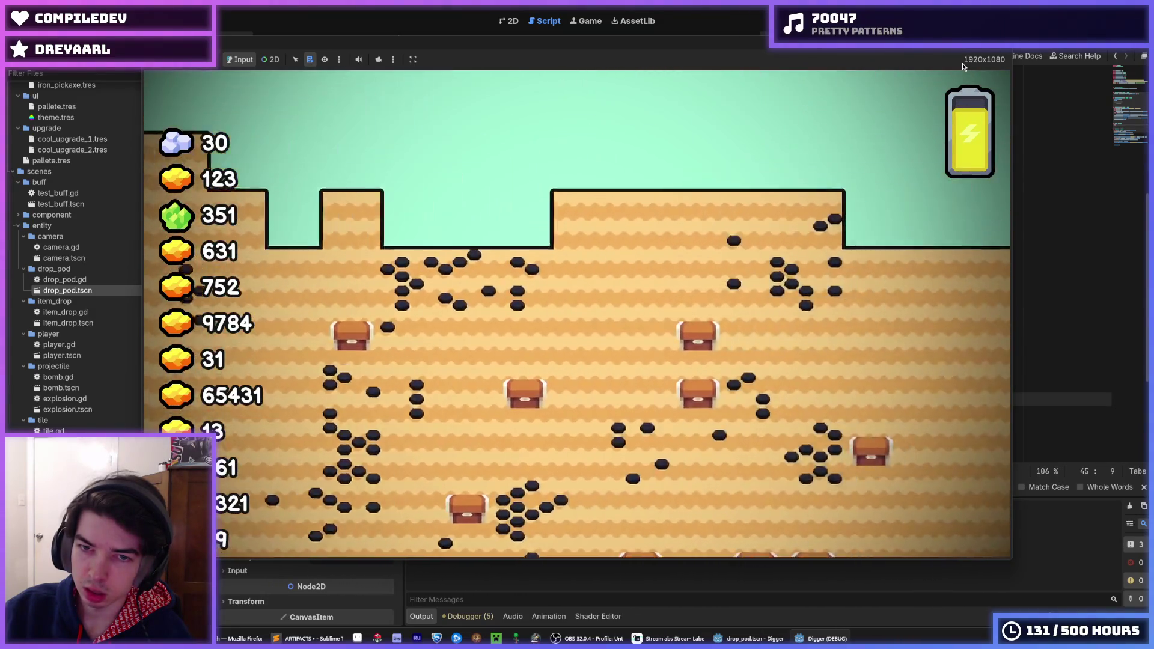
Step: Close the game and begin adding a child node to DropPod
key("F8")
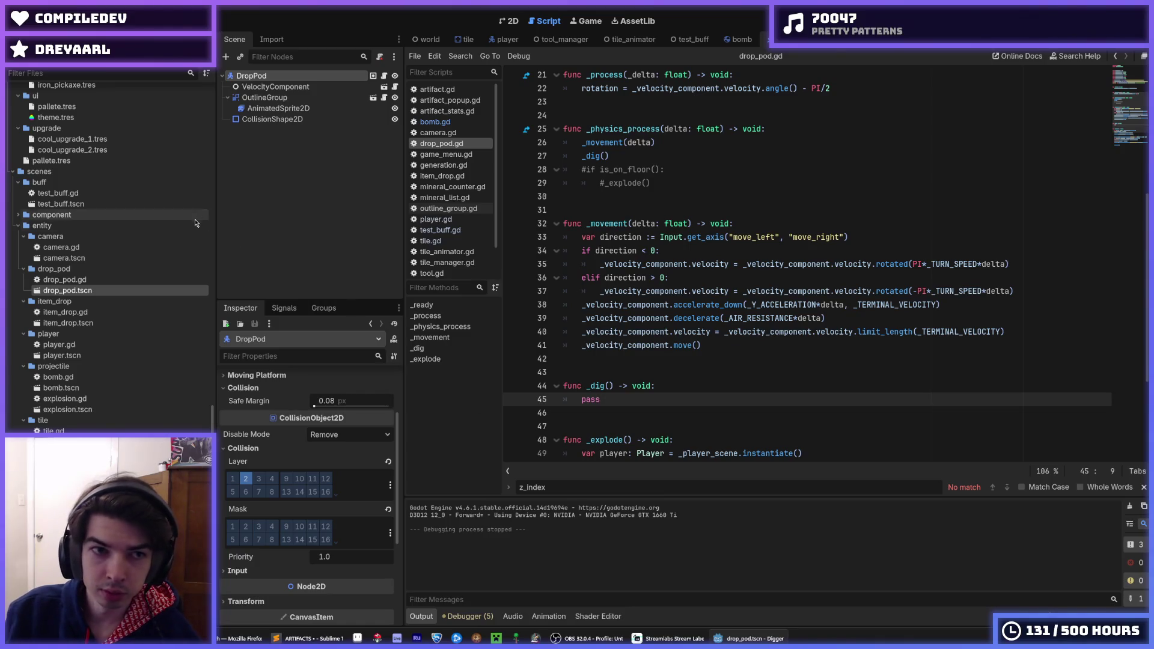
right_click(265, 80)
left_click(289, 85)
Step: Add an Area2D node to the drop pod and move the CollisionShape2D under it
type("area2")
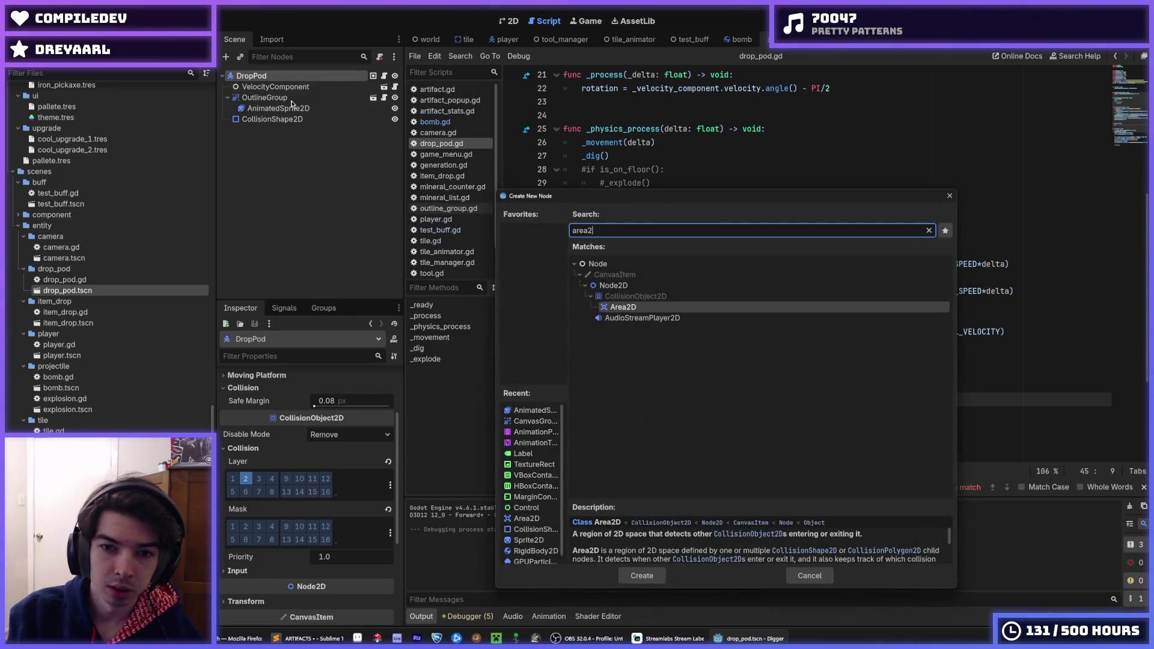
key("Return")
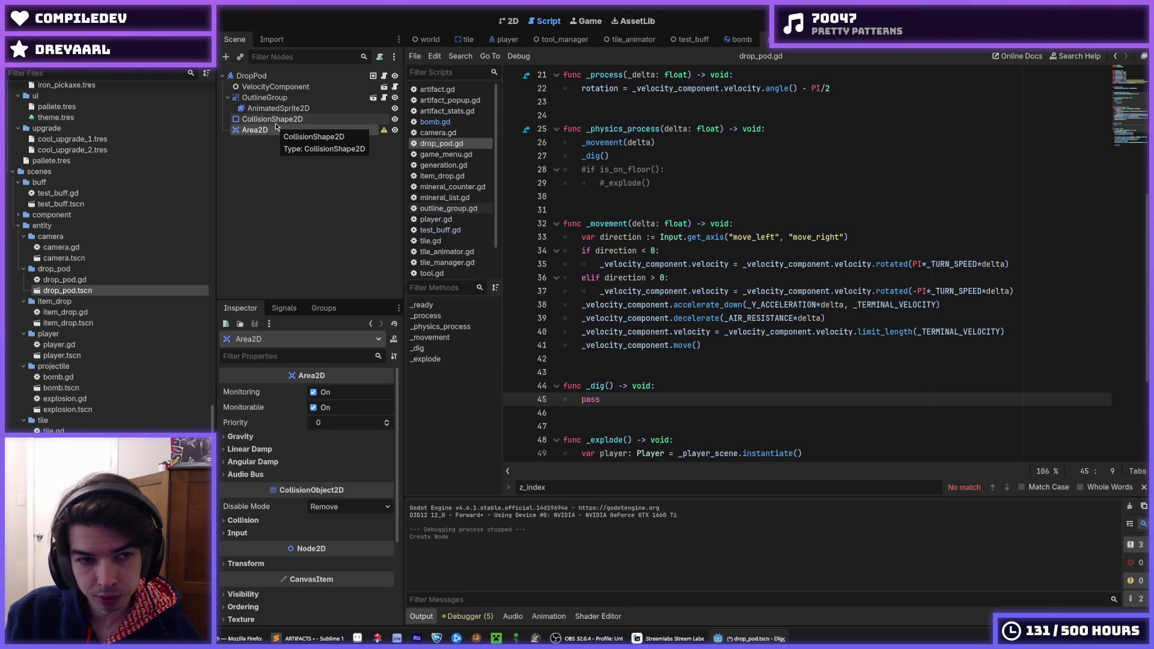
left_click(276, 122)
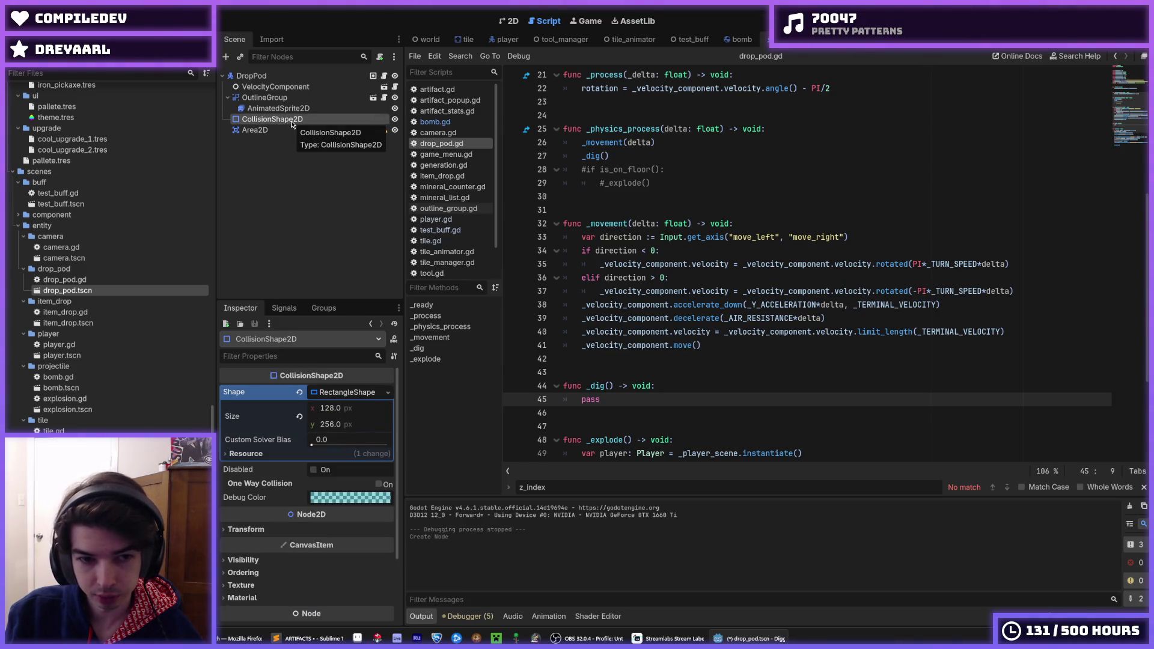
left_click(284, 129)
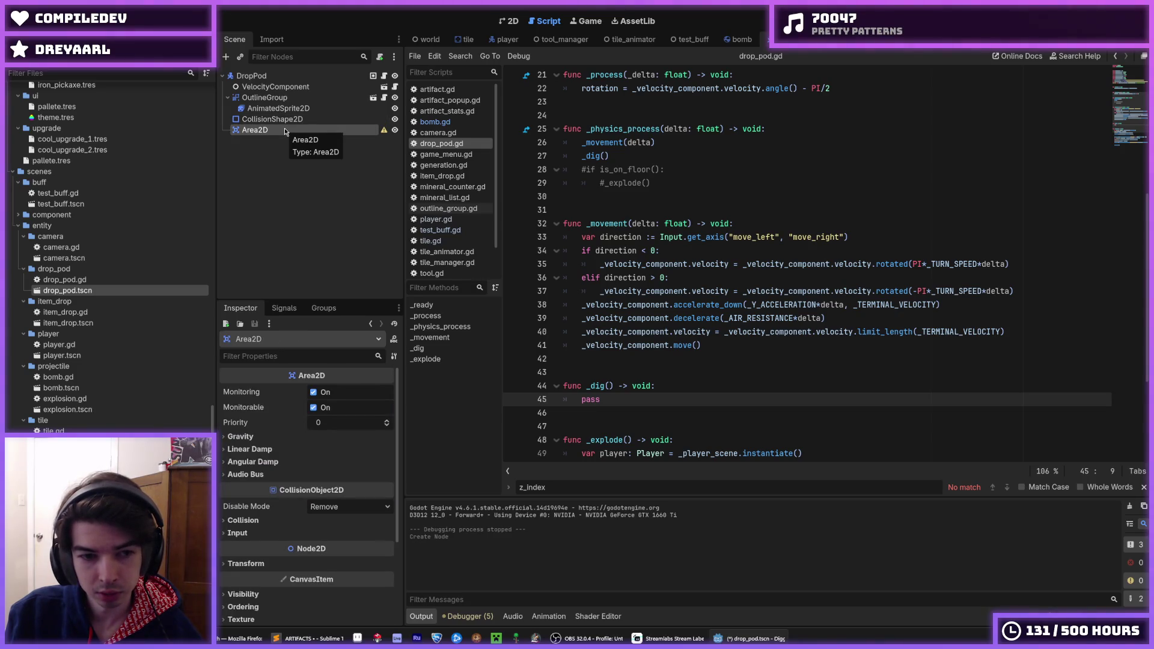
left_click_drag(281, 120, 282, 132)
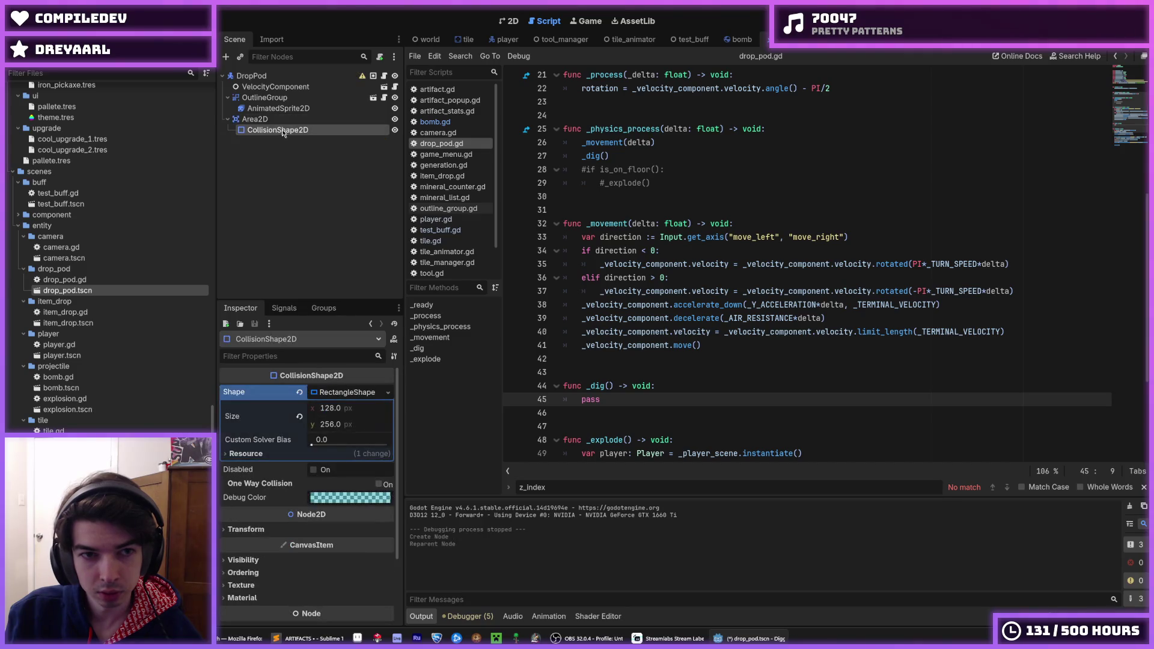
Step: Select the Area2D and scroll the Inspector to its Collision Layer and Mask section
mouse_move(365, 77)
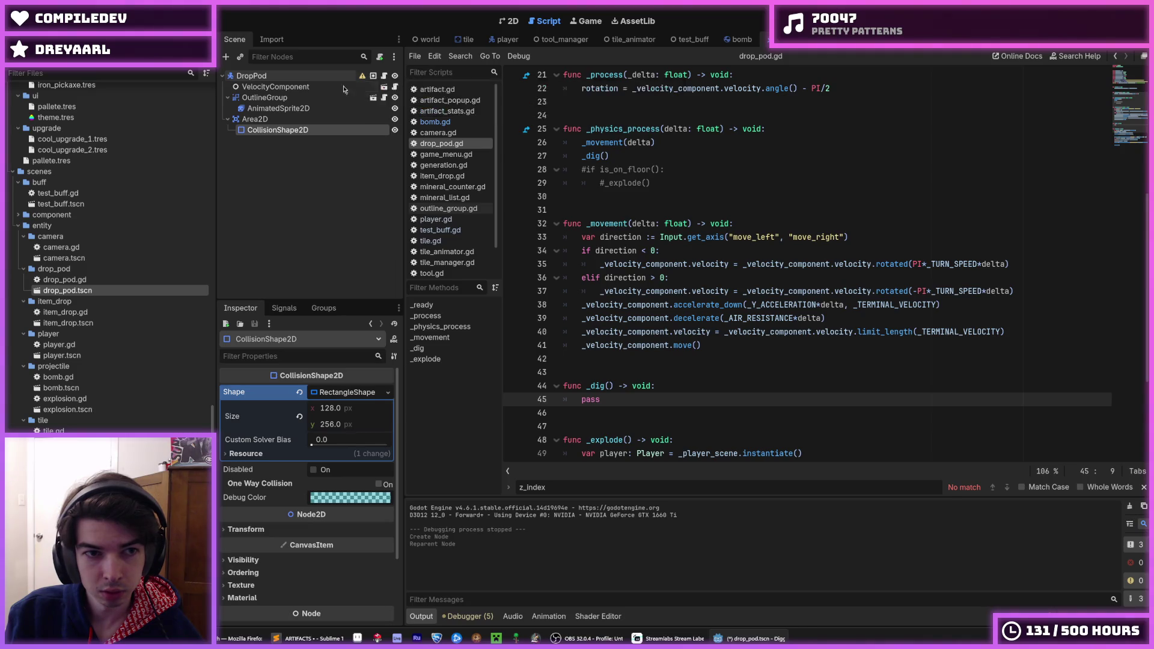
left_click(255, 119)
left_click(277, 131)
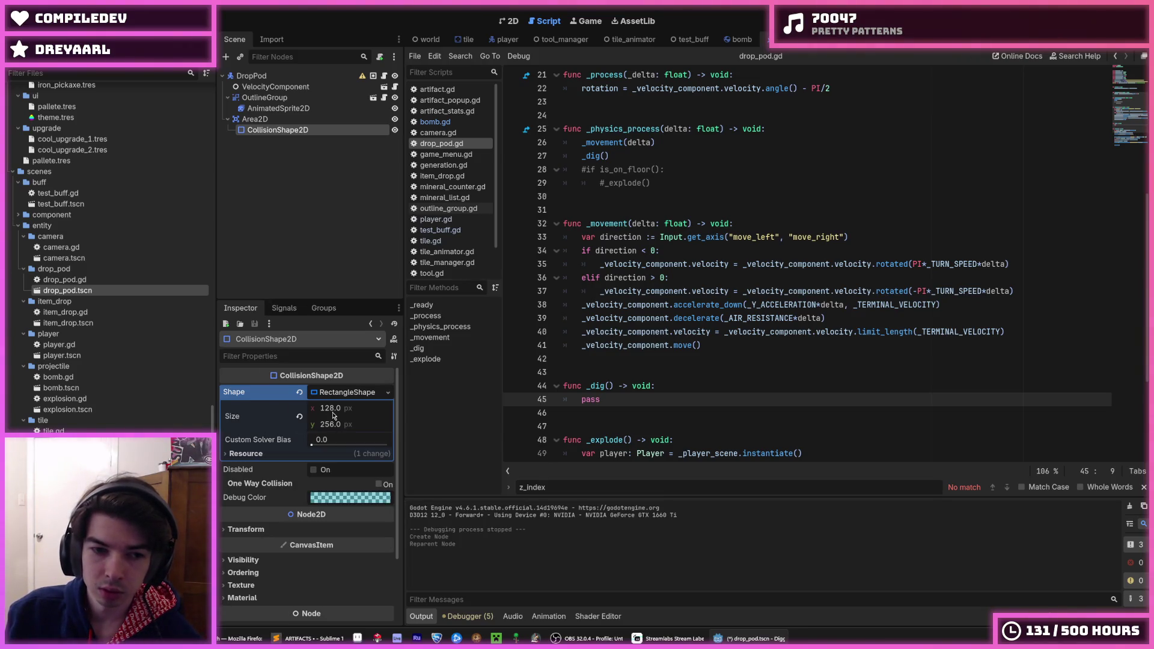
scroll(262, 487, "down", 3)
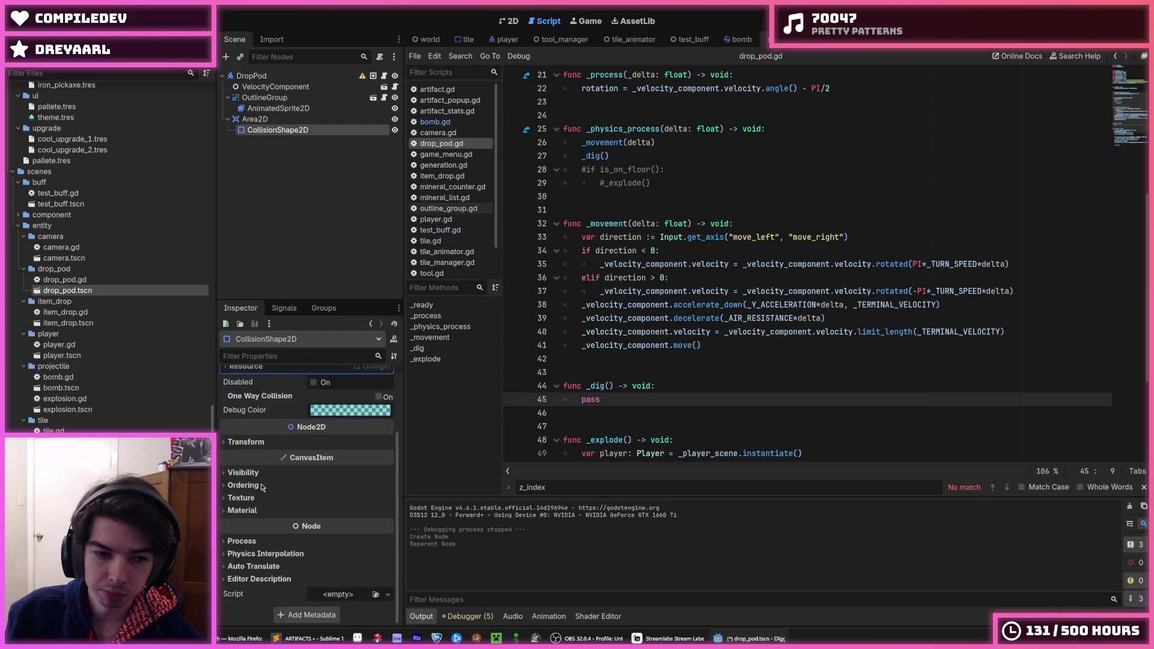
left_click(258, 119)
scroll(268, 541, "down", 3)
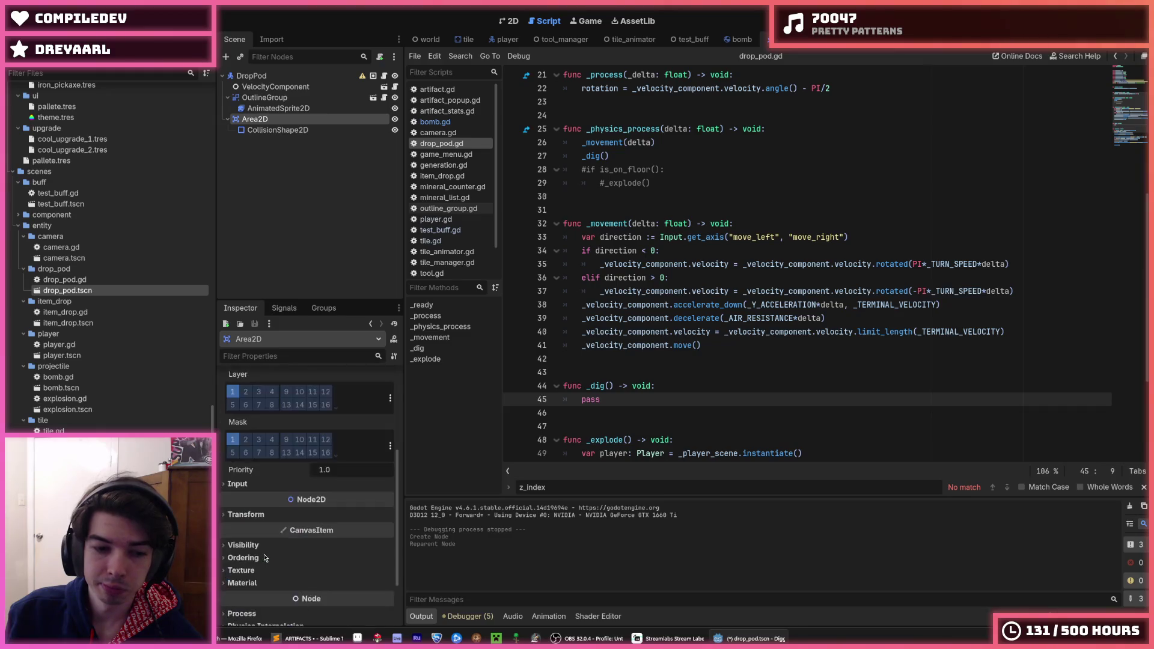
Step: Remove the Area2D from collision layer 1 (Tile), save, and open its area_entered signal options
left_click(234, 393)
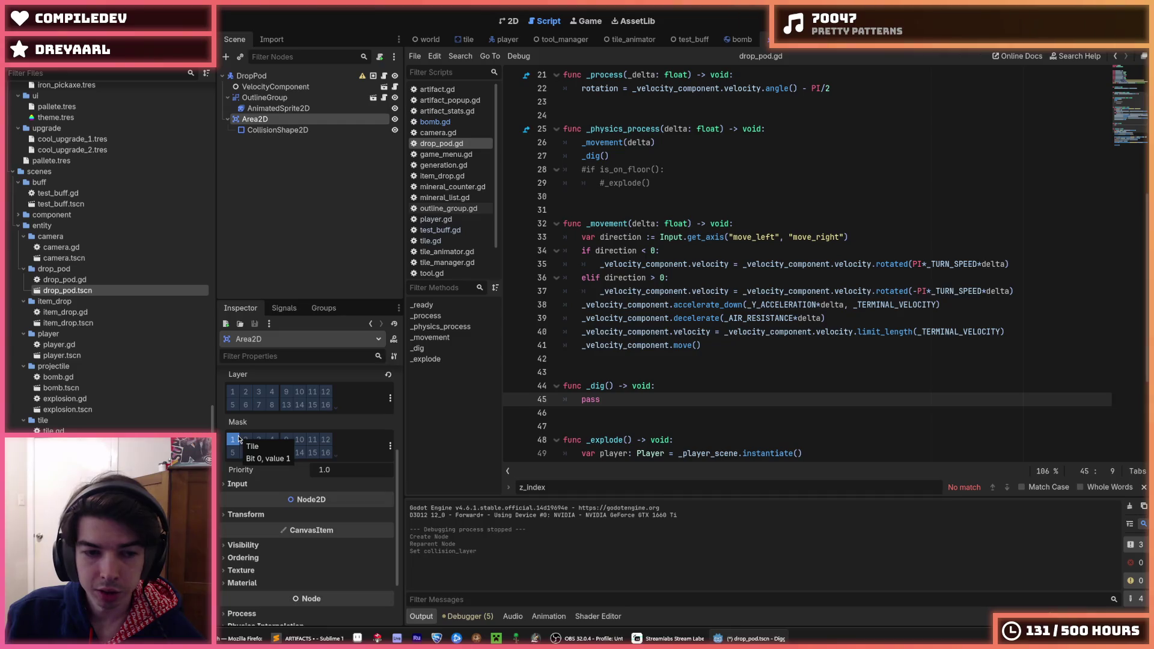
key("ctrl+s")
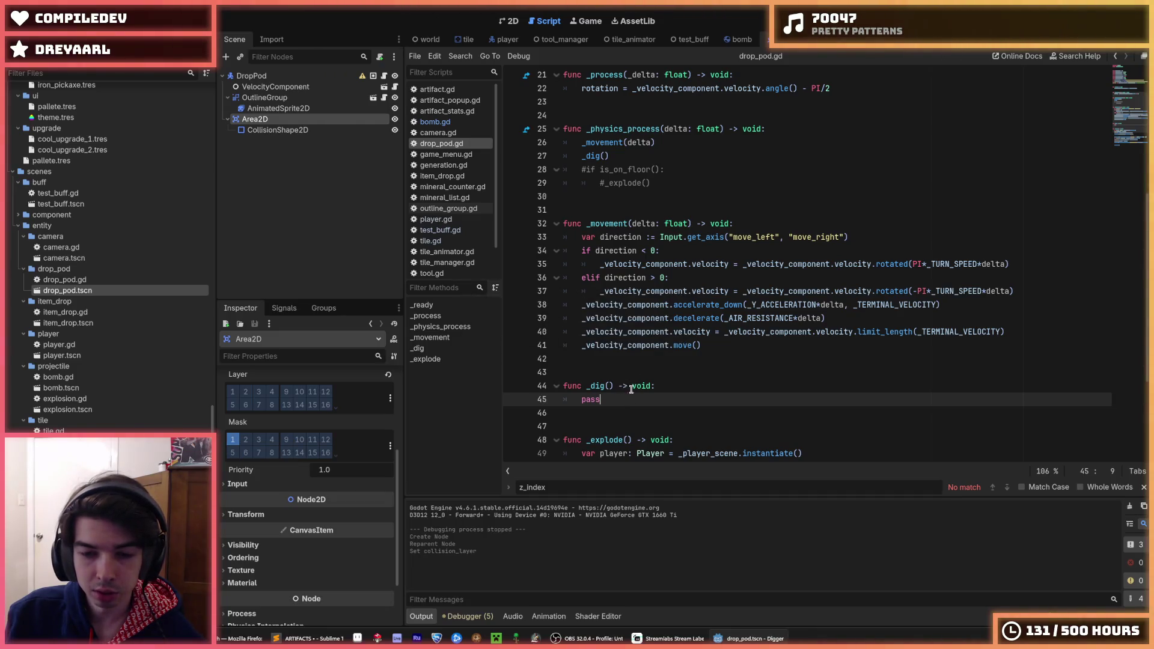
scroll(291, 419, "up", 5)
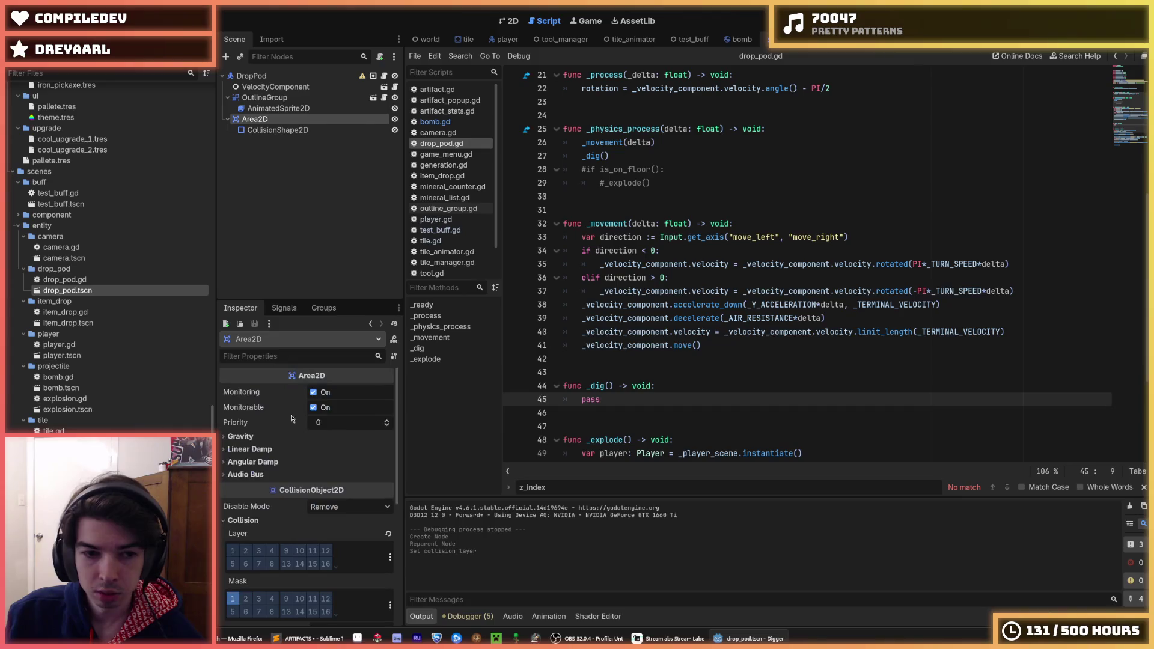
left_click(284, 308)
right_click(276, 357)
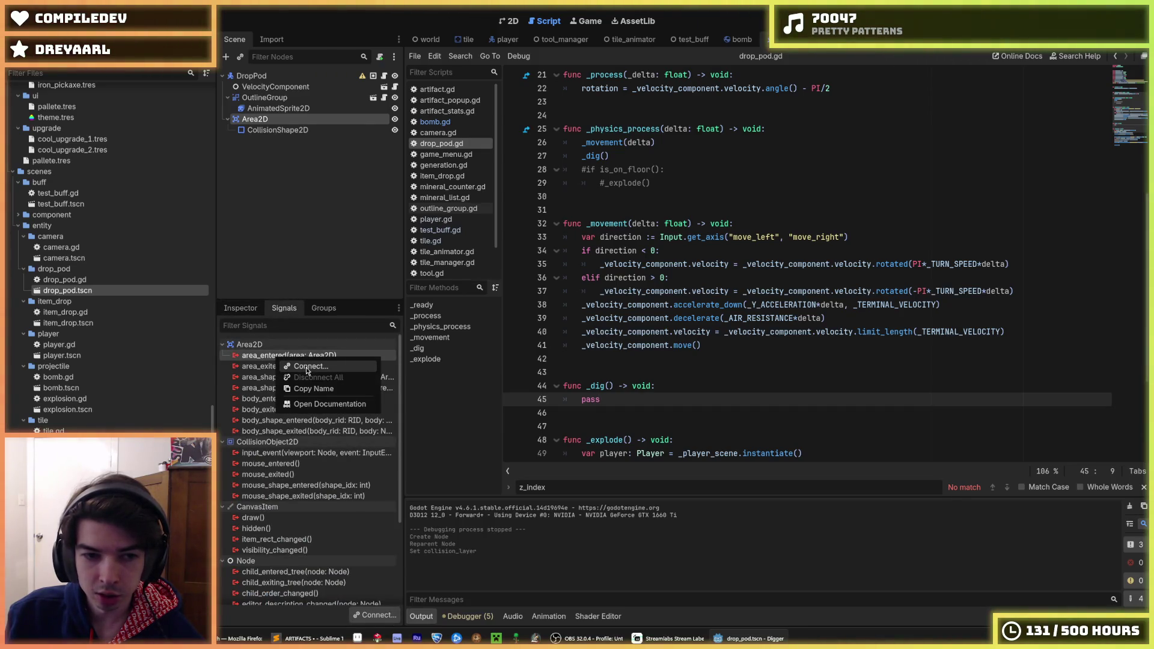
Step: Open explosion.tscn and show the signals of its Area2D
left_click(302, 368)
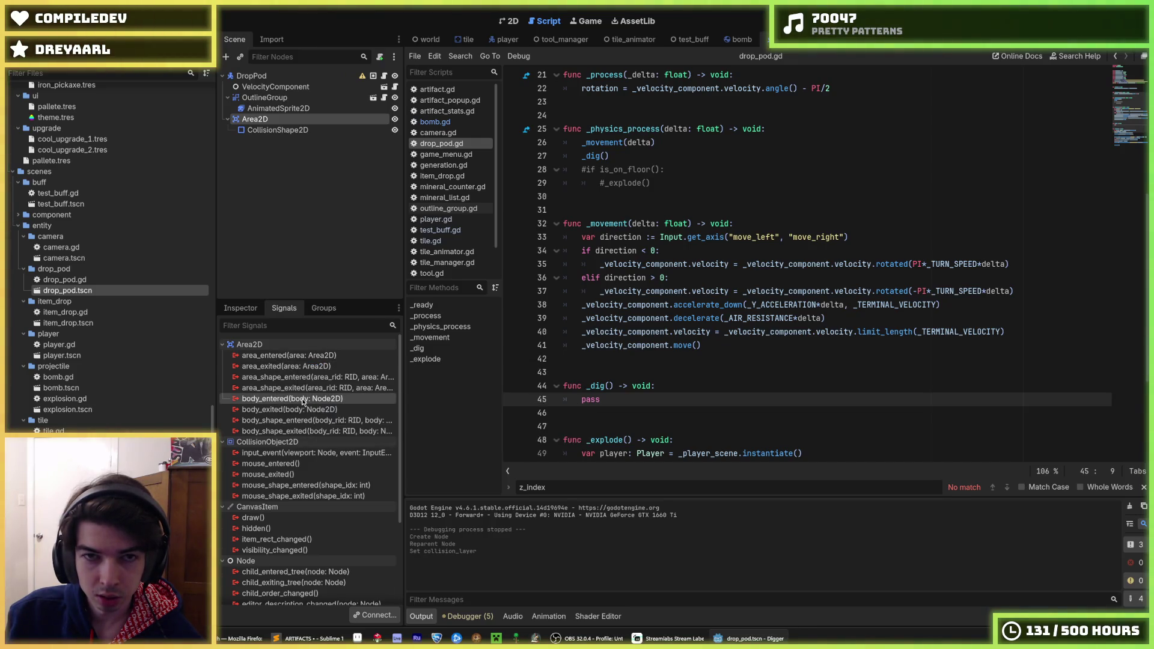
left_click(738, 40)
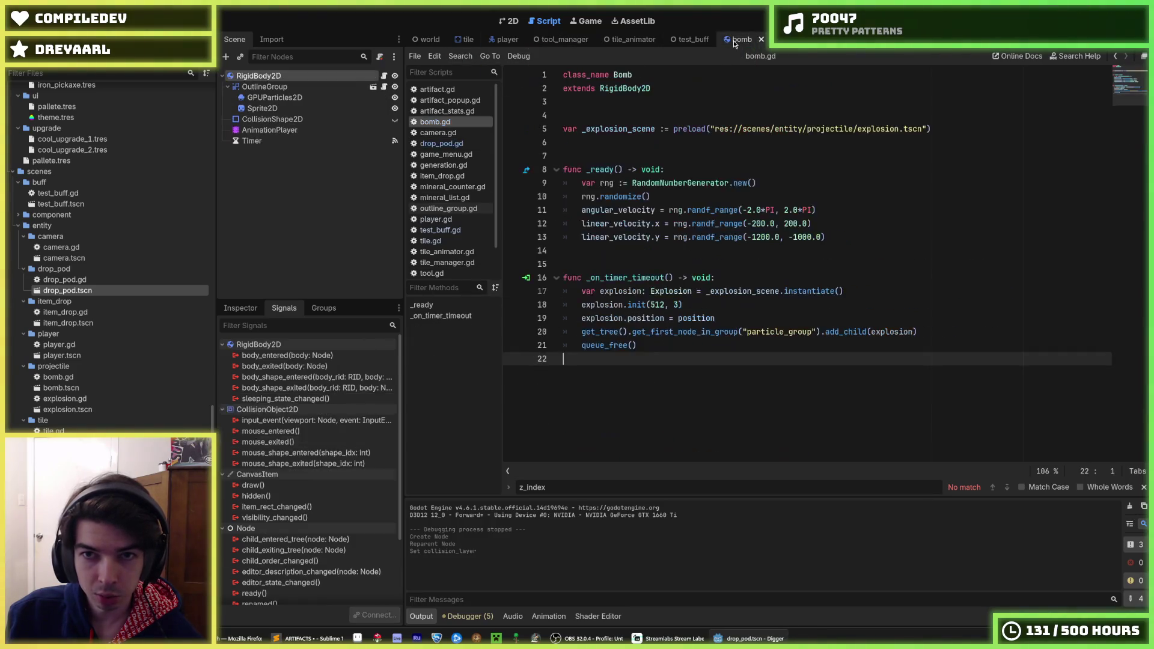
scroll(100, 311, "up", 5)
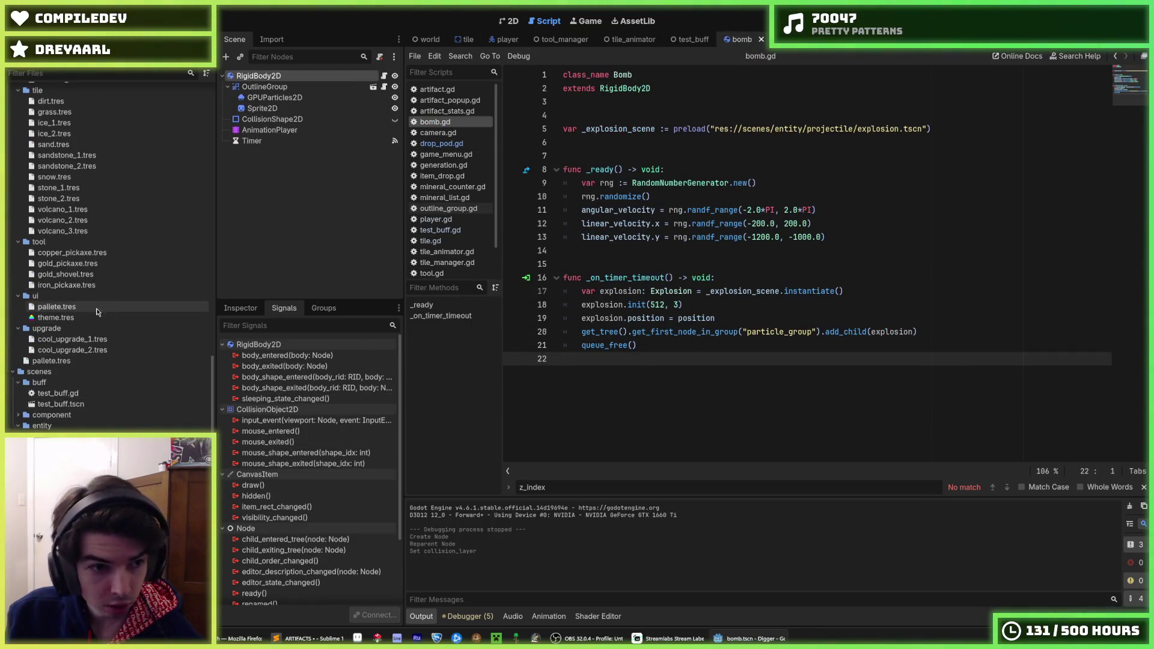
scroll(72, 340, "up", 10)
scroll(72, 340, "down", 10)
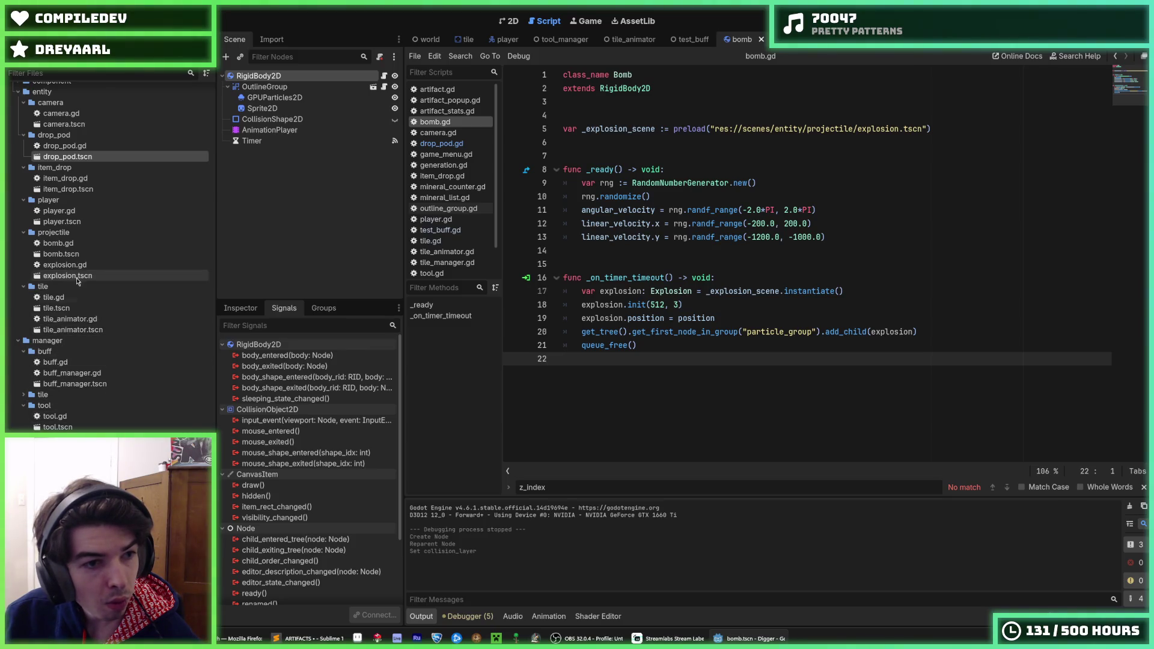
double_click(78, 278)
left_click(278, 98)
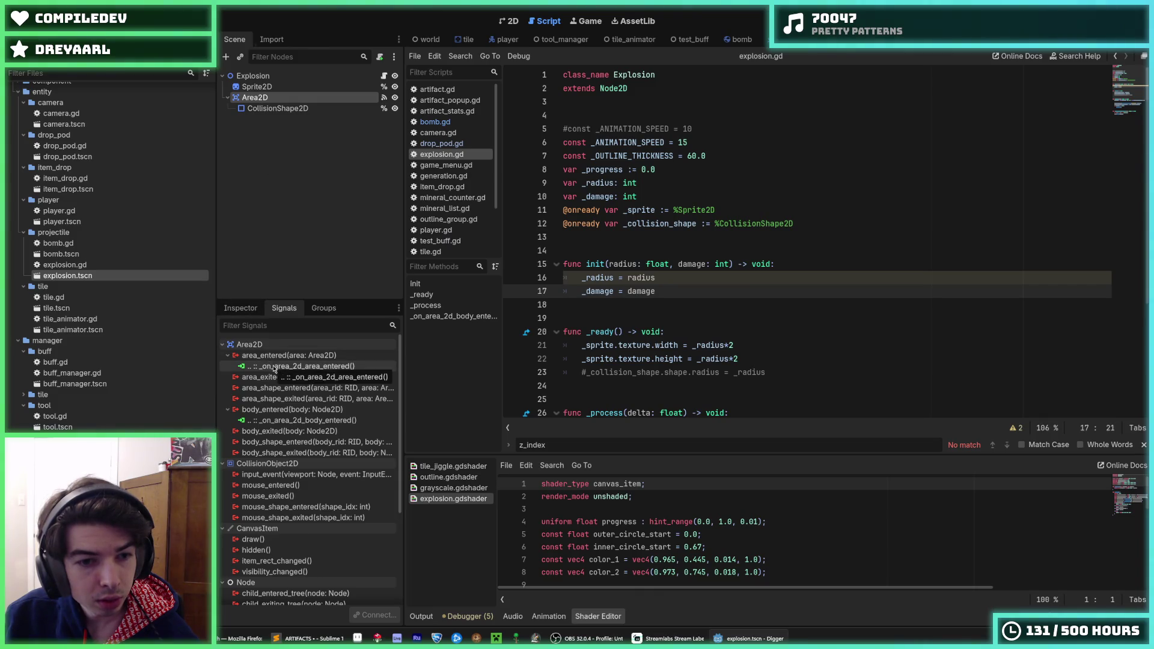
scroll(653, 336, "down", 4)
Step: Disconnect the explosion's area_entered signal and copy its tile-damage function
left_click_drag(666, 404, 552, 374)
left_click(620, 371)
left_click(304, 366)
right_click(304, 368)
left_click(338, 400)
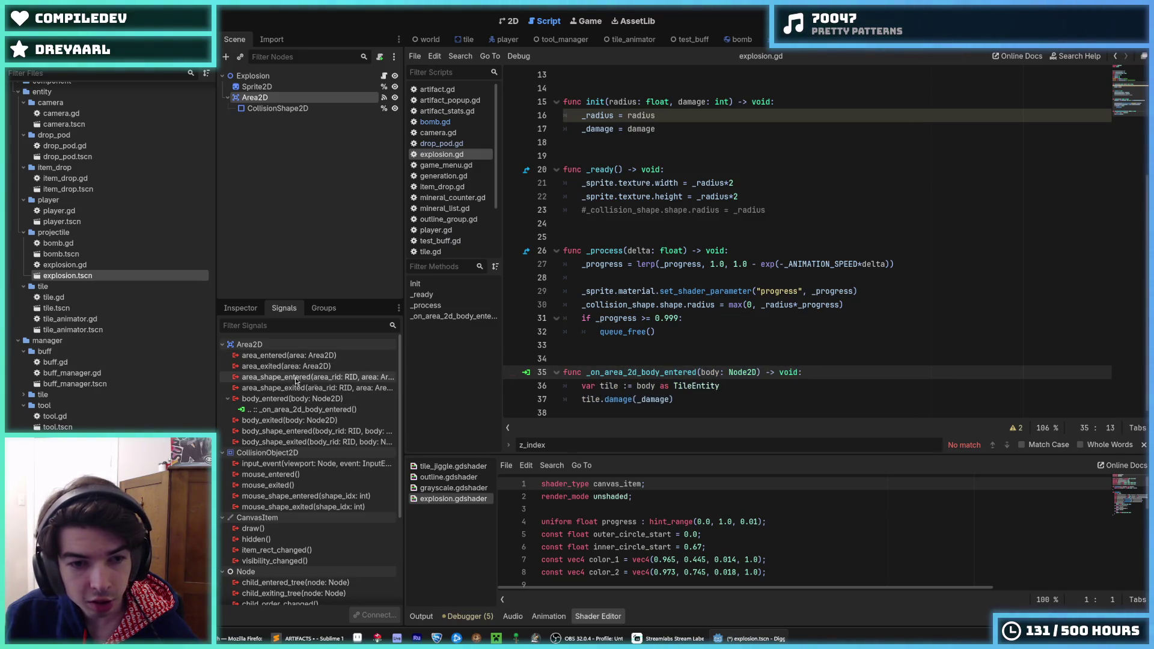
left_click(289, 399)
mouse_move(674, 400)
left_mouse_down()
mouse_move(674, 386)
mouse_move(564, 373)
left_mouse_up()
key("ctrl+c")
Step: Back in drop_pod, begin connecting the Area2D's body_entered signal to a method
left_click(772, 41)
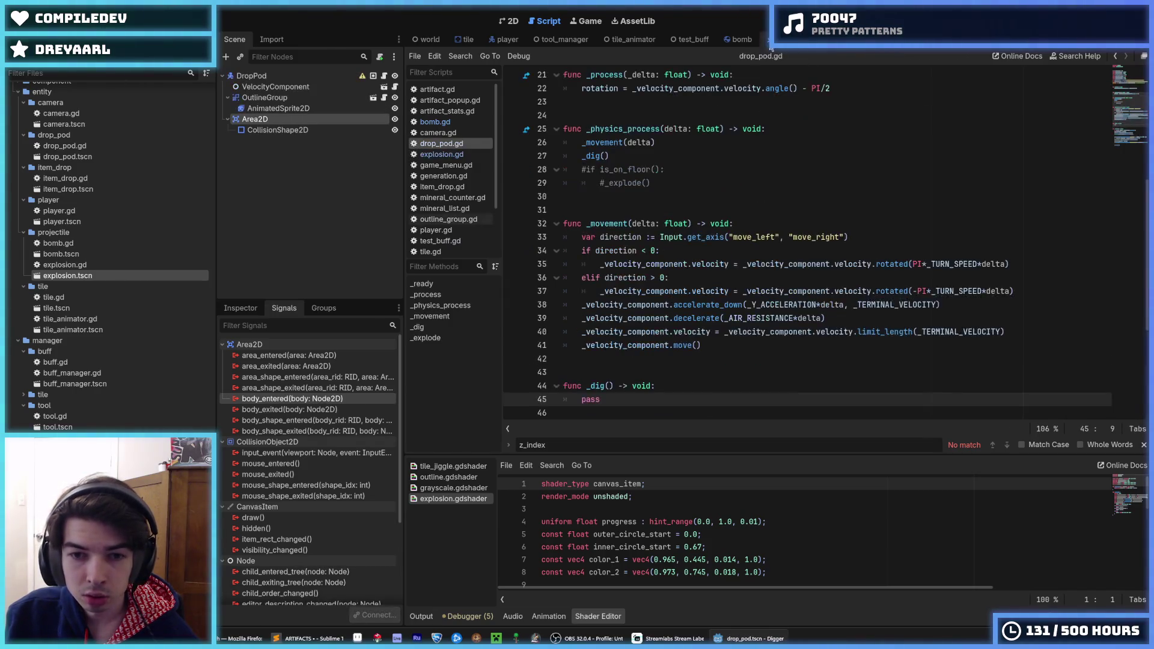
left_click(251, 76)
left_click(255, 119)
right_click(293, 401)
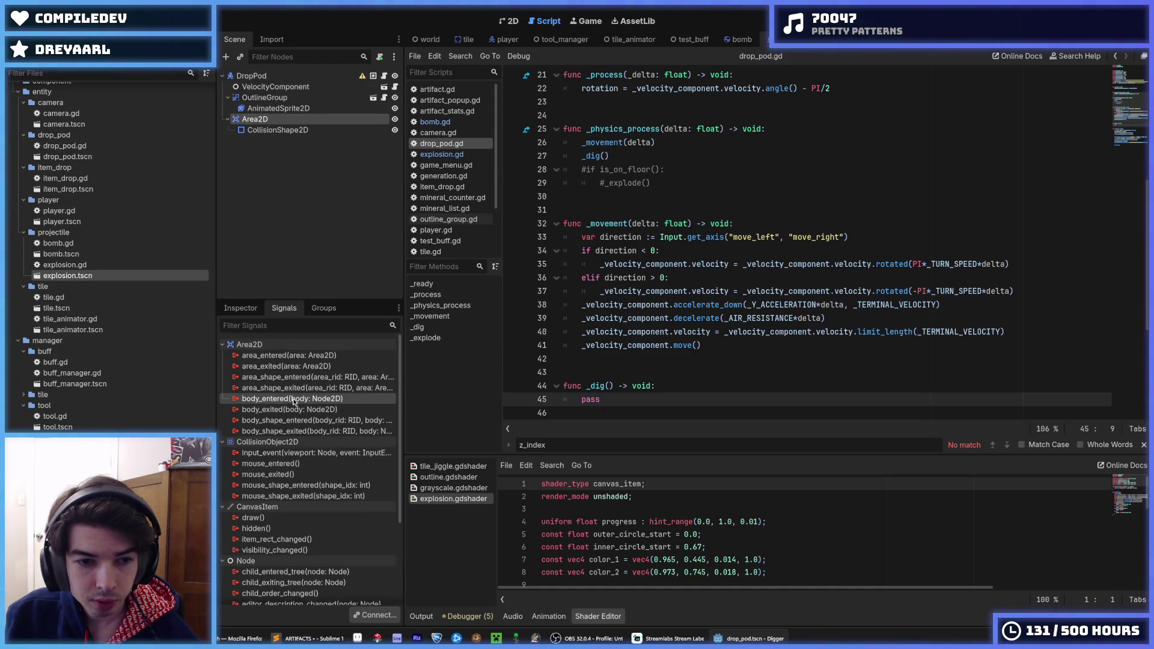
left_click(325, 408)
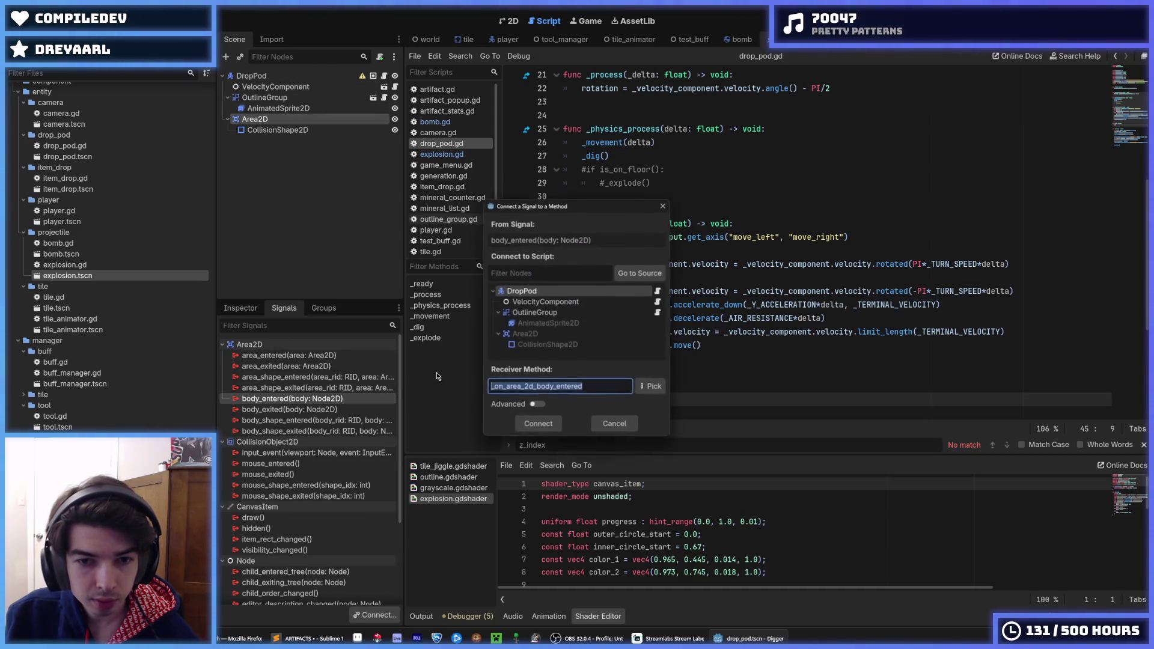
Step: Connect body_entered to the DropPod script and paste the tile-damage code dealing 1000 damage
left_click(537, 427)
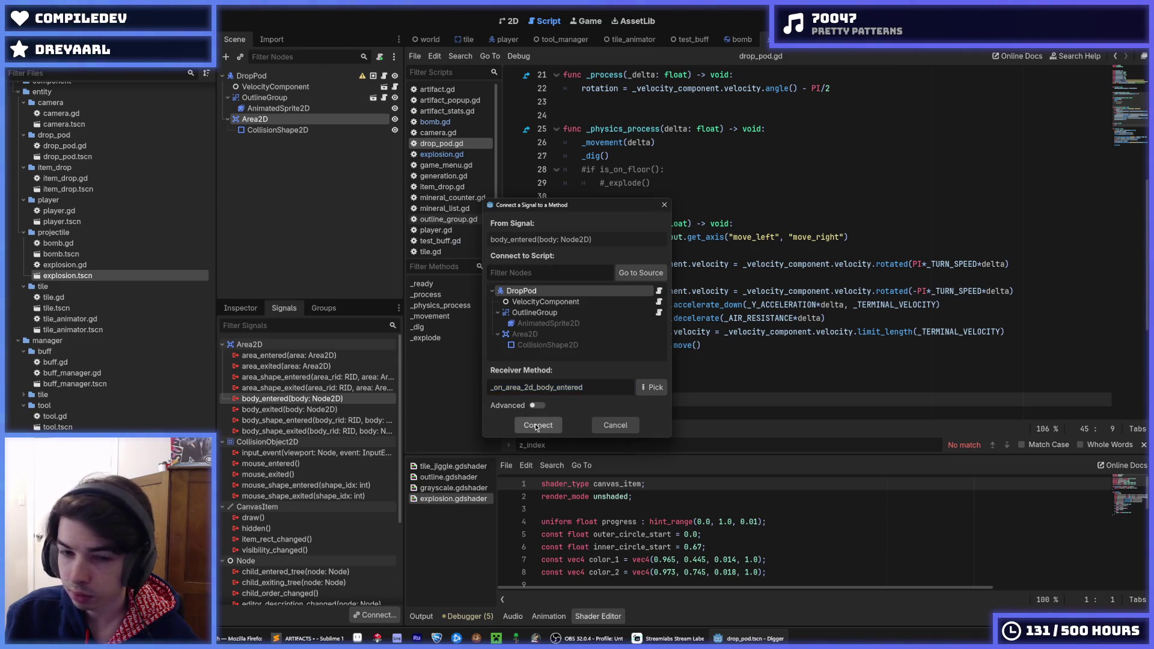
scroll(627, 341, "up", 4)
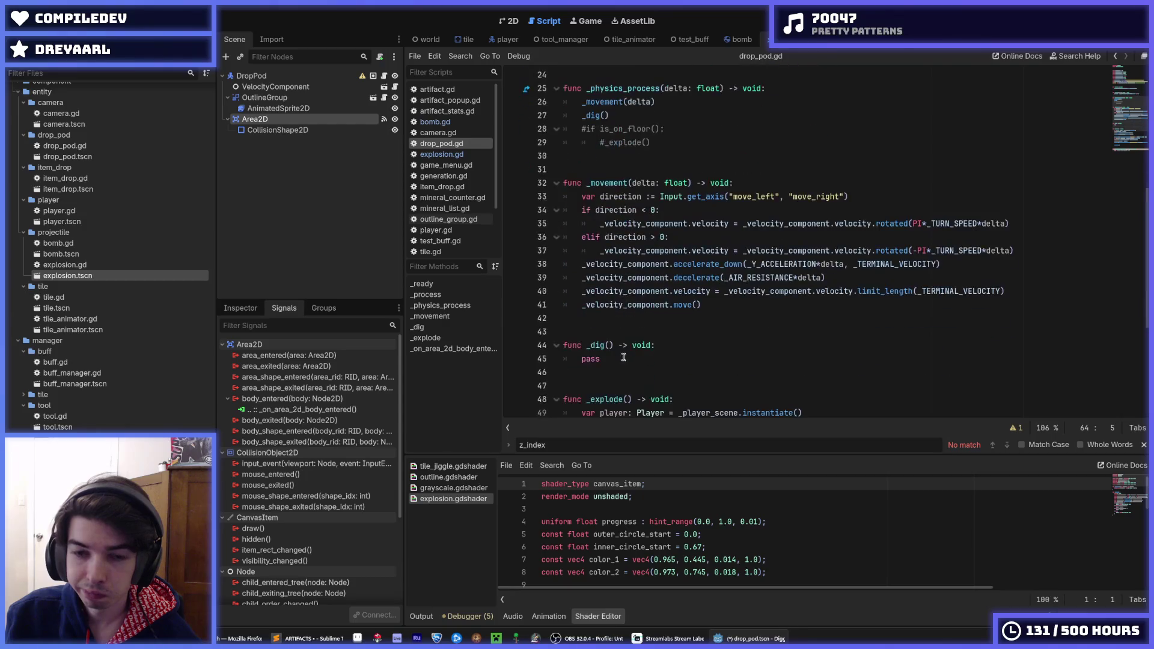
triple_click(621, 357)
key("ctrl+v")
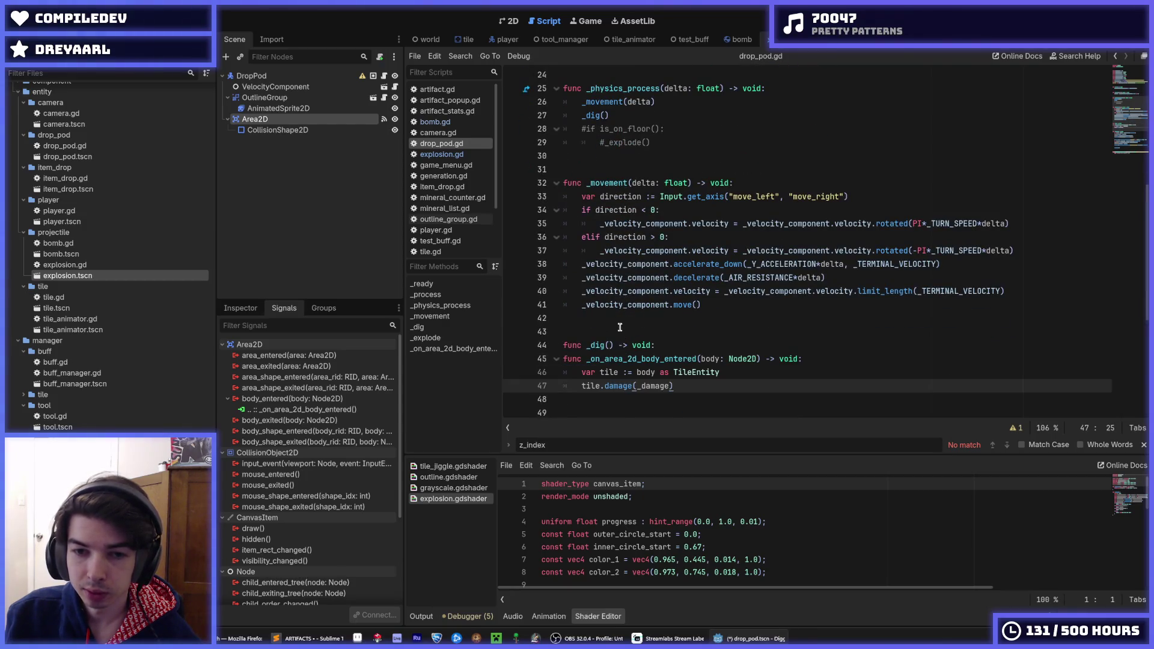
key("ctrl+z")
key("ctrl+z")
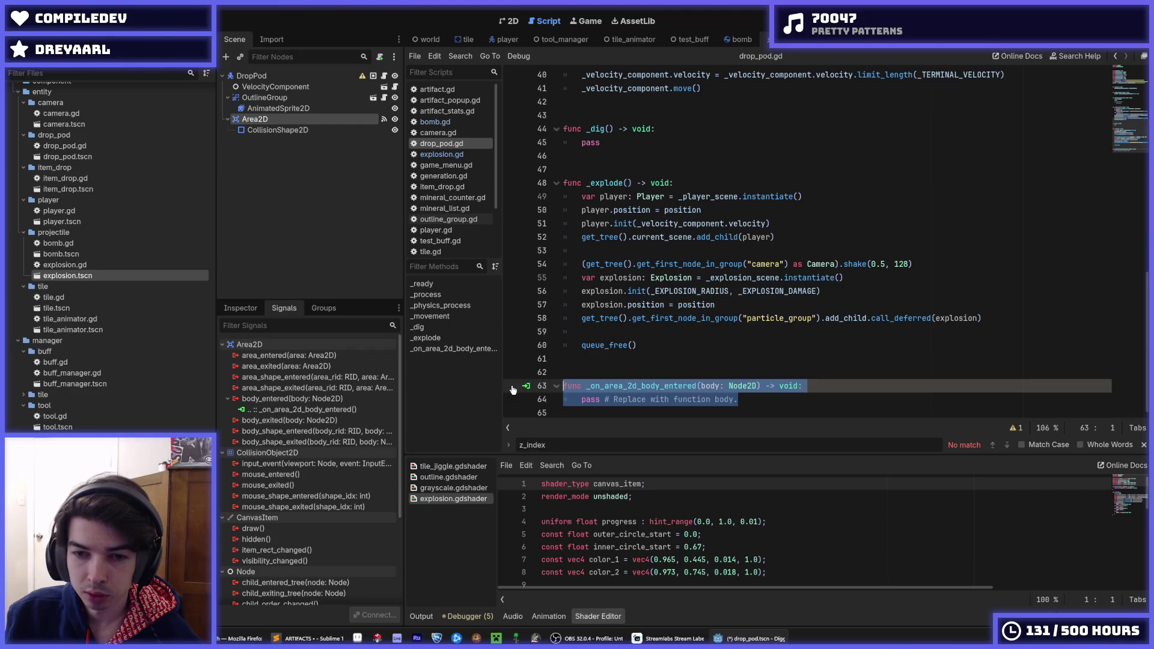
key("ctrl+v")
key("ctrl+v")
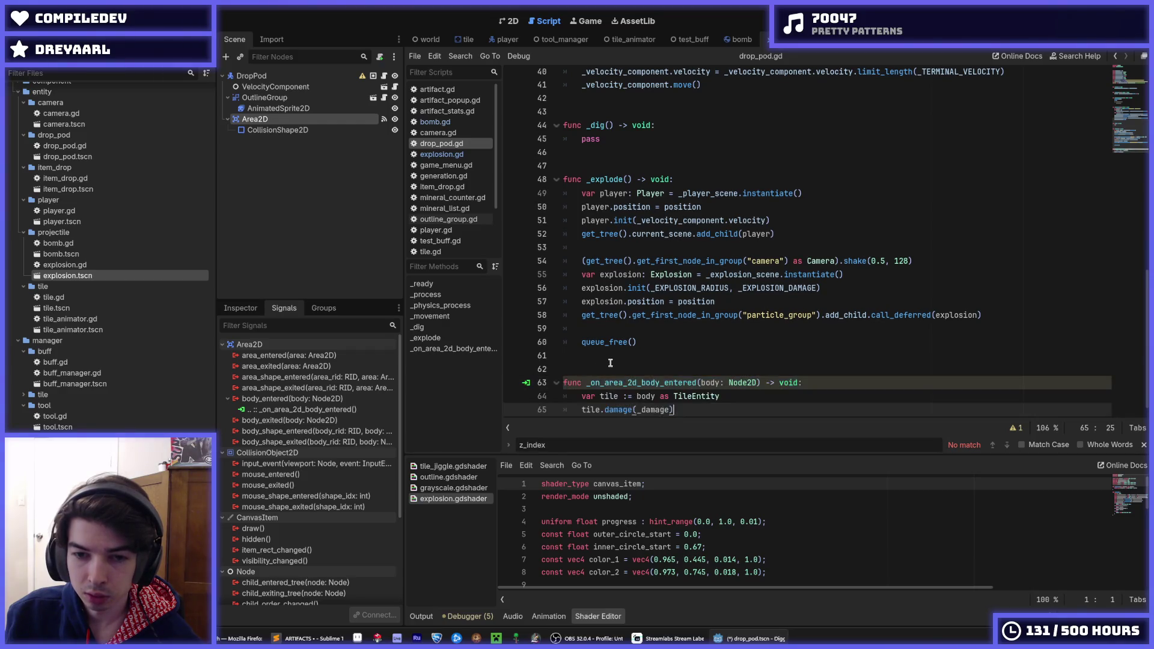
left_click(721, 388)
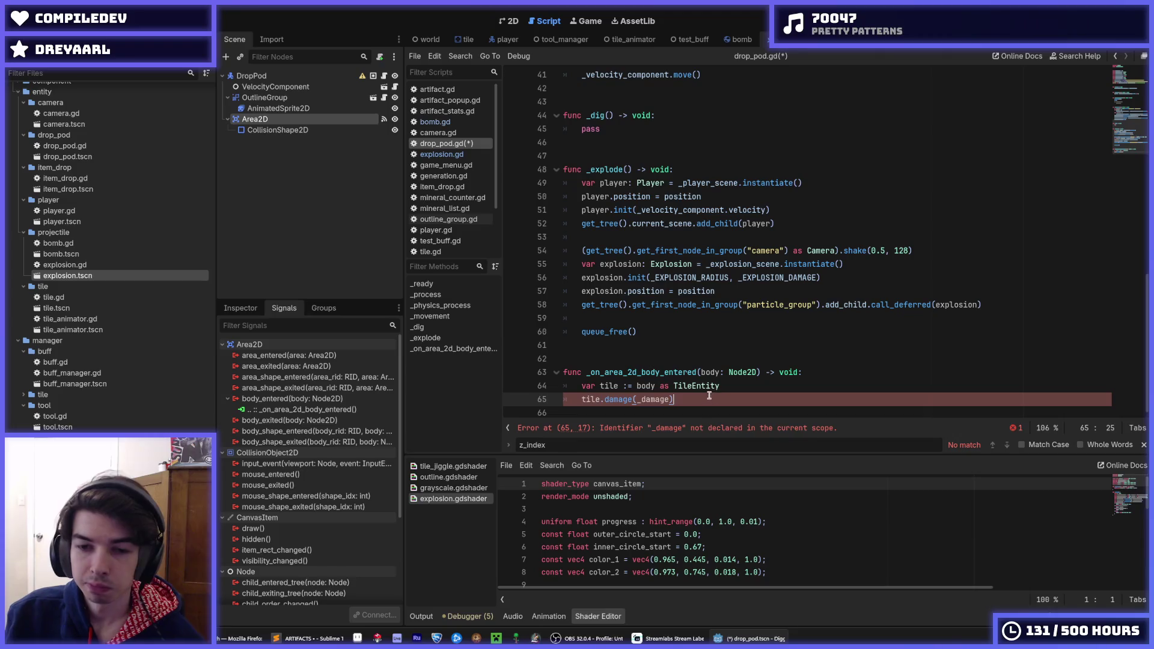
double_click(671, 400)
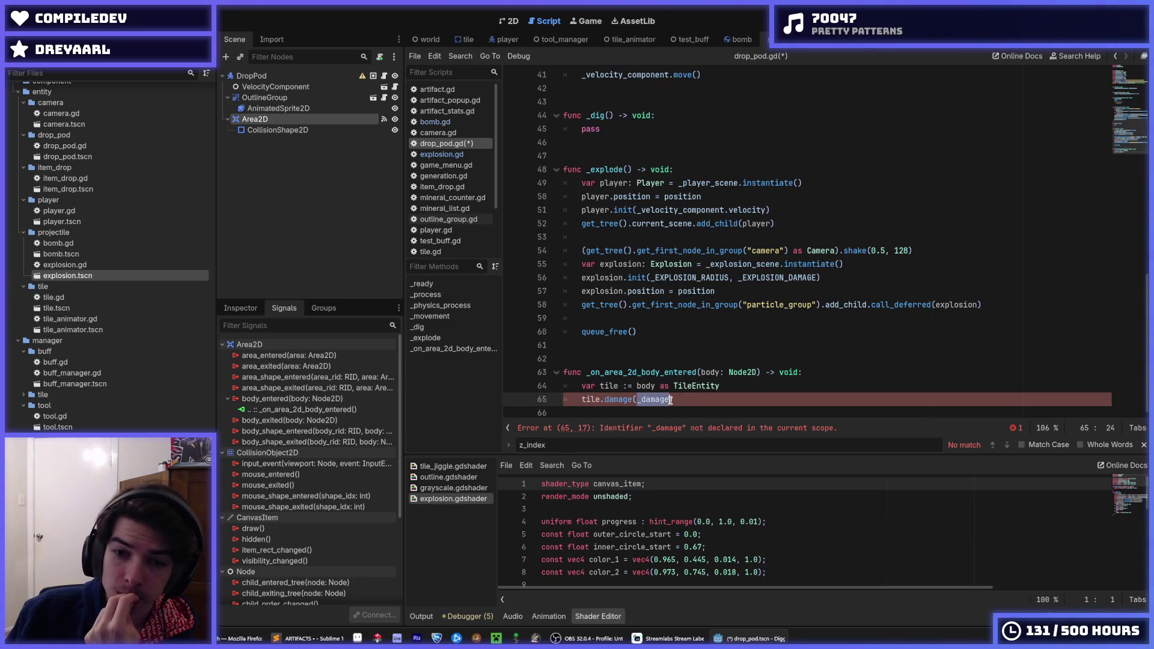
left_click_drag(669, 401, 640, 402)
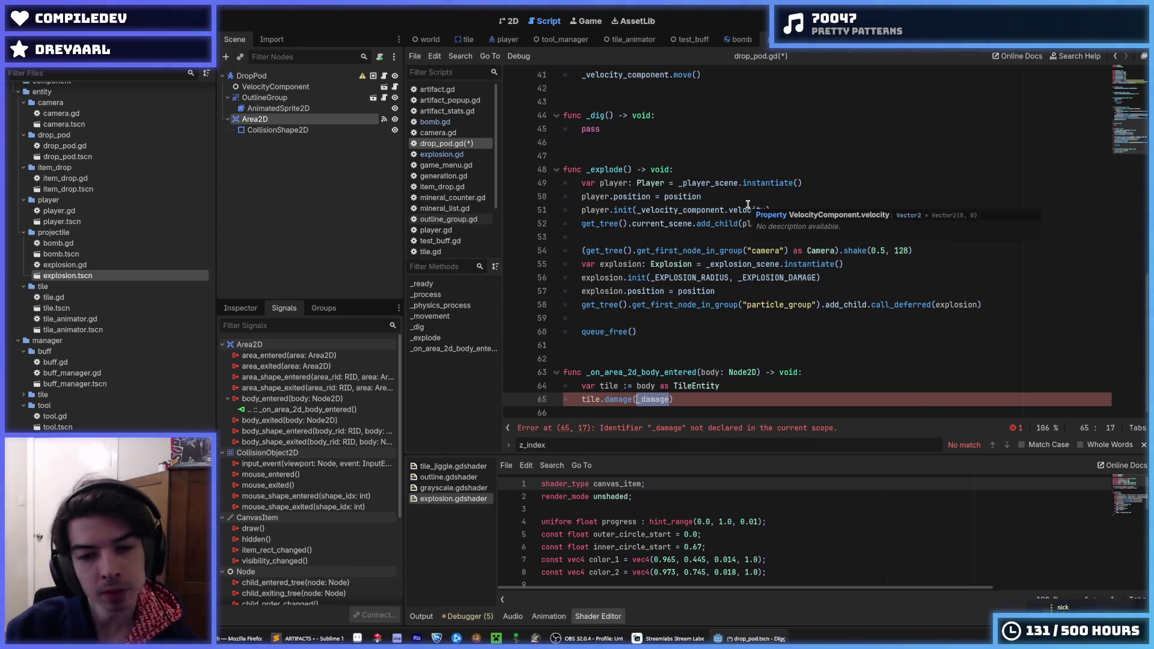
type("1000")
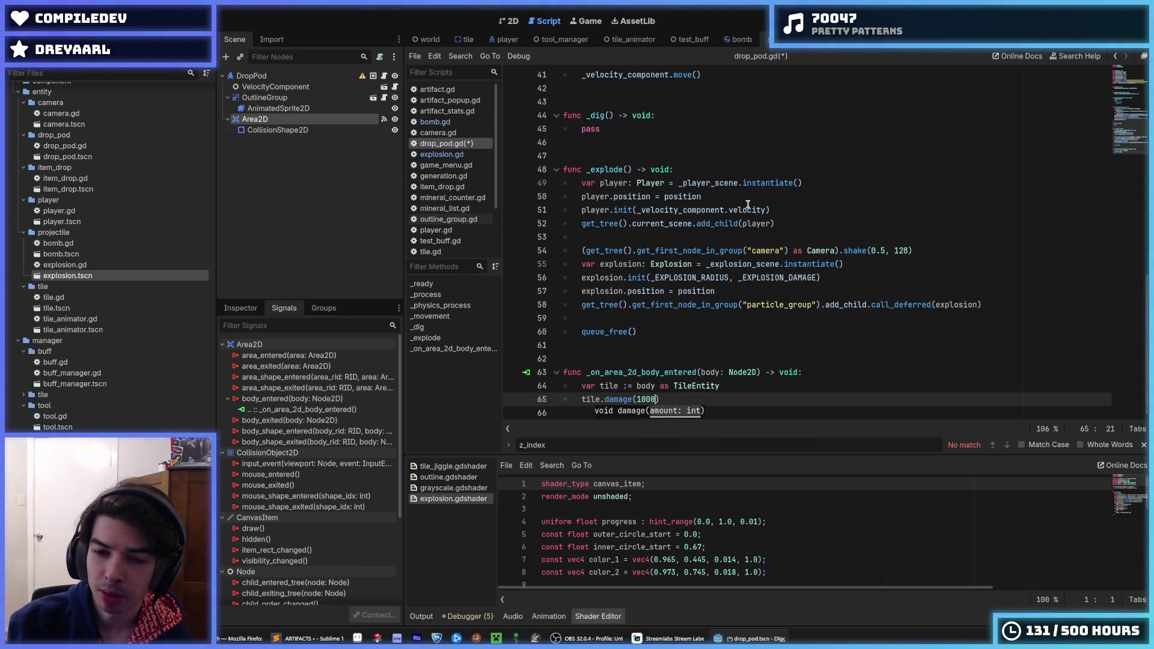
Step: Add velocity.limit_length(0.9) on line 65 of the handler and save the script
key("Up")
key("Return")
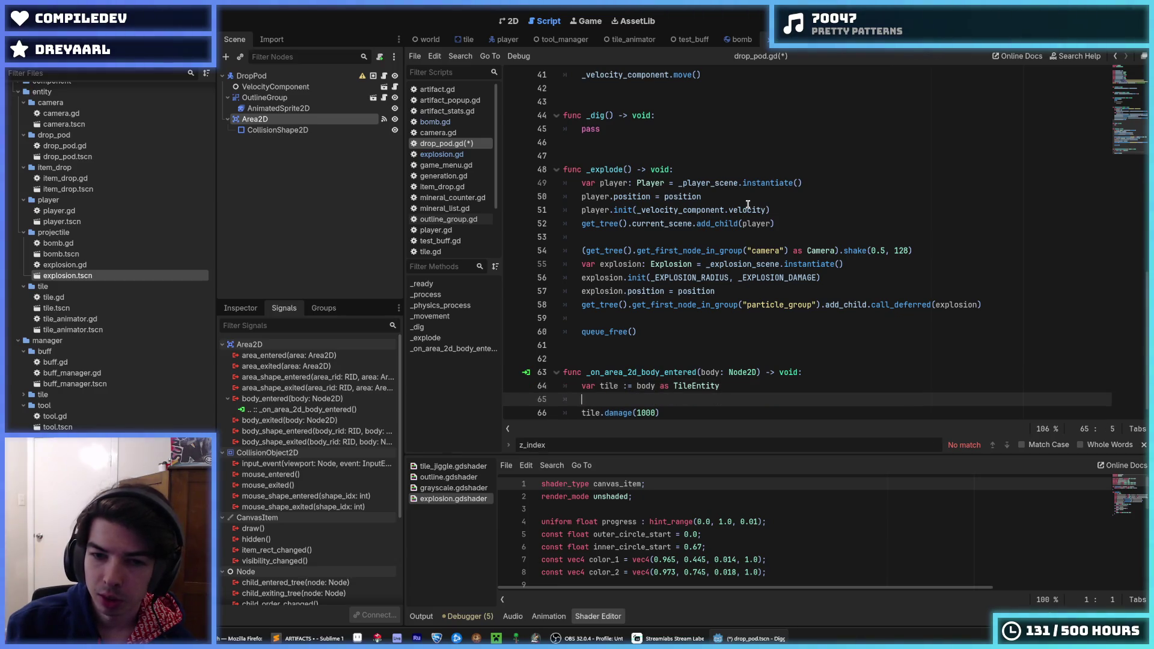
type("velocity.")
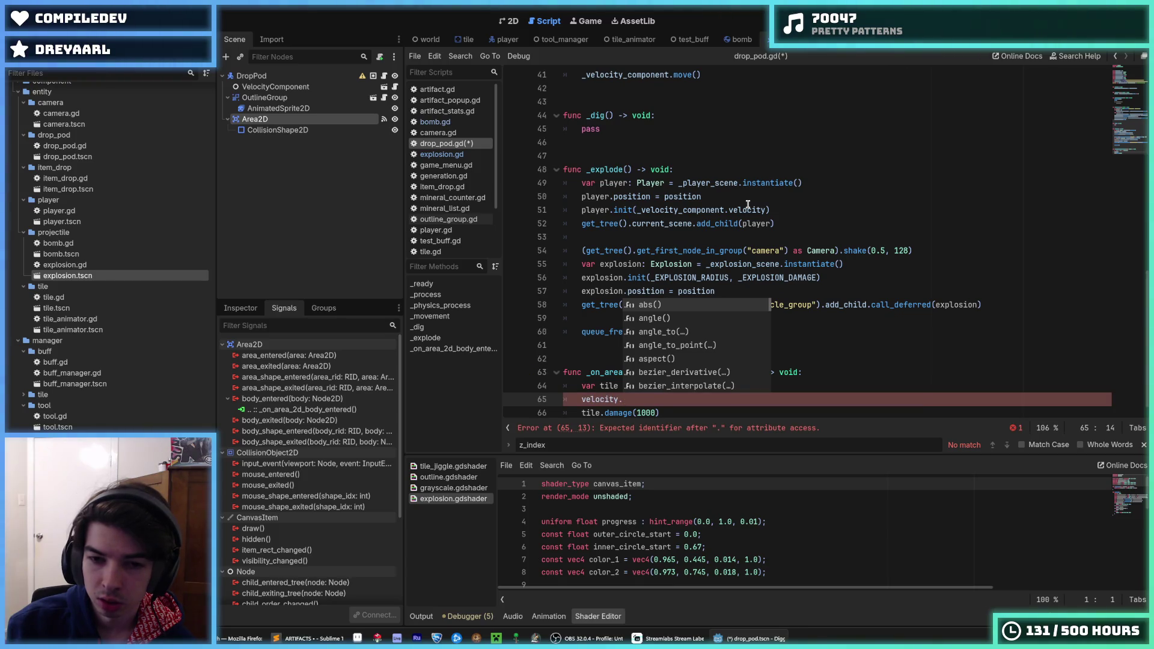
key("ctrl+k")
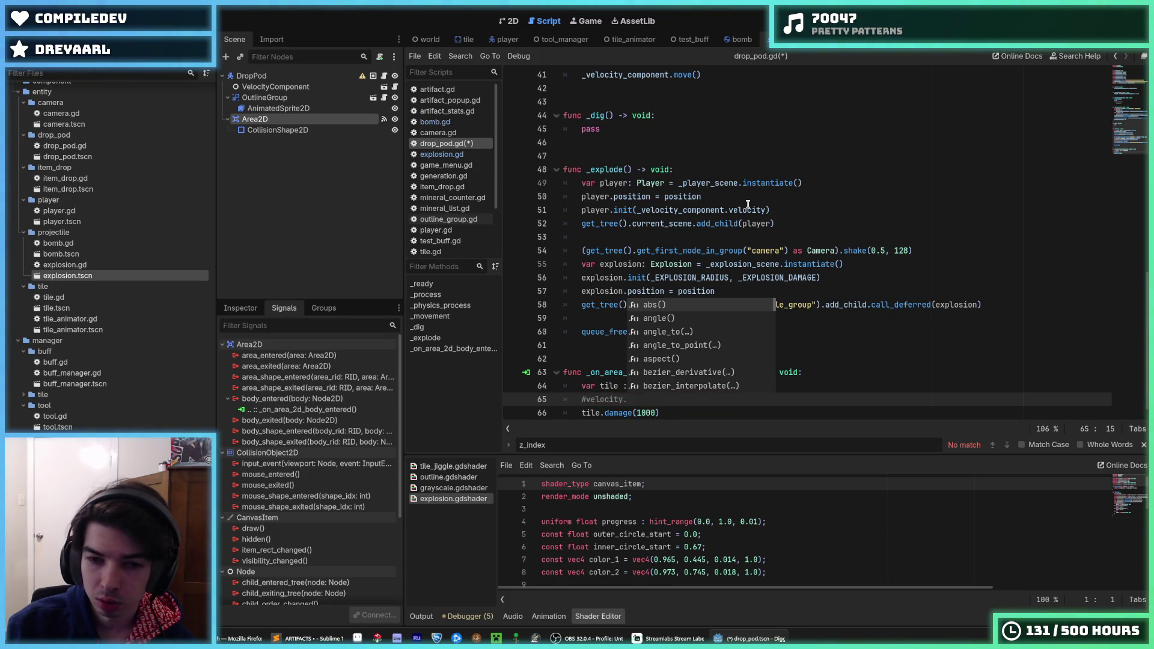
key("ctrl+k")
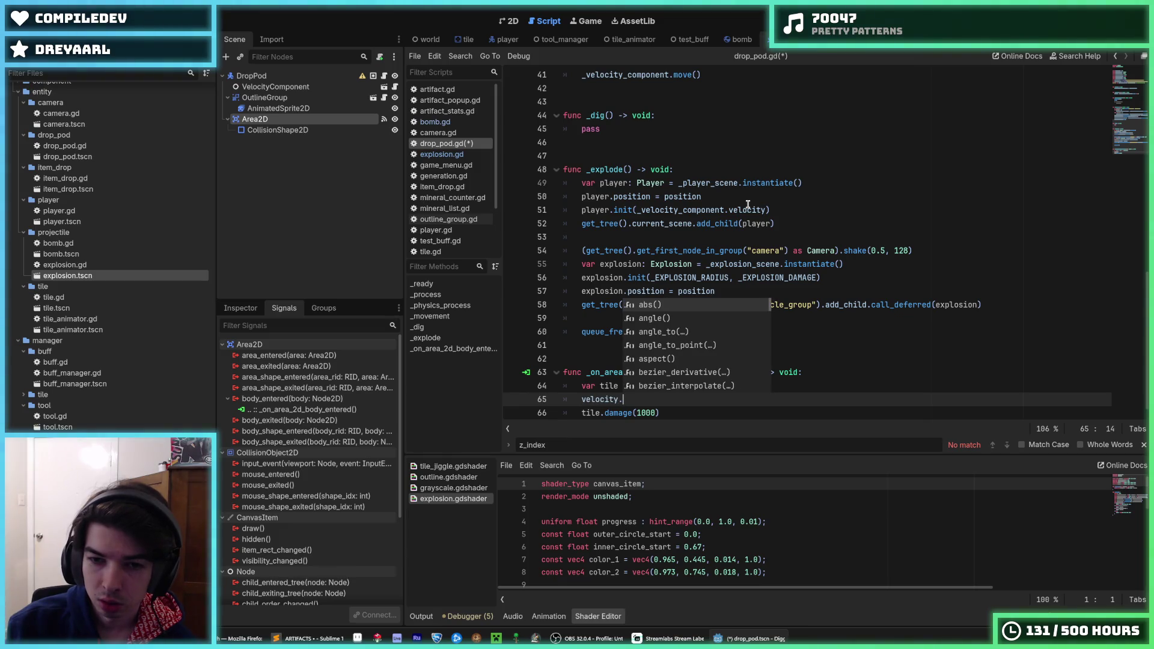
type("lim")
key("Return")
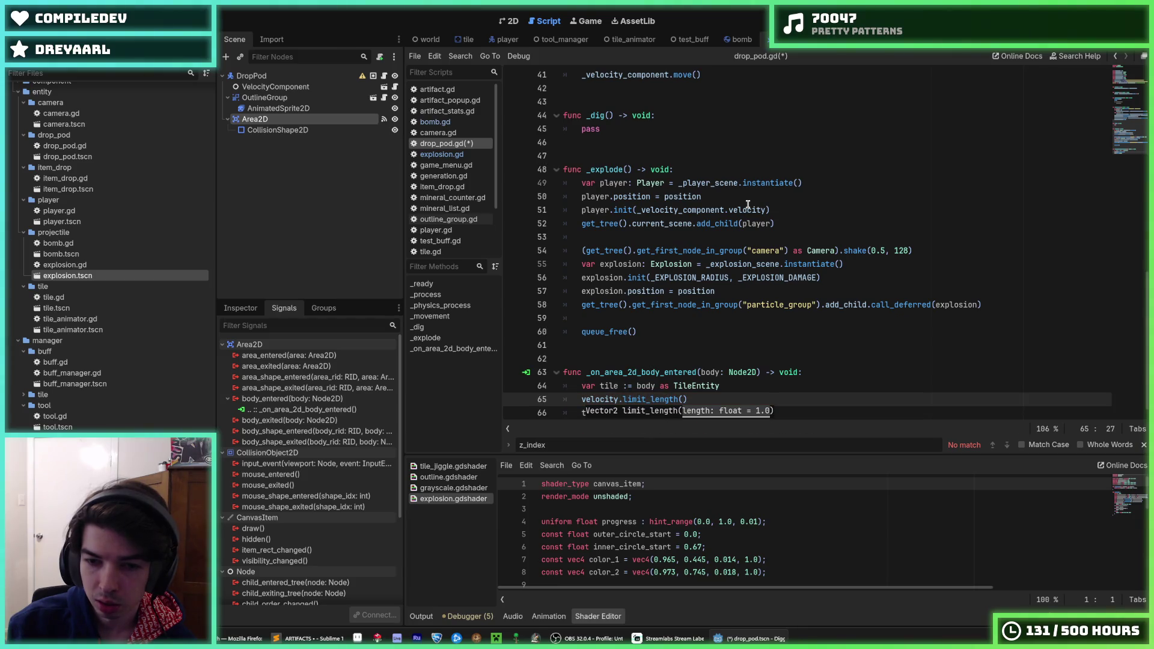
key("Escape")
type("0.9")
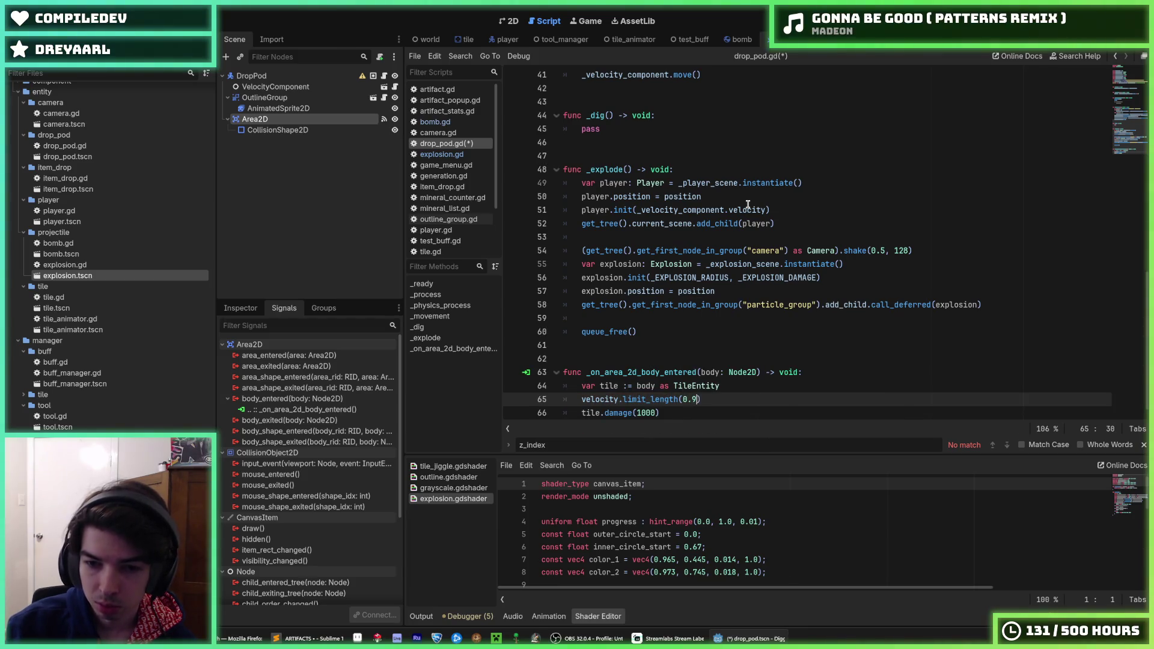
key("ctrl+s")
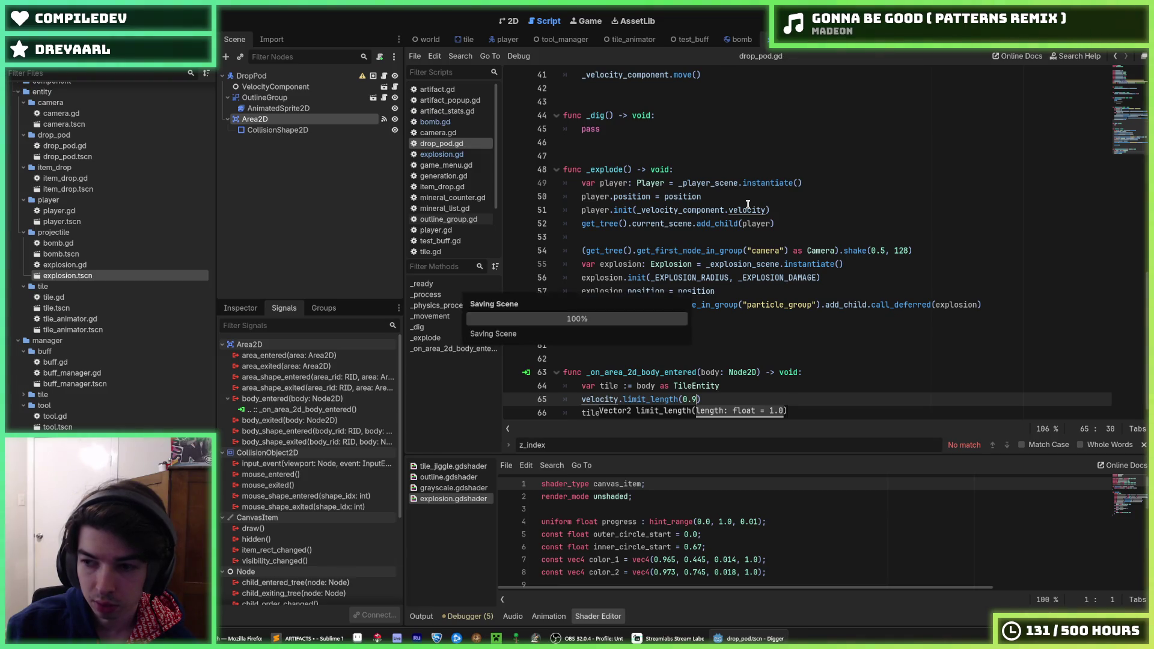
left_click(735, 399)
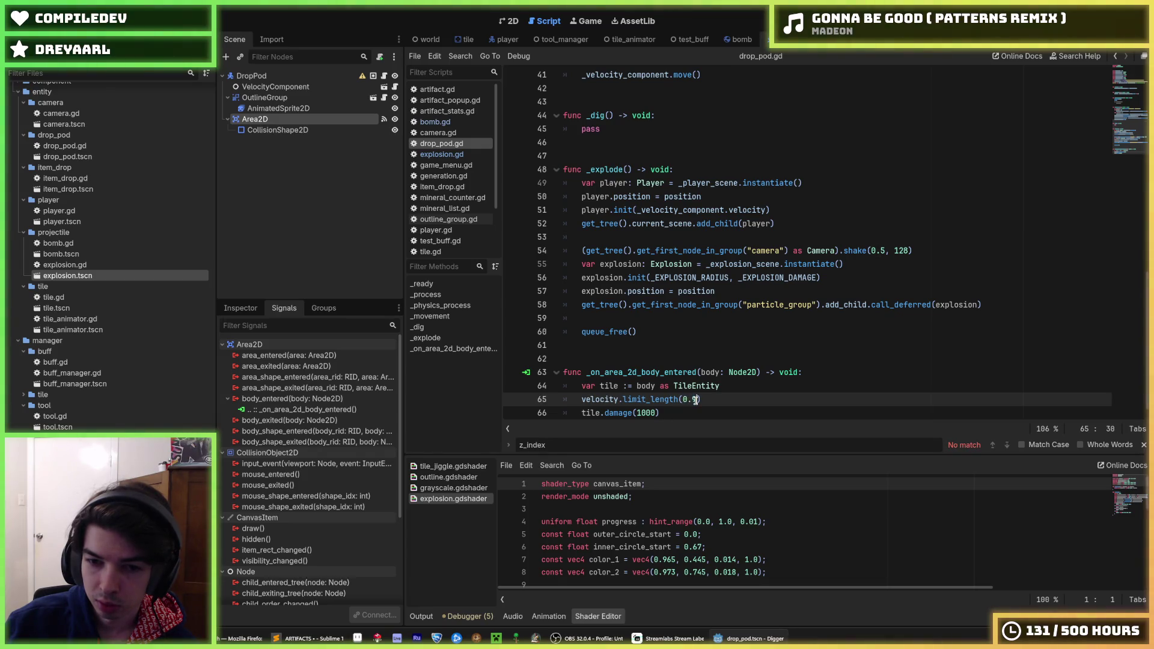
mouse_move(661, 401)
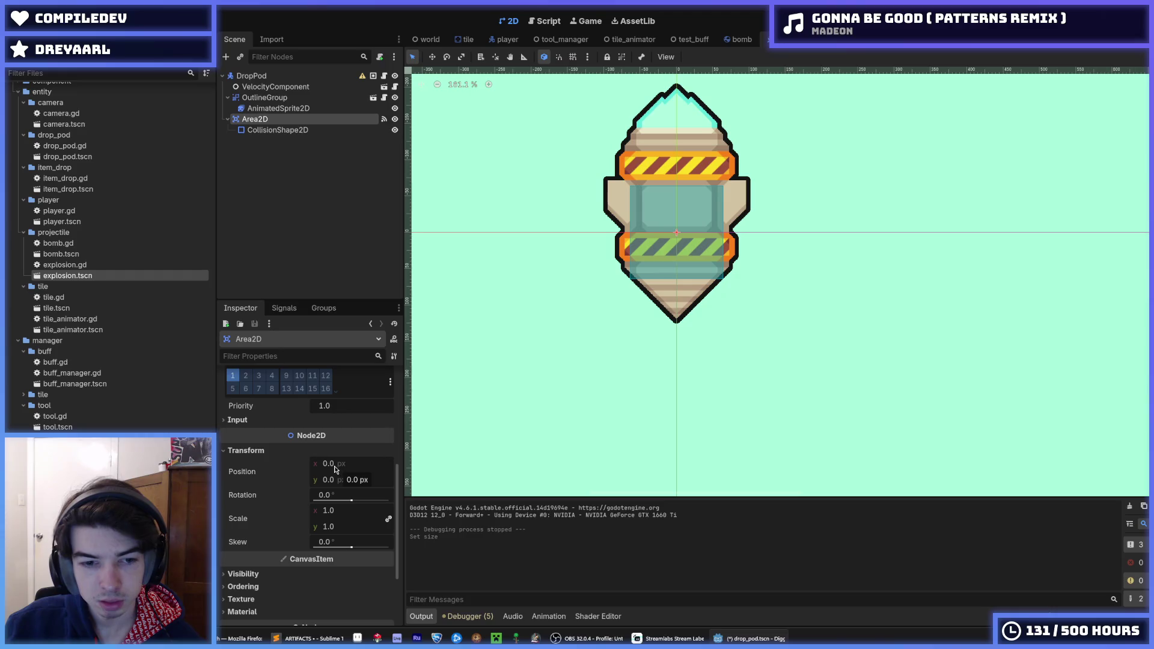
Step: Drag the Area2D's Position y to about 63.6 px, save, and run the game
left_click_drag(334, 481, 378, 481)
key("ctrl+s")
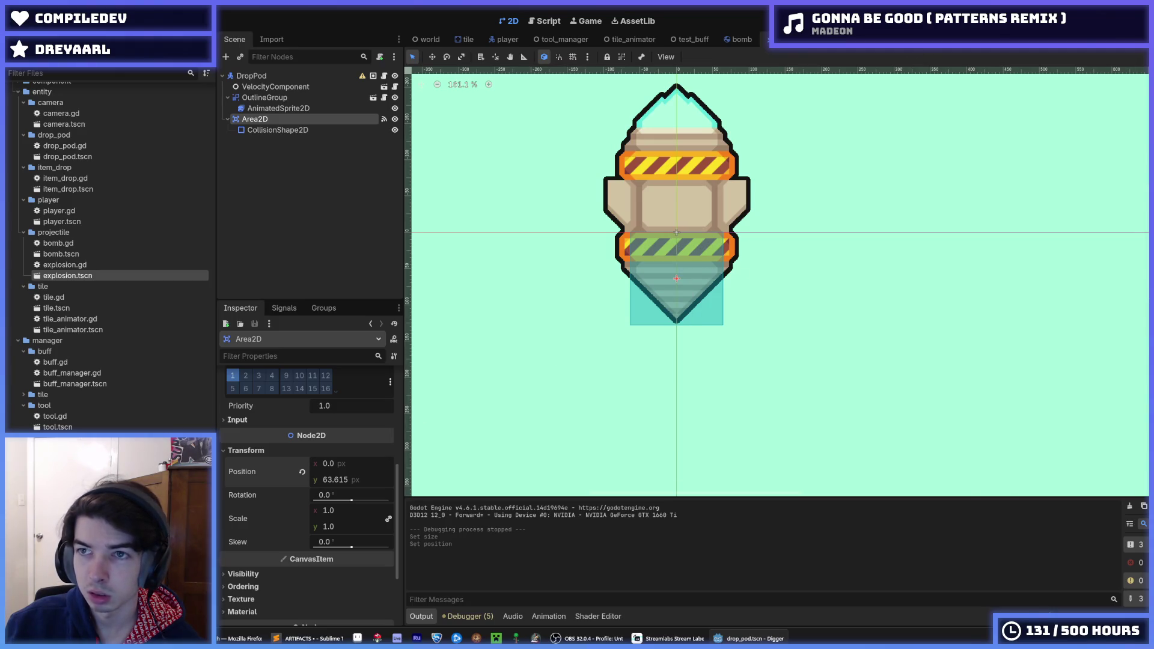
key("F5")
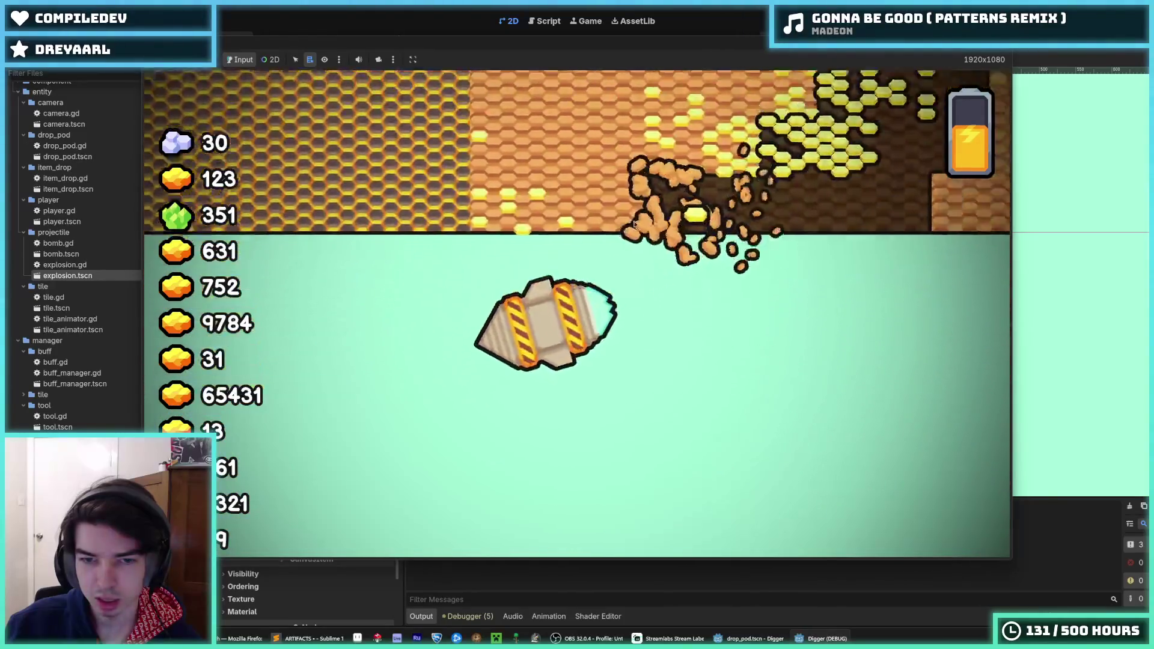
Step: Stop the playtest after watching the pod drill through and shatter tiles
key("F8")
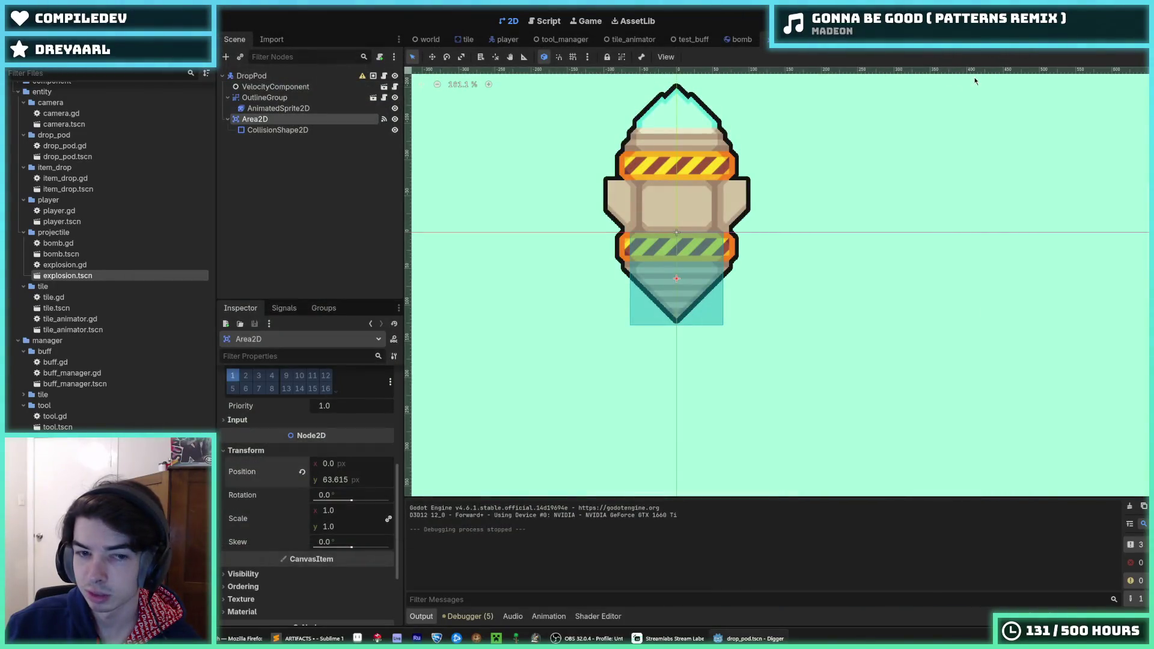
Step: Set the Area2D's Position y to 64 px and save
left_click(355, 480)
type("64")
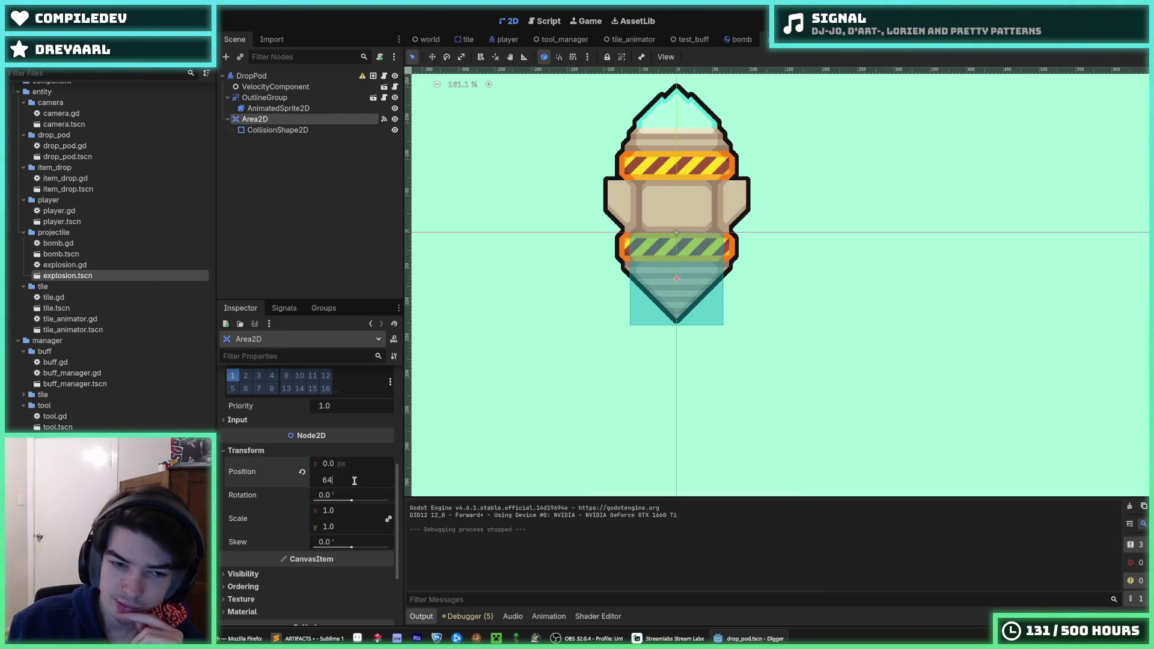
key("ctrl+s")
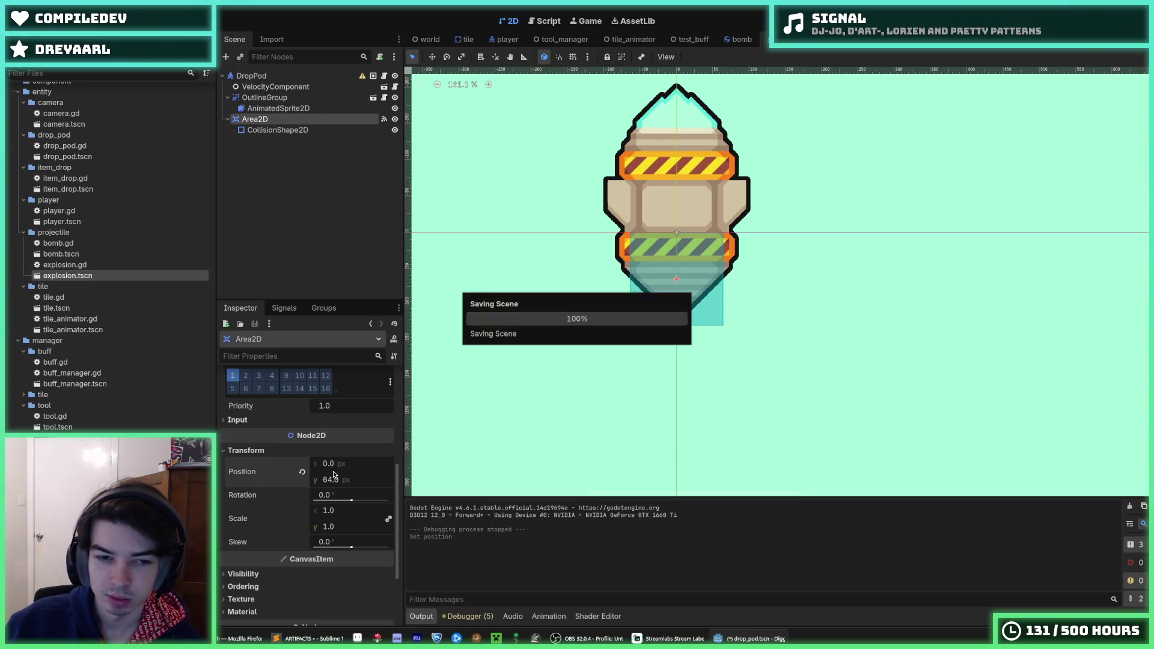
Step: Change the Area2D's Position y to 56 px and save the scene
scroll(658, 253, "up", 2)
scroll(658, 254, "up", 9)
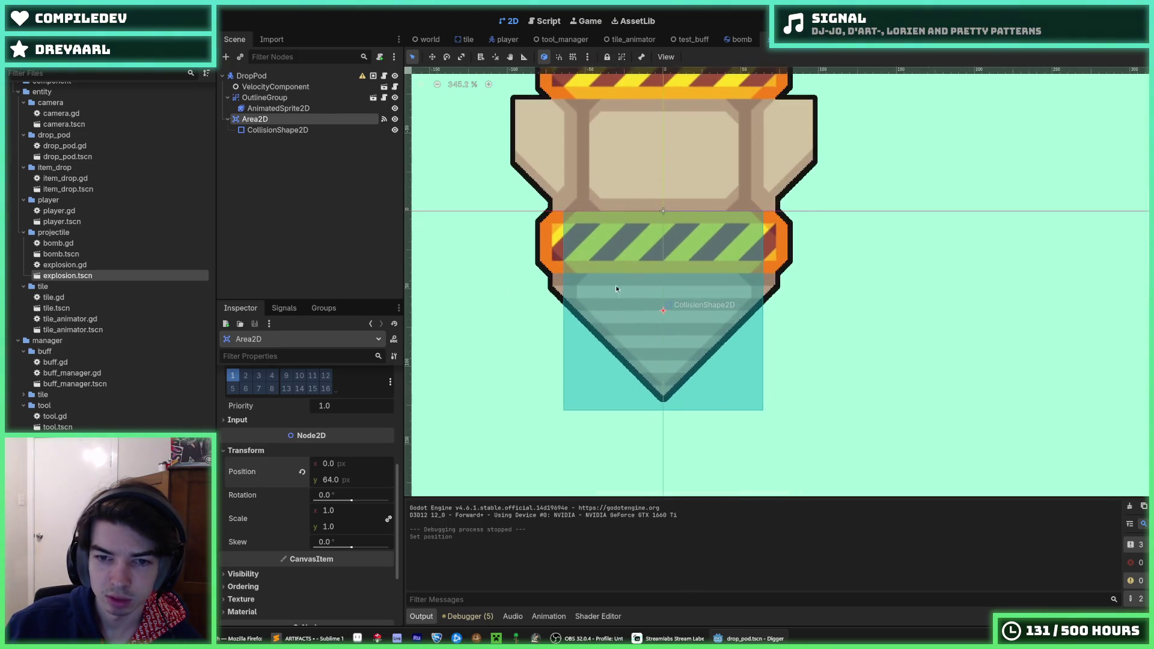
type("56")
key("Return")
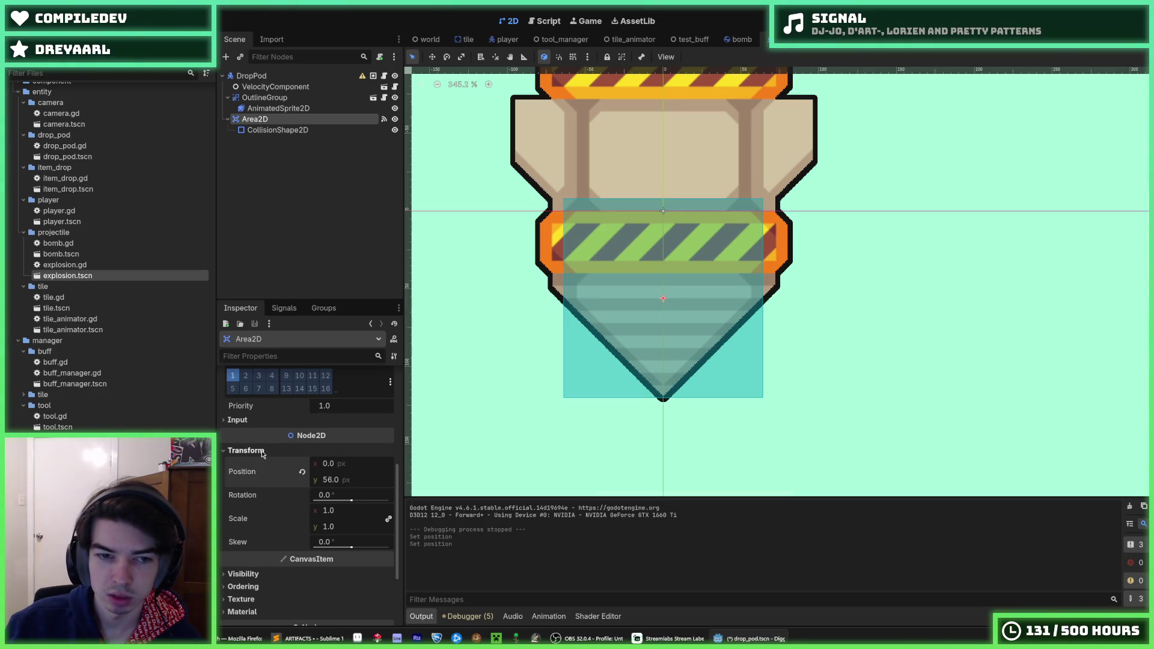
scroll(263, 451, "up", 5)
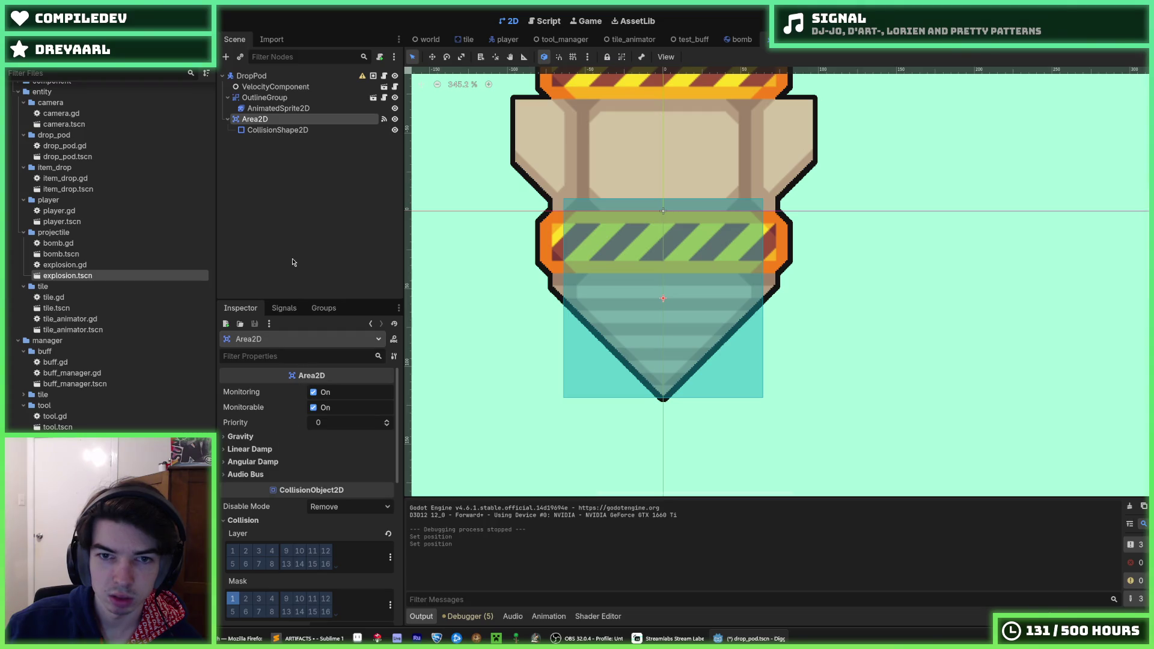
scroll(266, 436, "down", 5)
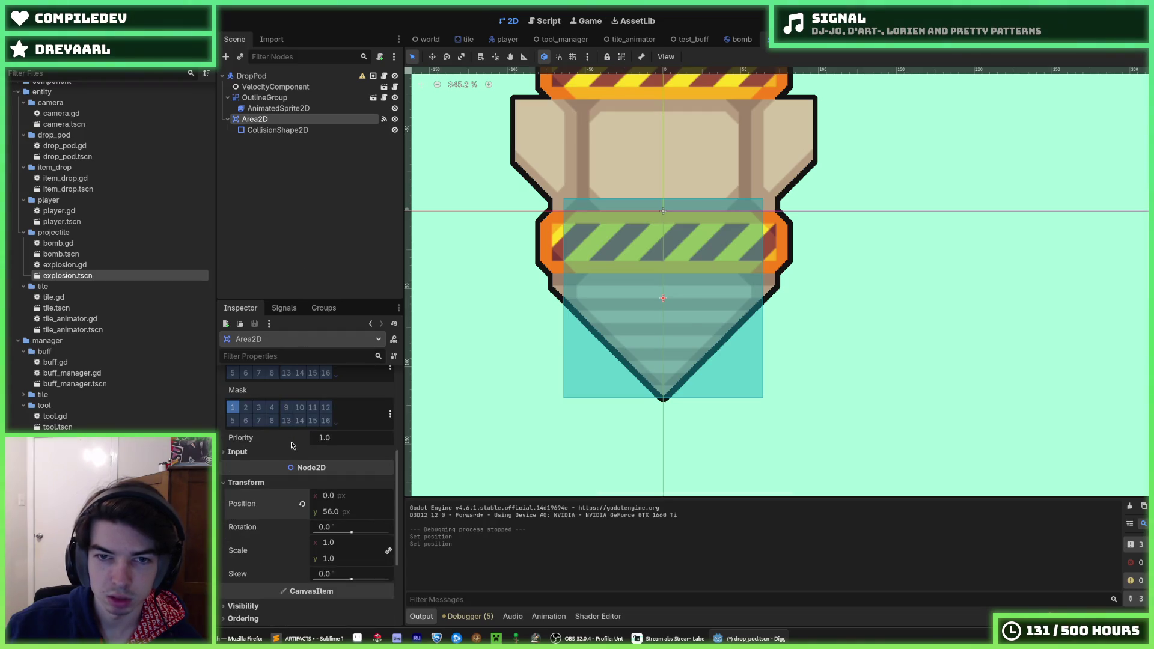
key("ctrl+s")
scroll(481, 415, "down", 9)
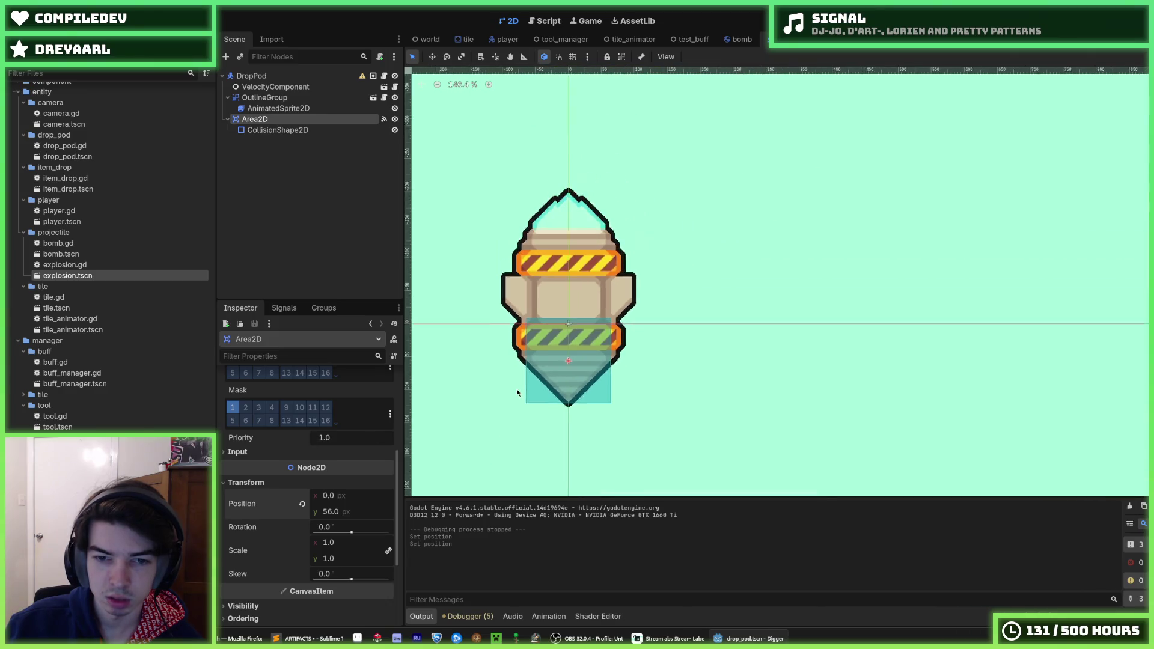
scroll(501, 389, "up", 4)
scroll(526, 392, "down", 5)
scroll(426, 285, "up", 3)
key("ctrl+s")
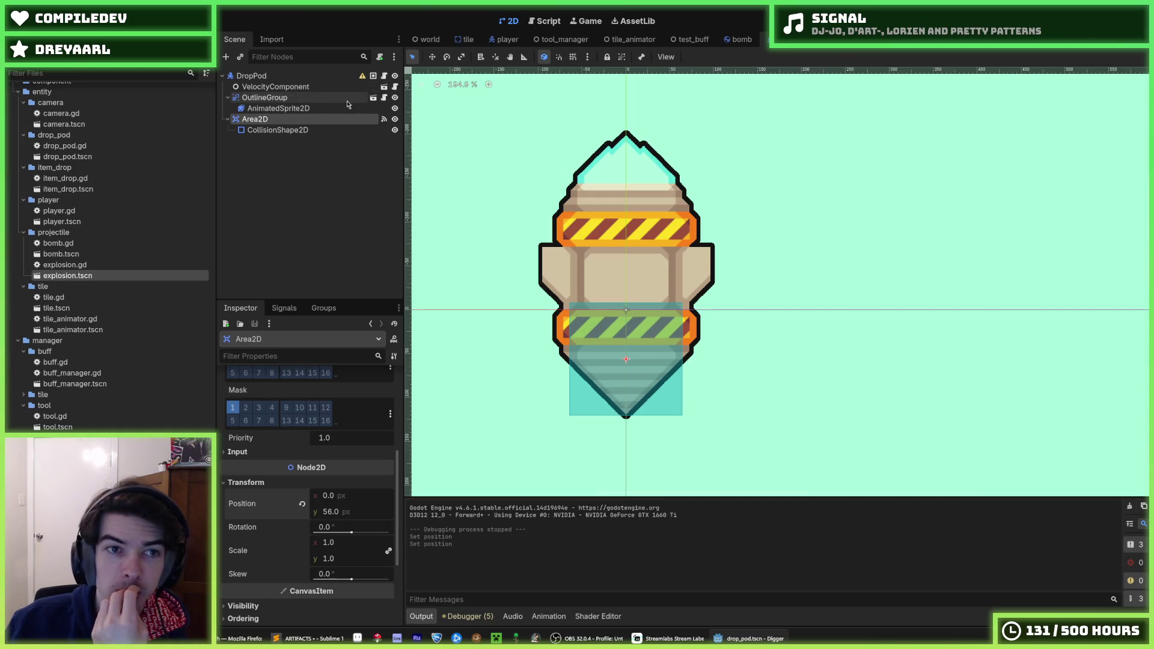
left_click(302, 132)
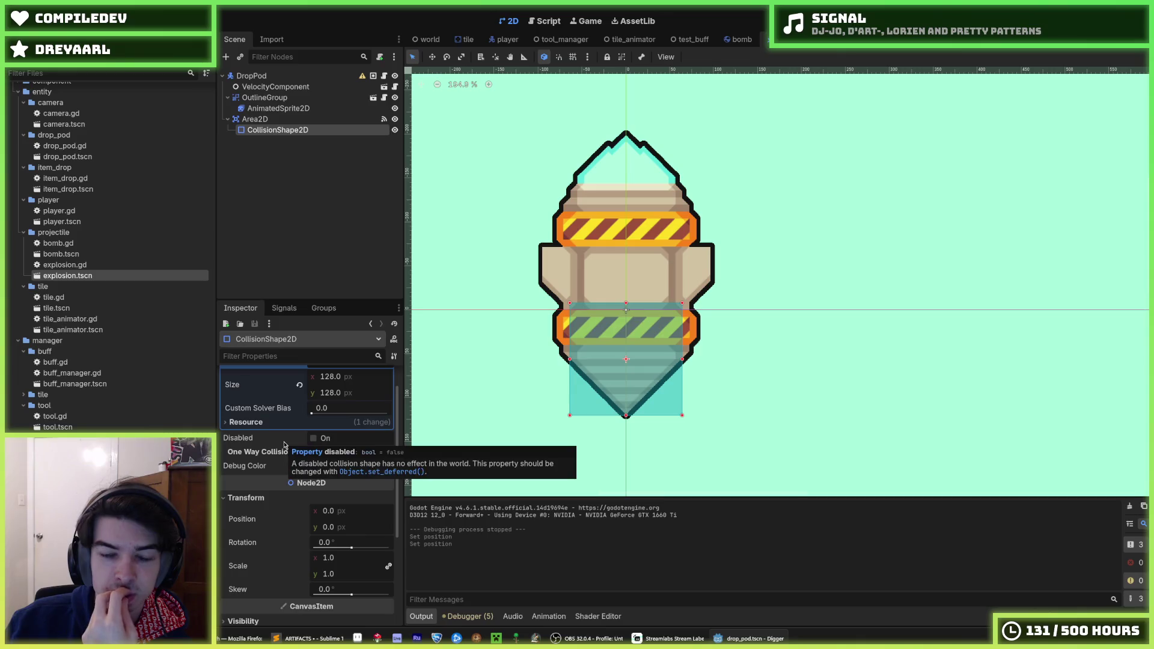
scroll(300, 484, "down", 3)
scroll(295, 497, "up", 4)
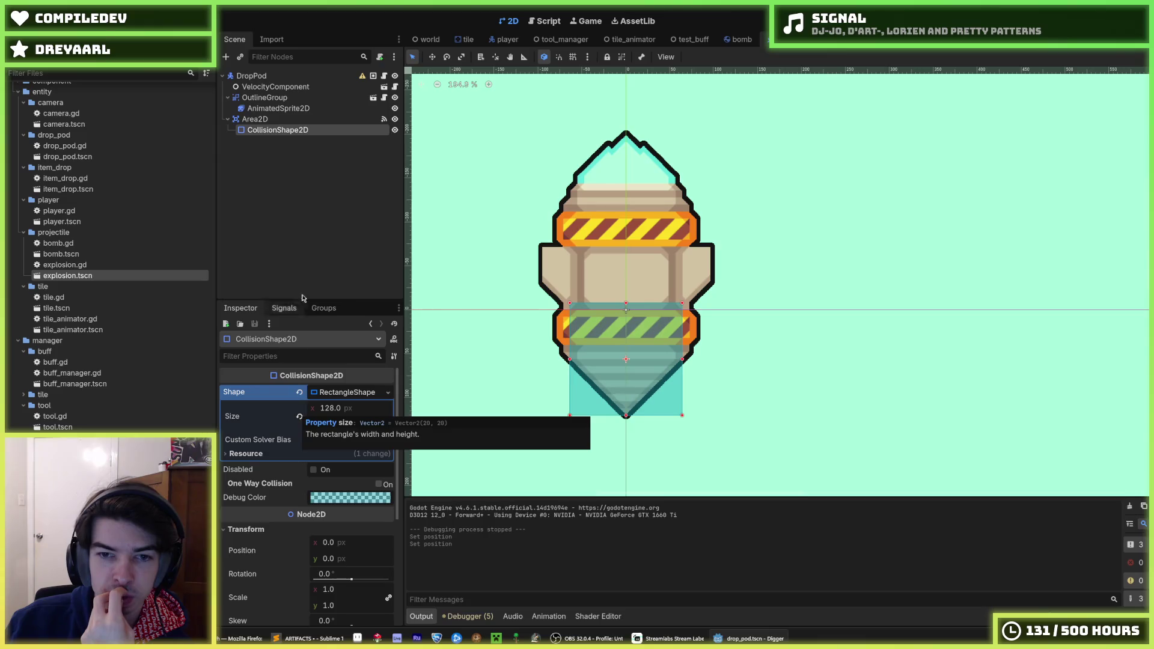
left_click(270, 76)
scroll(290, 460, "down", 6)
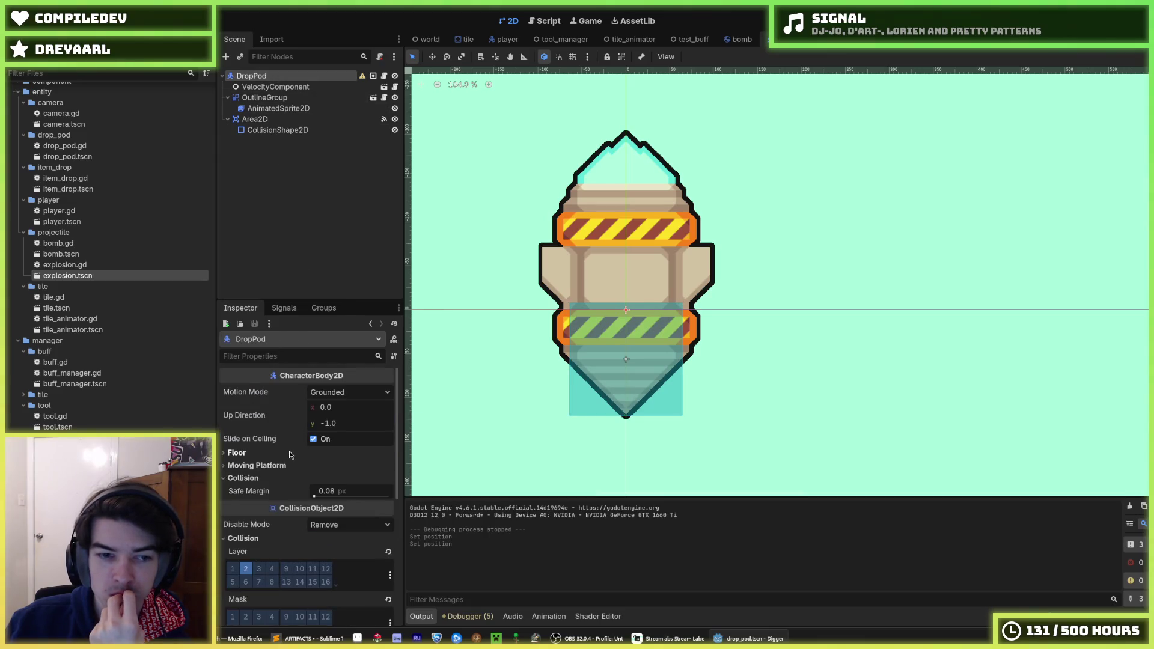
scroll(261, 481, "up", 6)
scroll(262, 475, "up", 3)
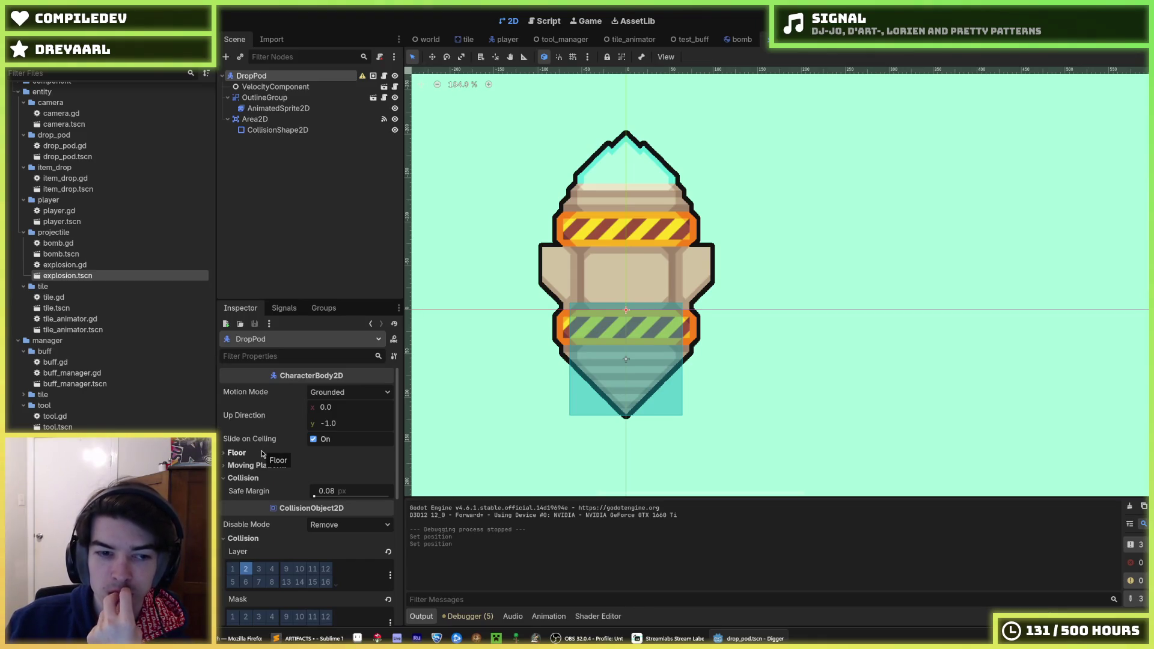
scroll(264, 461, "down", 7)
left_click(251, 470)
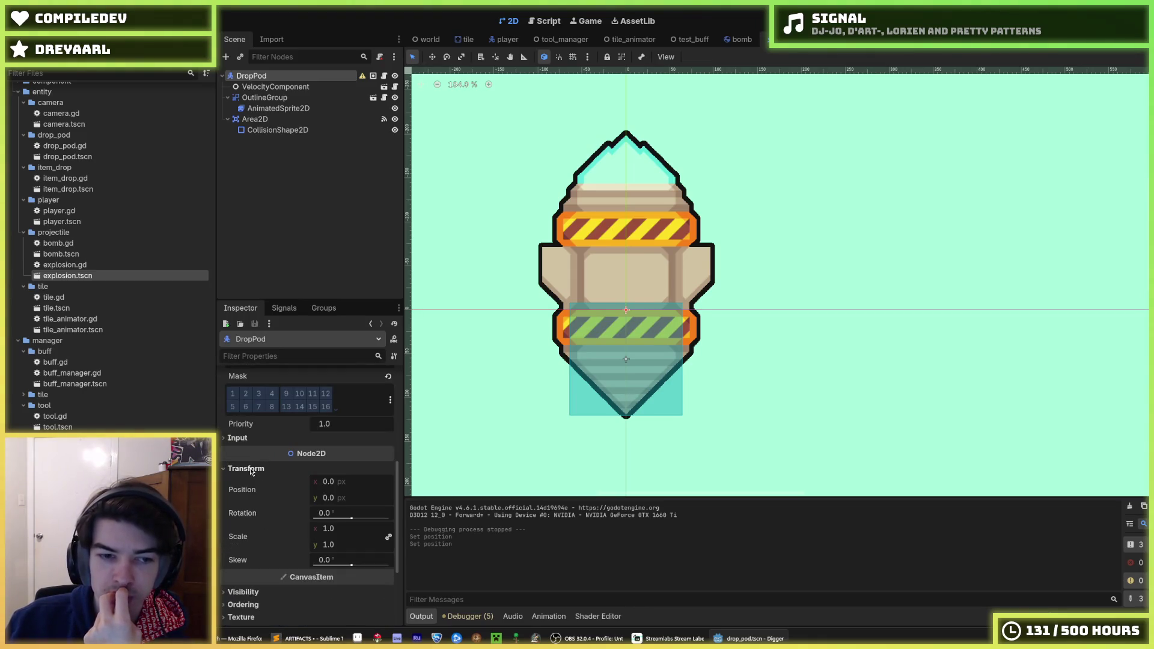
mouse_move(342, 518)
left_mouse_down()
mouse_move(365, 532)
mouse_move(352, 533)
left_mouse_up()
key("ctrl+z")
key("ctrl+s")
Step: Revert the AnimatedSprite2D position to 0,0, undo test rotation and nudge, and save
left_click(278, 108)
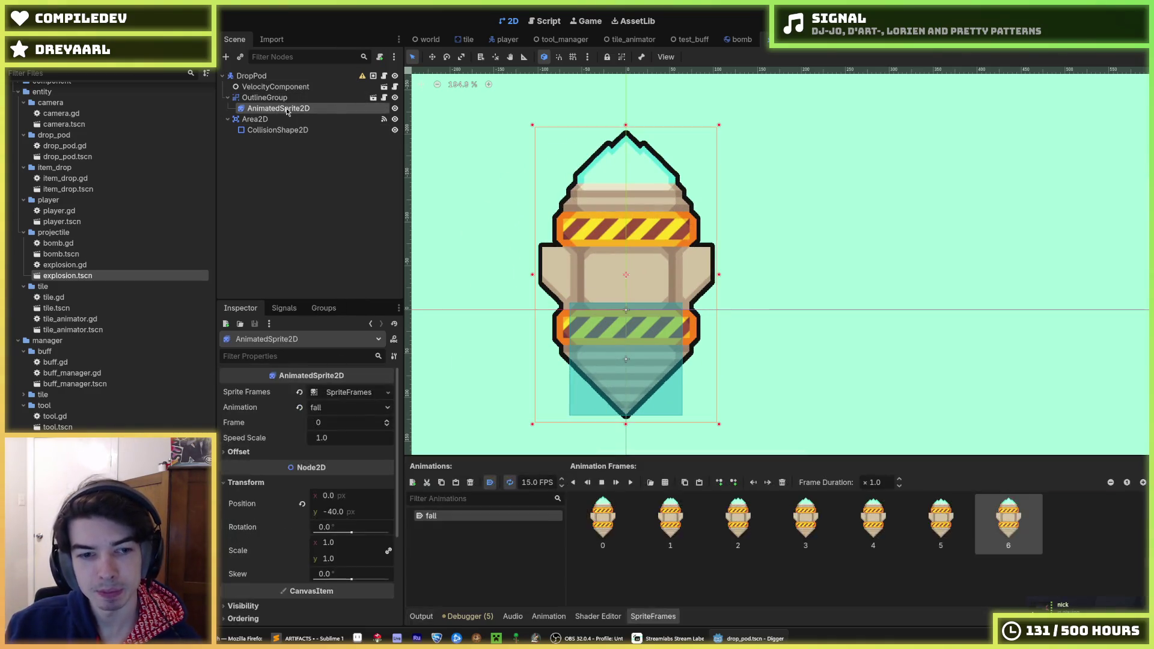
left_click(302, 505)
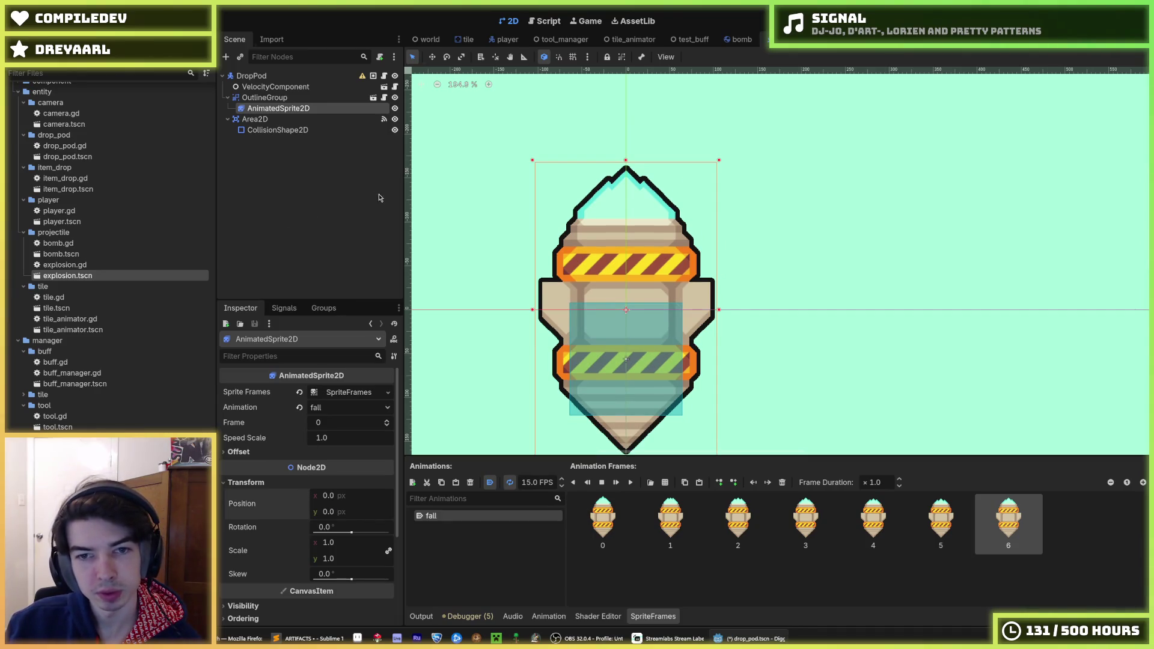
mouse_move(352, 535)
left_mouse_down()
mouse_move(325, 533)
mouse_move(363, 546)
left_mouse_up()
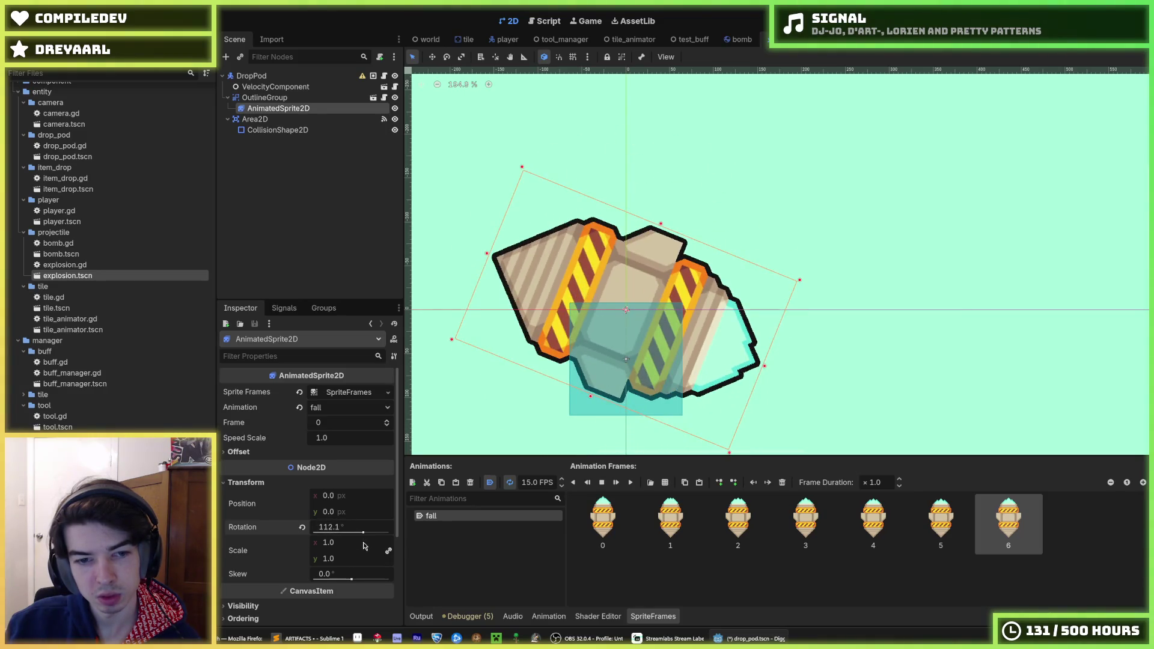
key("ctrl+z")
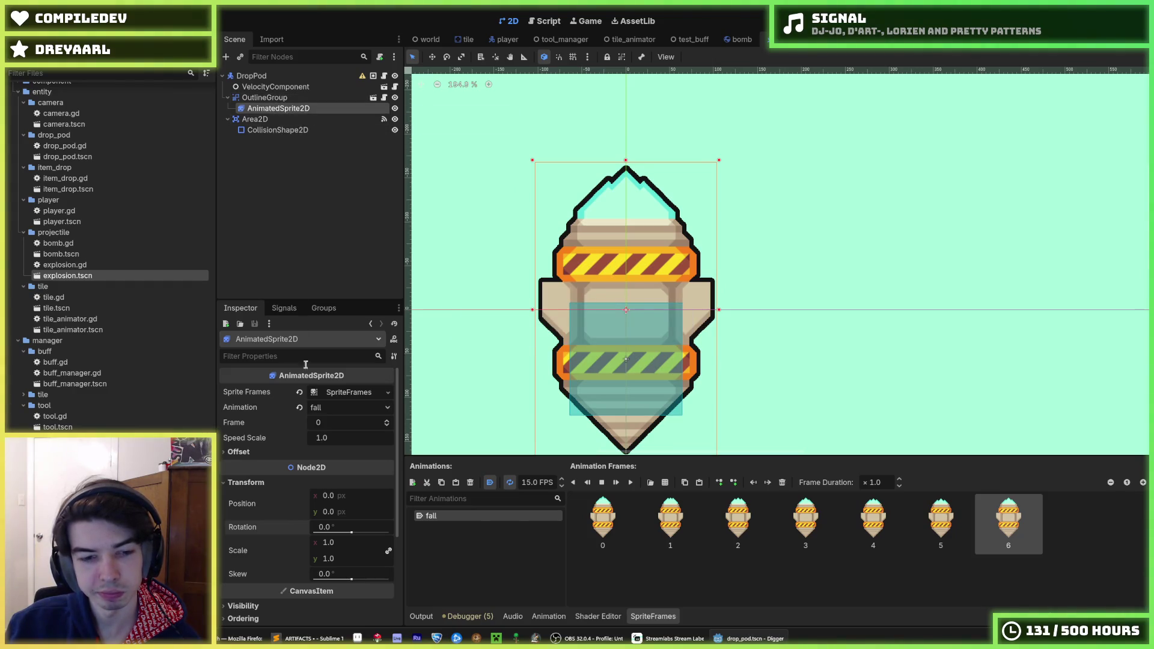
left_click_drag(337, 512, 307, 511)
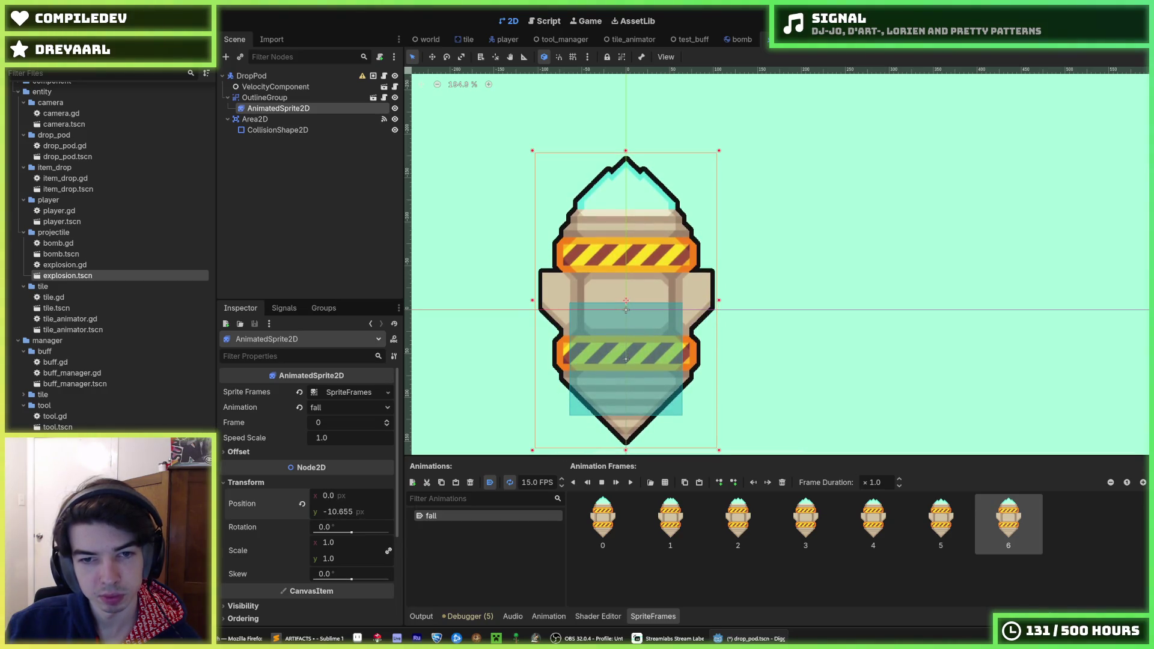
key("ctrl+z")
key("ctrl+s")
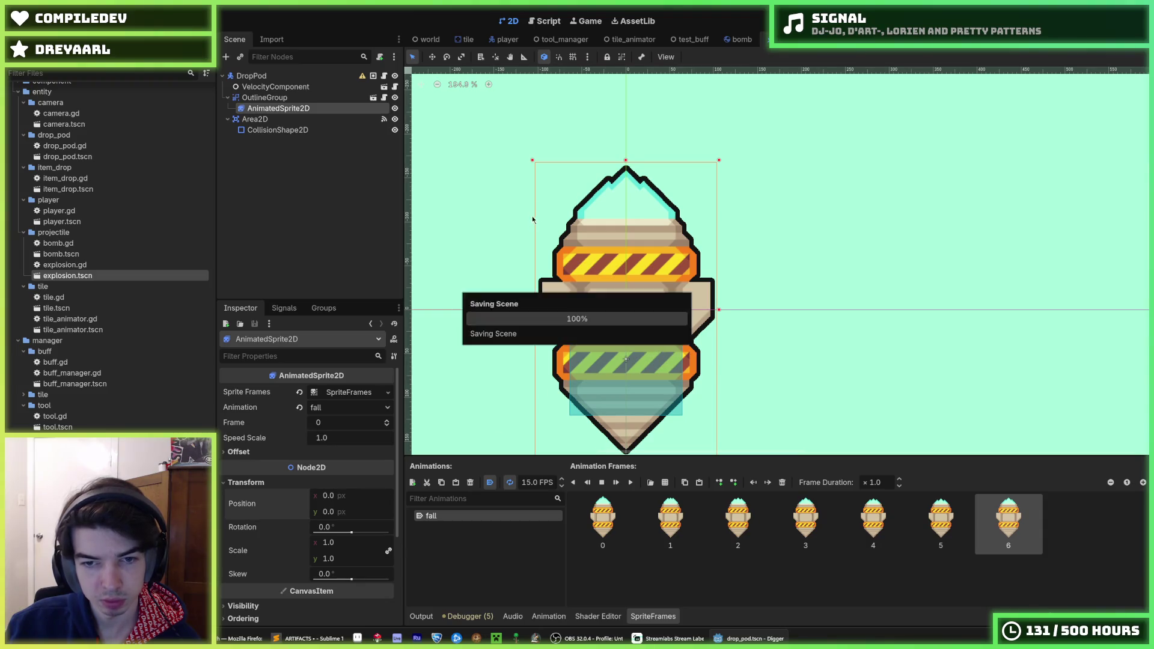
left_click(304, 119)
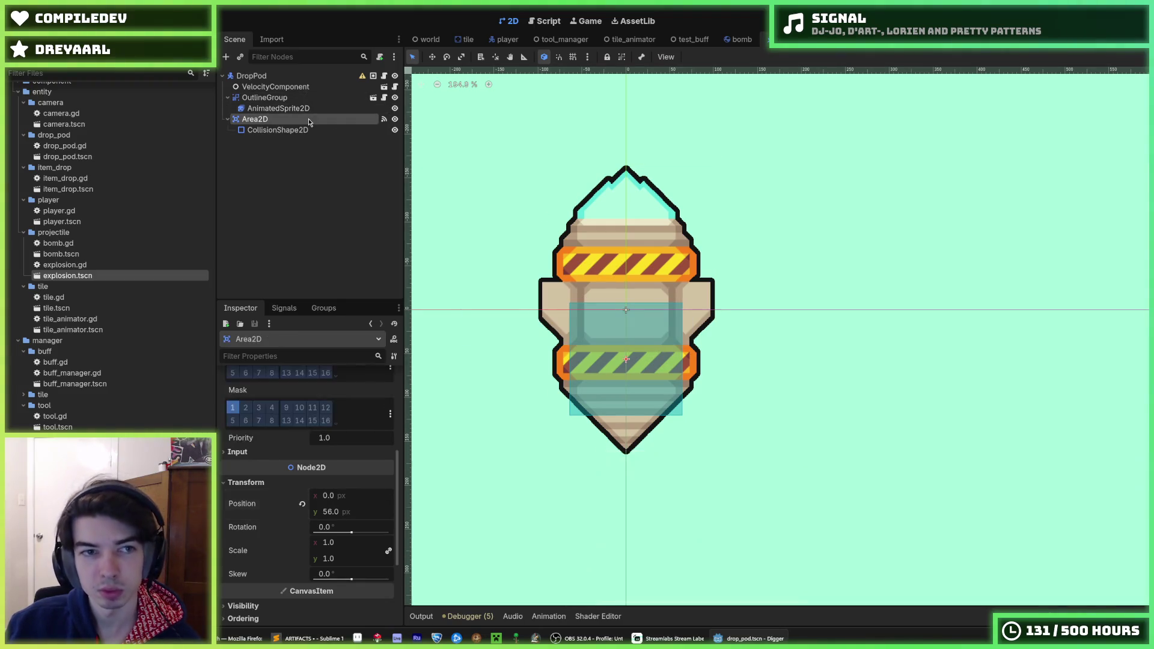
Step: Lower the Area2D's Position y to 96 px, passing through 80 px
left_click(304, 133)
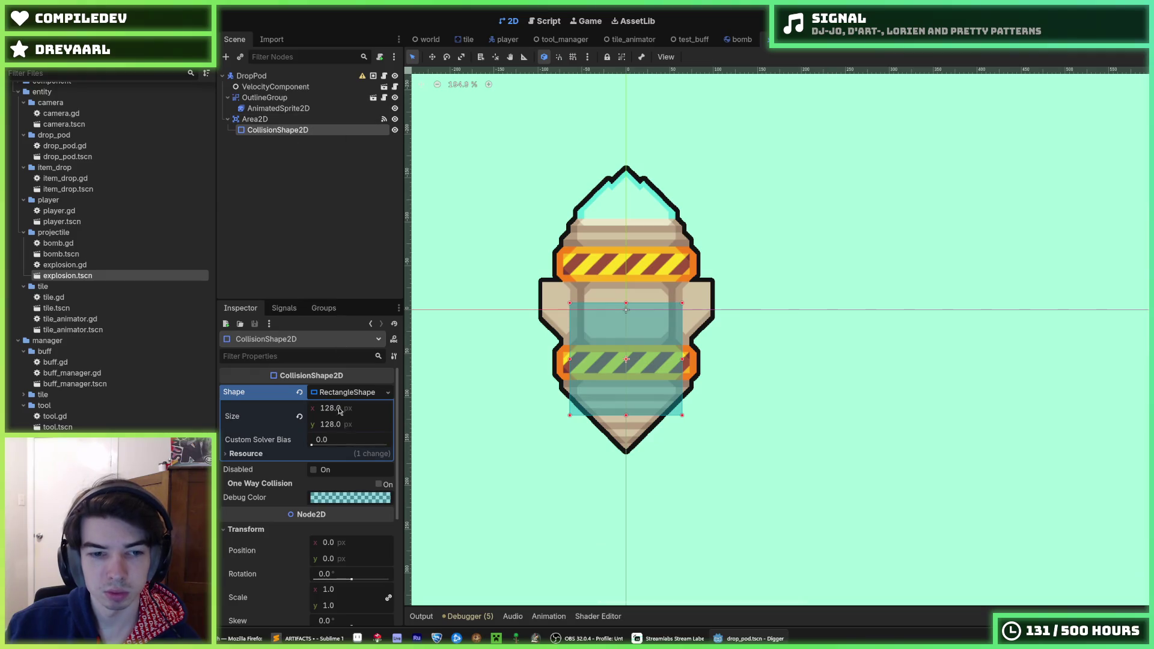
key("Up")
left_click_drag(335, 513, 354, 512)
left_click(334, 512)
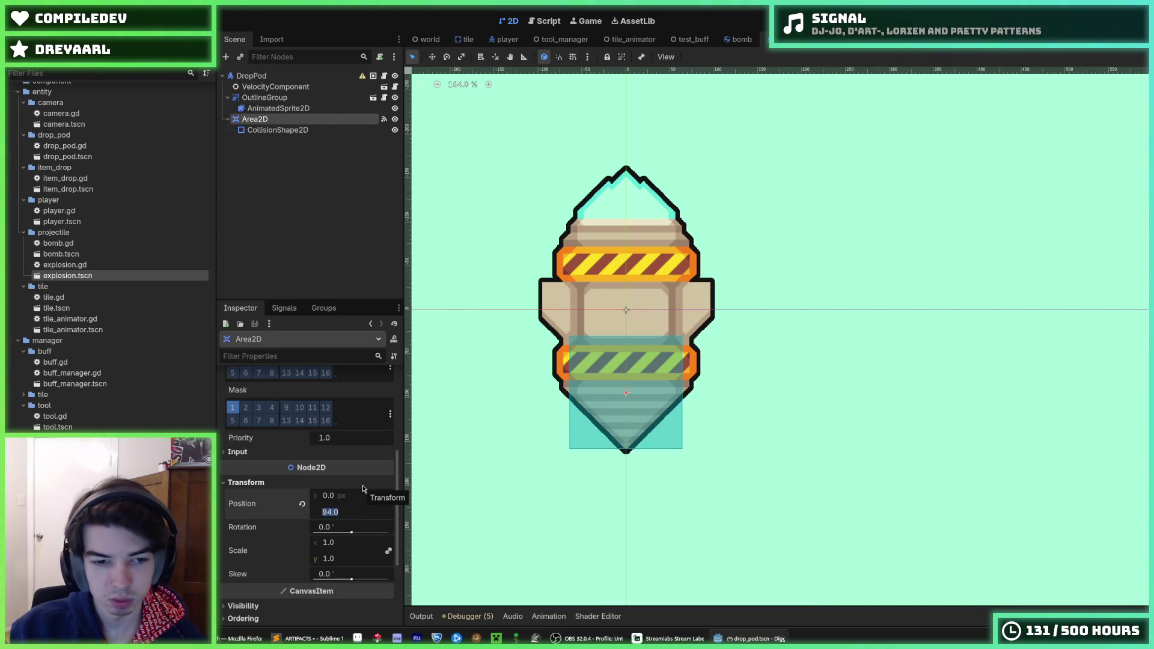
type("80")
key("Return")
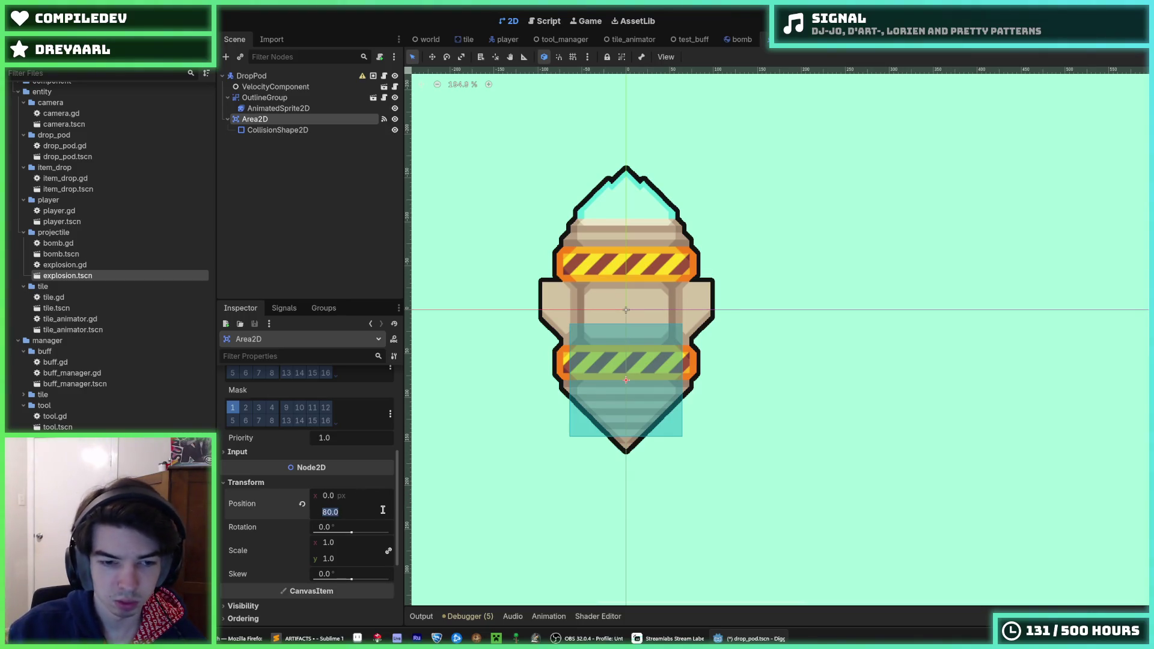
type("96")
key("Return")
scroll(590, 524, "up", 3)
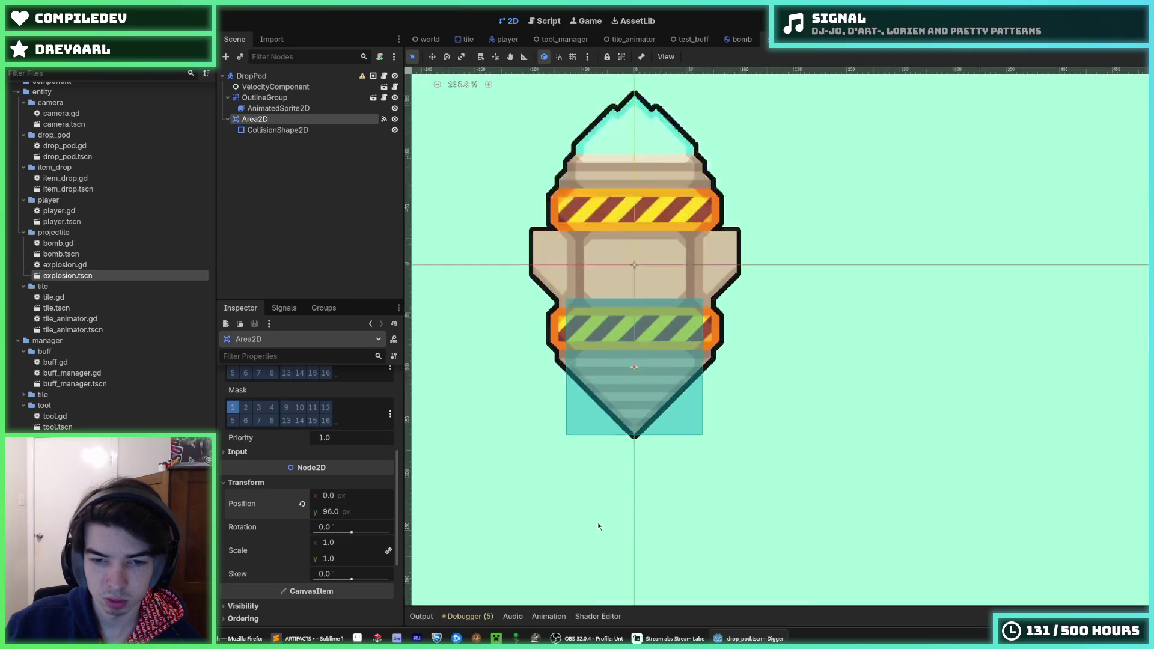
scroll(549, 391, "down", 4)
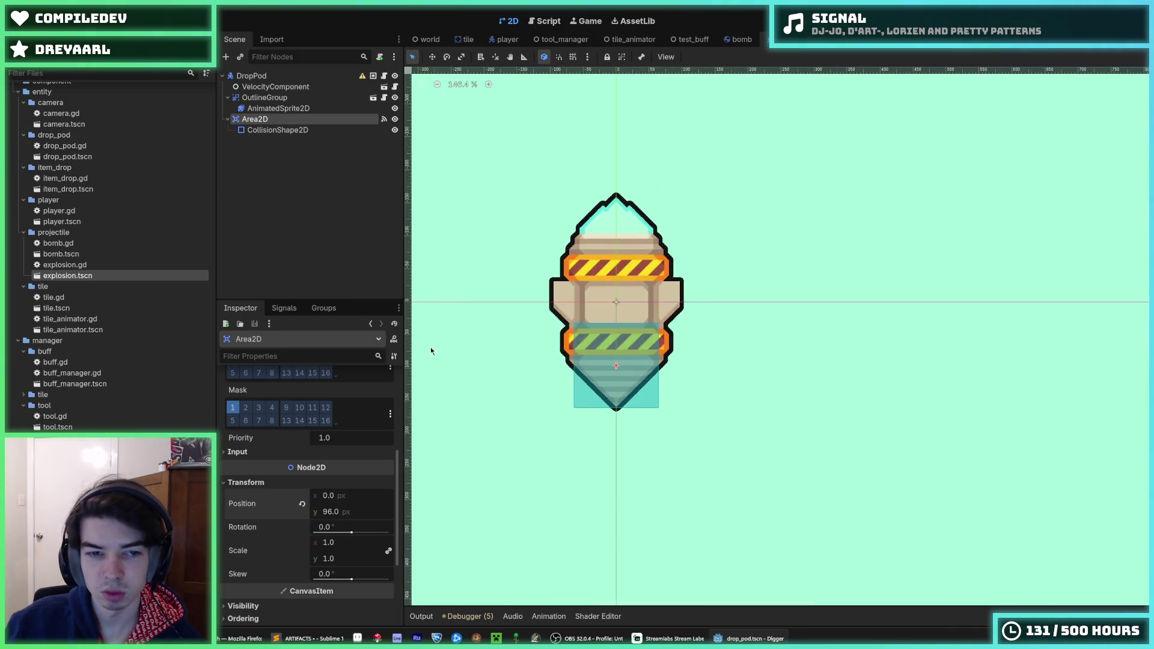
scroll(293, 466, "up", 5)
Step: Try a 112×112 collision box, revert to 128×128, save, and launch the game
left_click(271, 132)
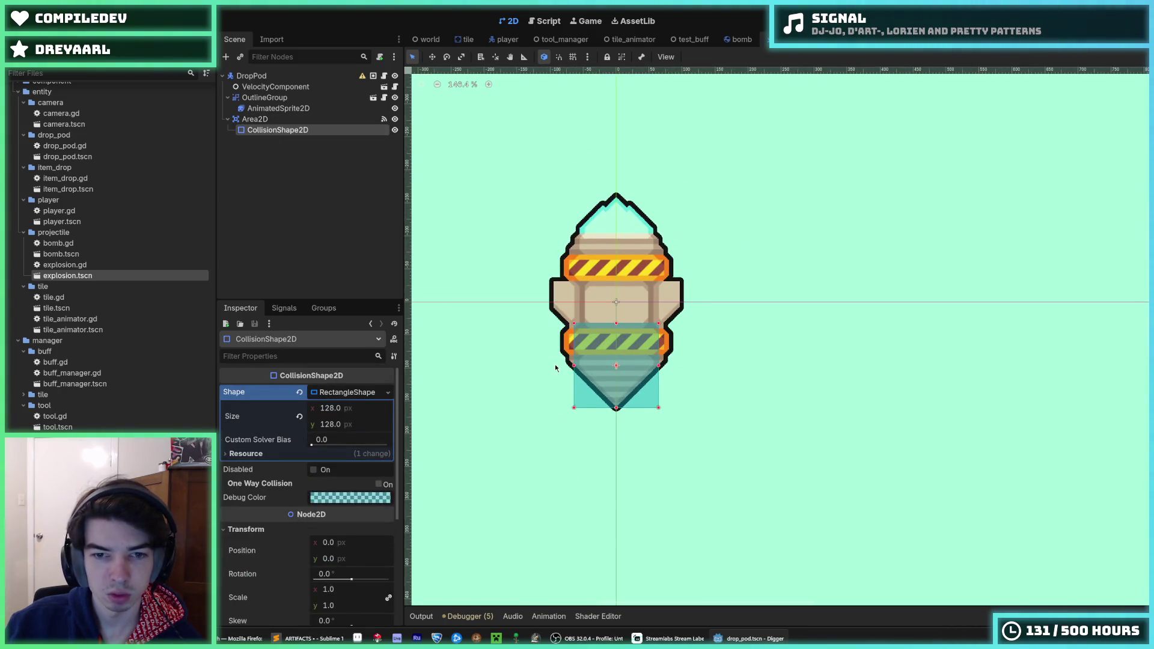
scroll(578, 368, "up", 5)
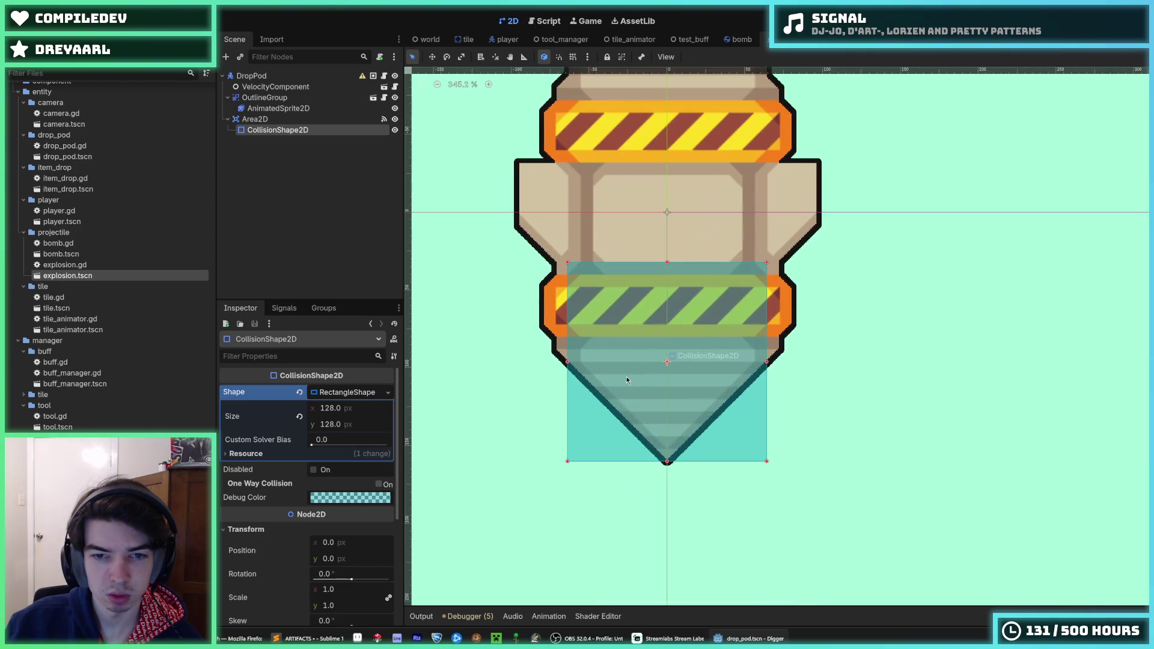
left_click(352, 411)
type("112")
key("Tab")
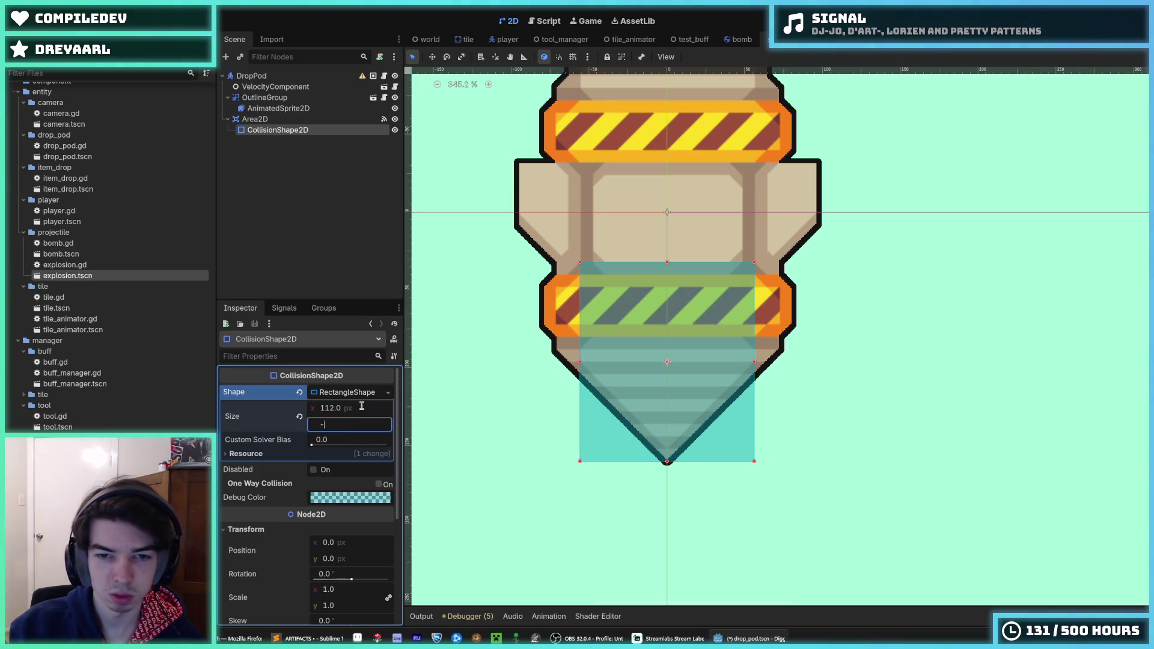
left_click(362, 423)
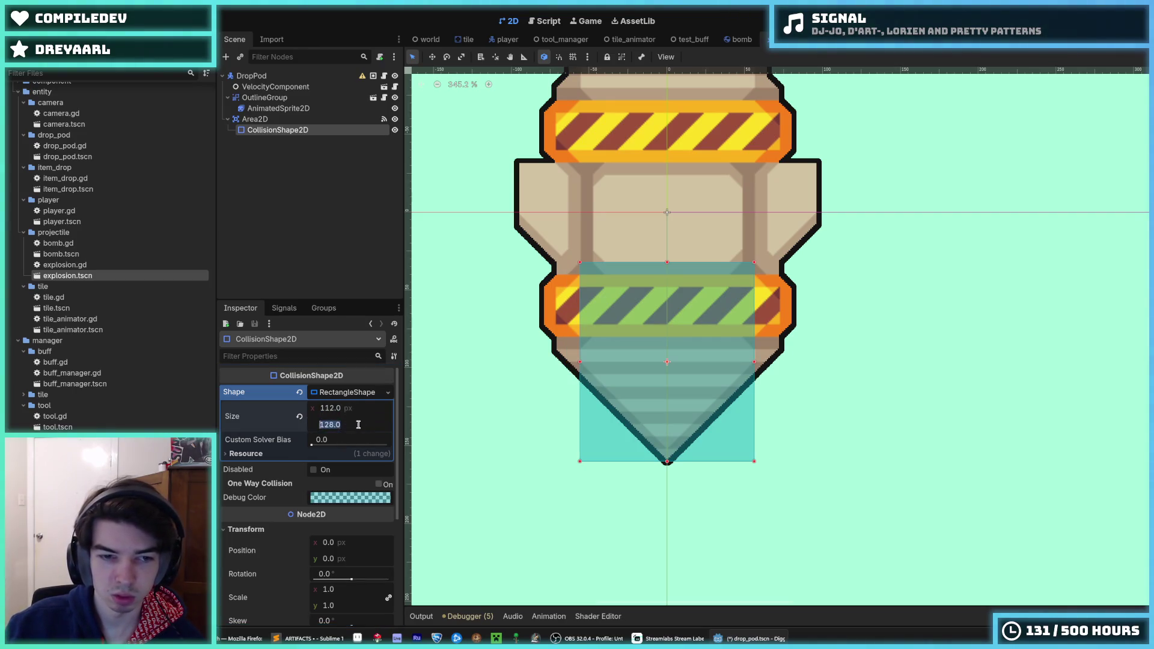
type("112")
key("Return")
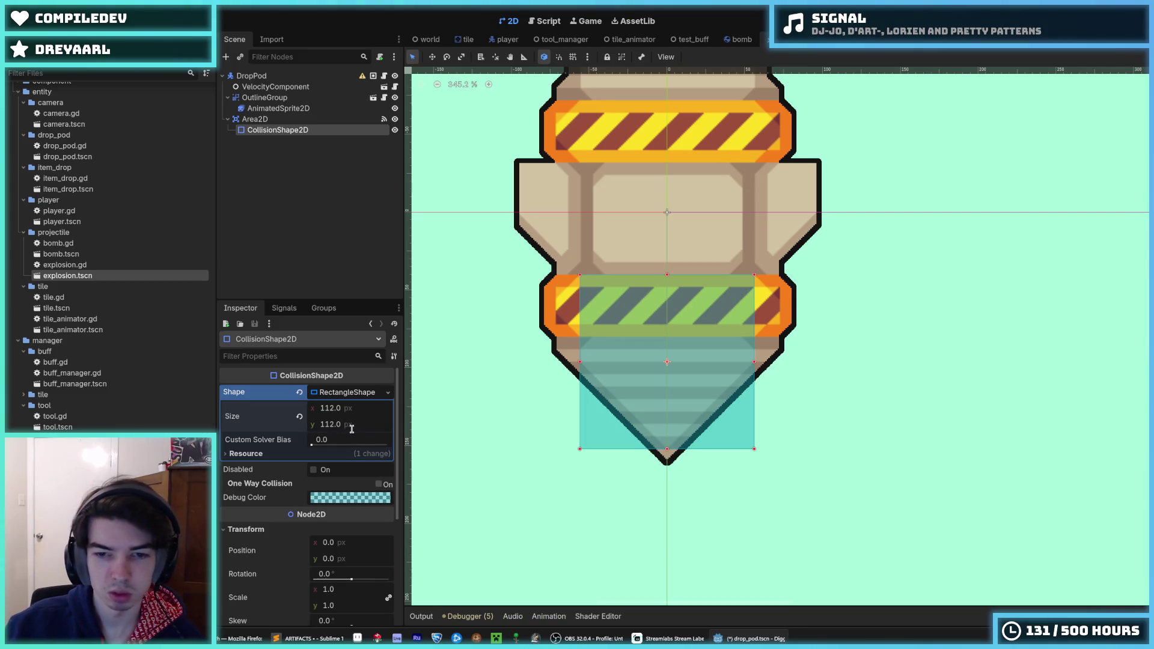
key("ctrl+s")
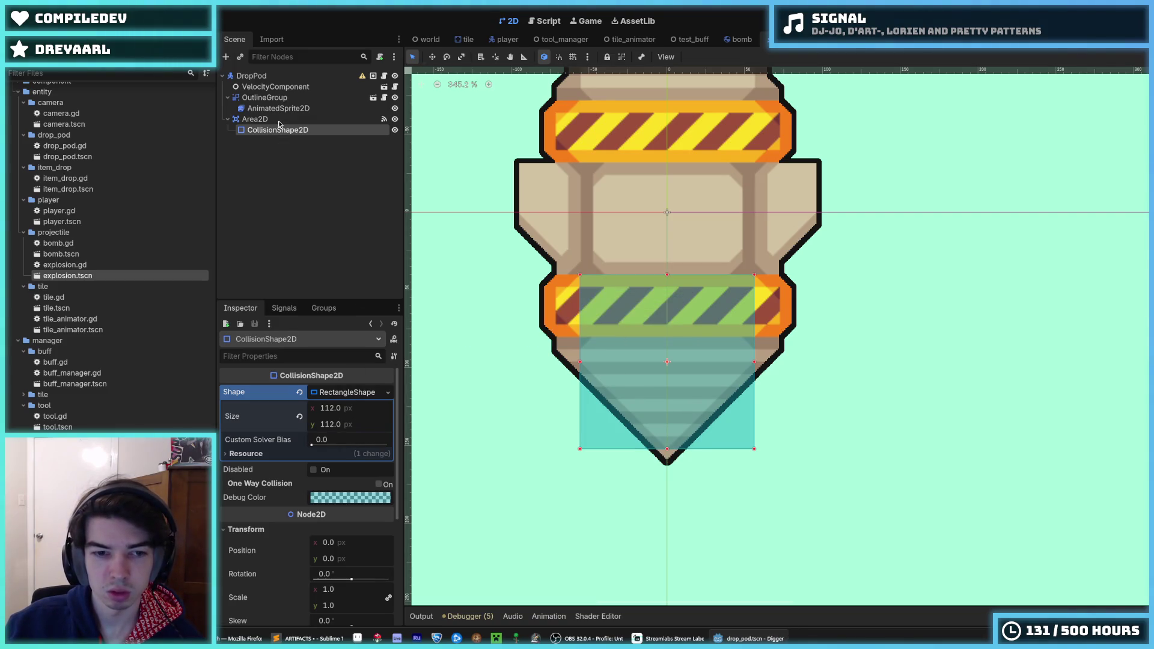
key("ctrl+z")
key("ctrl+z")
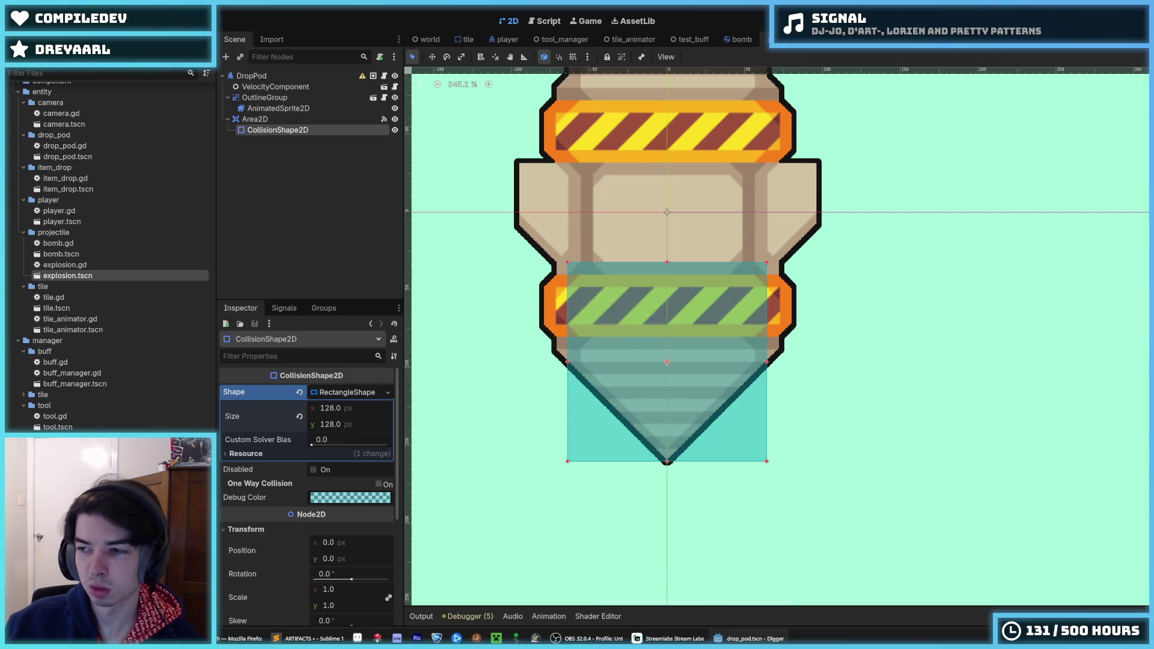
key("ctrl+s")
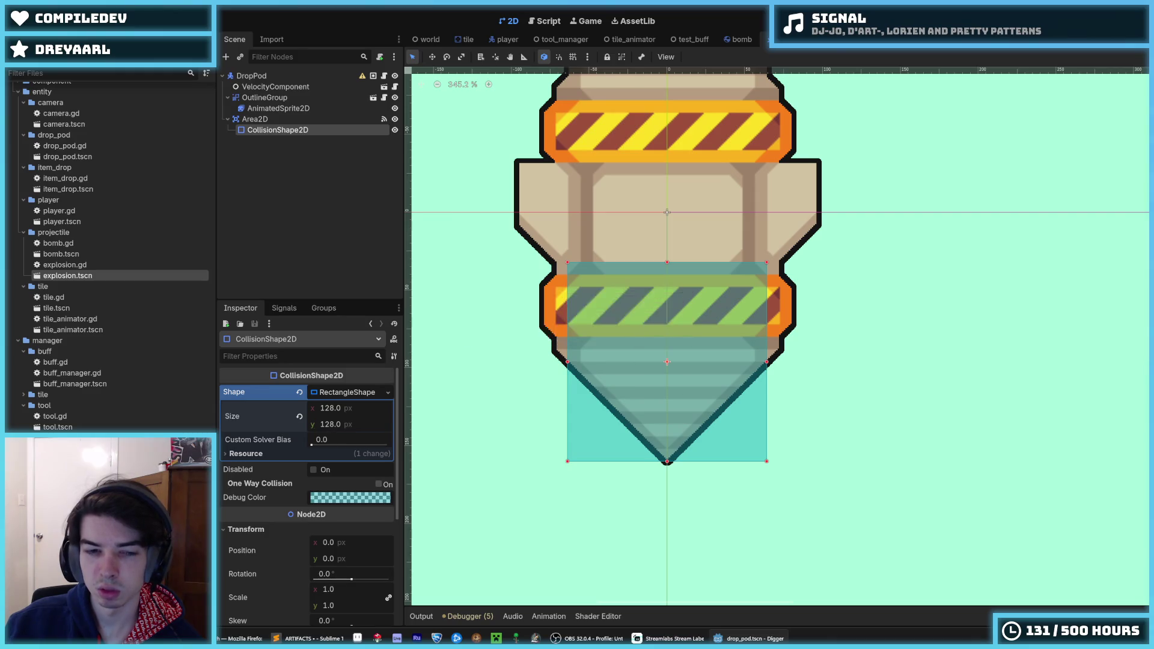
key("F5")
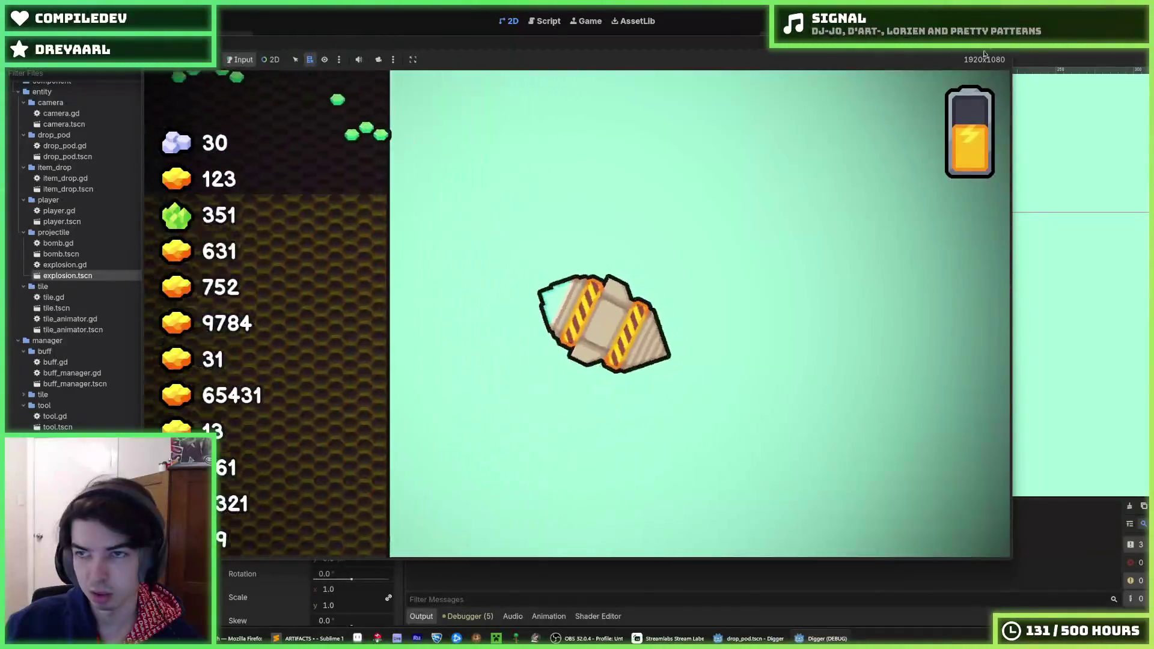
Step: Stop the running game and open the DropPod script
left_click(1004, 48)
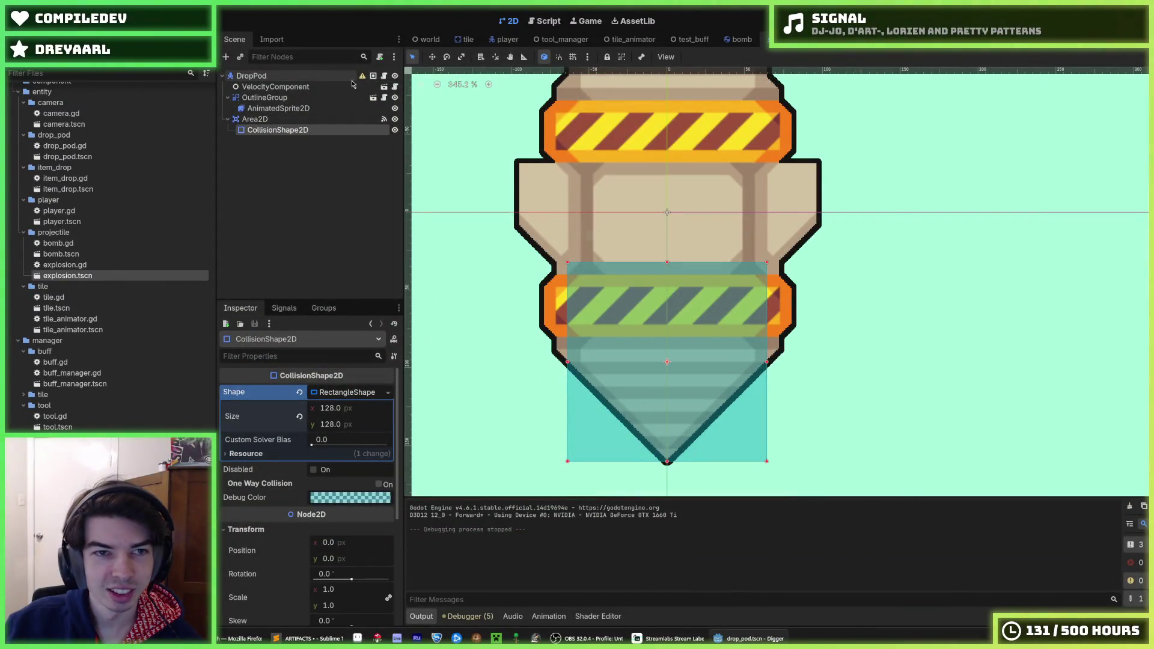
left_click(384, 75)
Step: Open drop_pod.gd and run the game once to test the pod
scroll(679, 301, "down", 5)
left_click(679, 426)
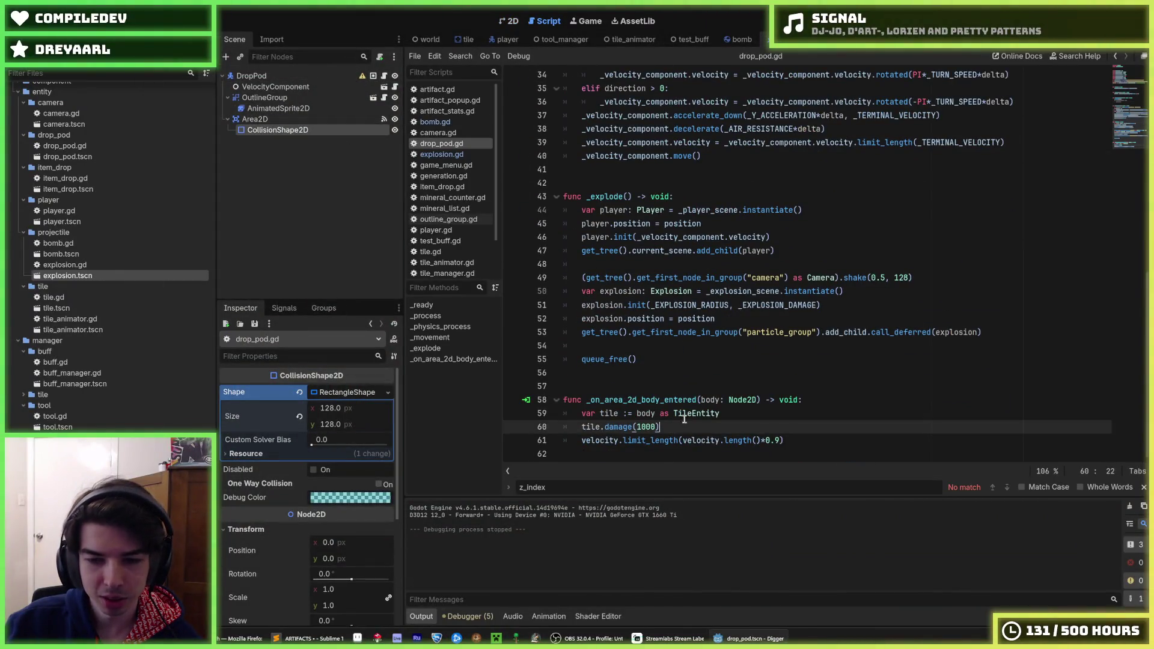
left_click(770, 439)
key("F5")
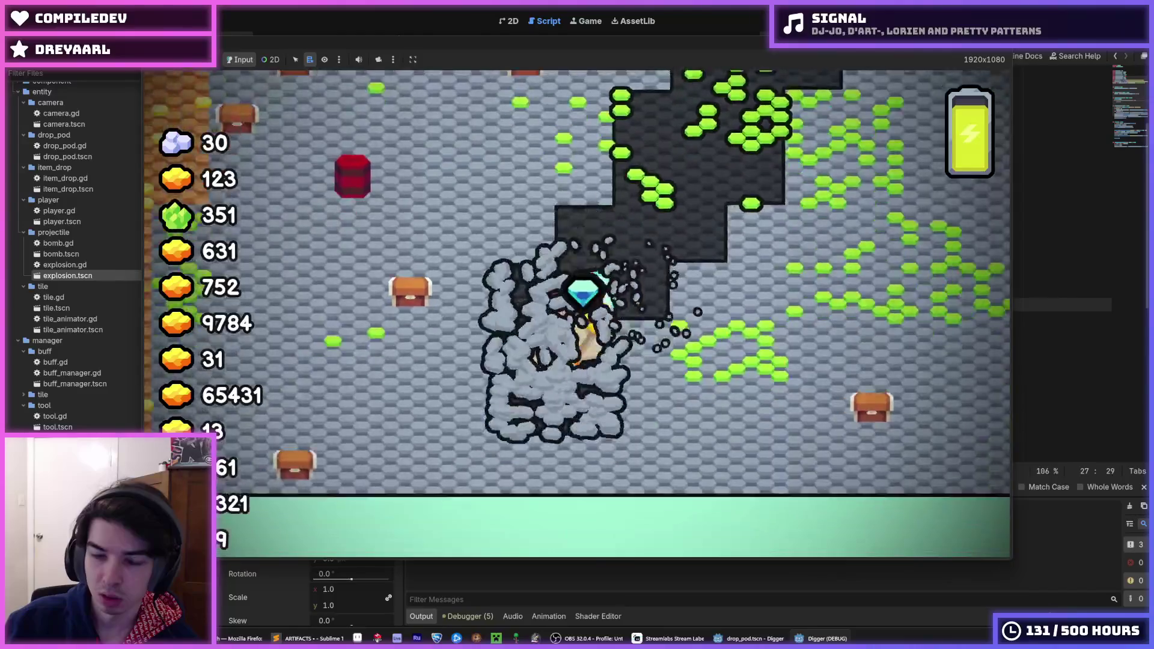
key("F8")
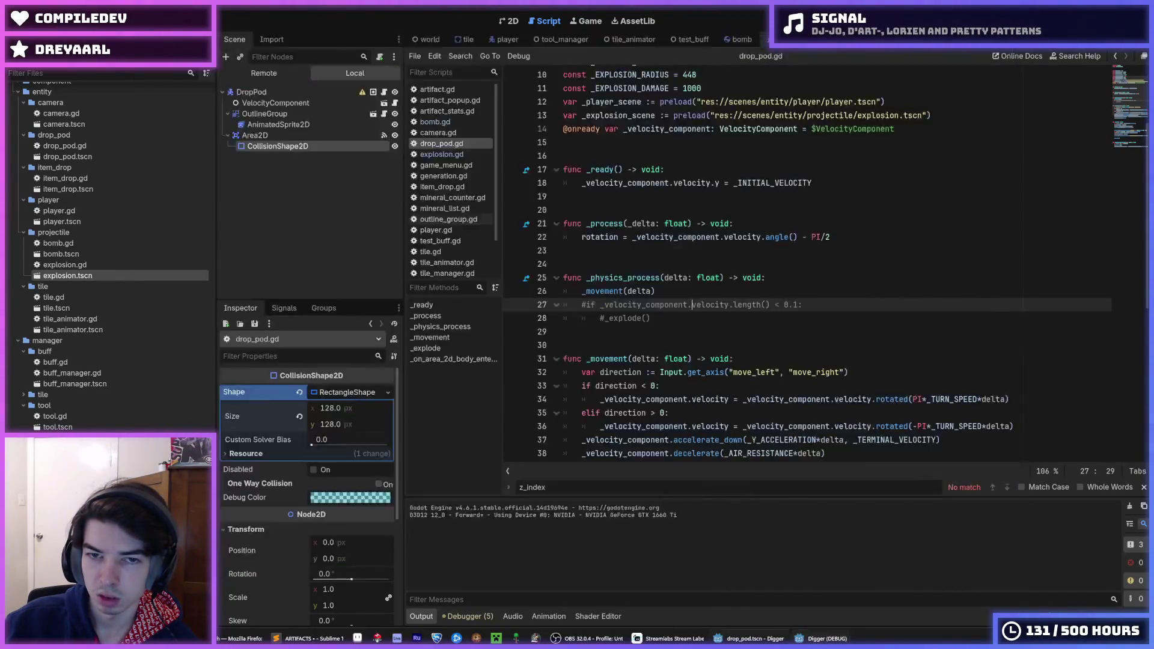
Step: Add a 'grounded = true' line at the start of the body-entered handler
left_click(752, 291)
scroll(793, 288, "down", 2)
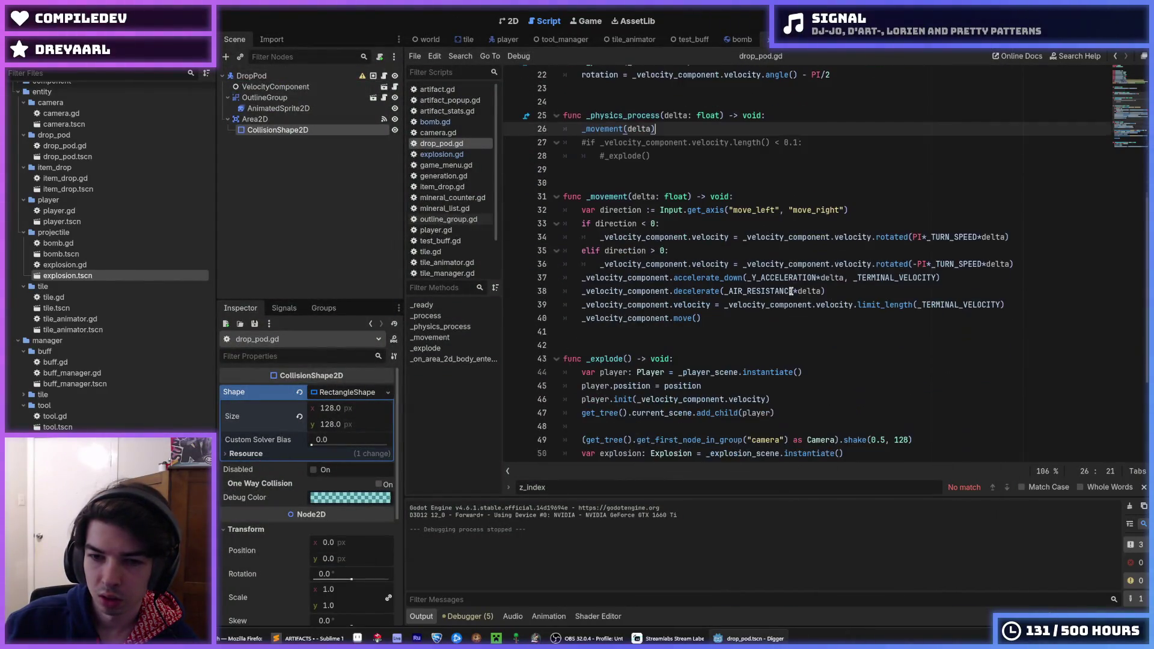
left_click(788, 200)
scroll(788, 199, "up", 5)
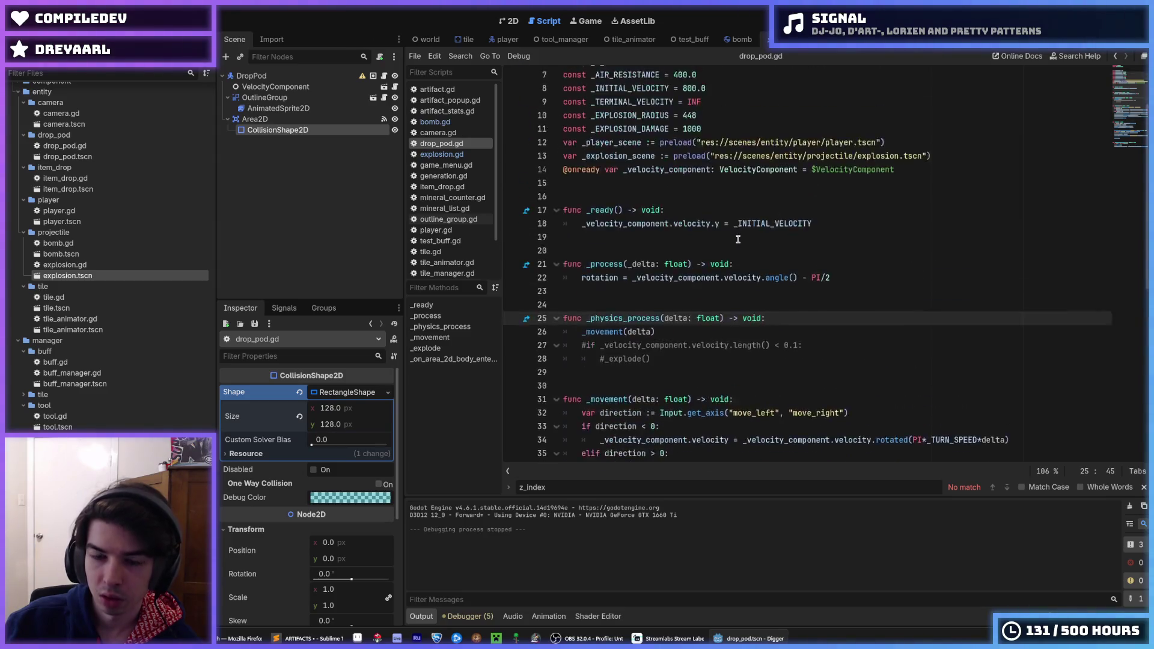
scroll(749, 359, "down", 11)
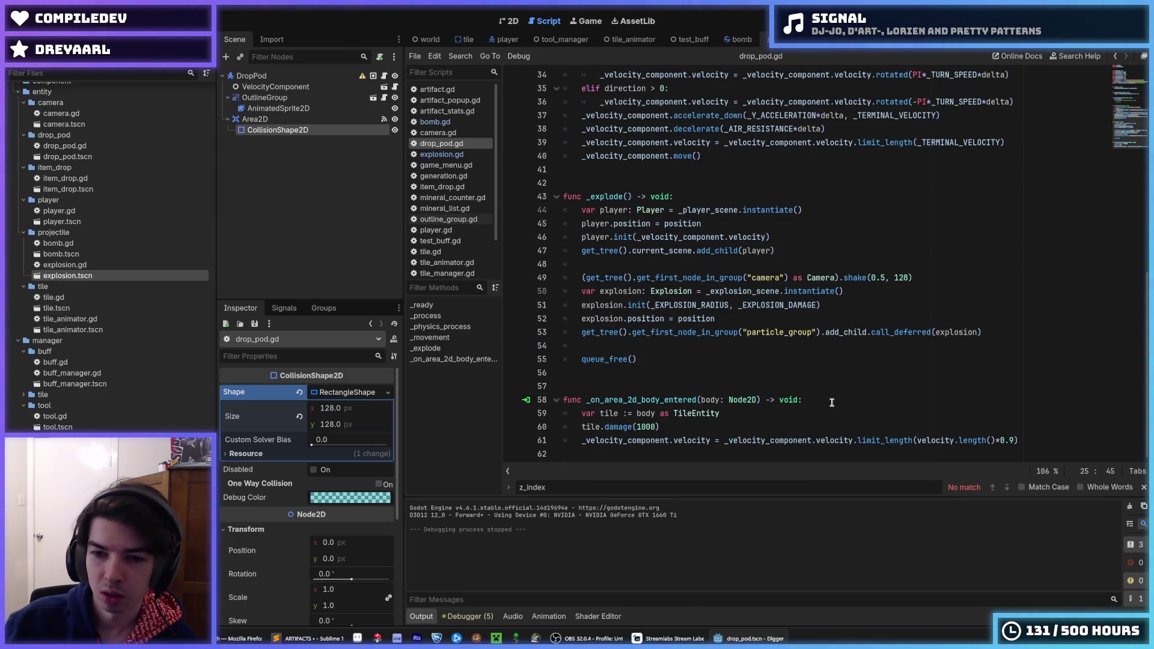
left_click(832, 402)
key("Return")
type("drill")
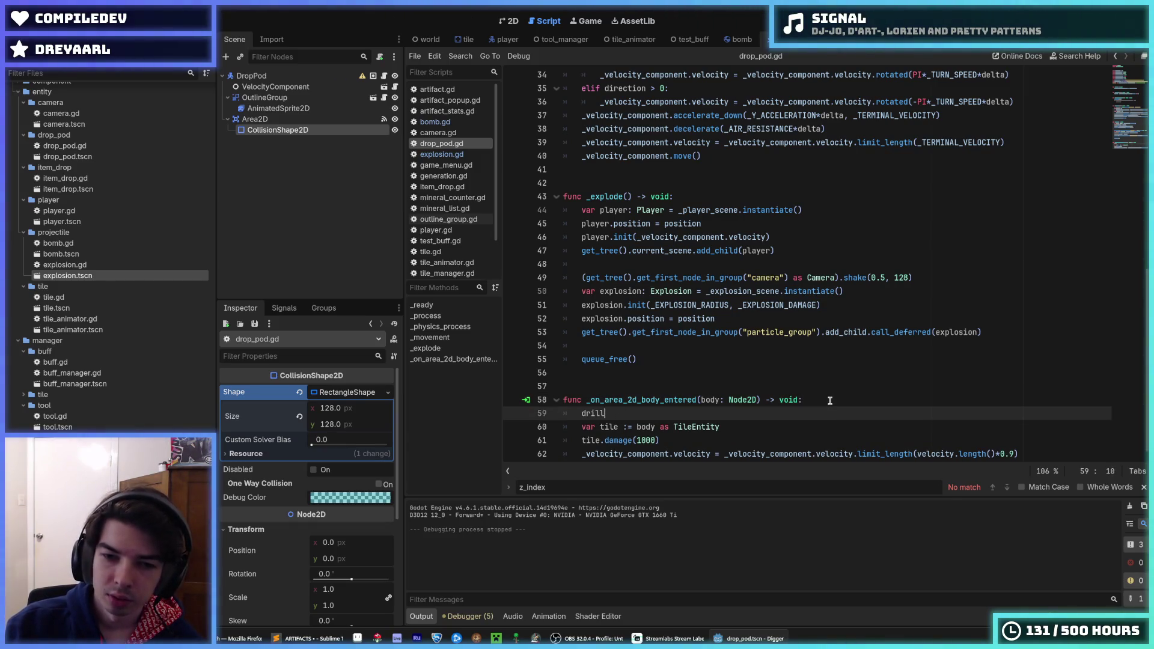
type(" = true")
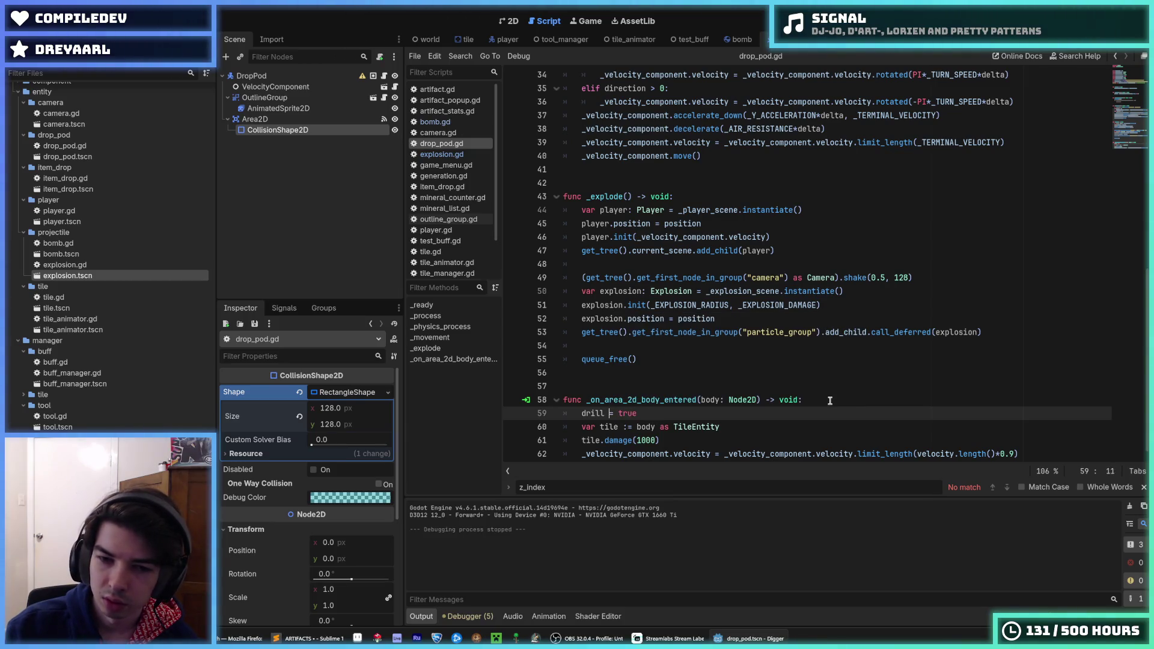
key("Left")
key("BackSpace")
key("BackSpace")
key("BackSpace")
type("grounded")
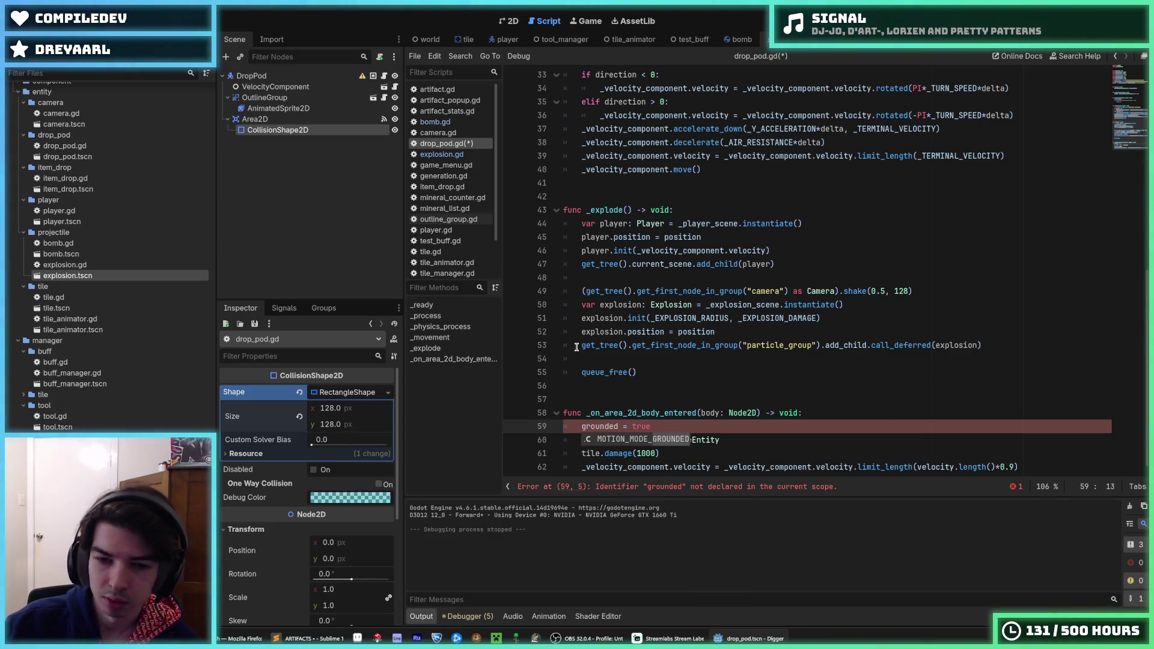
key("Escape")
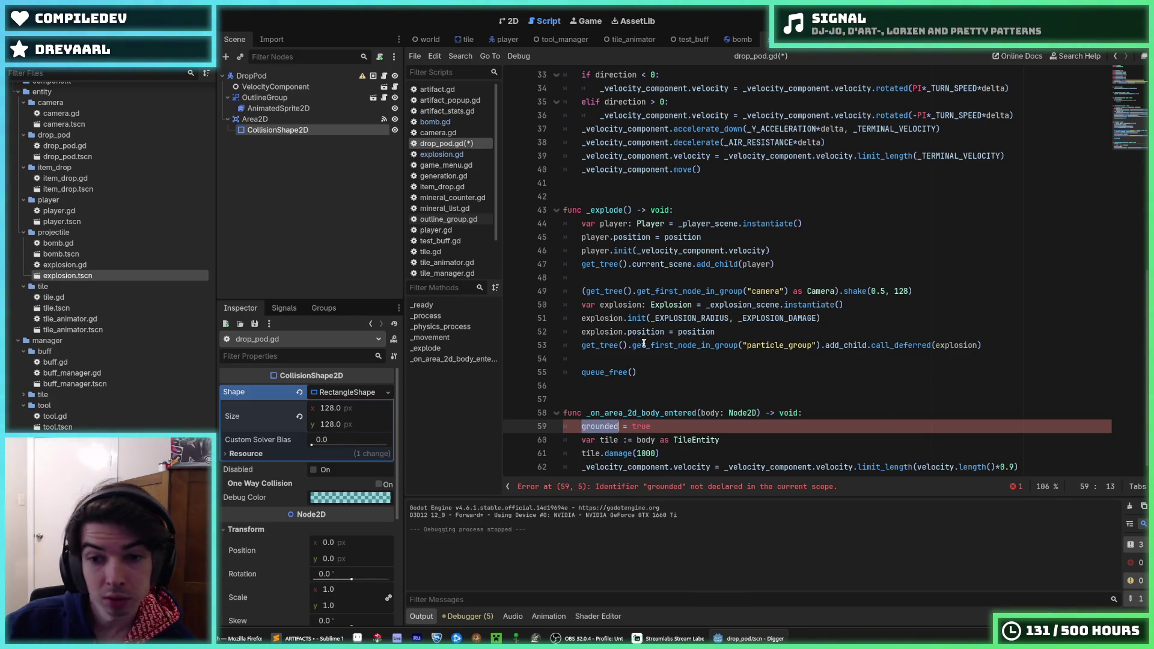
Step: Review the acceleration lines in the movement function
scroll(644, 343, "up", 6)
scroll(711, 369, "down", 1)
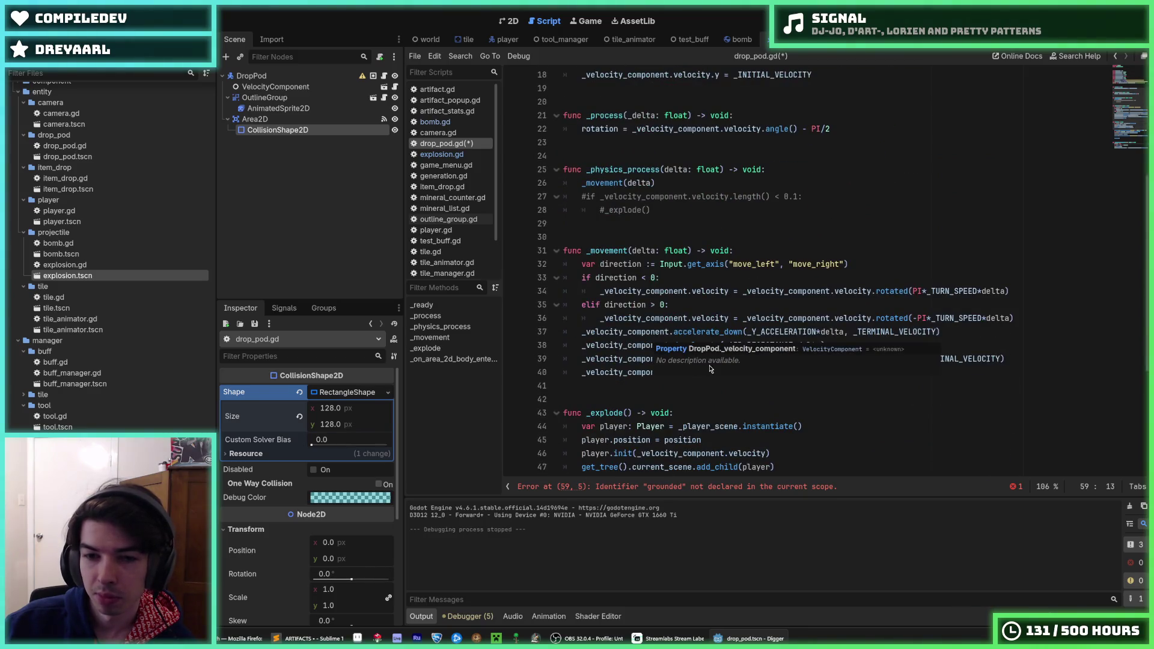
left_click(735, 373)
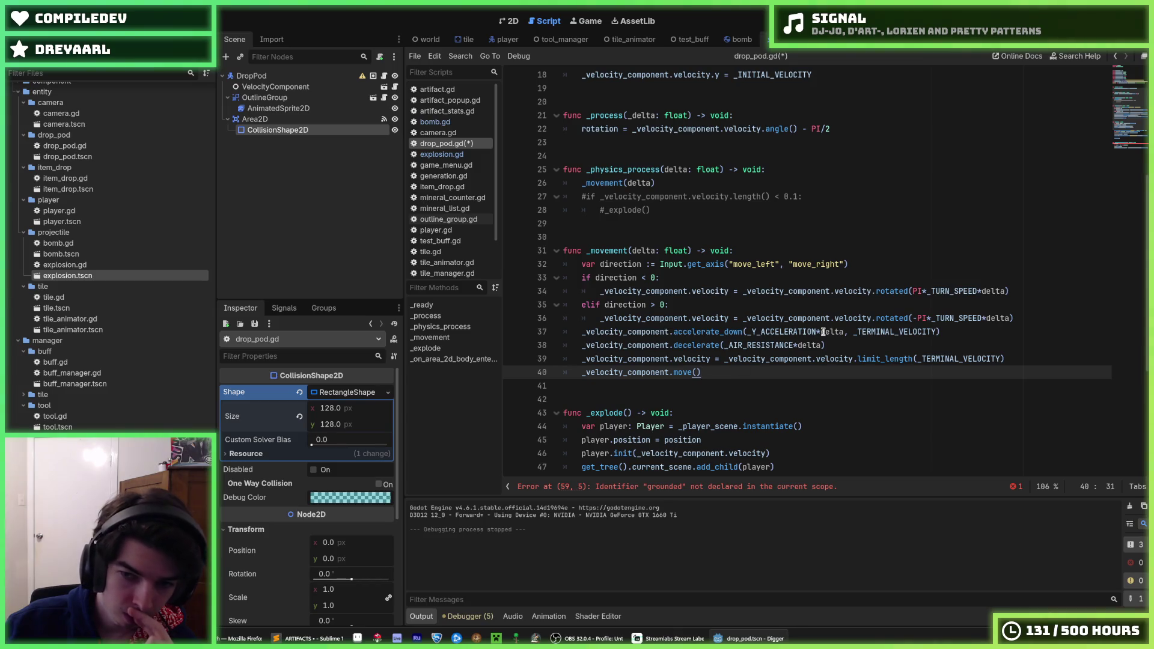
left_click(915, 332)
key("Down")
key("Up")
key("Down")
left_click(952, 331)
scroll(842, 342, "down", 5)
Step: Rename the flag so the handler line reads '_grounded = true'
left_click_drag(689, 412, 502, 416)
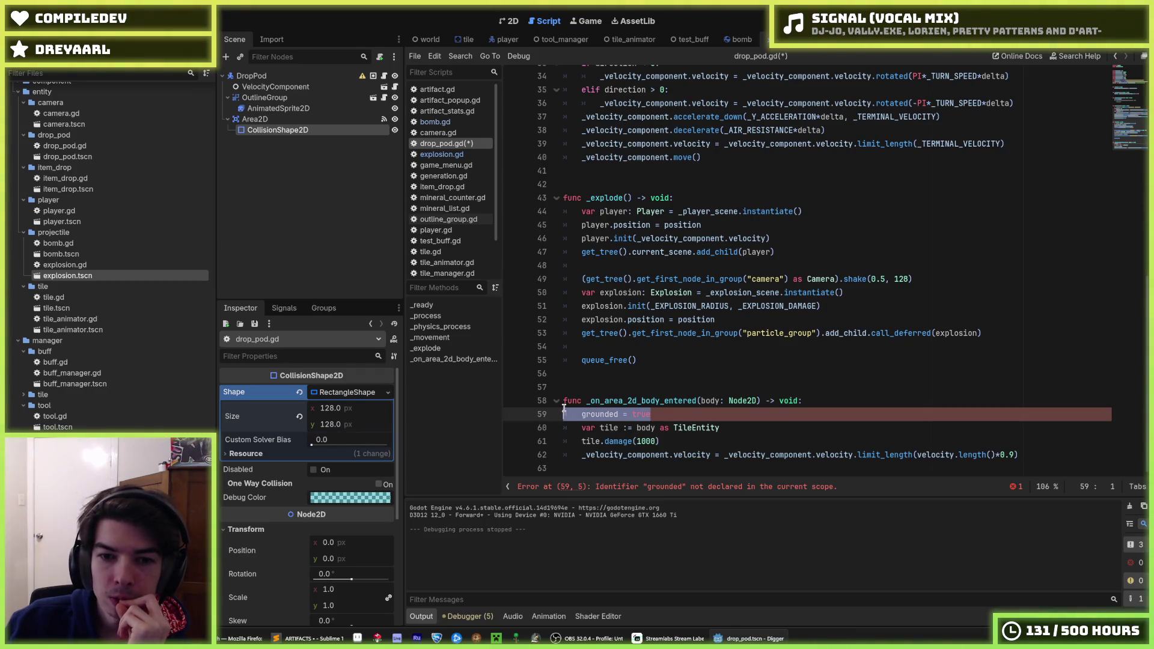
left_click_drag(650, 414, 557, 418)
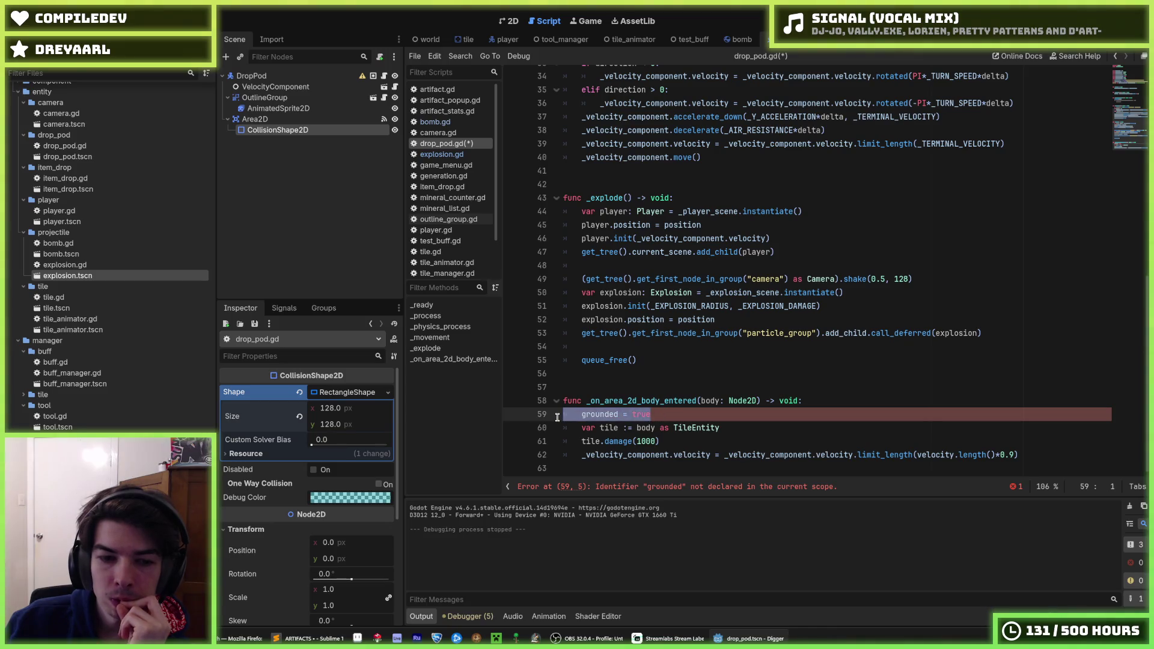
scroll(634, 381, "up", 3)
scroll(635, 381, "down", 3)
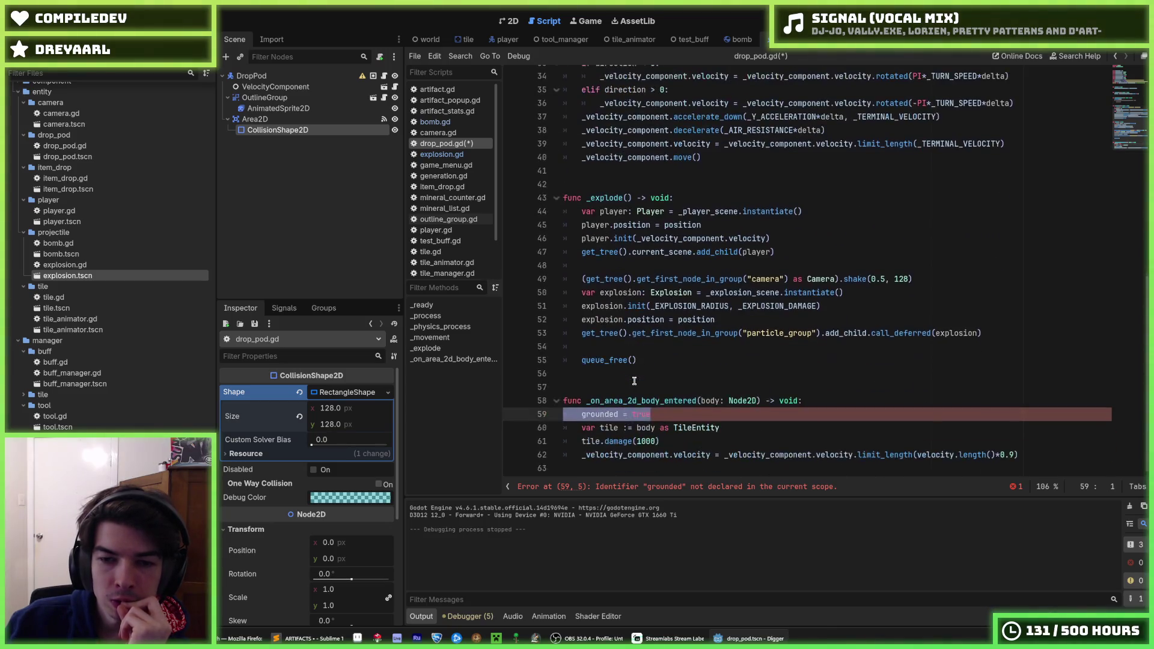
left_click(653, 414)
left_click(584, 415)
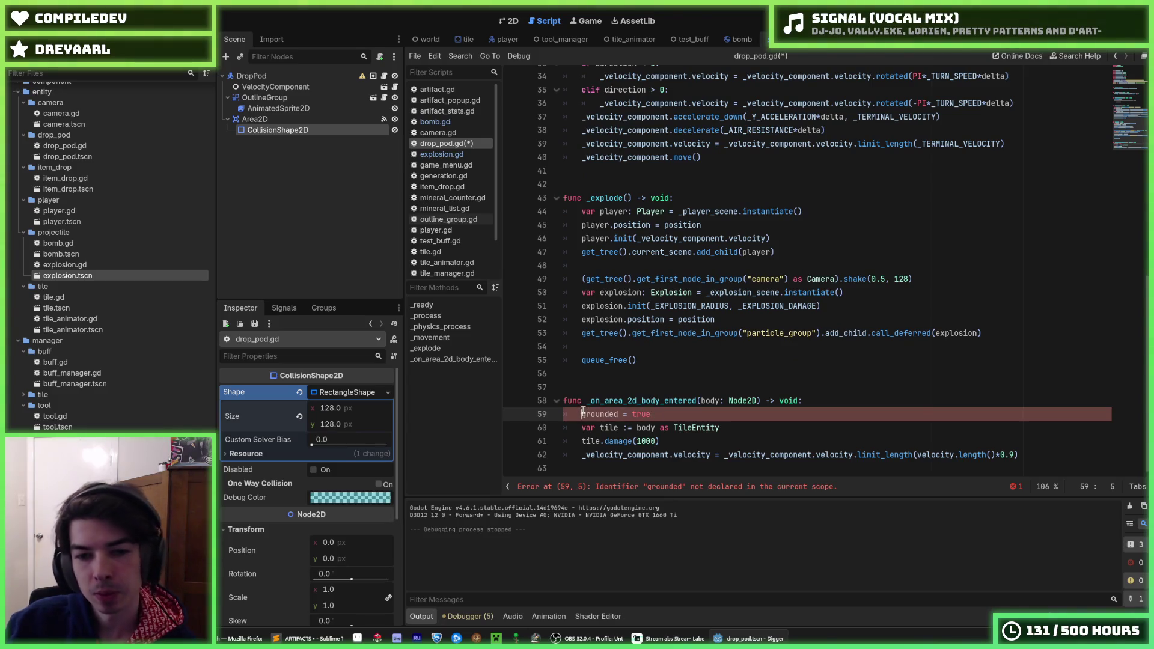
type("_")
key("Escape")
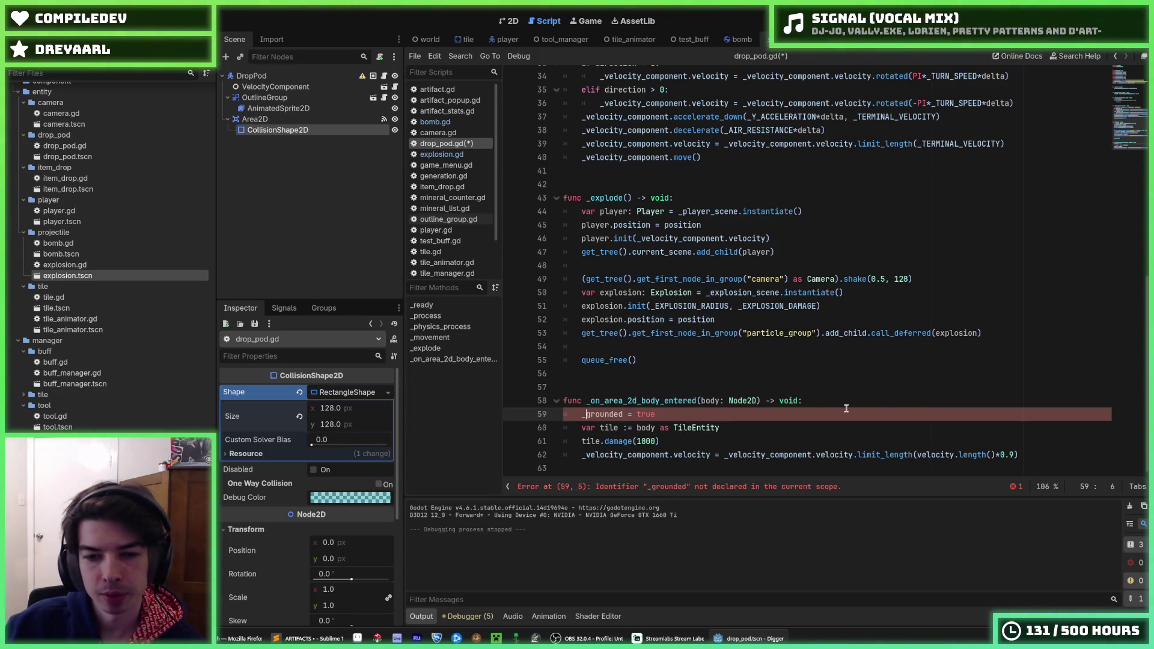
scroll(723, 212, "up", 10)
left_click(738, 208)
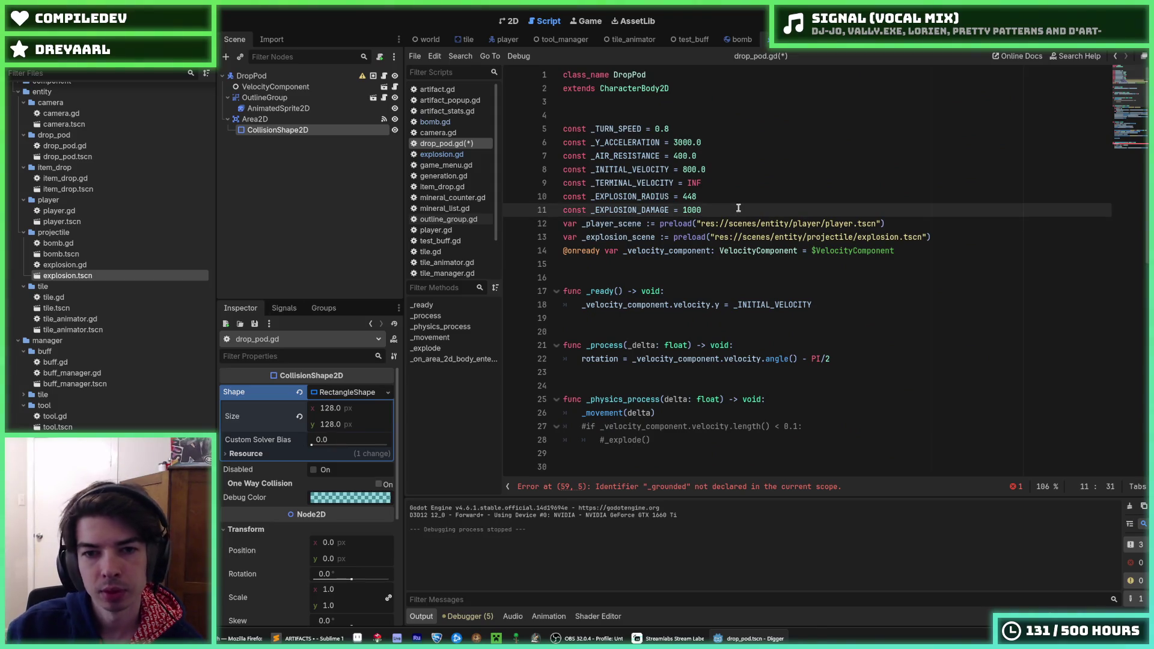
Step: Add a 'var _grounded := false' declaration after the constants
key("Return")
type("var grounded")
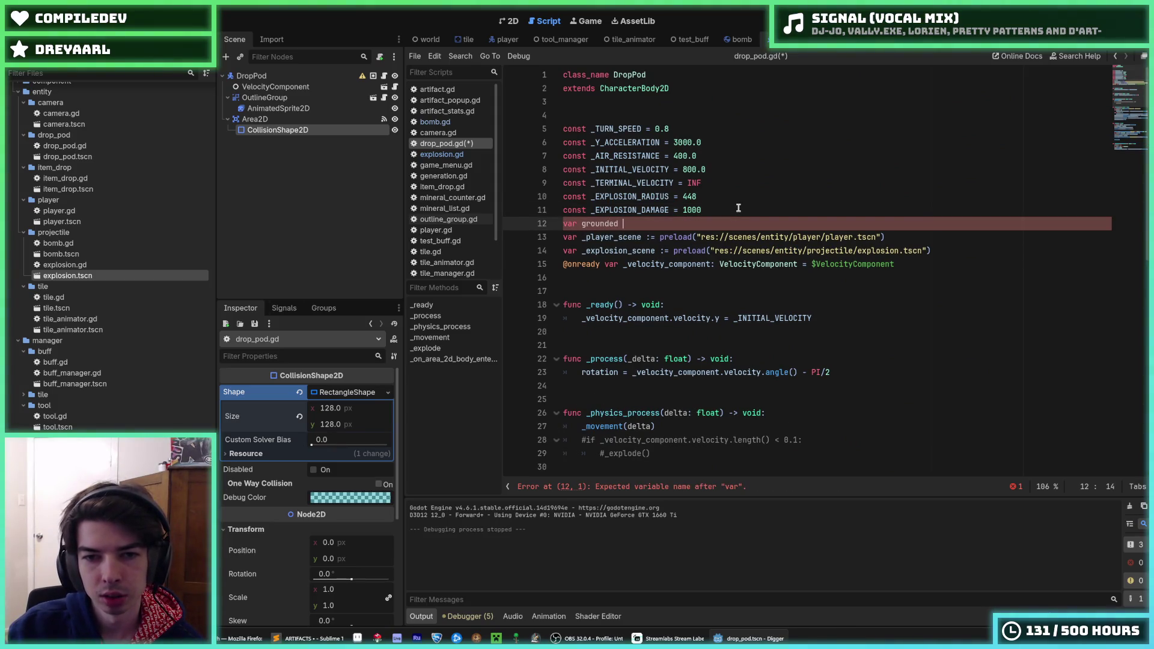
type("false")
scroll(738, 208, "down", 6)
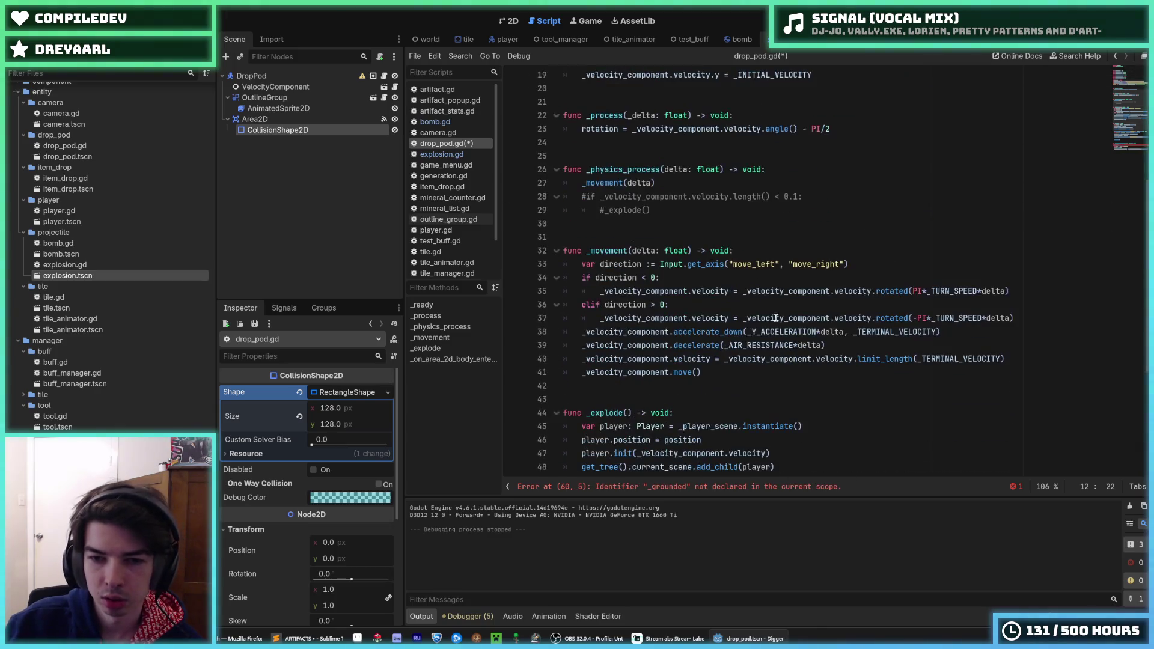
Step: Wrap the accelerate_down and decelerate lines in _movement under 'if not _grounded:' and save
left_click(1013, 317)
key("Return")
type("if grounded:")
key("shift+Tab")
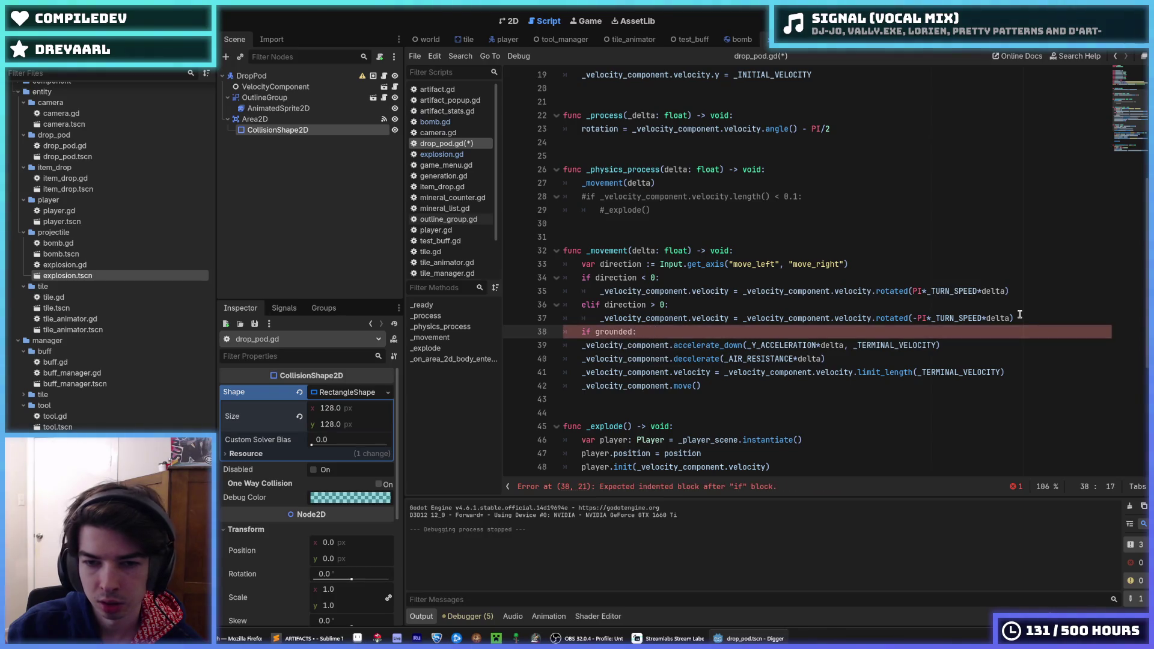
key("shift+Down")
key("shift+Down")
key("Tab")
key("shift+Up")
key("shift+Up")
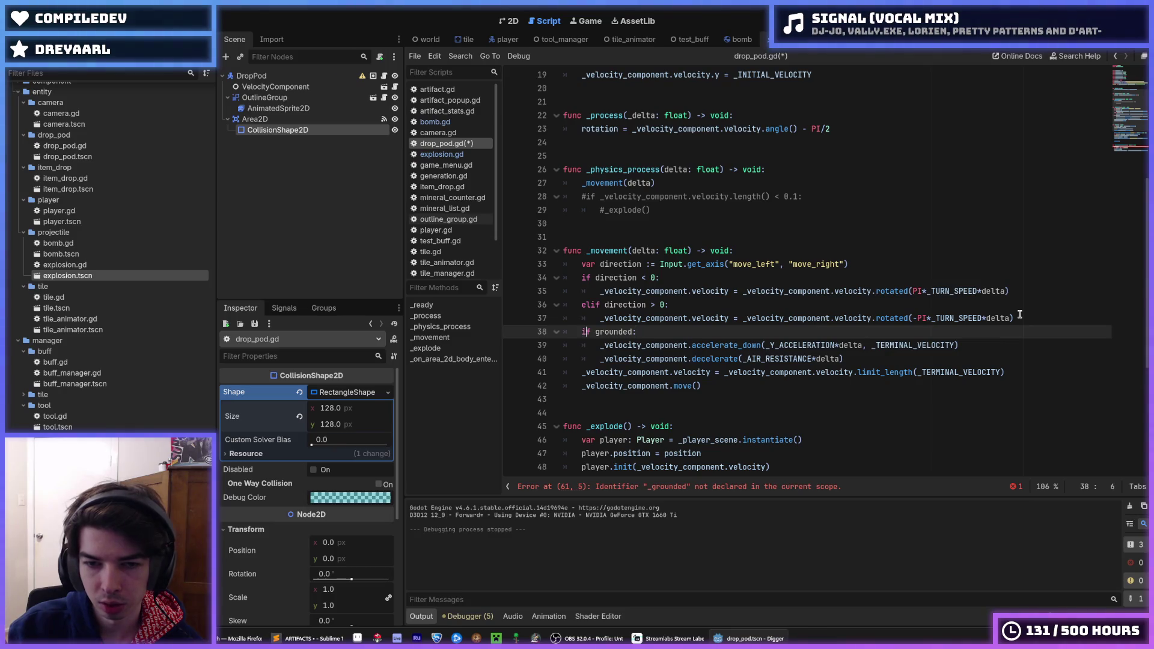
type("not")
key("ctrl+s")
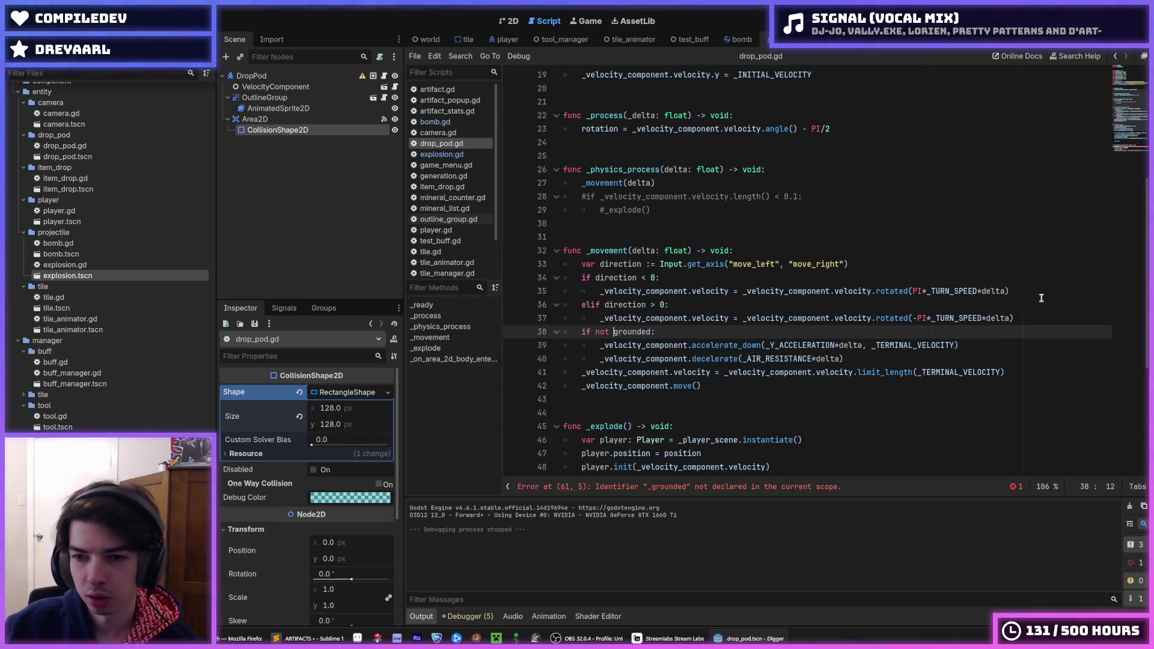
Step: Run the game, then fix the missing underscore in the _grounded declaration and check
left_click(1022, 305)
key("F5")
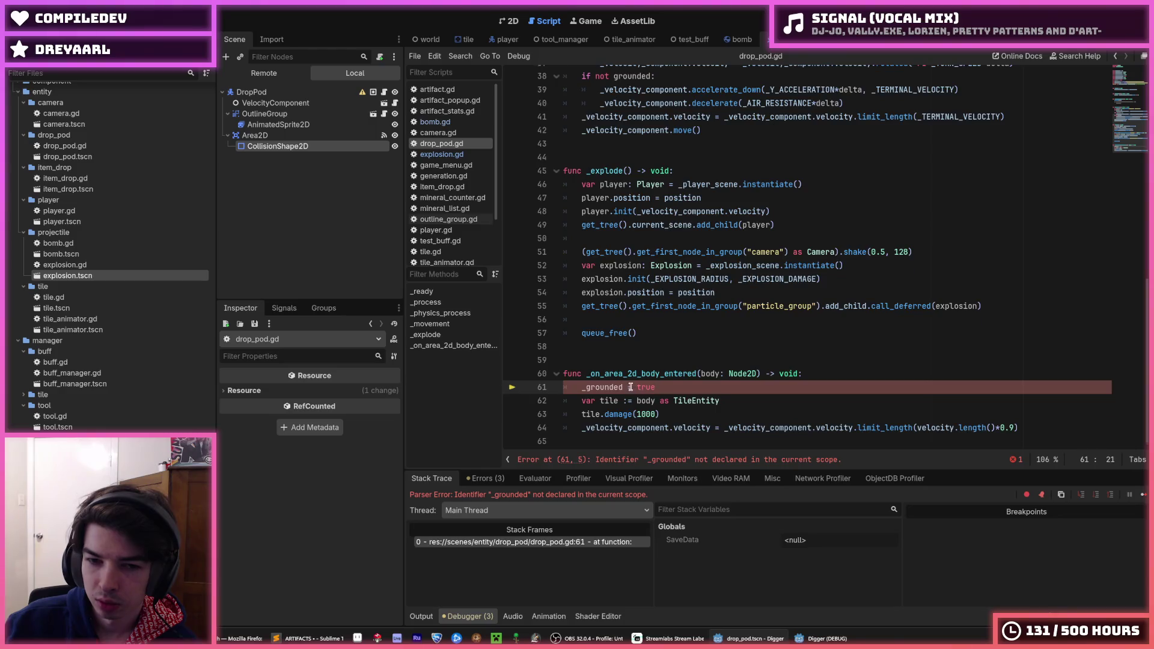
scroll(631, 387, "up", 10)
left_click(581, 227)
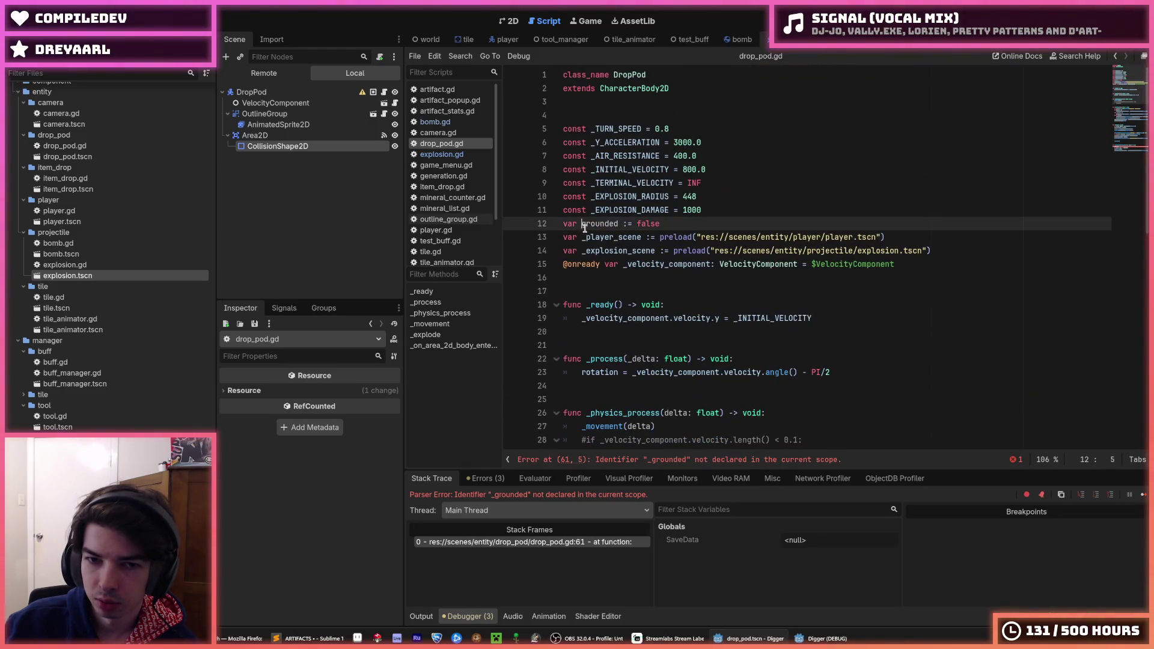
type("_")
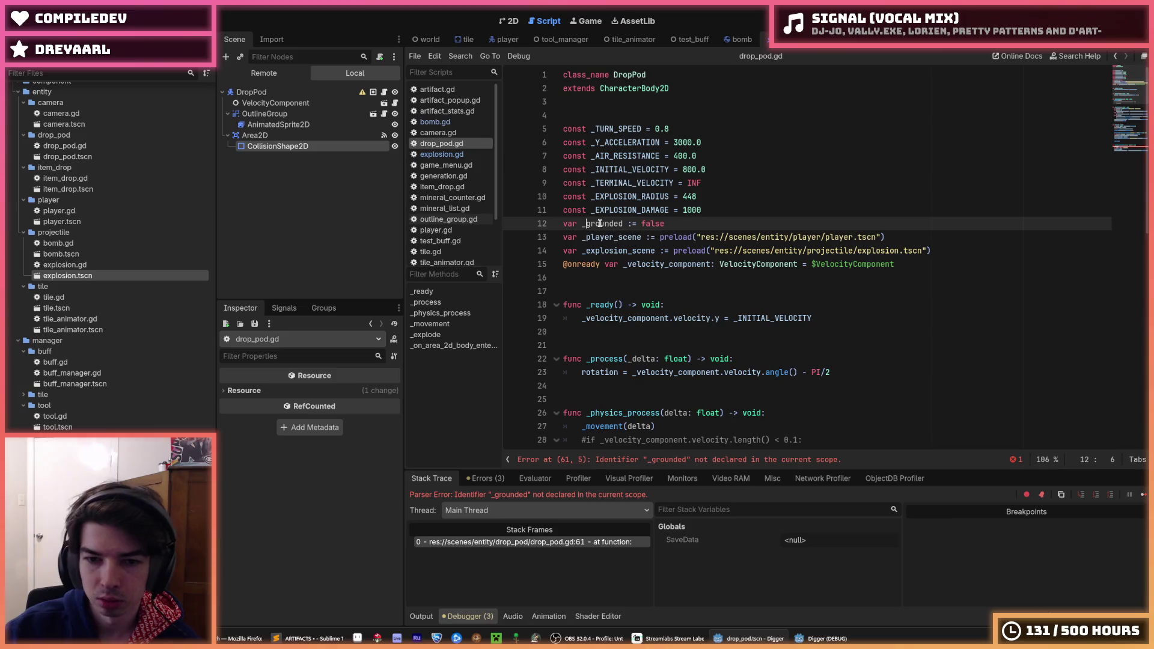
scroll(666, 289, "down", 8)
left_click(619, 251)
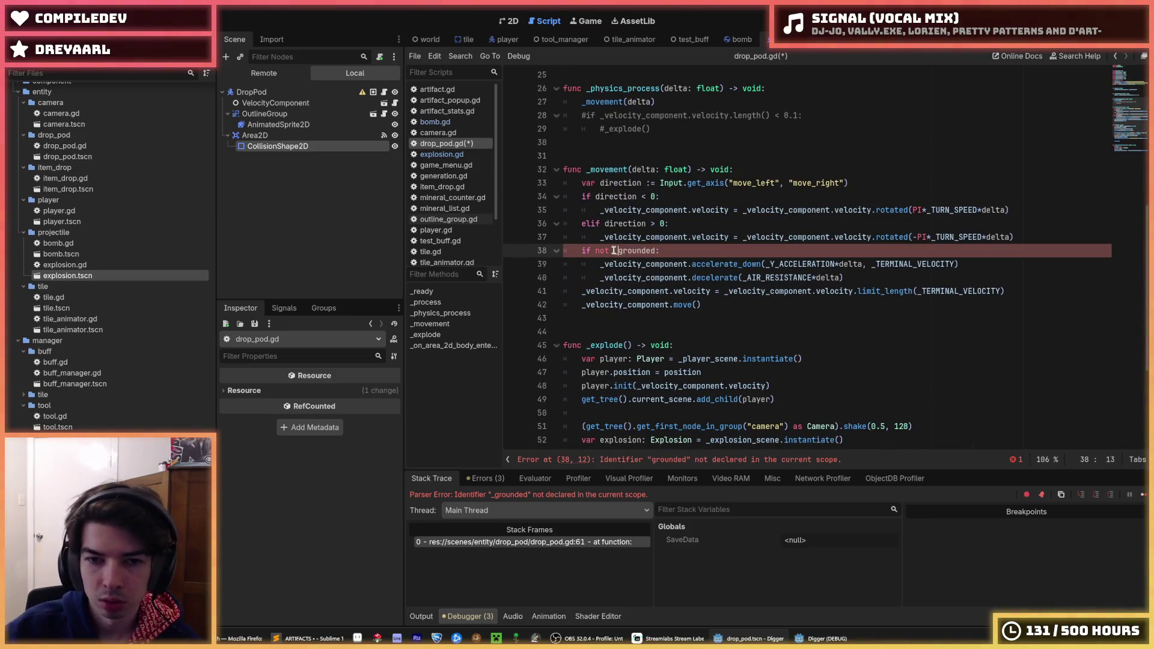
Step: Complete the _grounded name in the check and run a quick test
type("_")
key("F5")
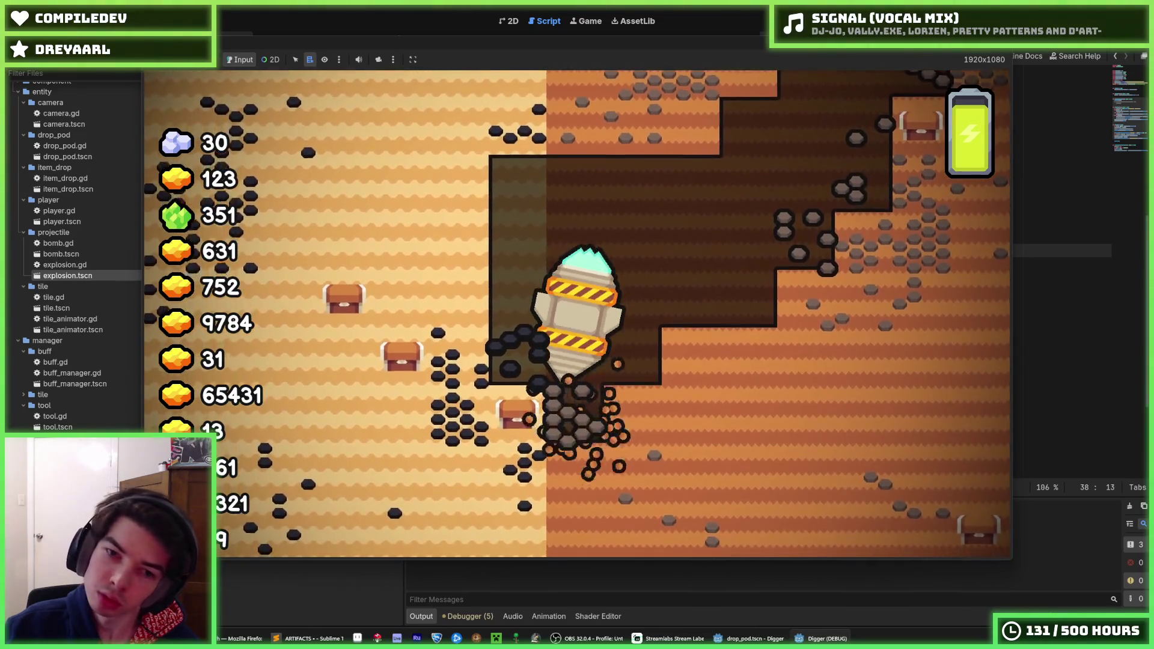
key("F8")
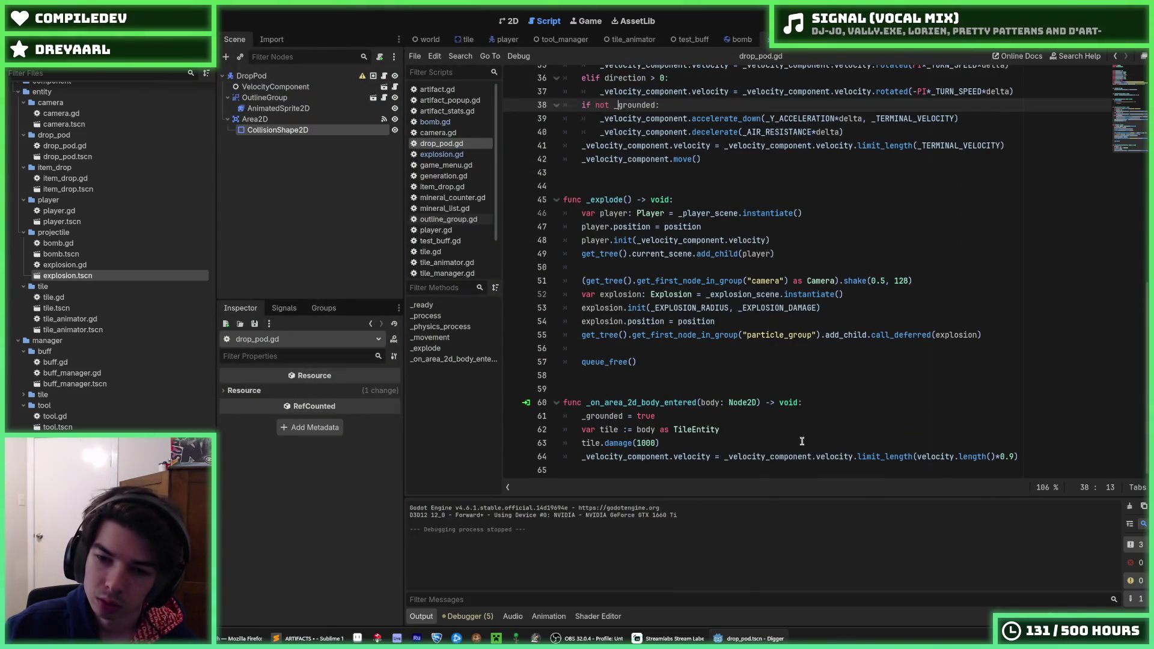
Step: Replace the 0.9 speed multiplier on tile hit with max(velocity.length() - 100, 0)
left_click(799, 442)
left_click(1013, 457)
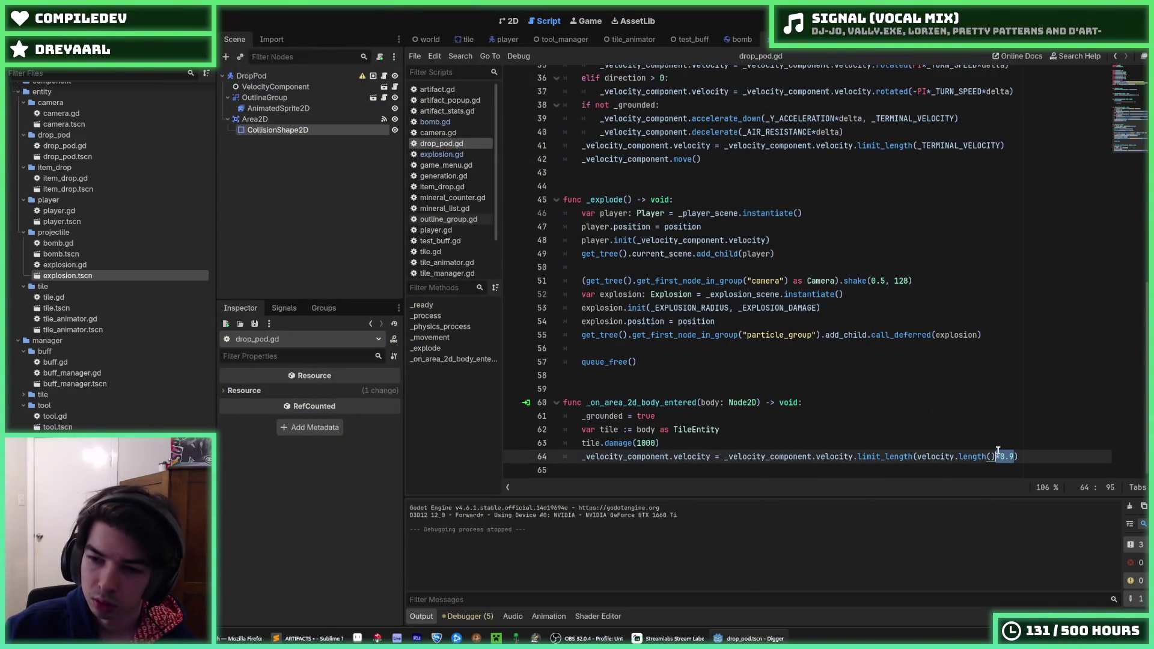
type("- 10")
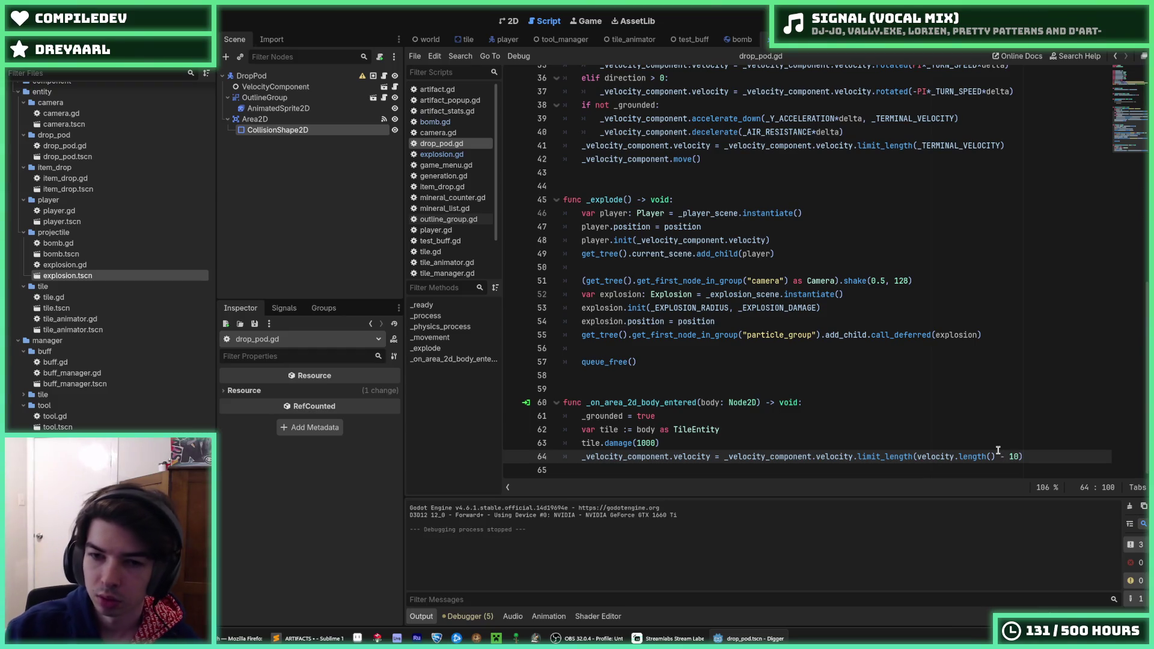
scroll(631, 158, "up", 10)
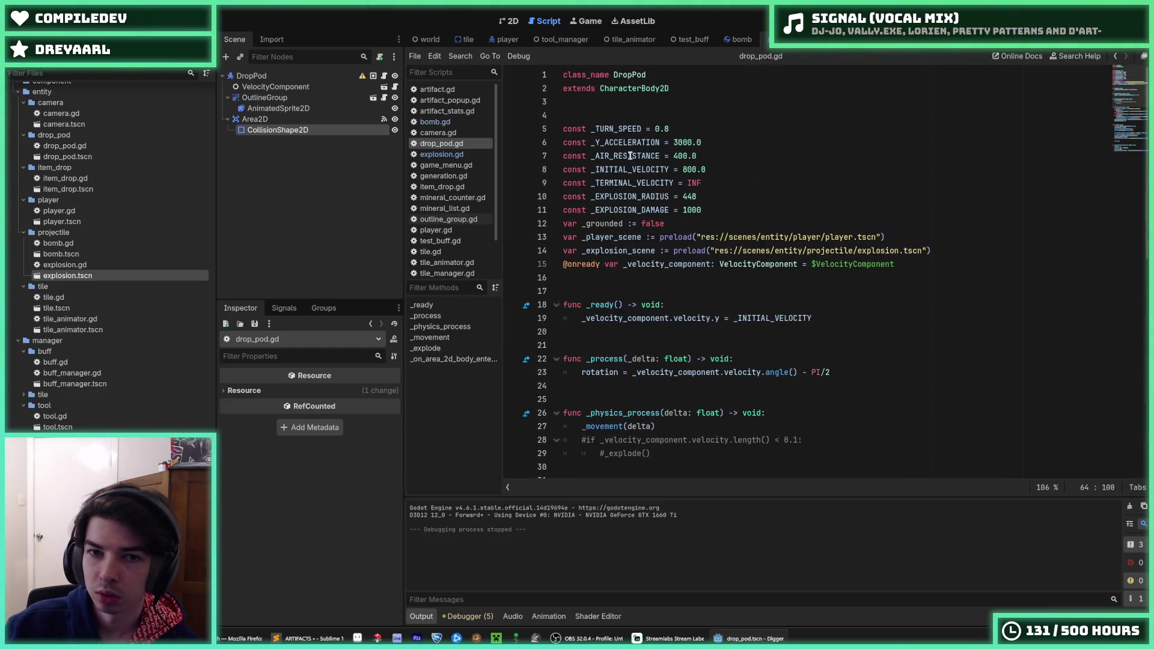
double_click(623, 128)
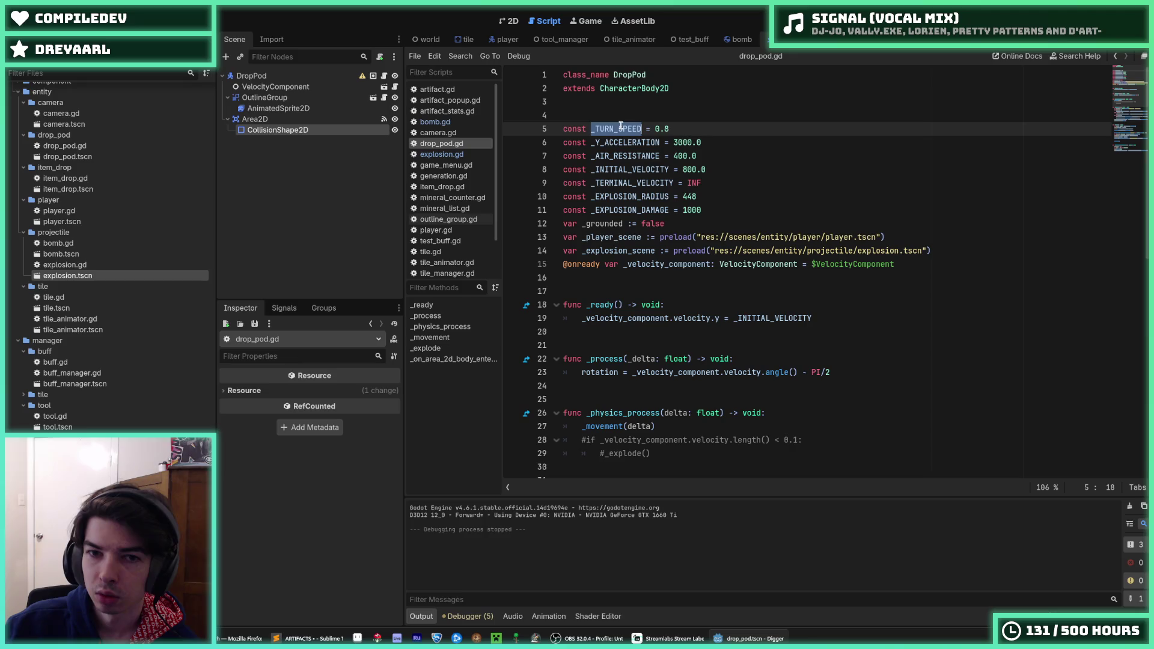
left_click(732, 141)
left_click(750, 181)
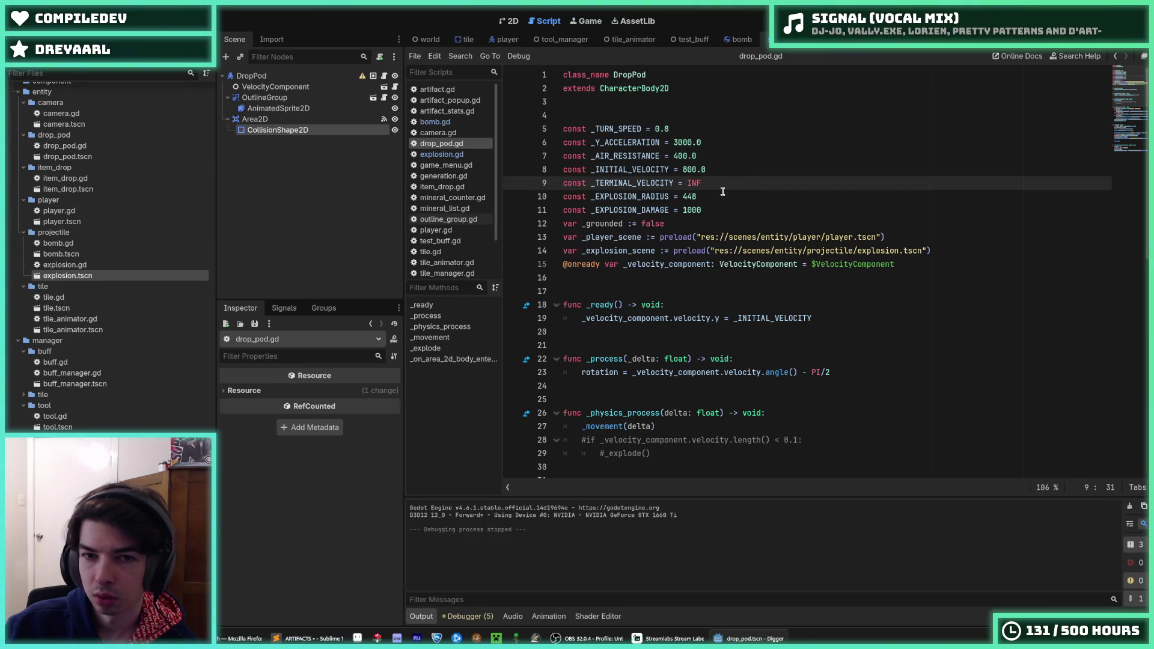
double_click(654, 170)
scroll(889, 258, "down", 10)
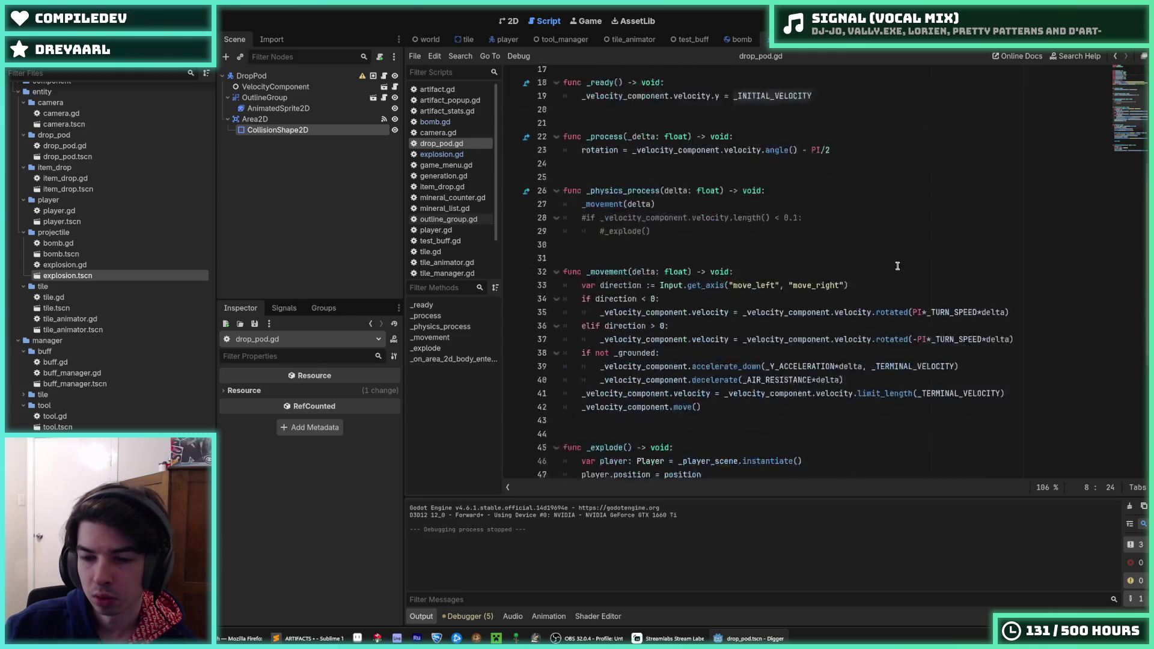
left_click(1019, 456)
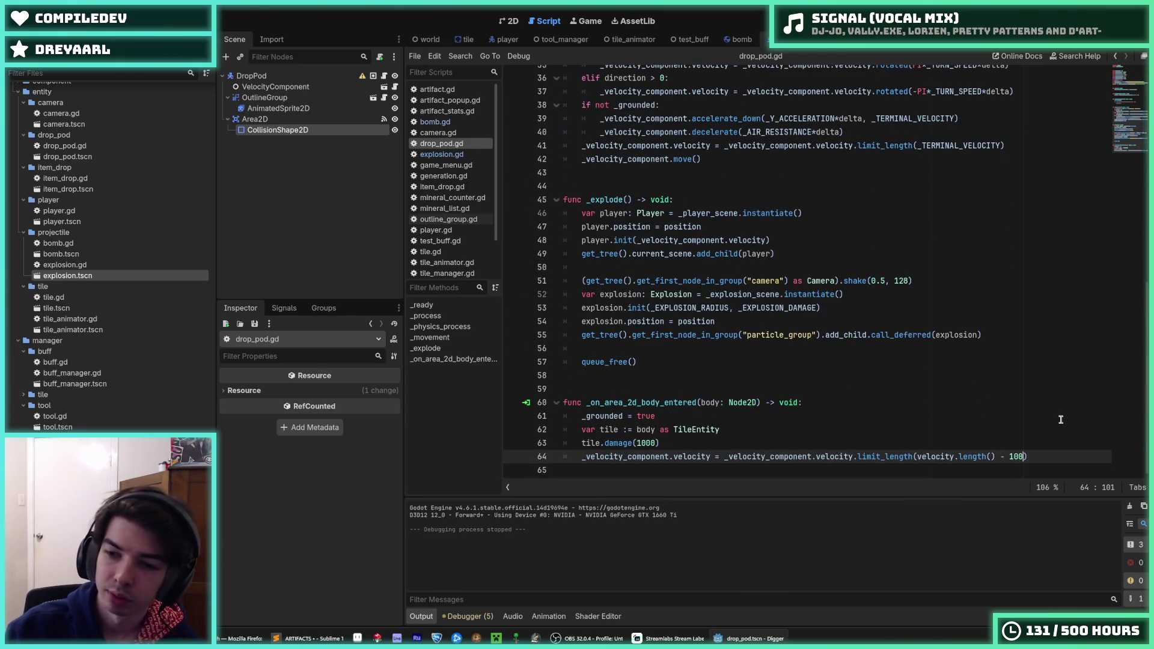
Step: Save and playtest the 100-per-hit slowdown over several runs
key("F5")
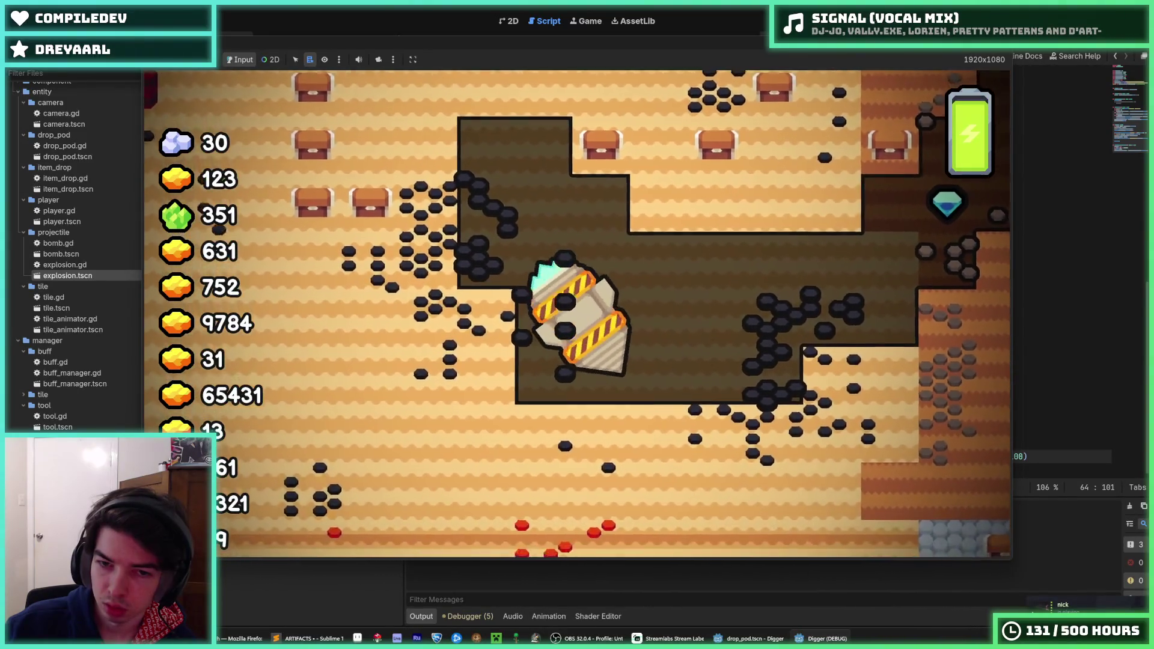
key("alt+F4")
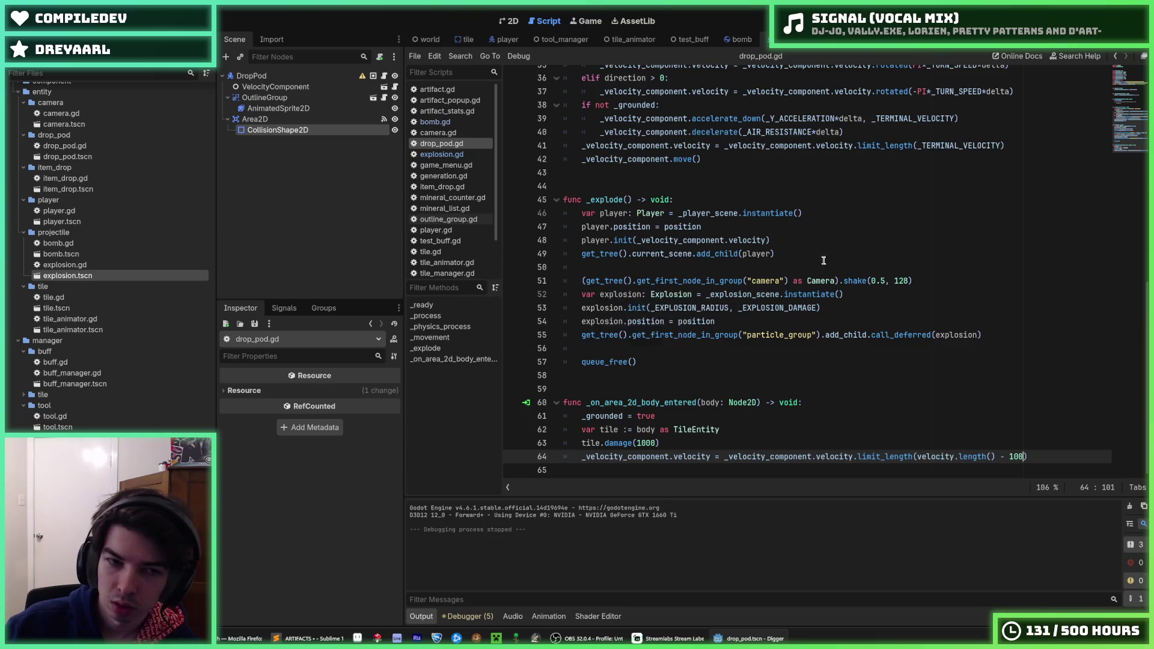
key("F5")
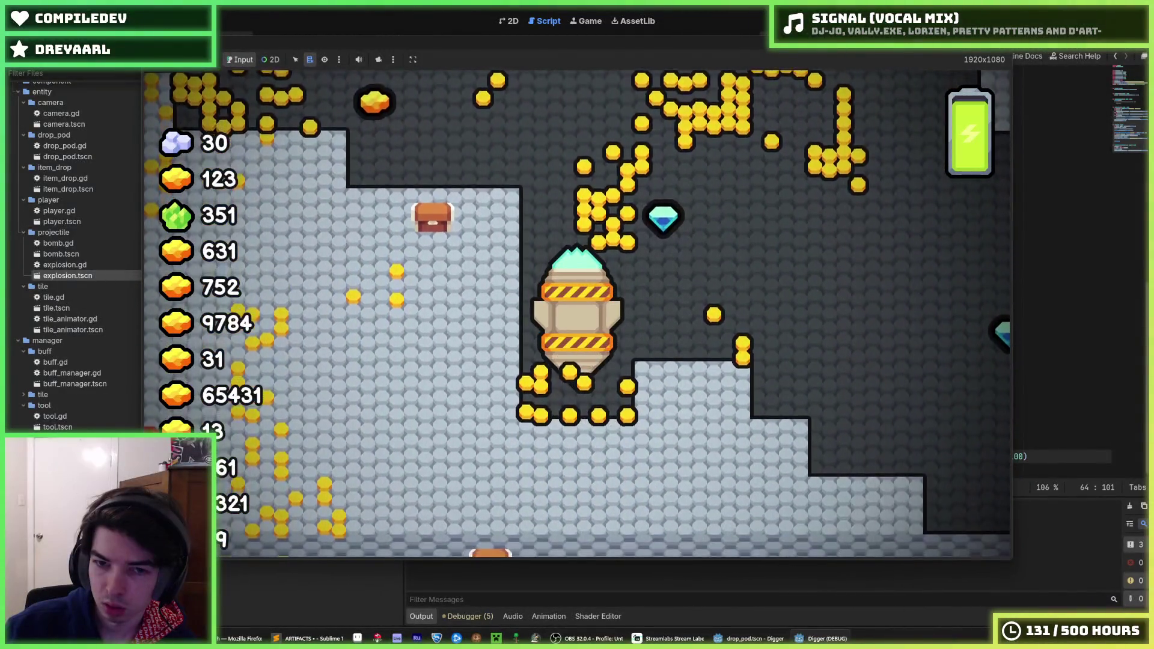
key("alt+Tab")
key("F8")
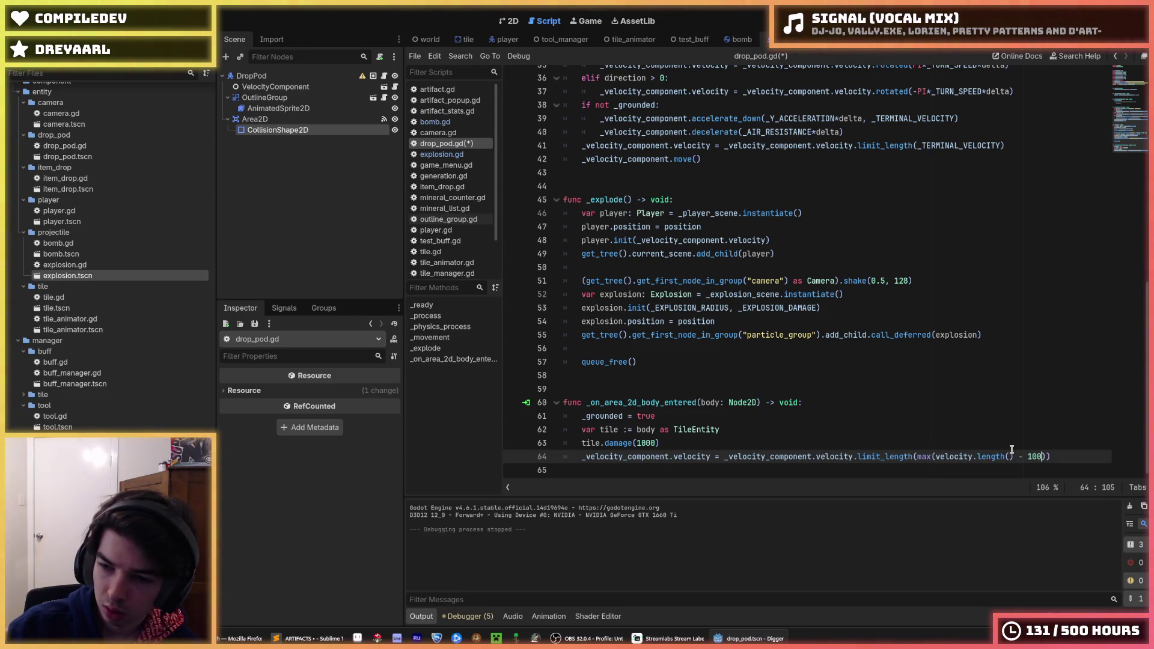
key("ctrl+s")
type(", 0")
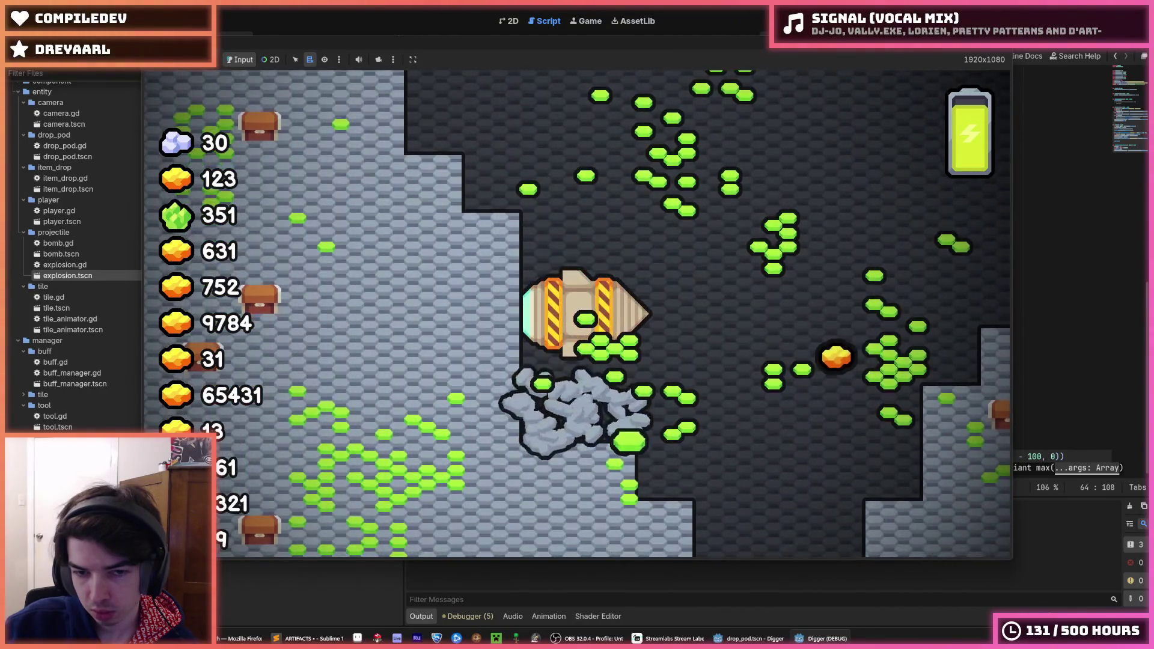
key("F8")
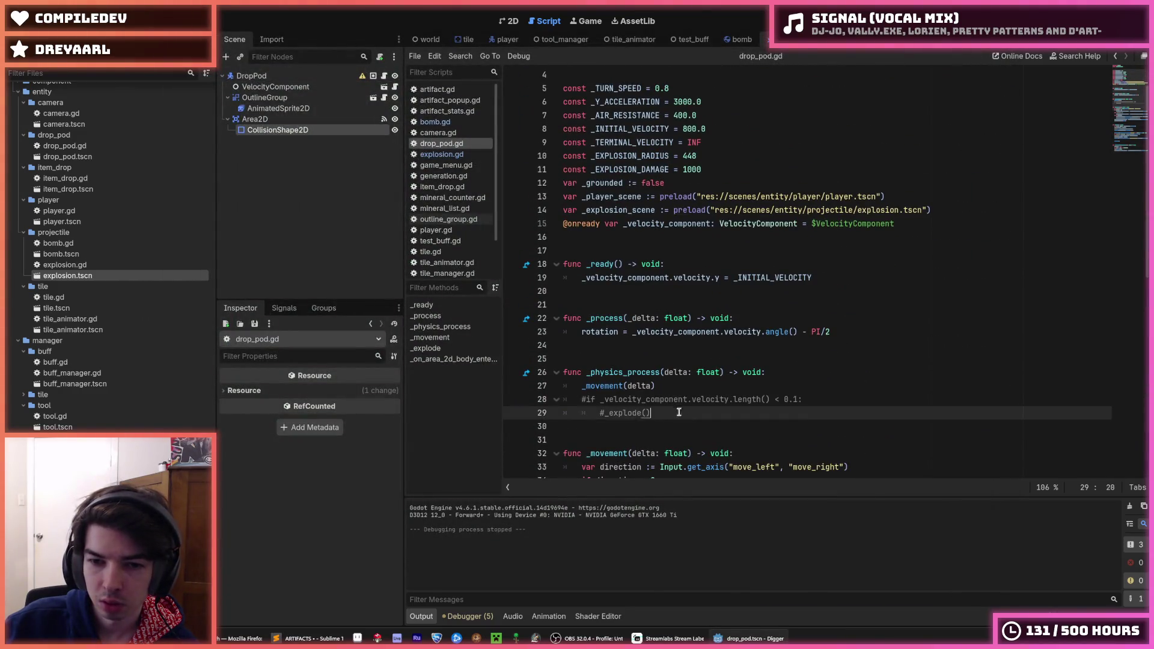
Step: Uncomment the explode-when-slow check in drop_pod.gd
left_click_drag(681, 415, 670, 400)
key("ctrl+k")
key("Up")
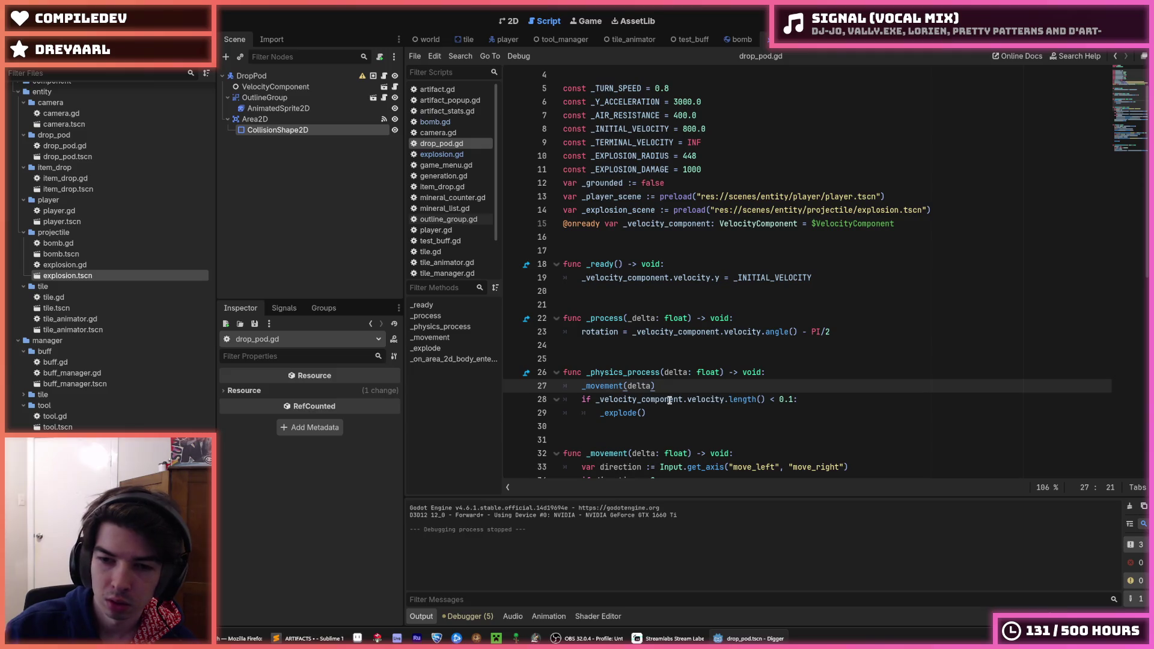
key("Down")
key("End")
key("Left")
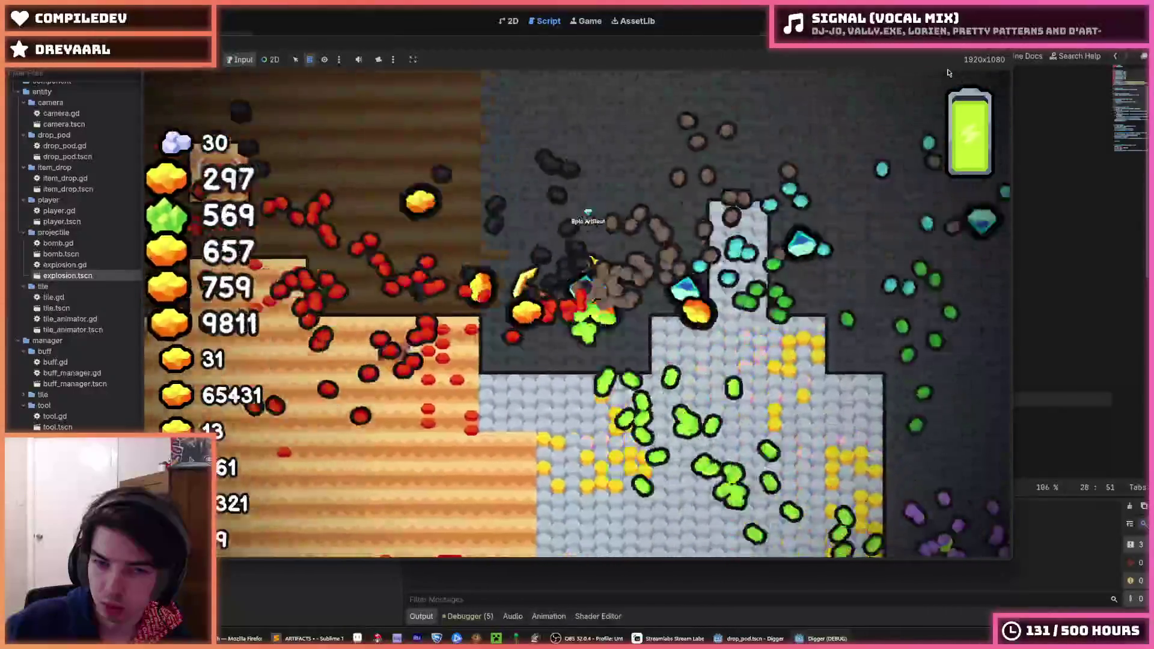
Step: Save the script and playtest the pod explosion across several relaunches
key("F8")
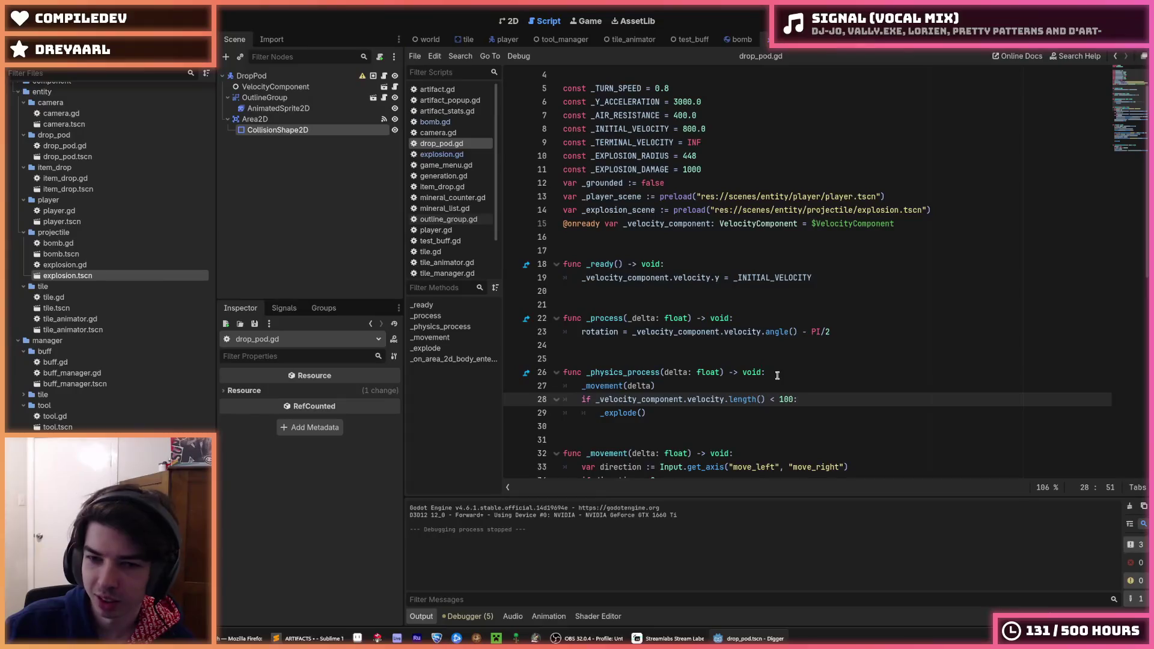
key("F5")
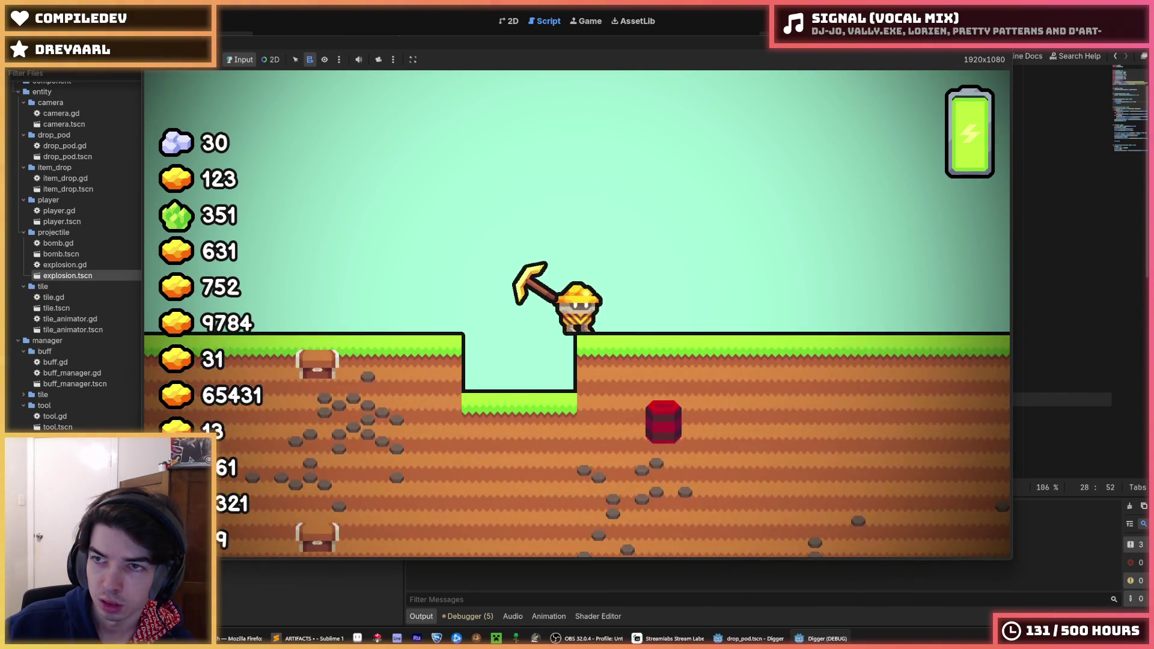
key("F8")
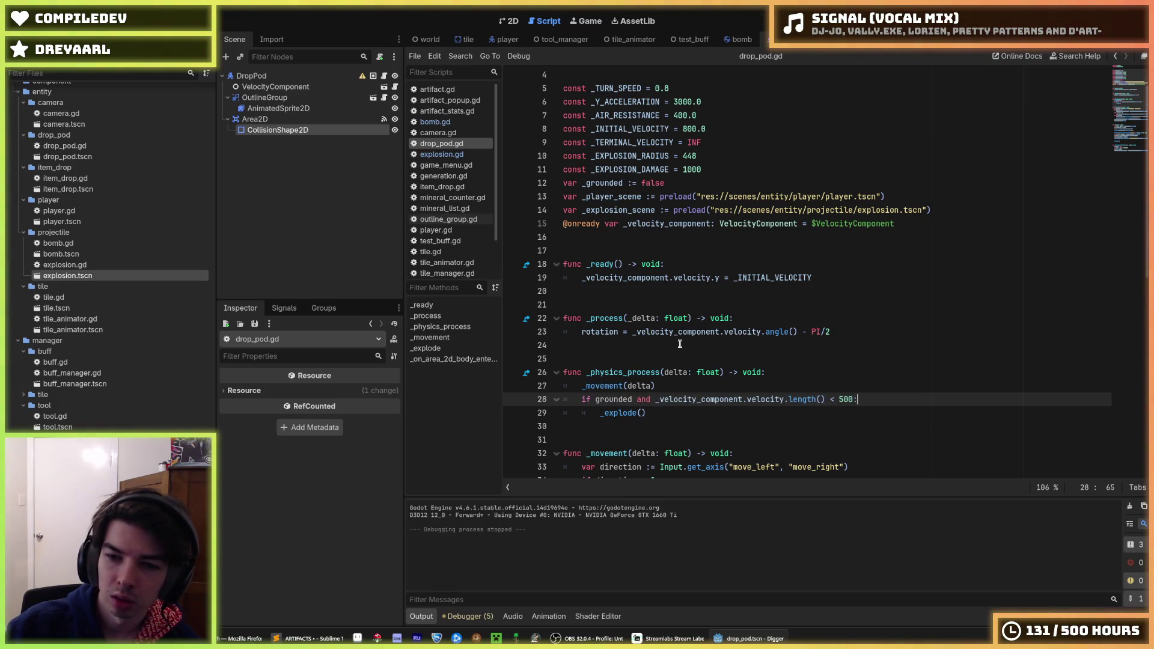
key("ctrl+s")
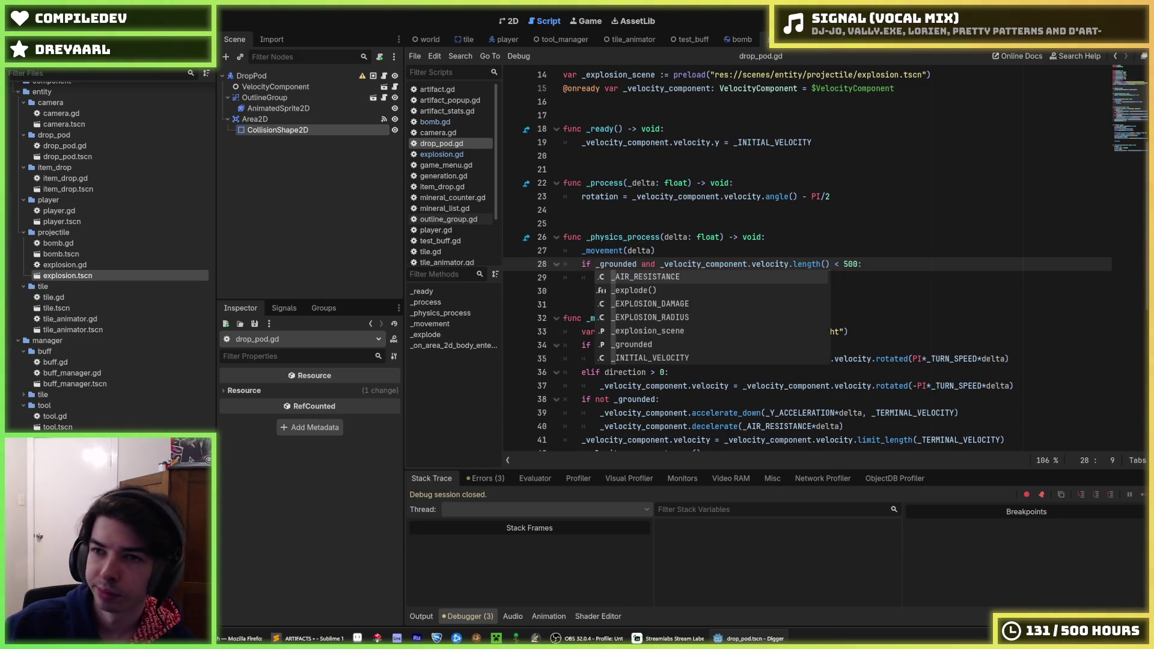
key("F5")
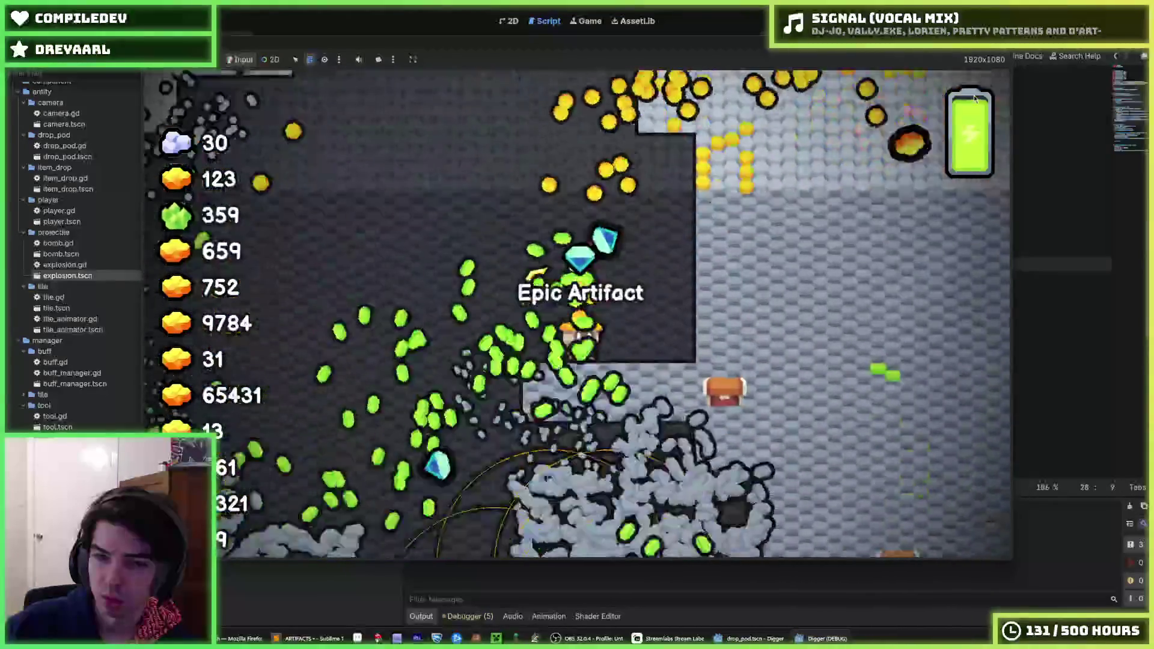
key("F8")
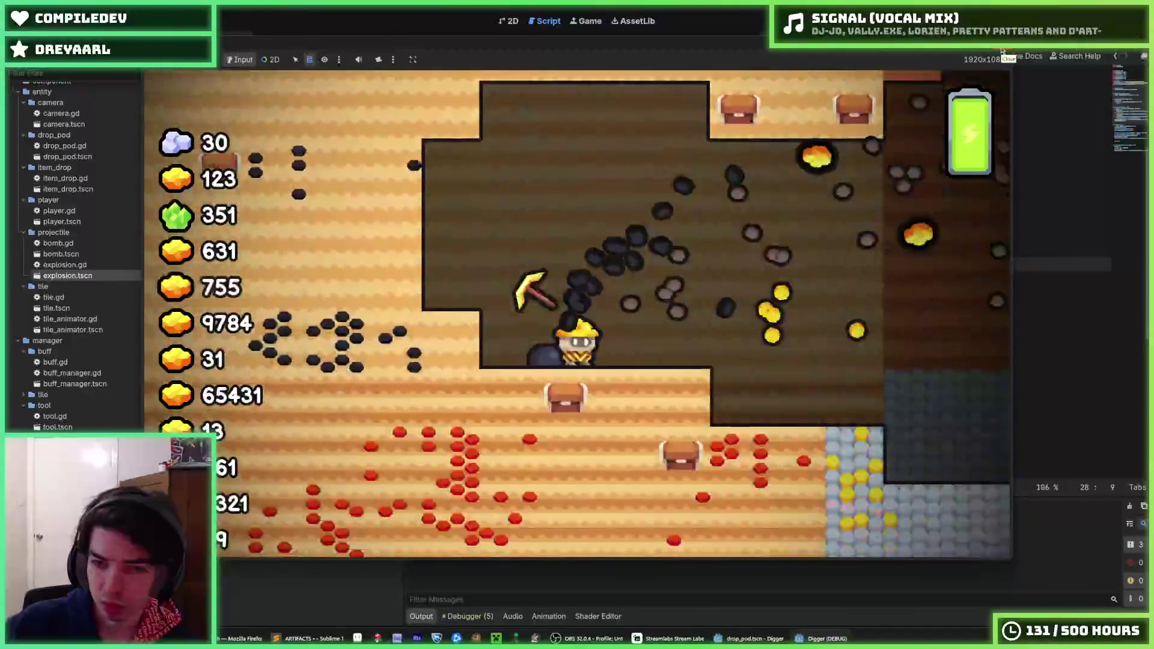
key("F8")
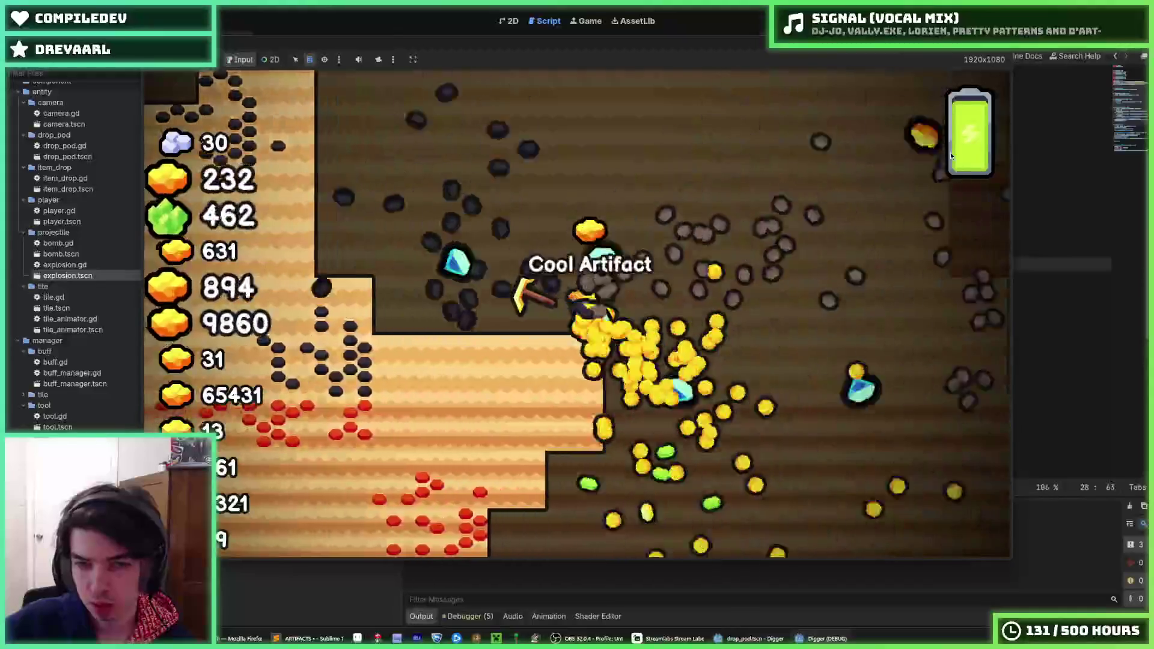
key("F8")
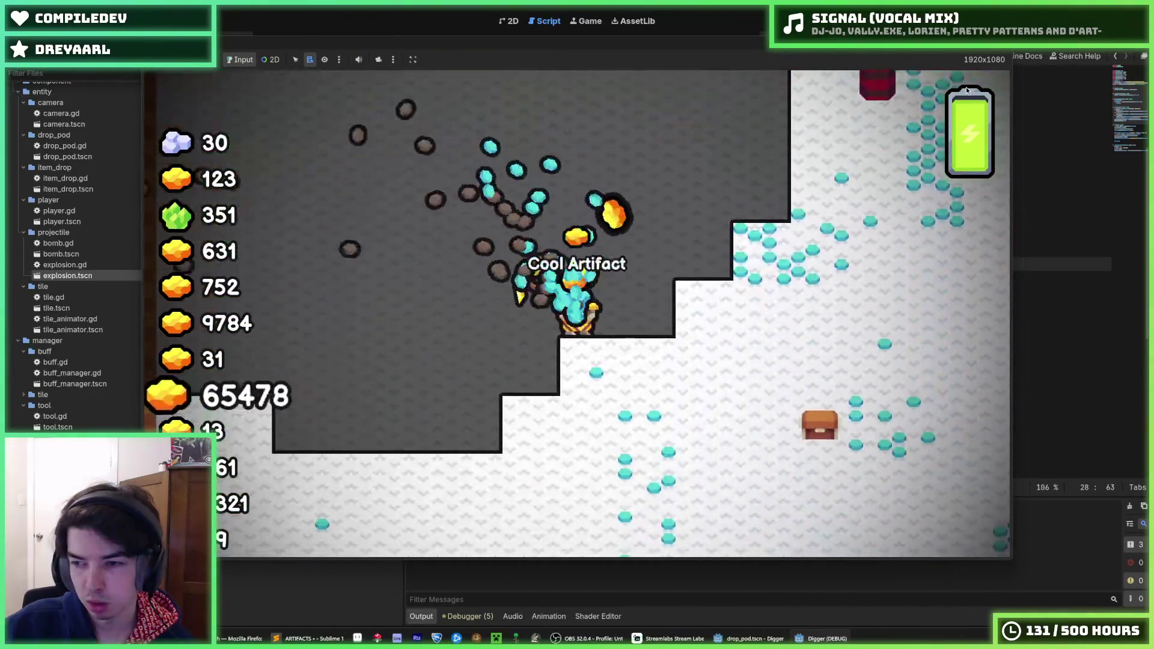
key("F5")
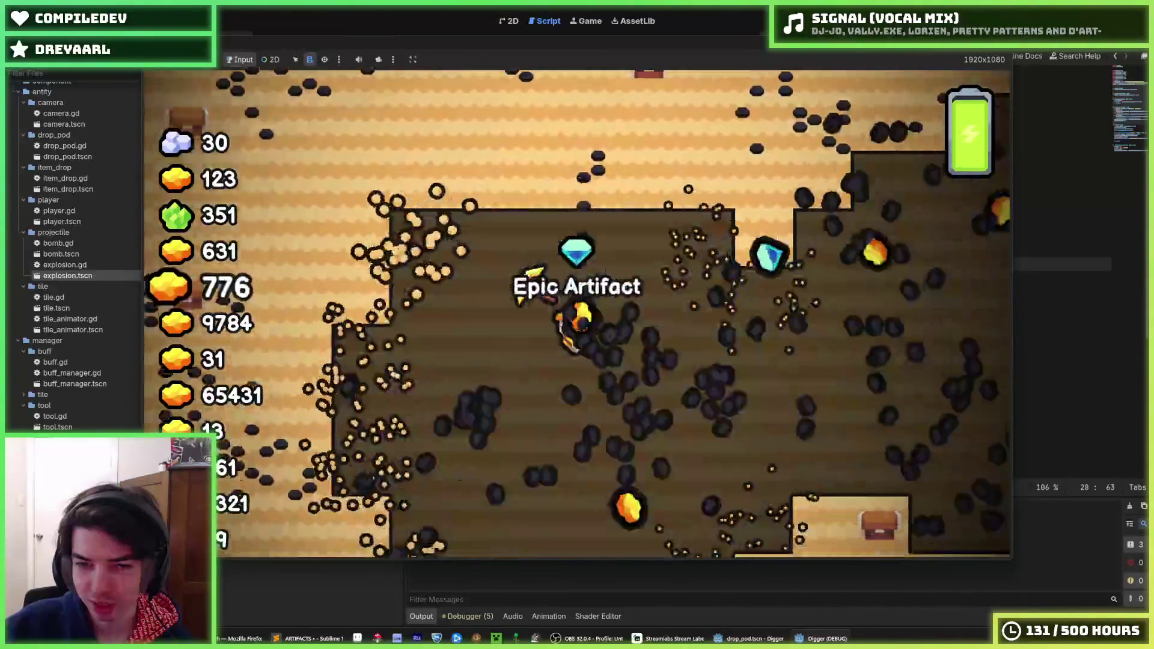
key("F8")
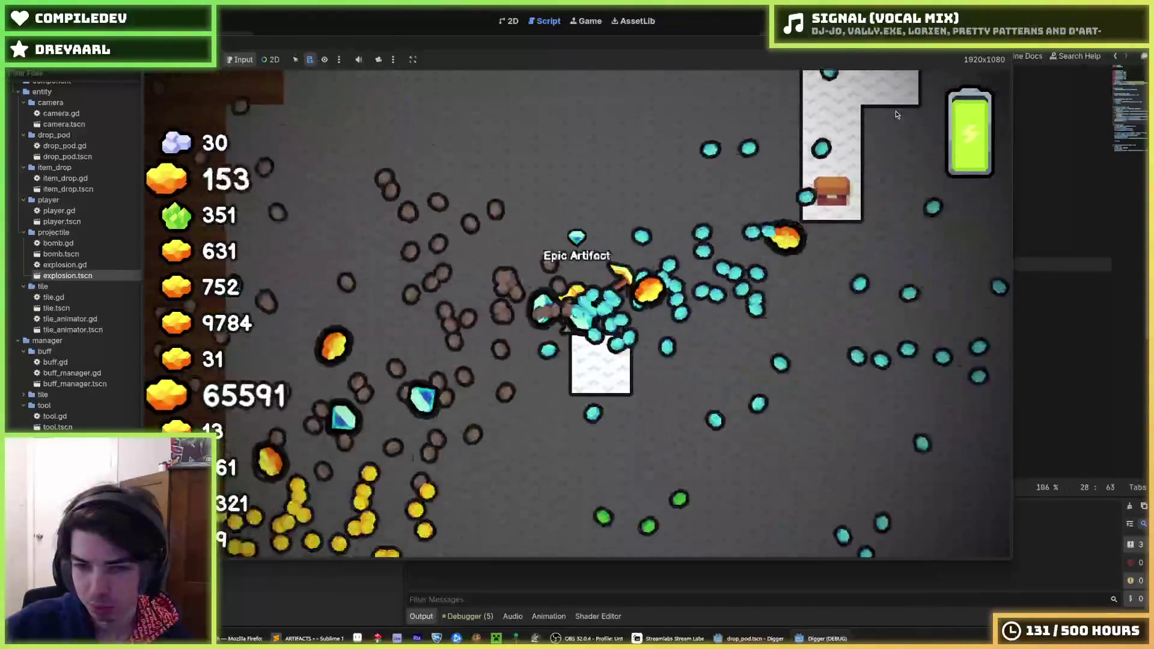
key("F8")
key("F5")
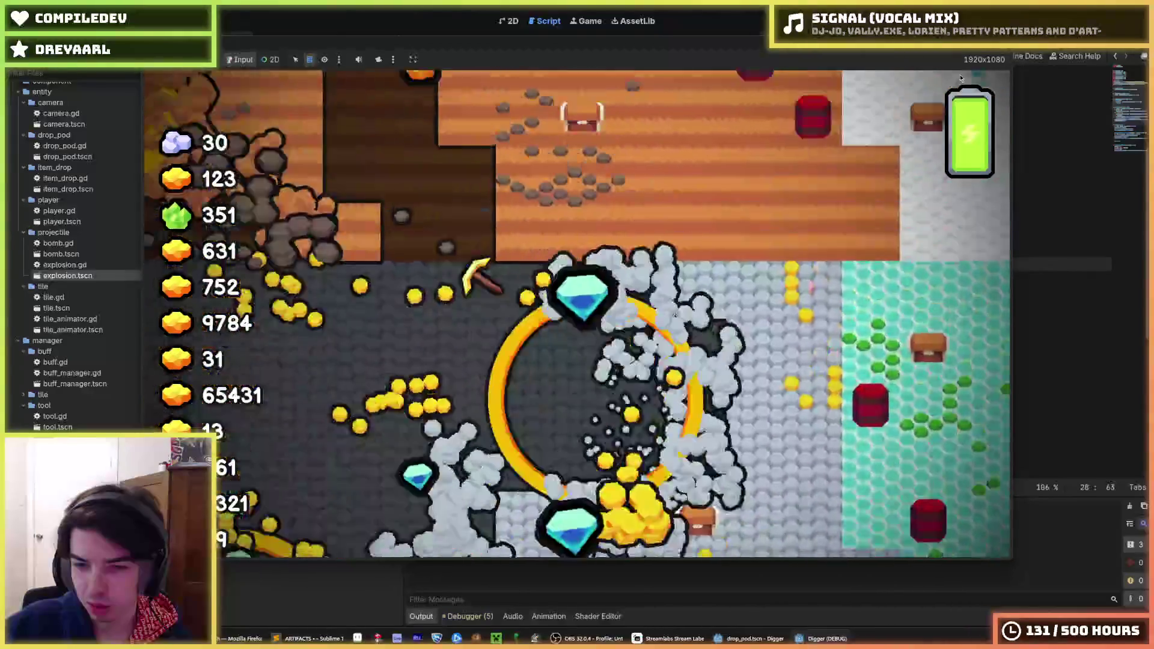
Step: Walk the miner up and left through dirt, then return to the editor
key("w")
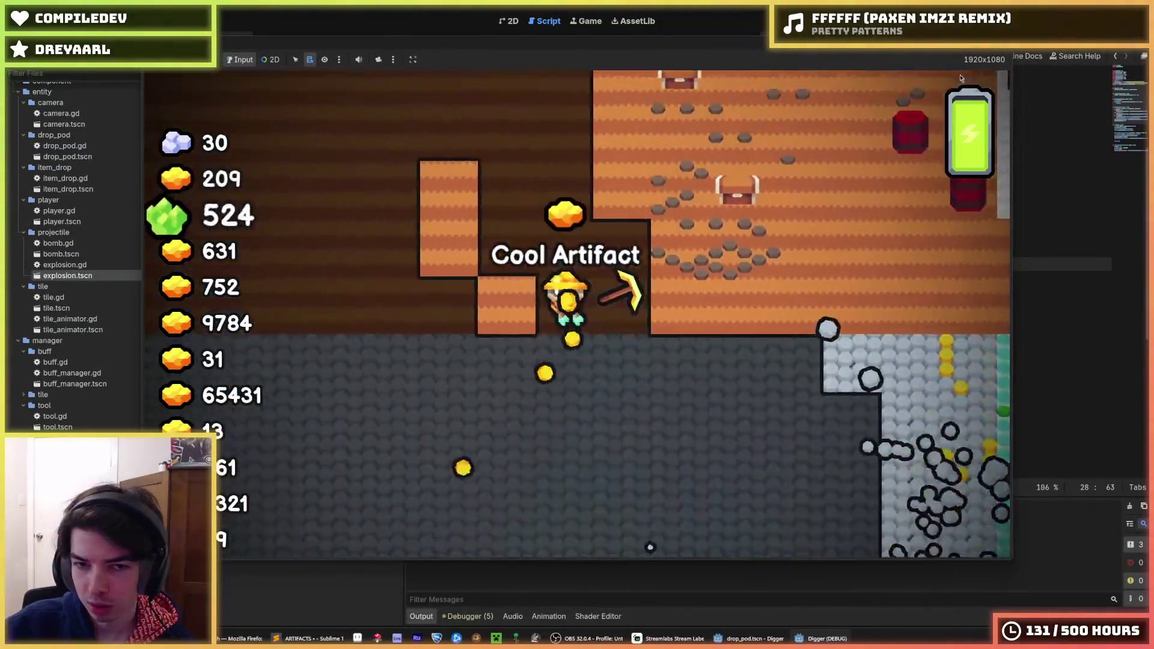
key("w")
key("a")
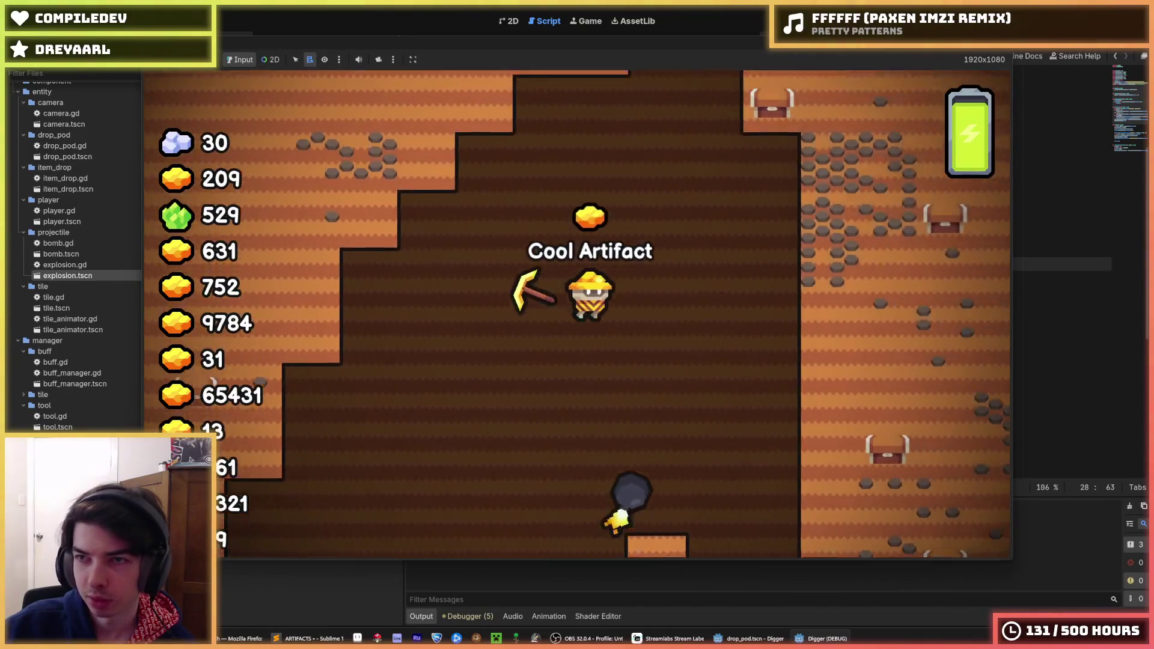
key("alt+Tab")
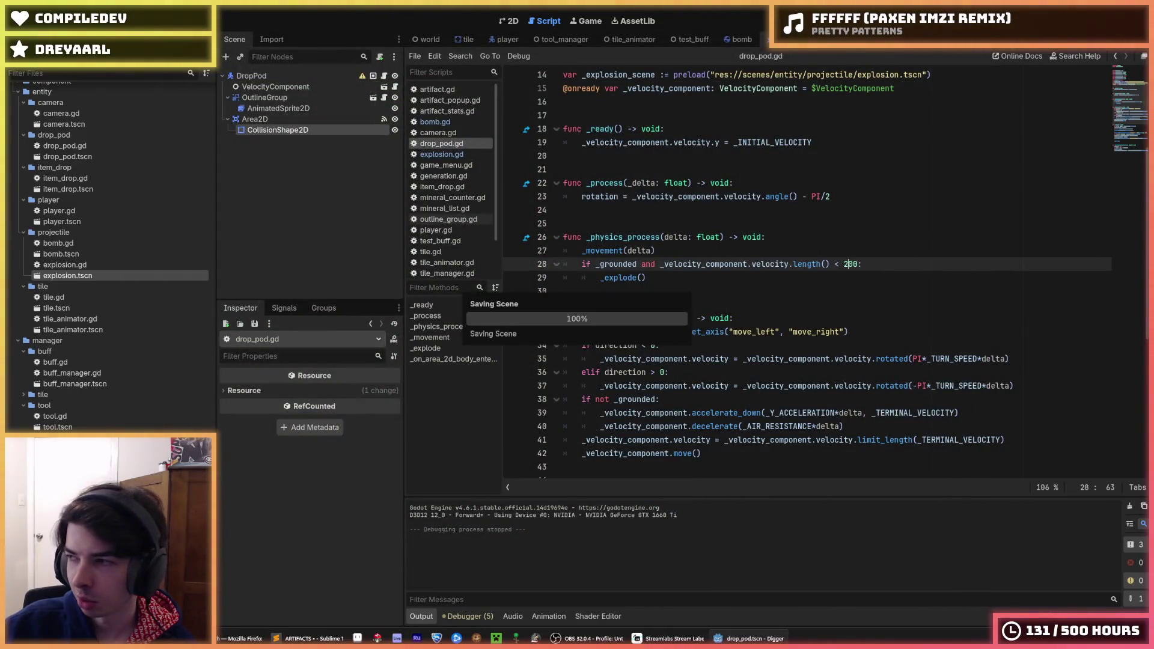
key("F5")
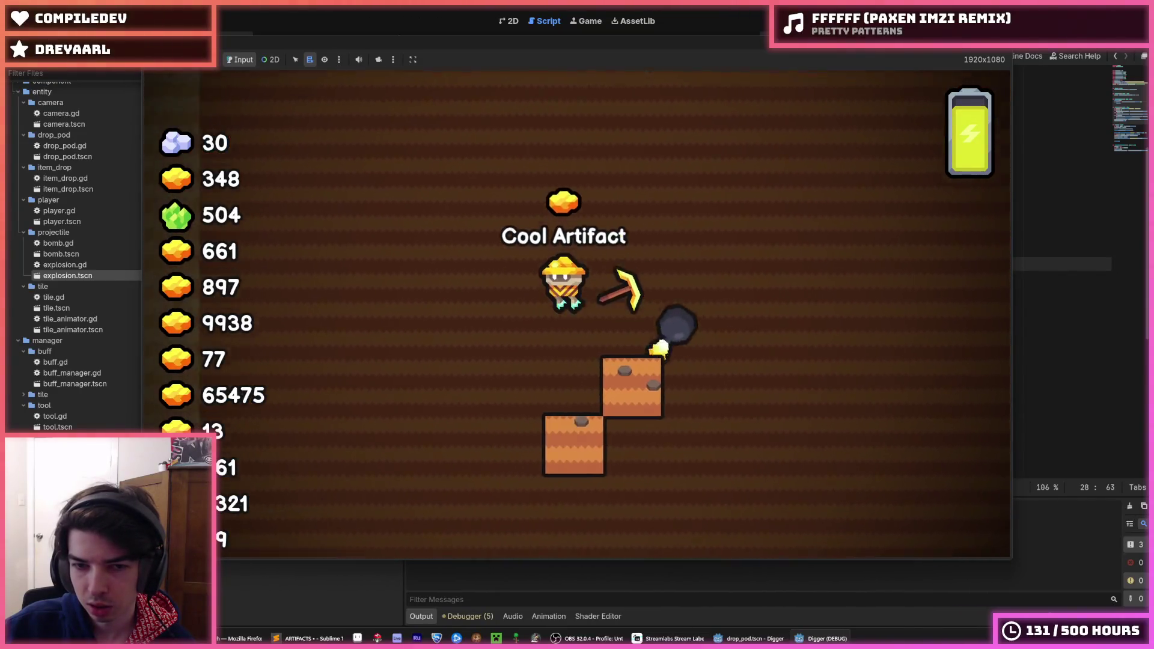
key("F5")
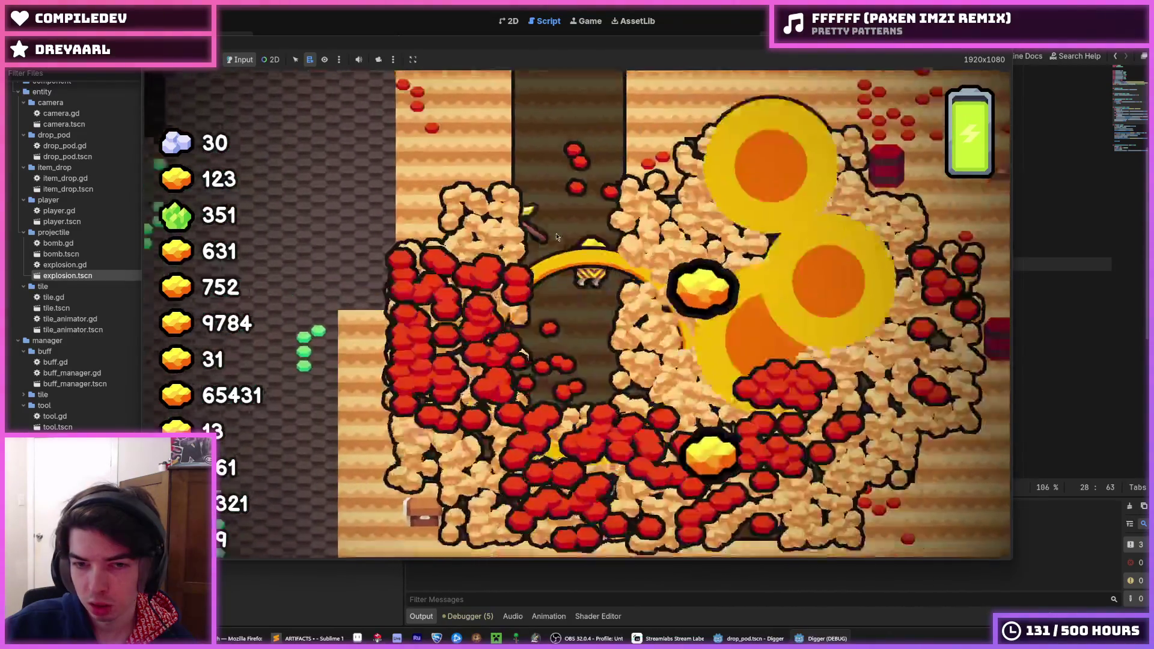
key("w")
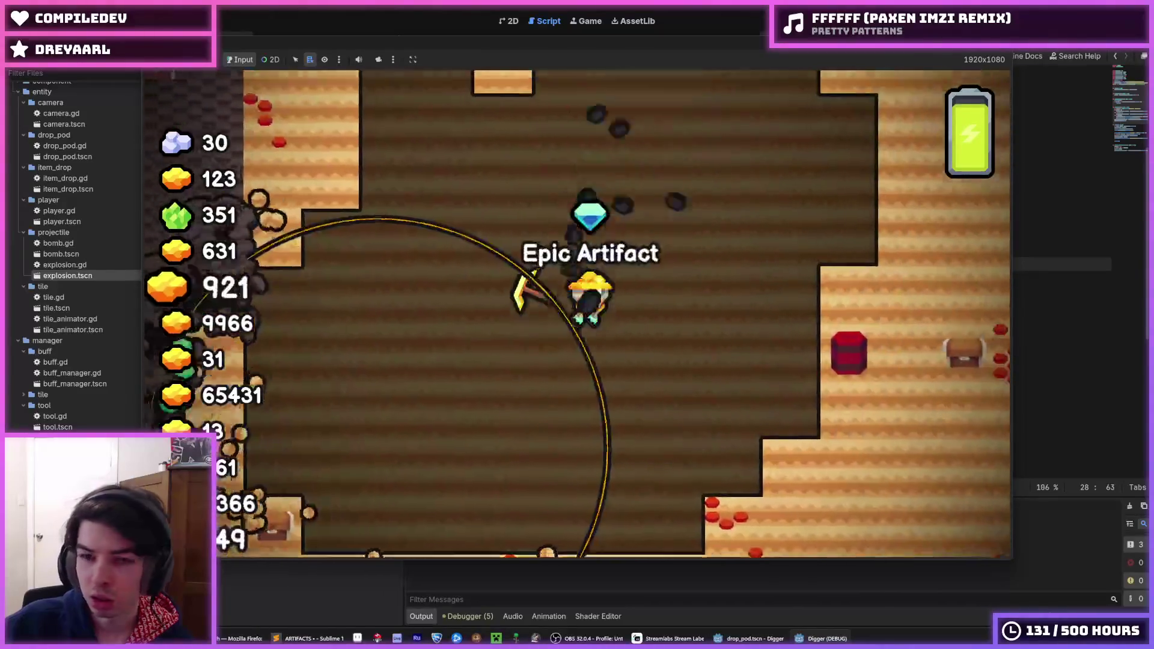
key("a")
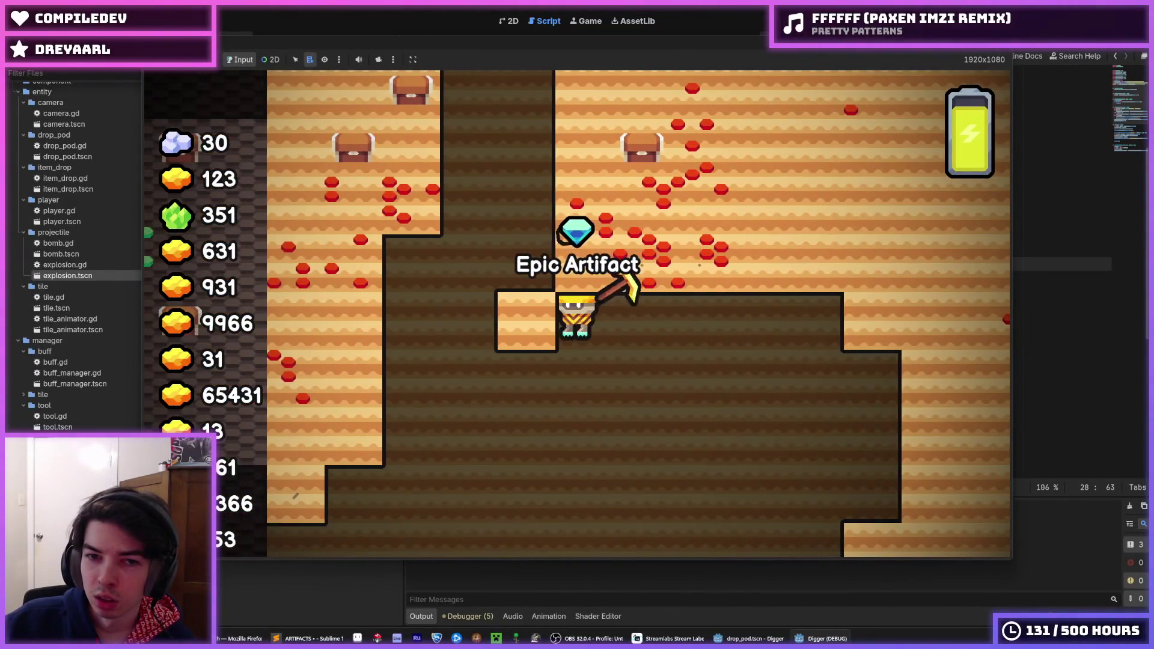
key("w")
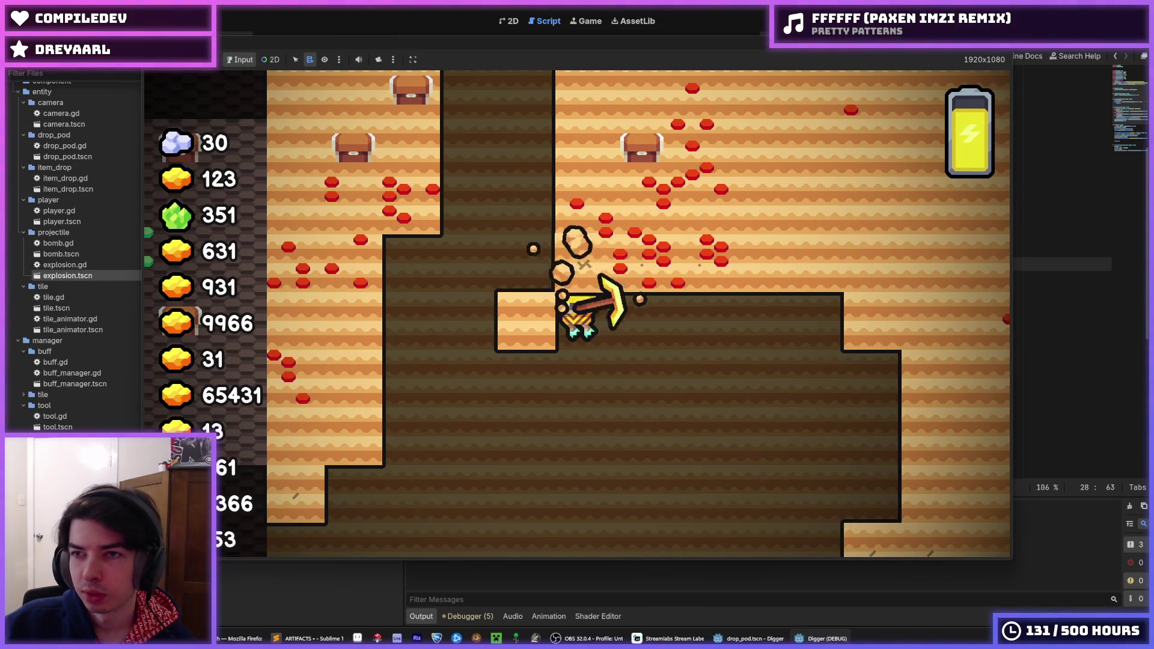
key("F8")
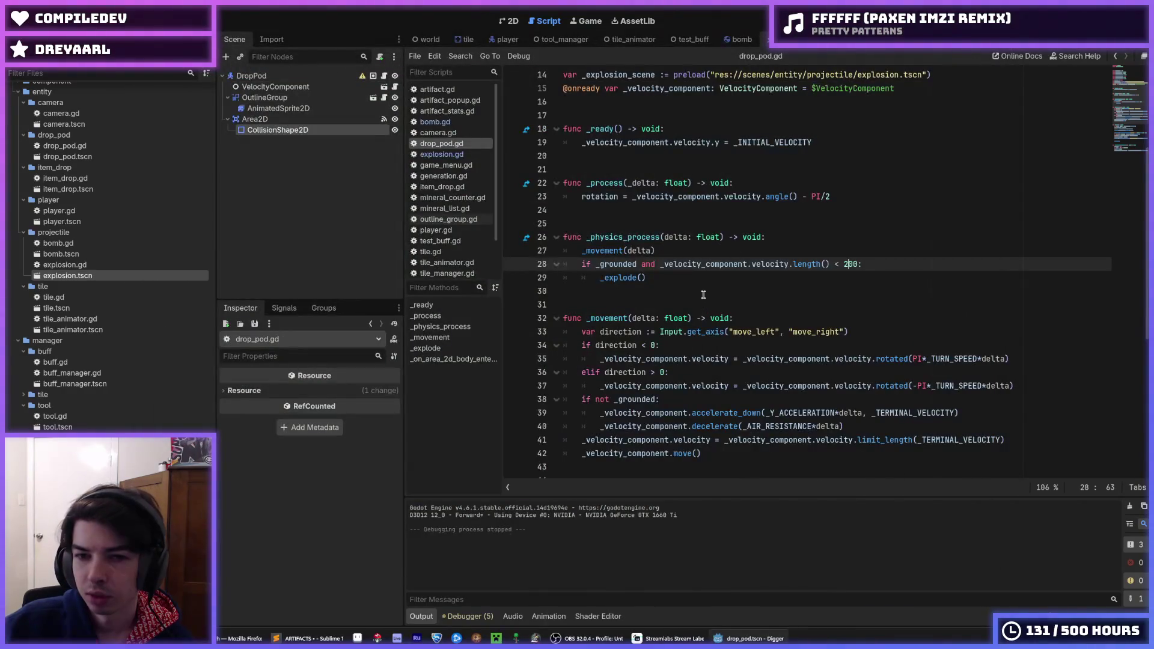
Step: Comment out 'if not _grounded:' and unindent the acceleration and air-resistance lines
left_click(708, 277)
left_click(881, 257)
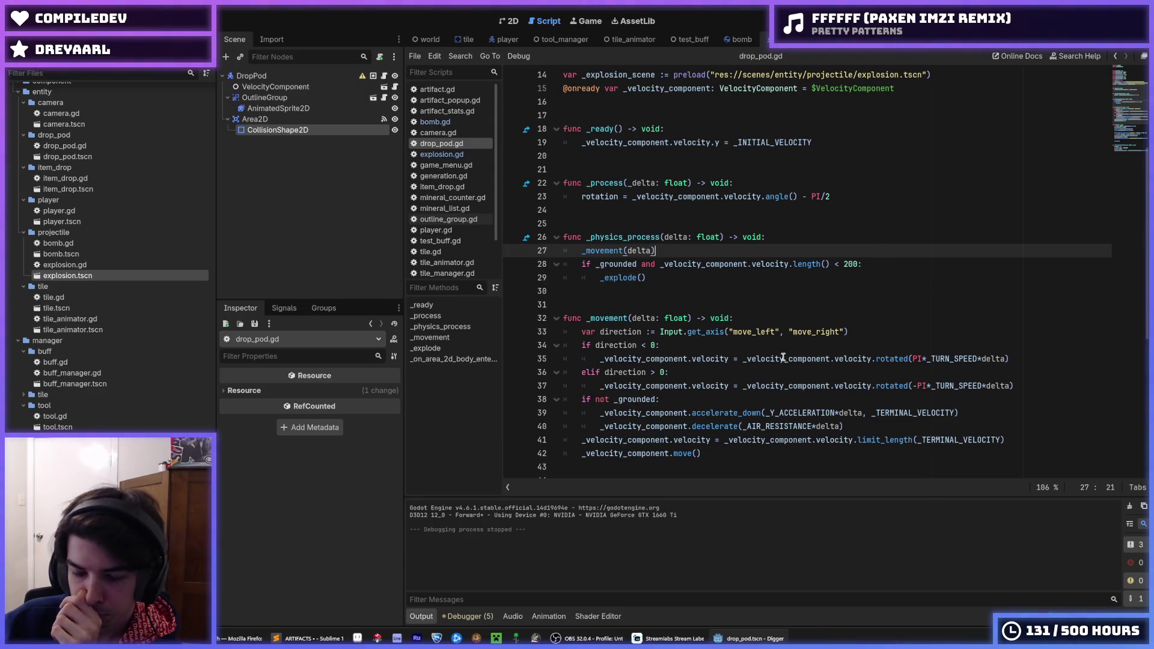
left_click(969, 415)
left_click_drag(968, 423, 940, 413)
scroll(879, 325, "down", 3)
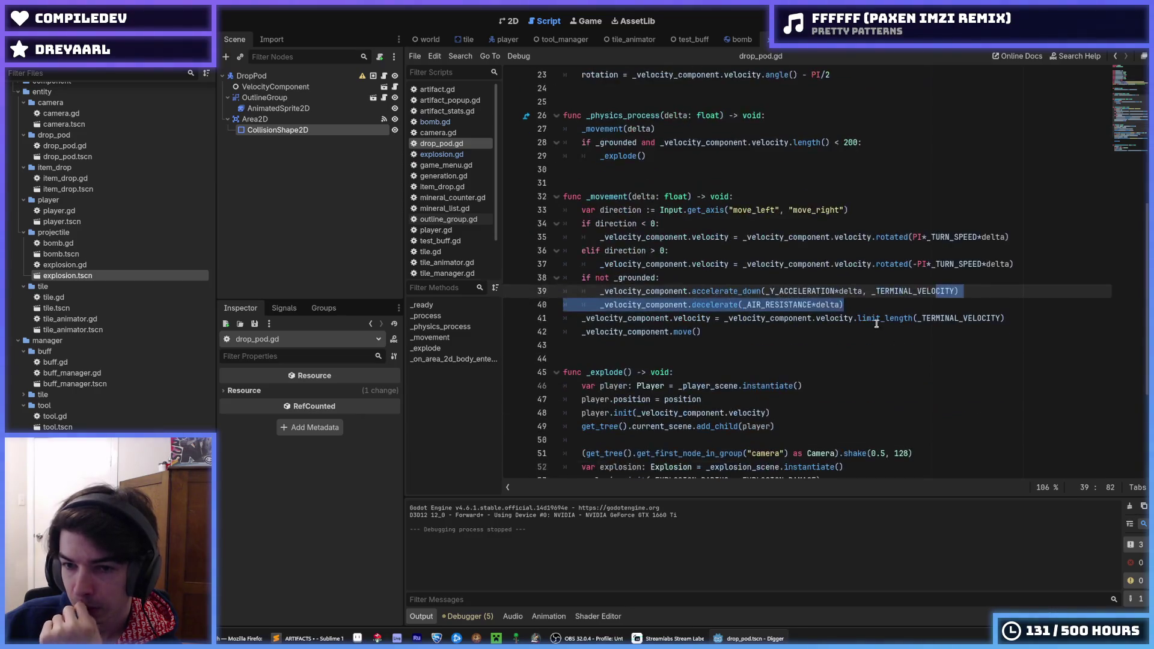
left_click(691, 279)
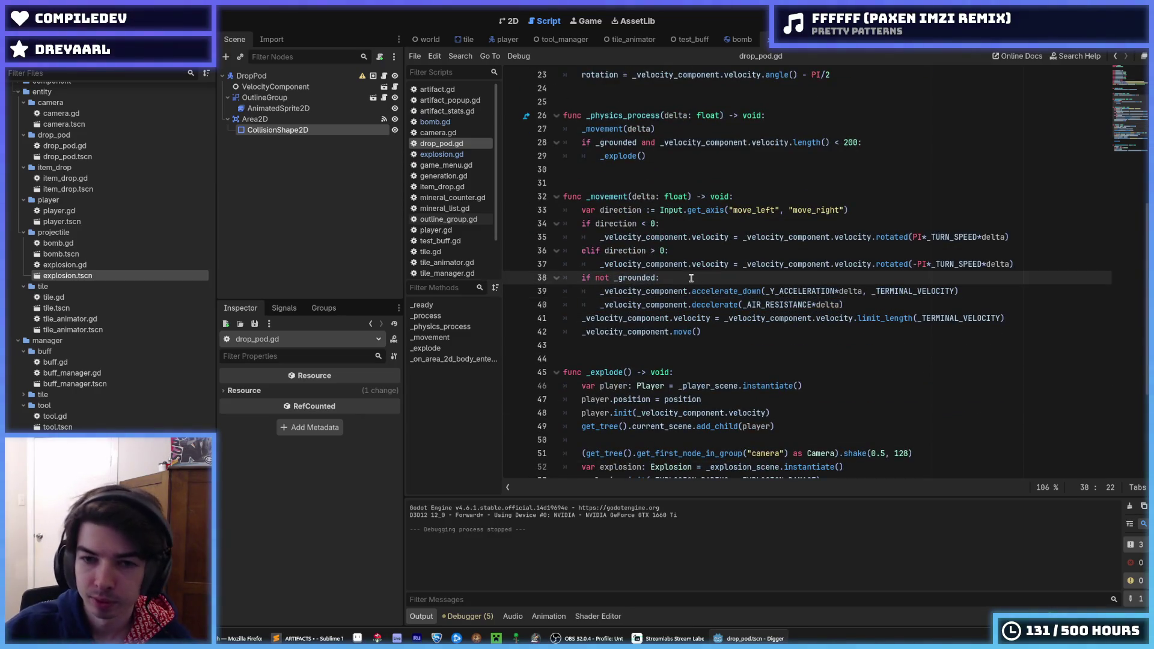
key("shift+Down")
key("shift+Down")
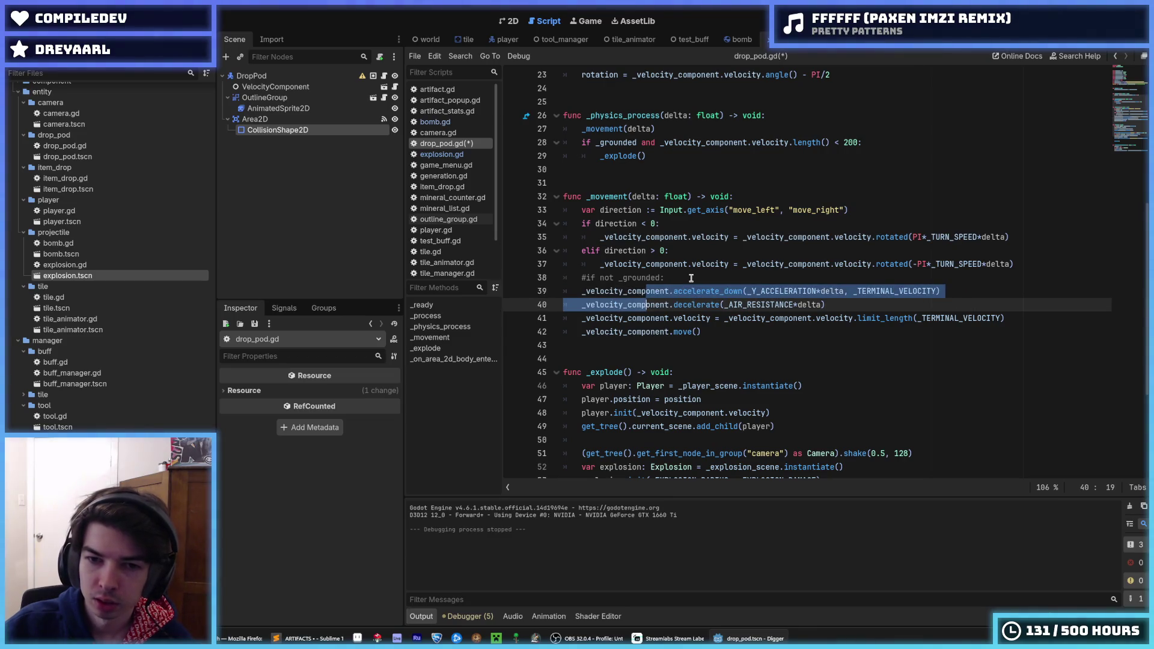
left_click(692, 278)
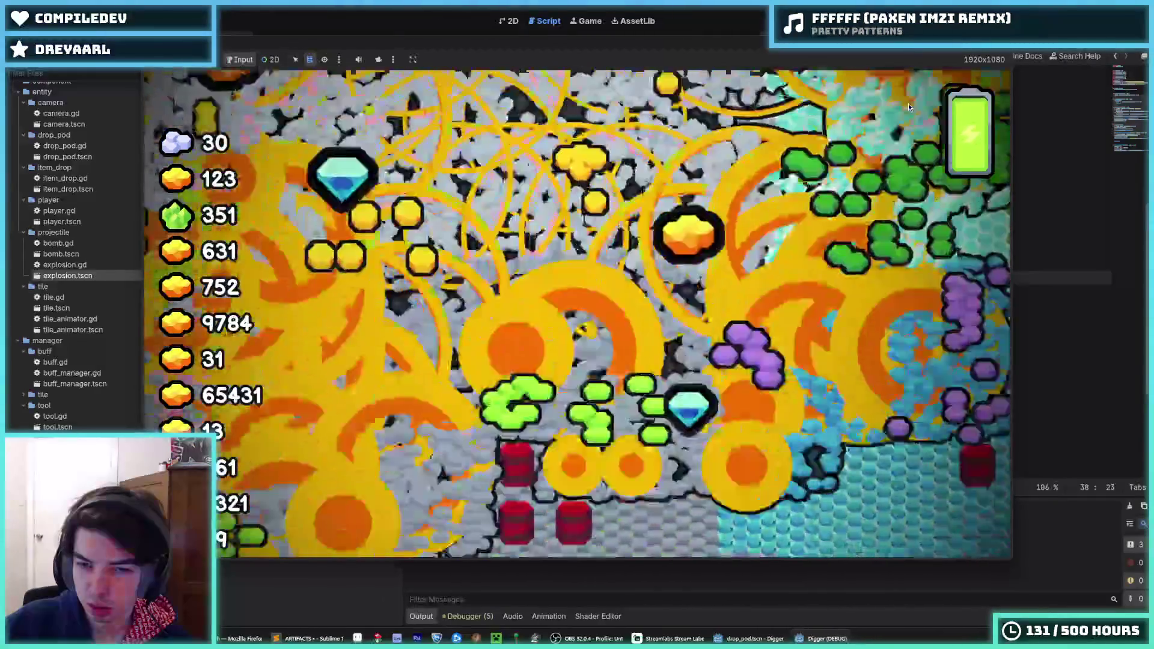
Step: Playtest the always-on acceleration over several game relaunches
key("F5")
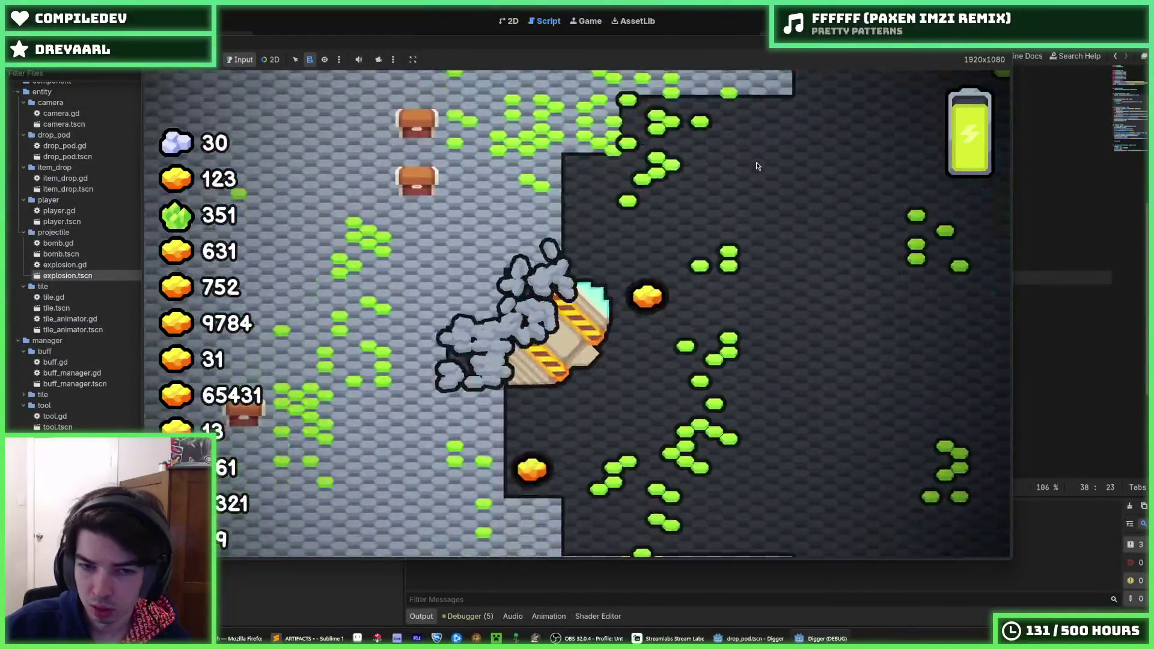
key("F8")
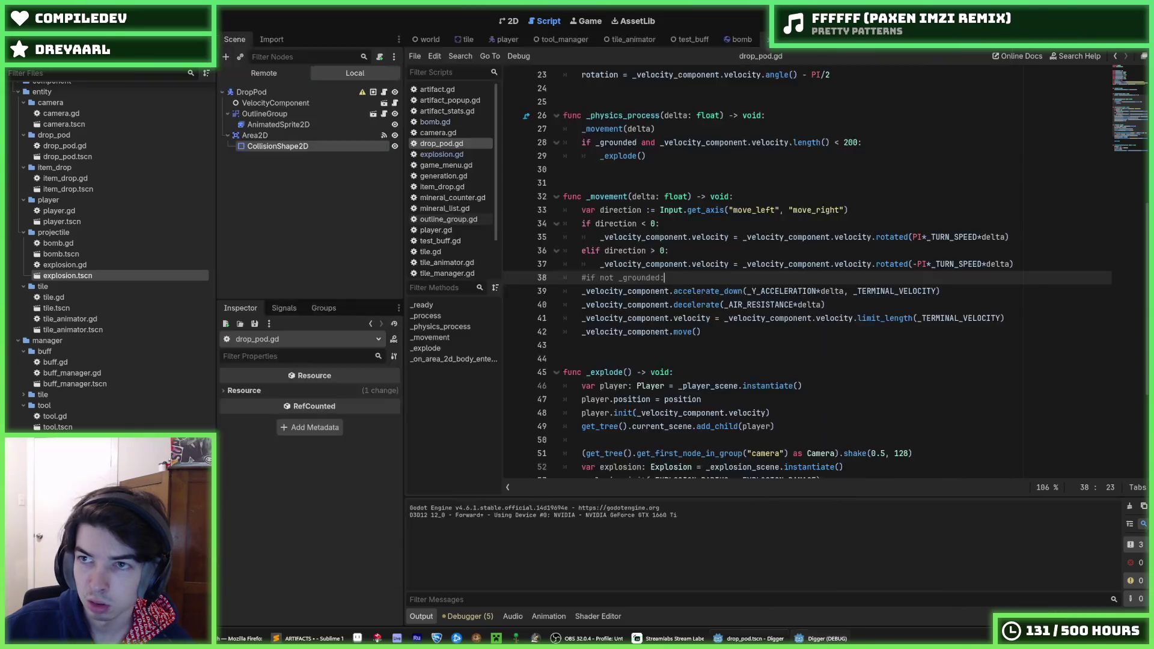
key("F5")
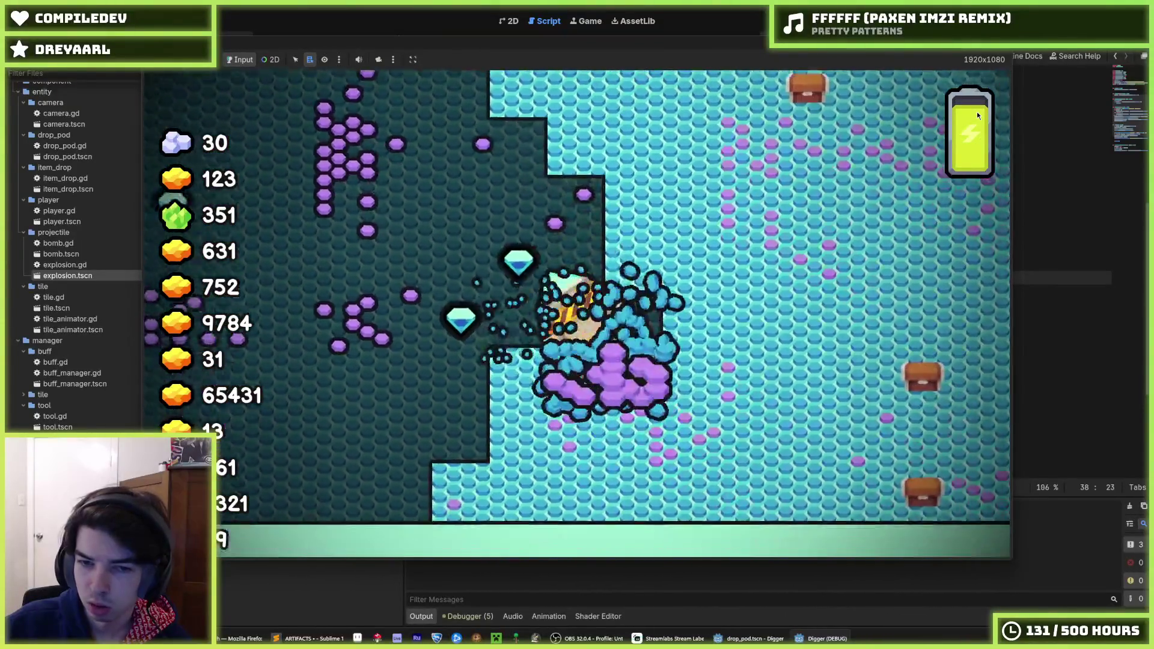
key("F5")
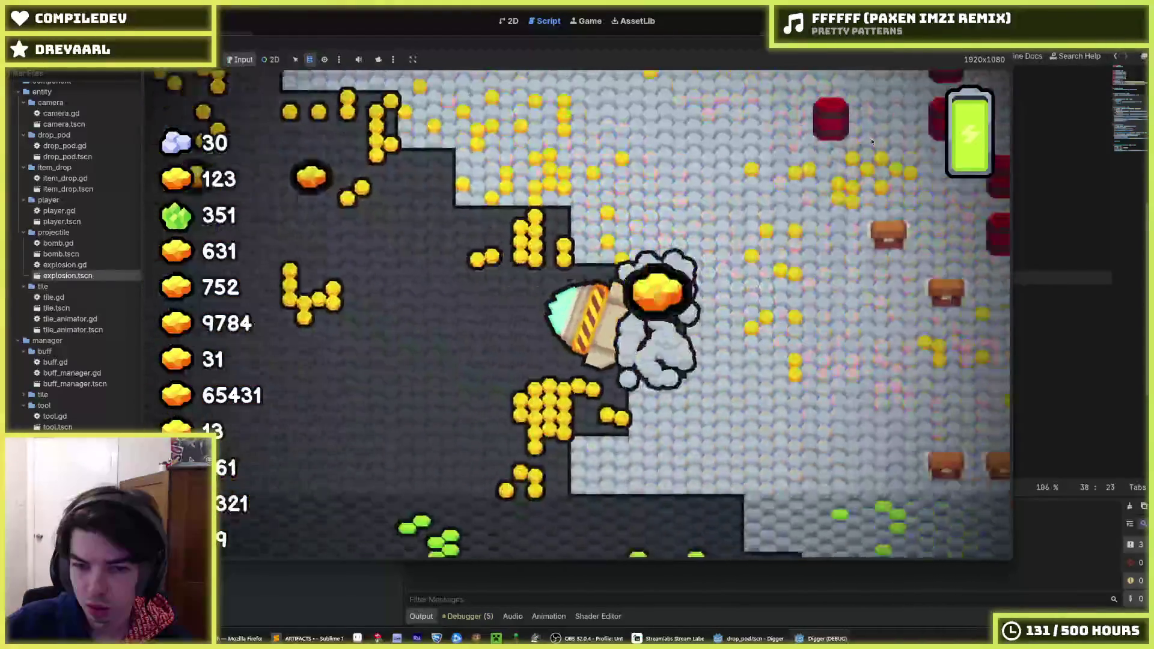
key("F8")
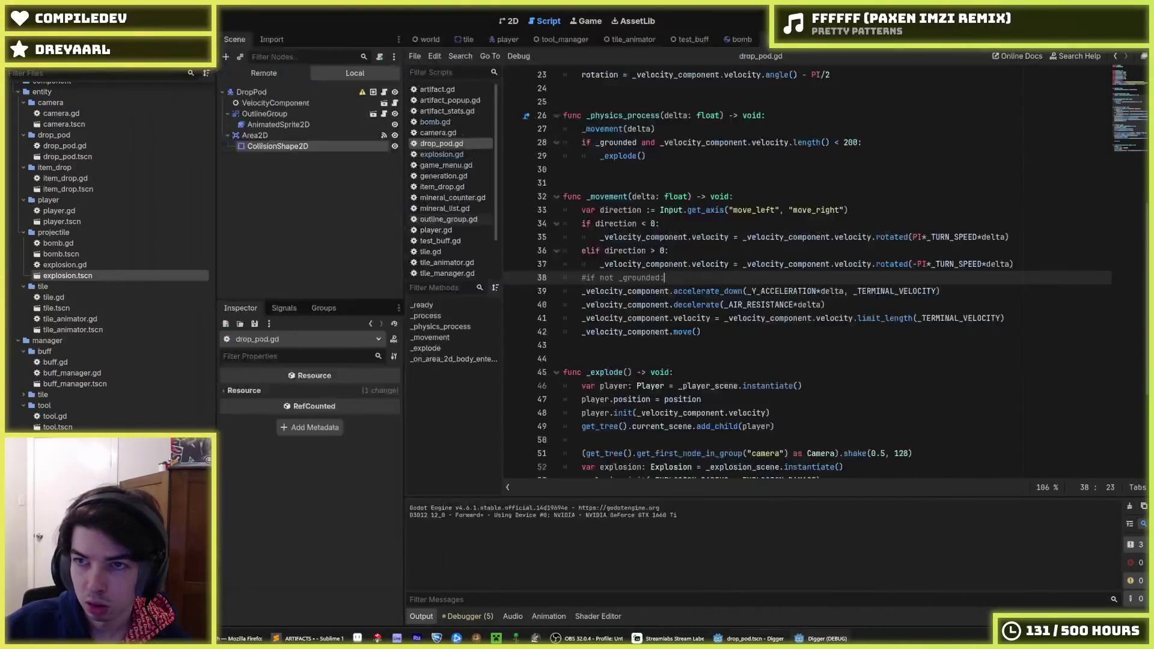
key("F5")
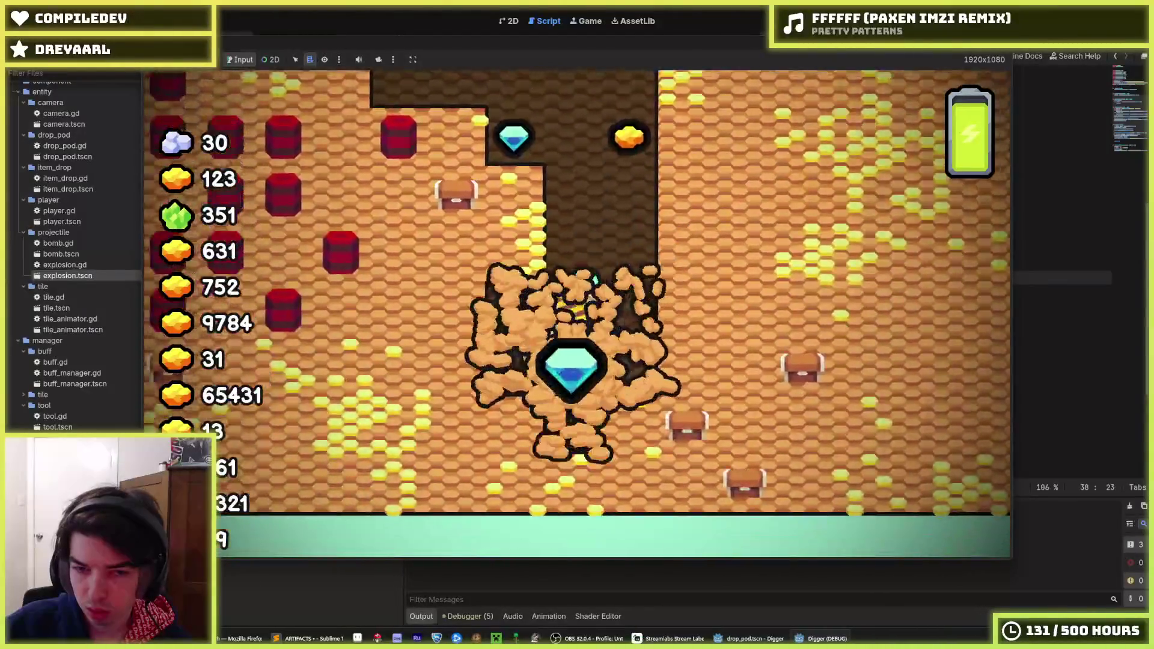
key("F8")
key("F5")
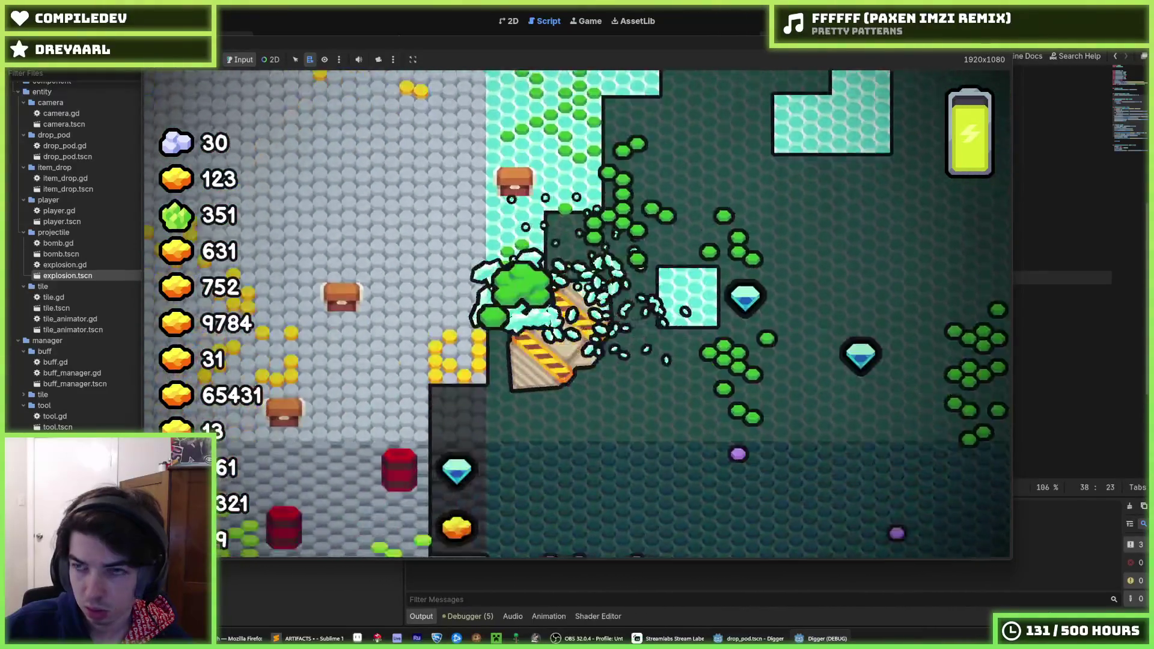
key("F8")
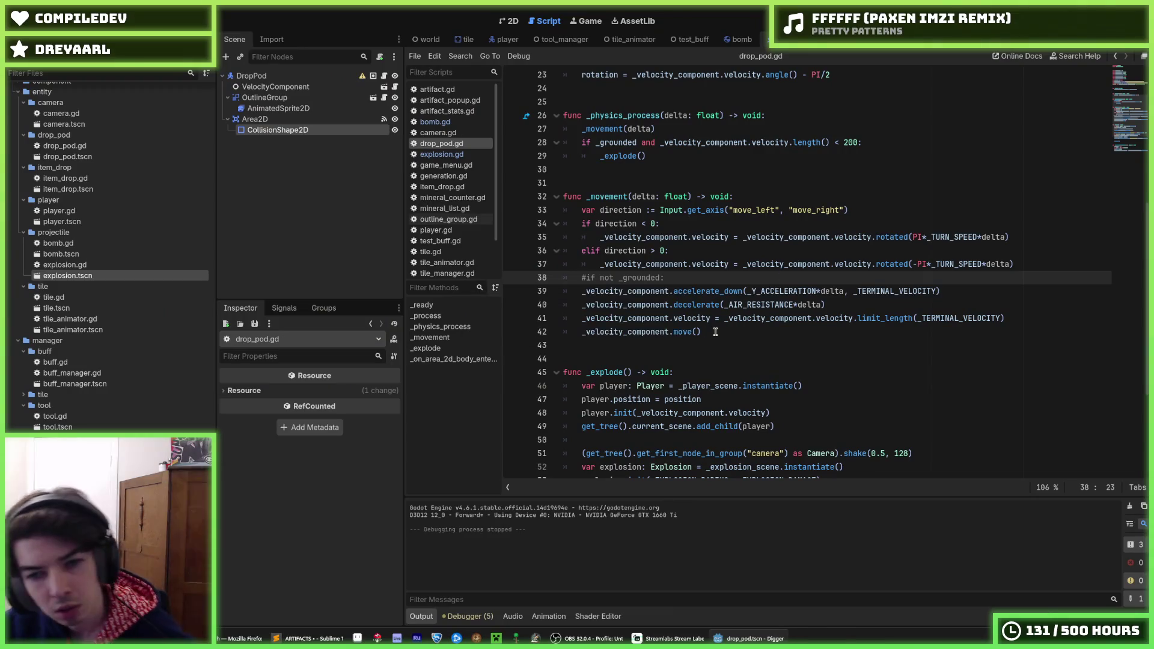
Step: Restore the 'if not _grounded:' check on line 38 and playtest the drop twice
left_click(716, 332)
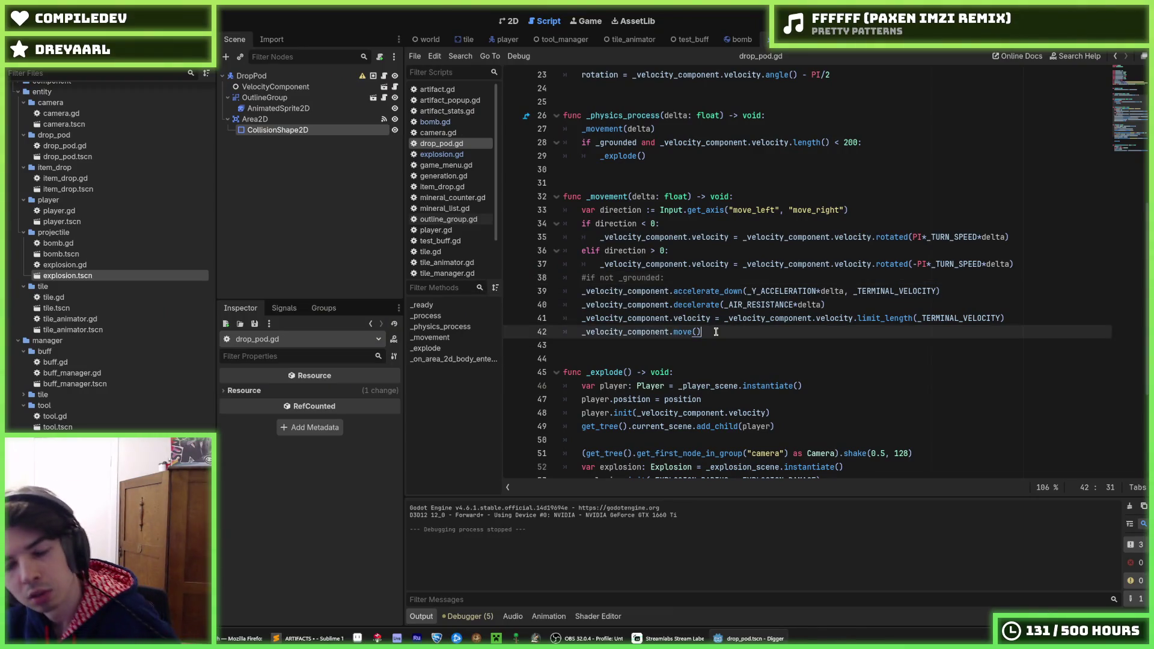
left_click(681, 275)
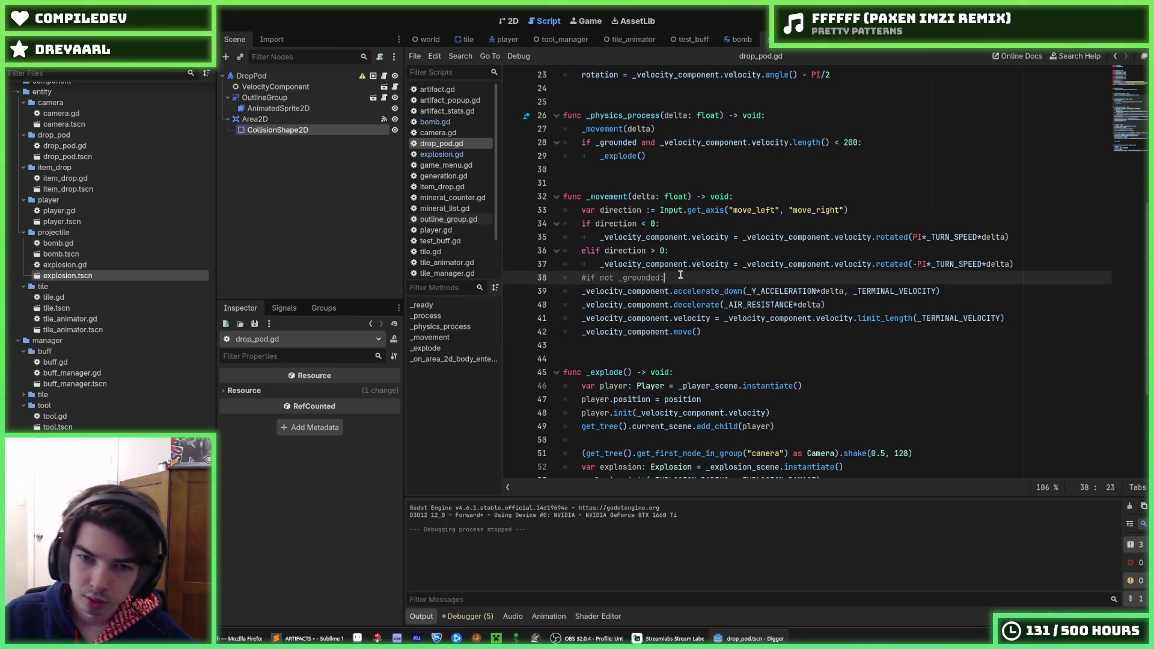
key("ctrl+z")
key("ctrl+z")
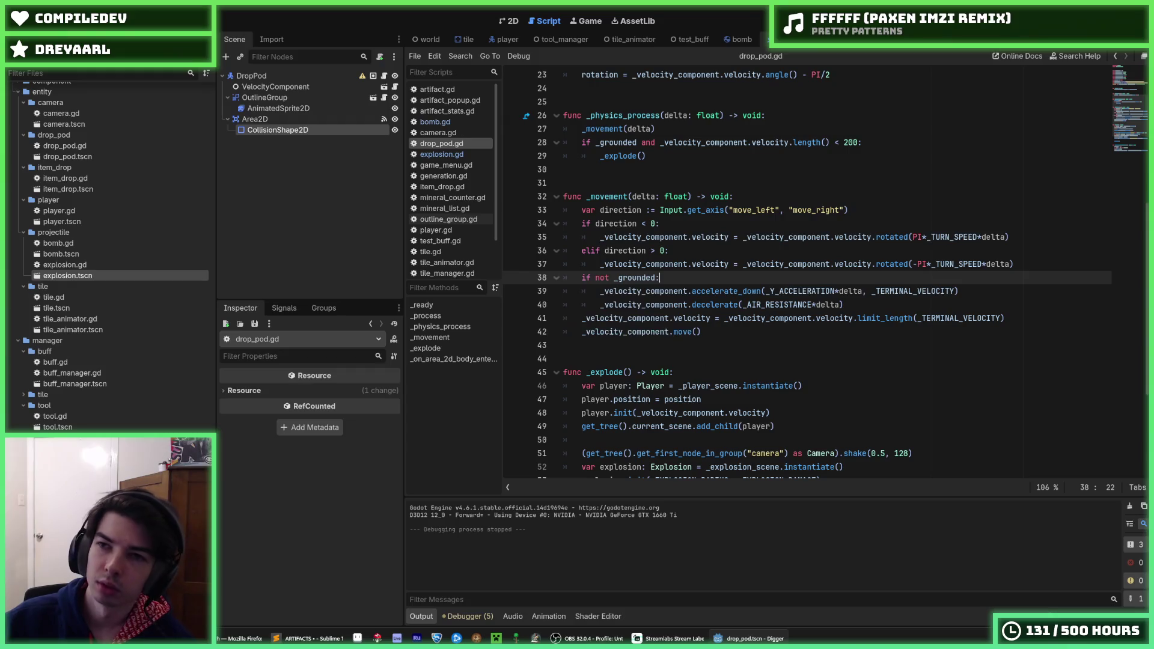
key("F5")
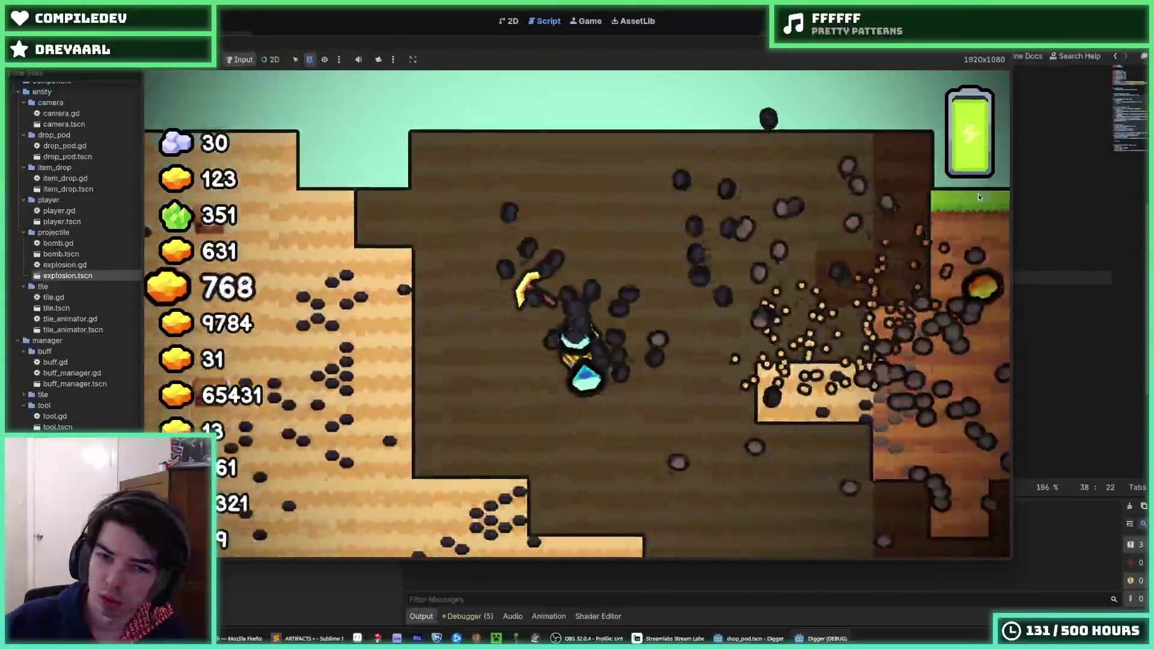
key("F5")
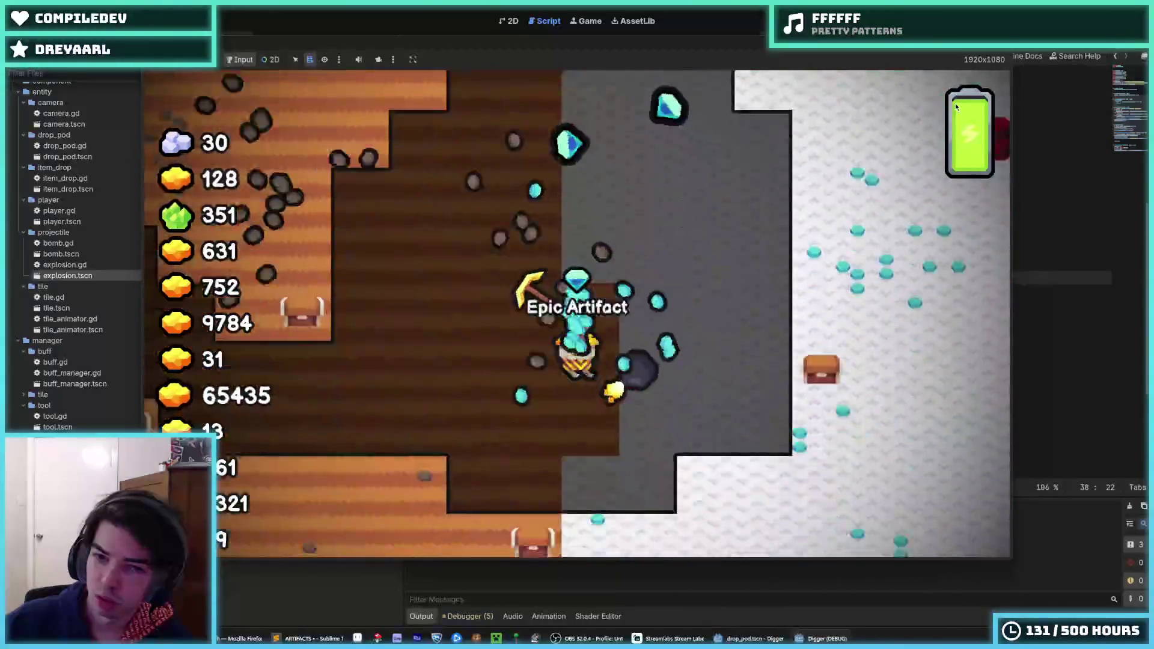
key("F8")
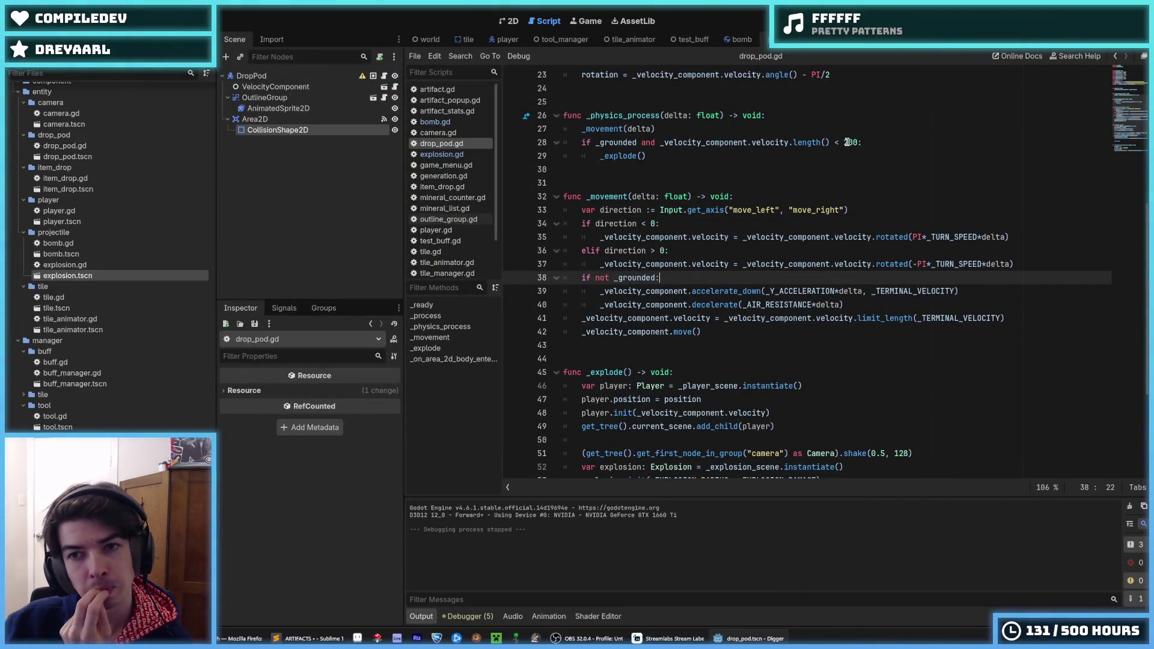
left_click(845, 143)
key("F5")
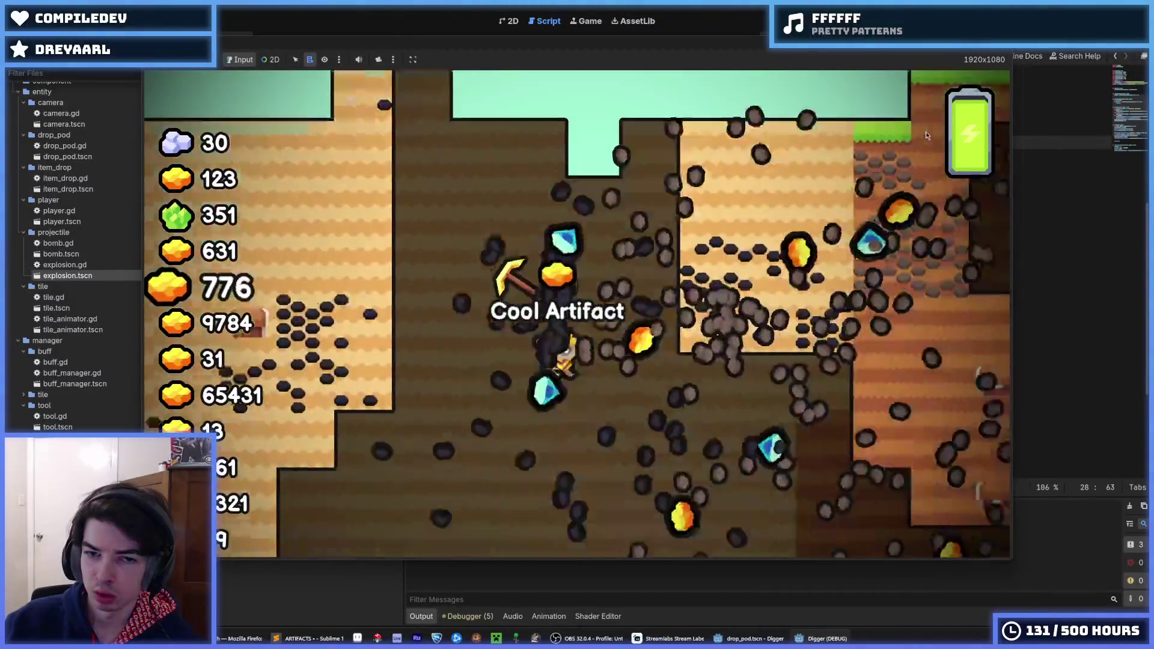
Step: Playtest the 300 explosion threshold over several drops, ending back in drop_pod.gd
key("F5")
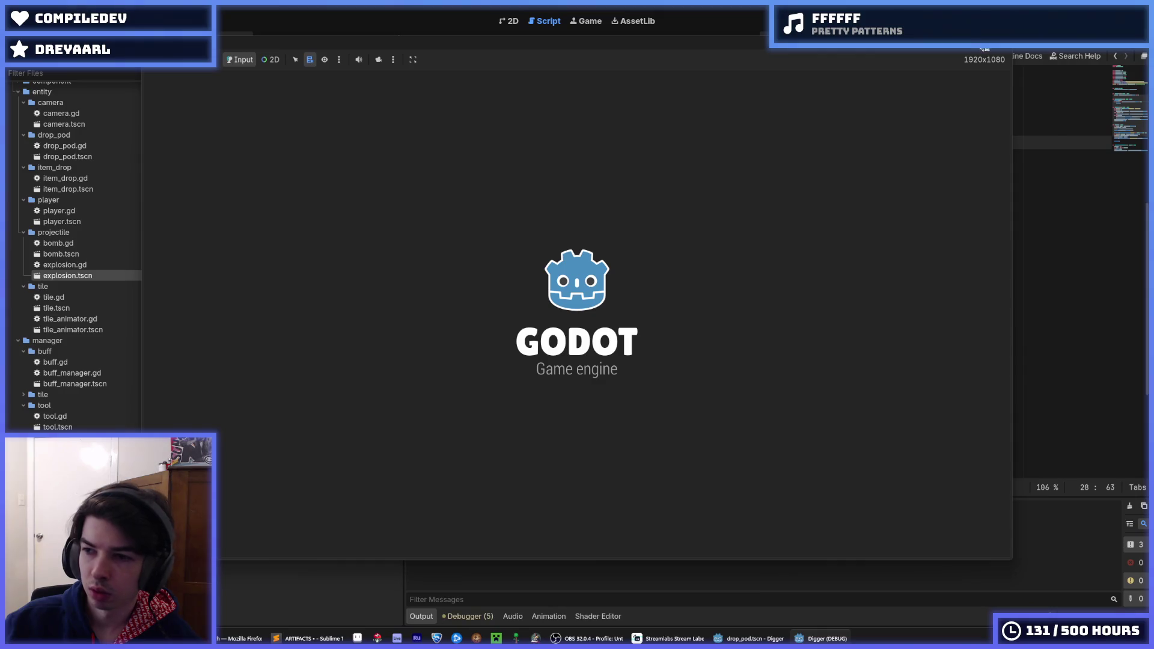
mouse_move(981, 48)
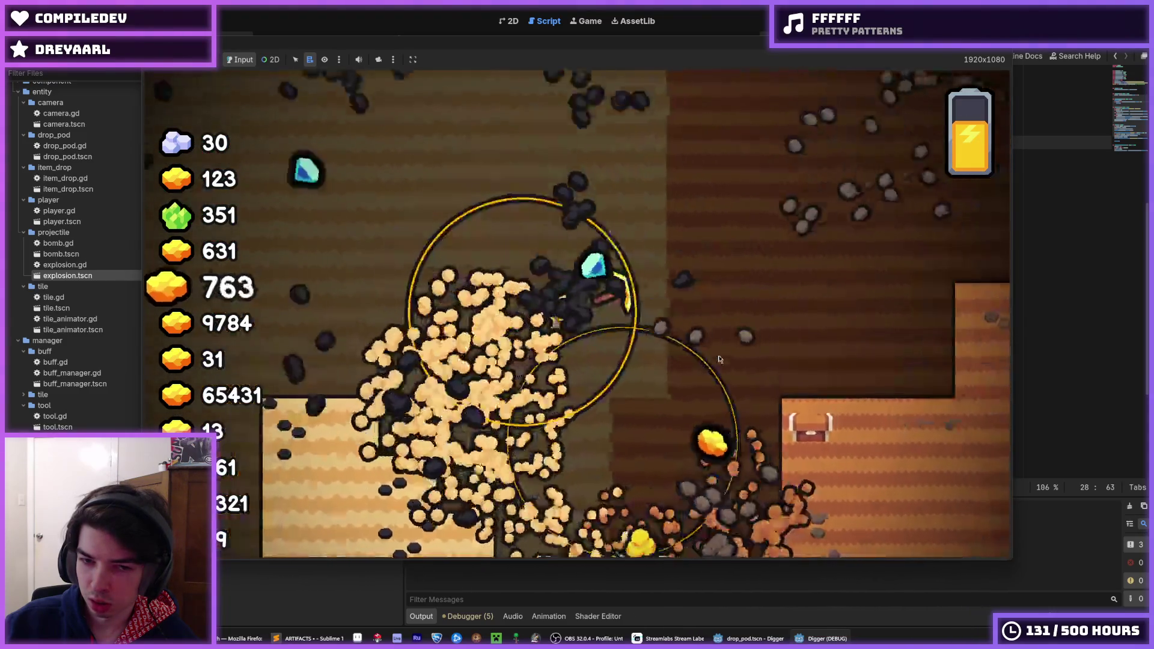
key("F5")
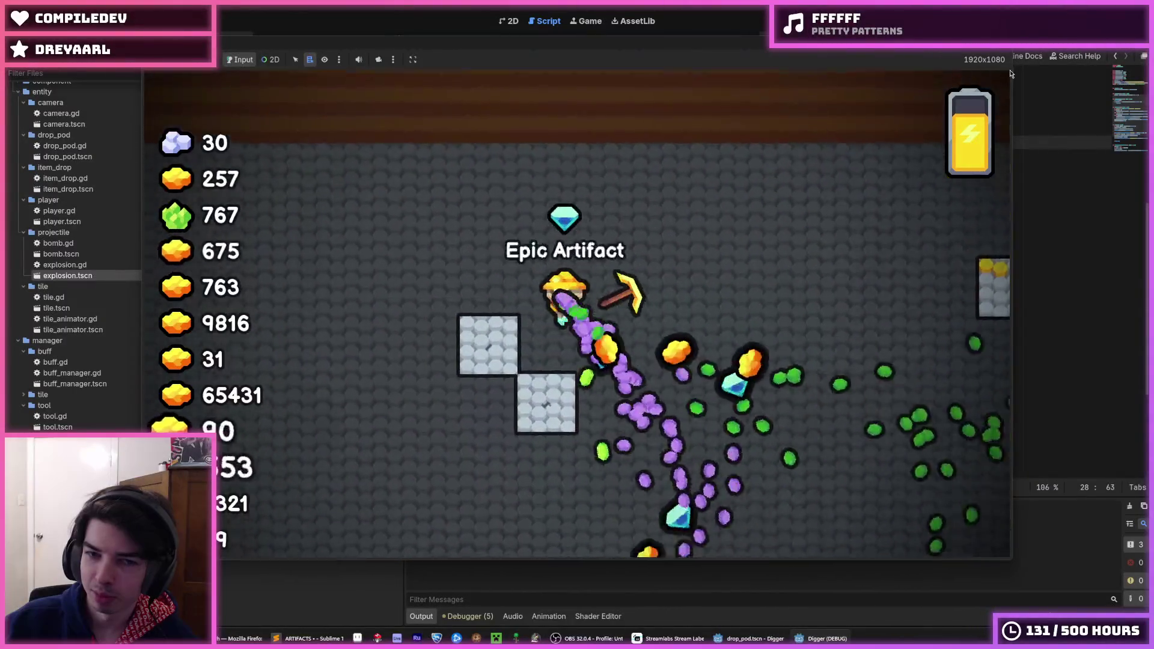
key("F8")
key("F5")
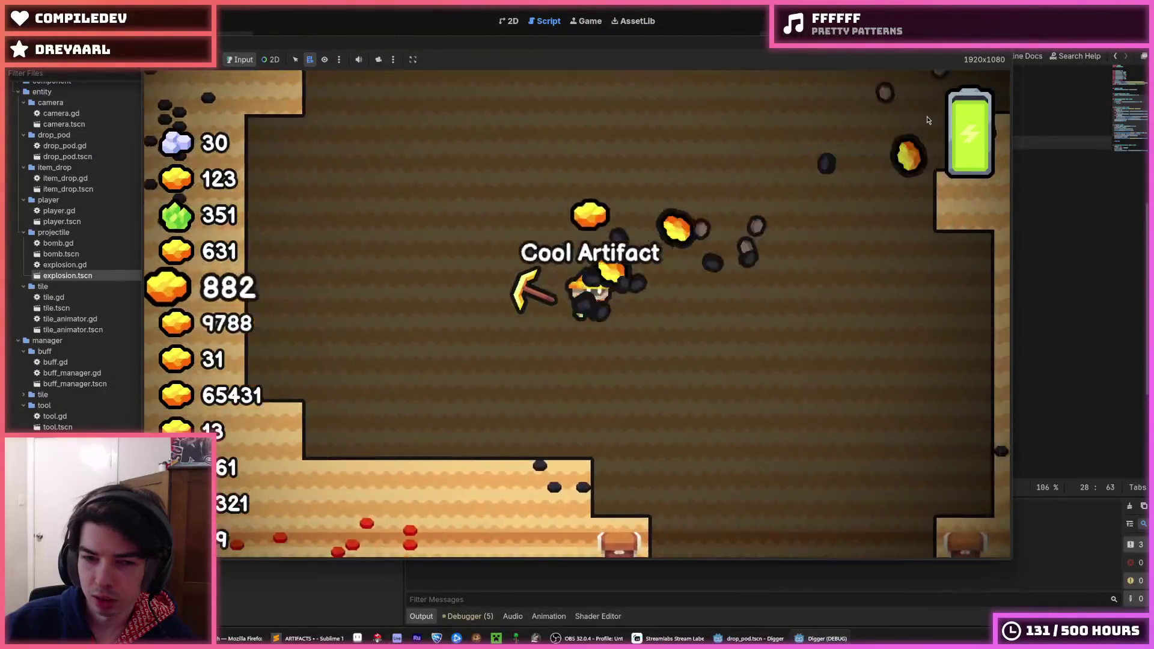
key("F8")
key("F5")
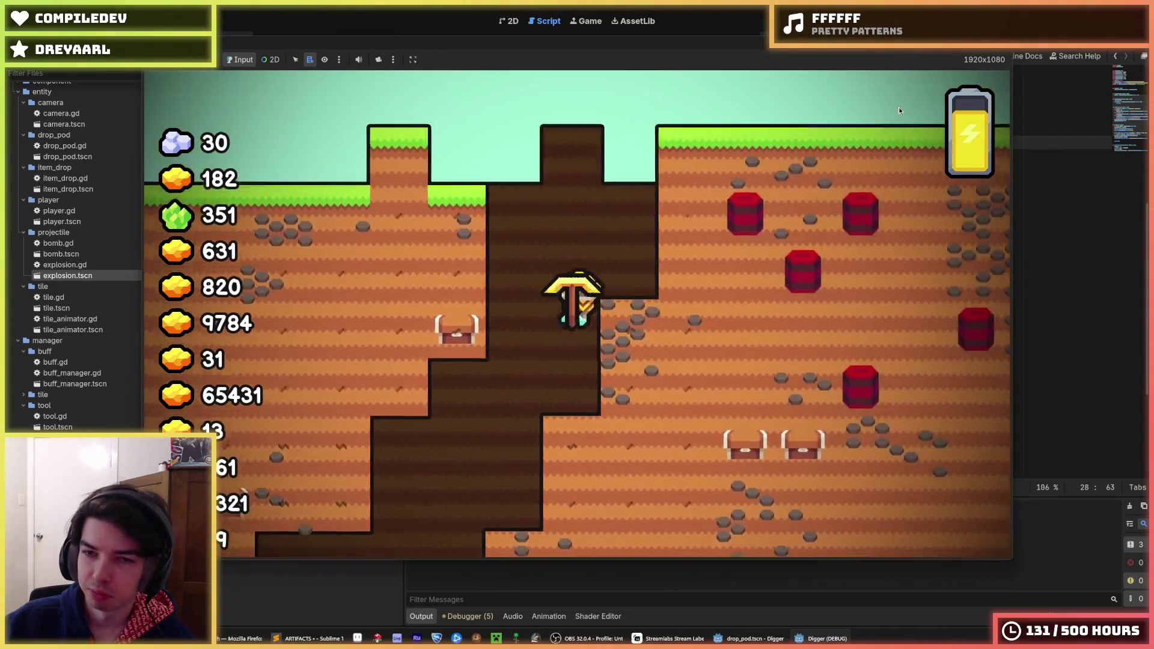
key("F8")
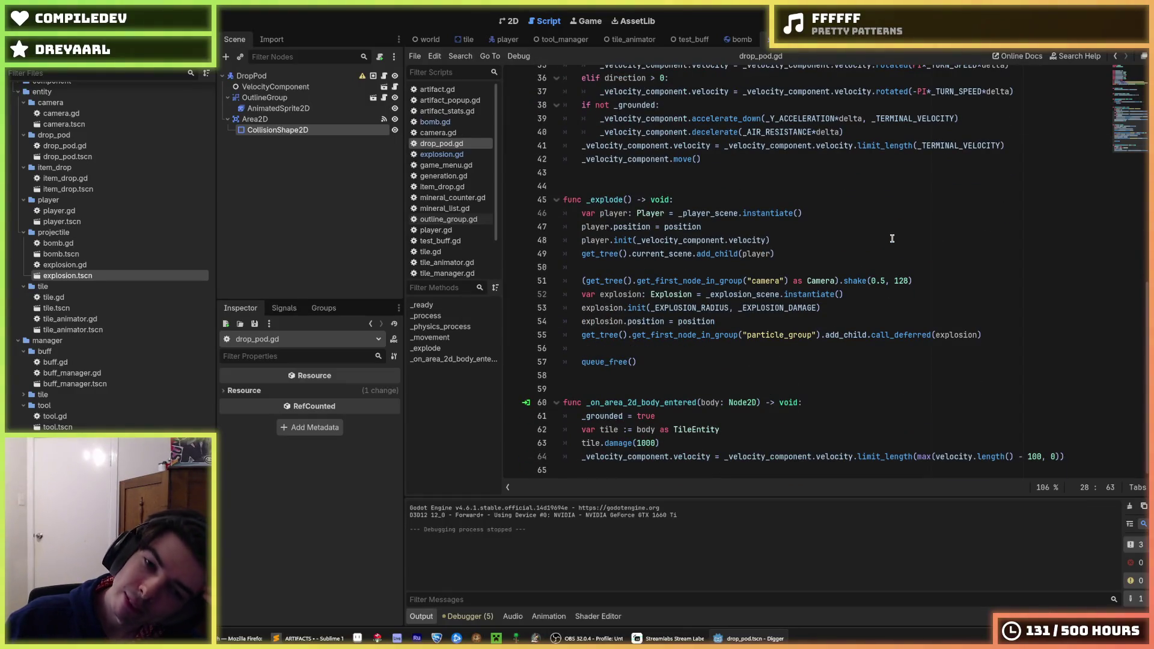
left_click(911, 269)
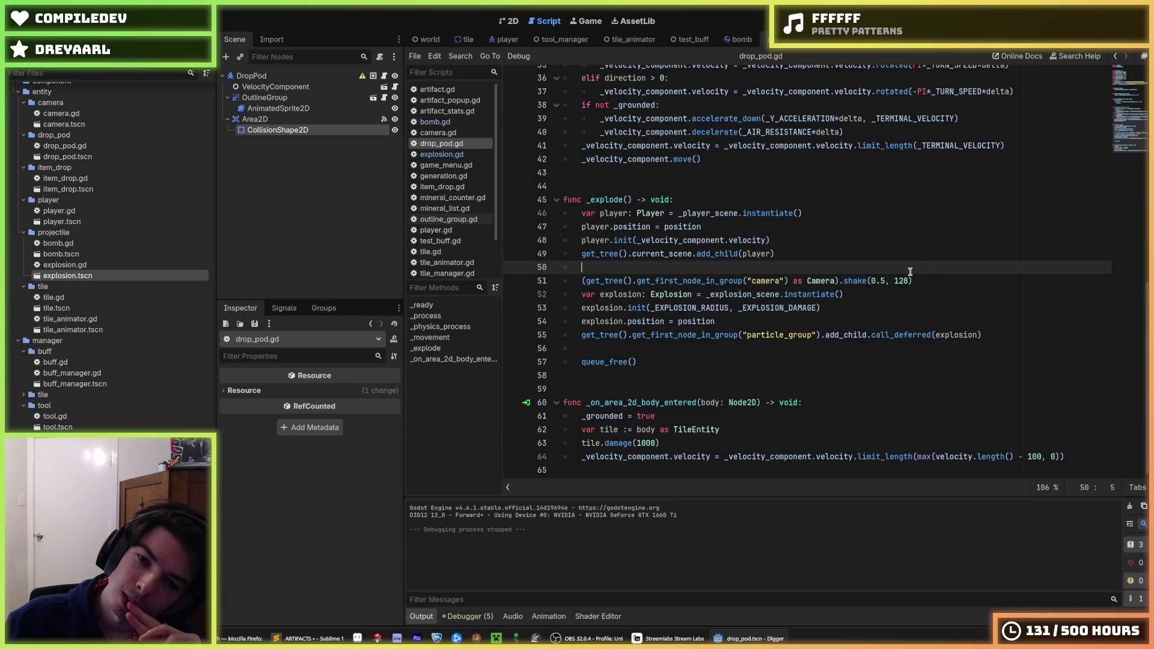
left_click(792, 240)
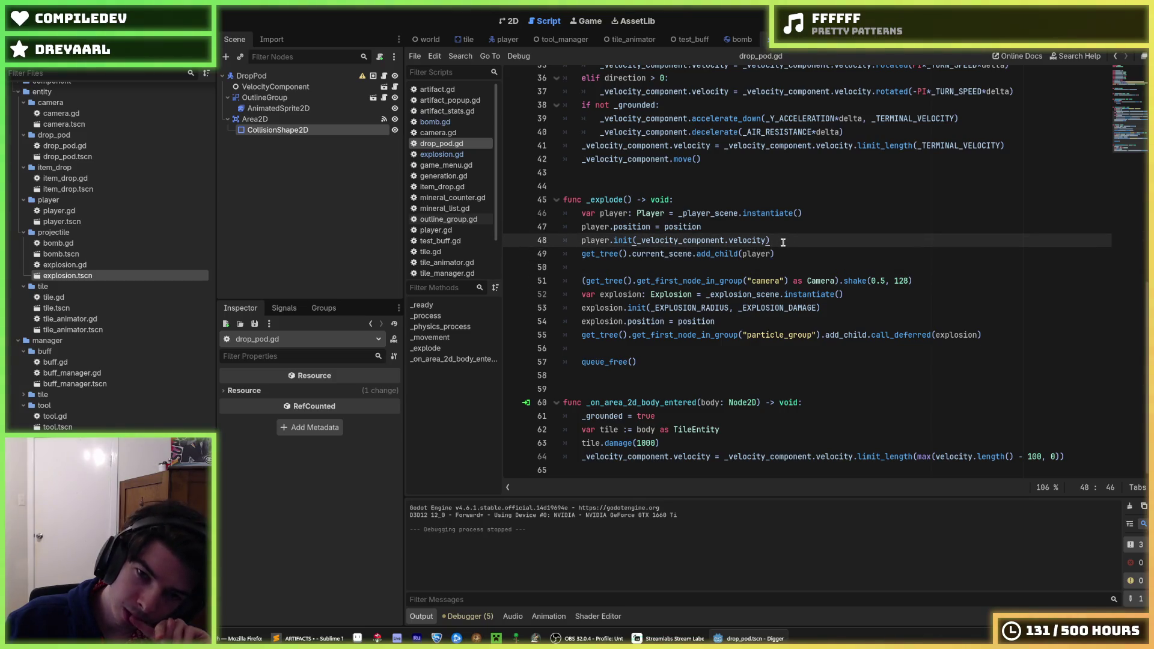
left_click(779, 255)
scroll(779, 255, "up", 4)
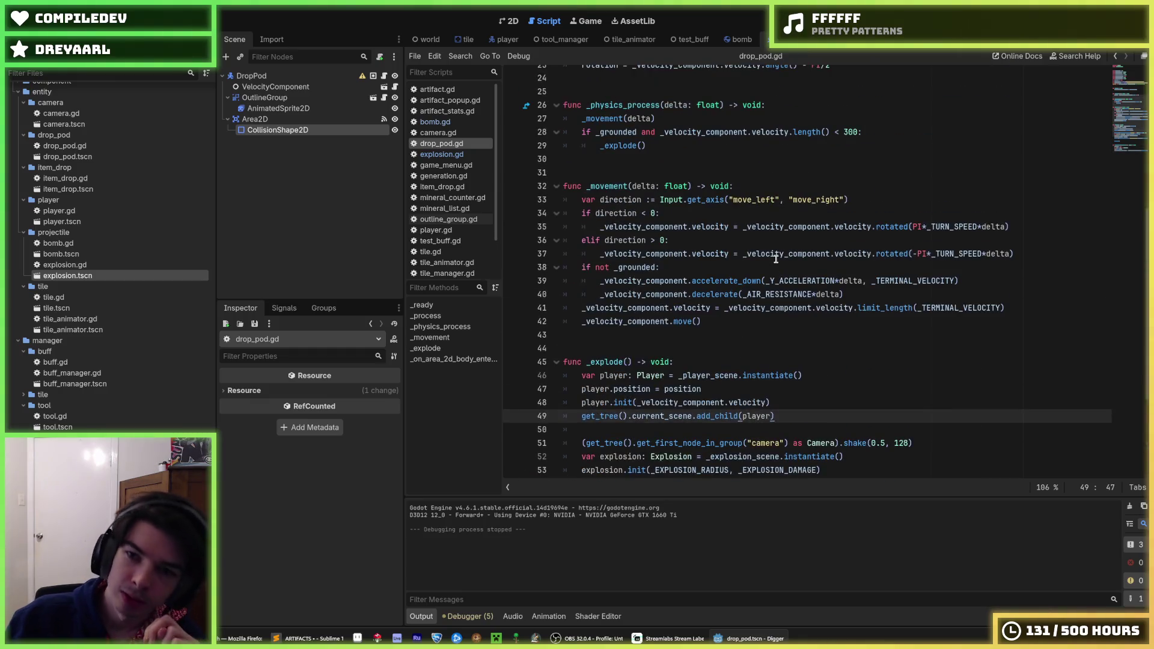
left_click(734, 270)
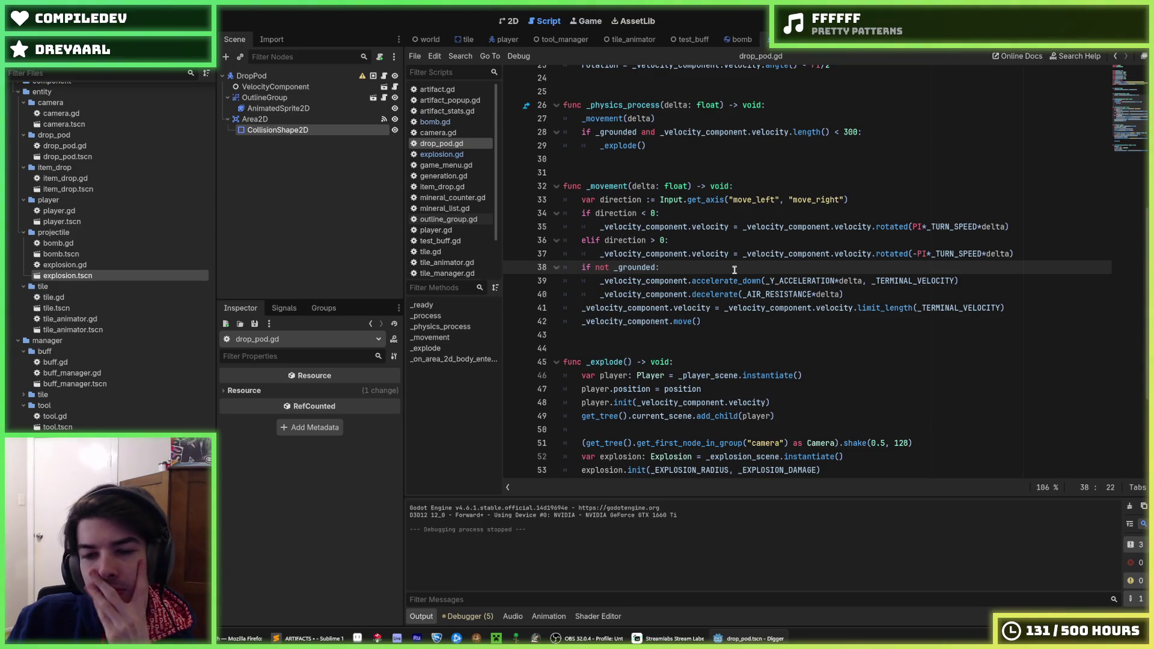
left_click(879, 299)
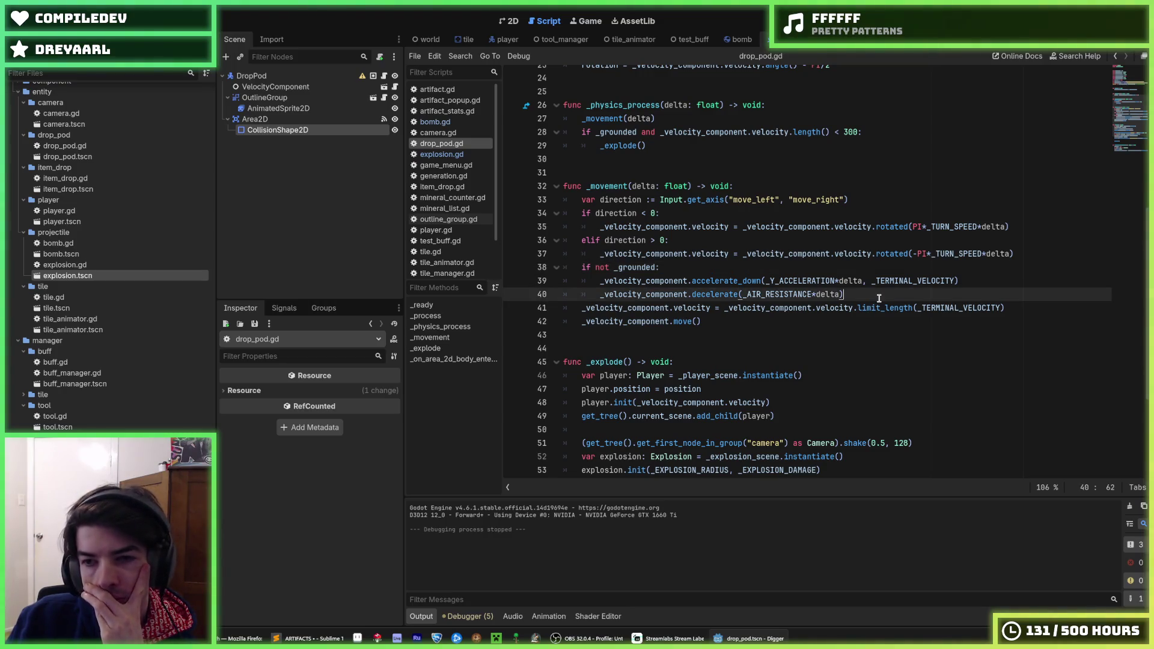
left_click(984, 283)
left_click(939, 296)
left_click(964, 275)
left_click(965, 289)
left_click(965, 281)
scroll(966, 282, "down", 1)
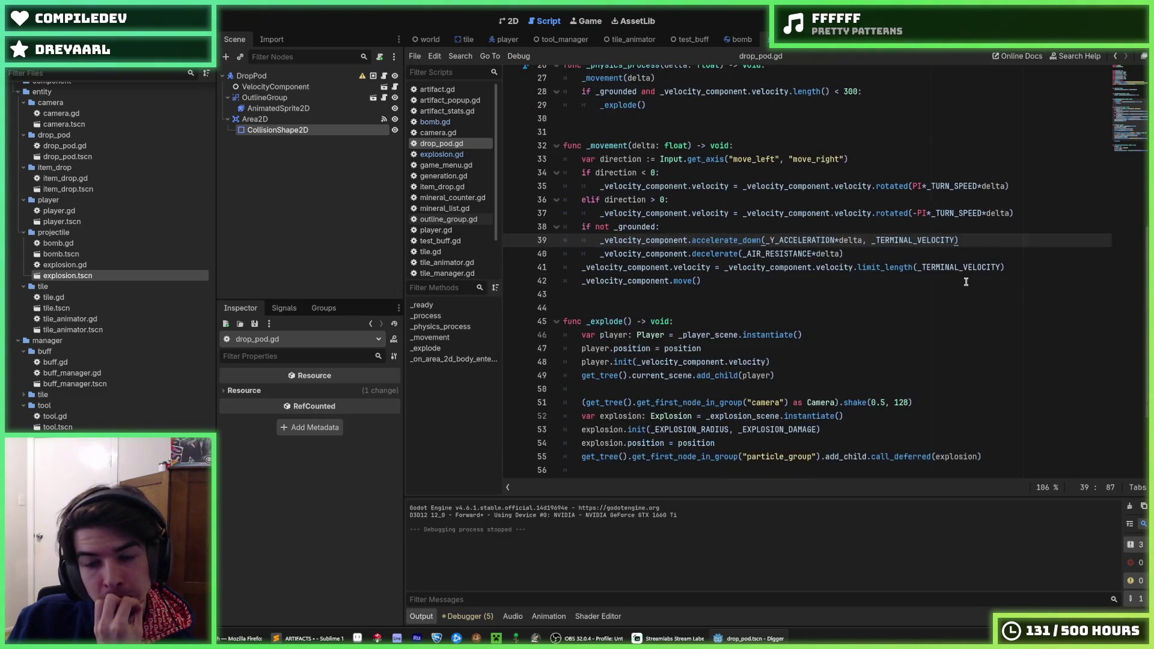
scroll(966, 282, "down", 3)
left_click(842, 317)
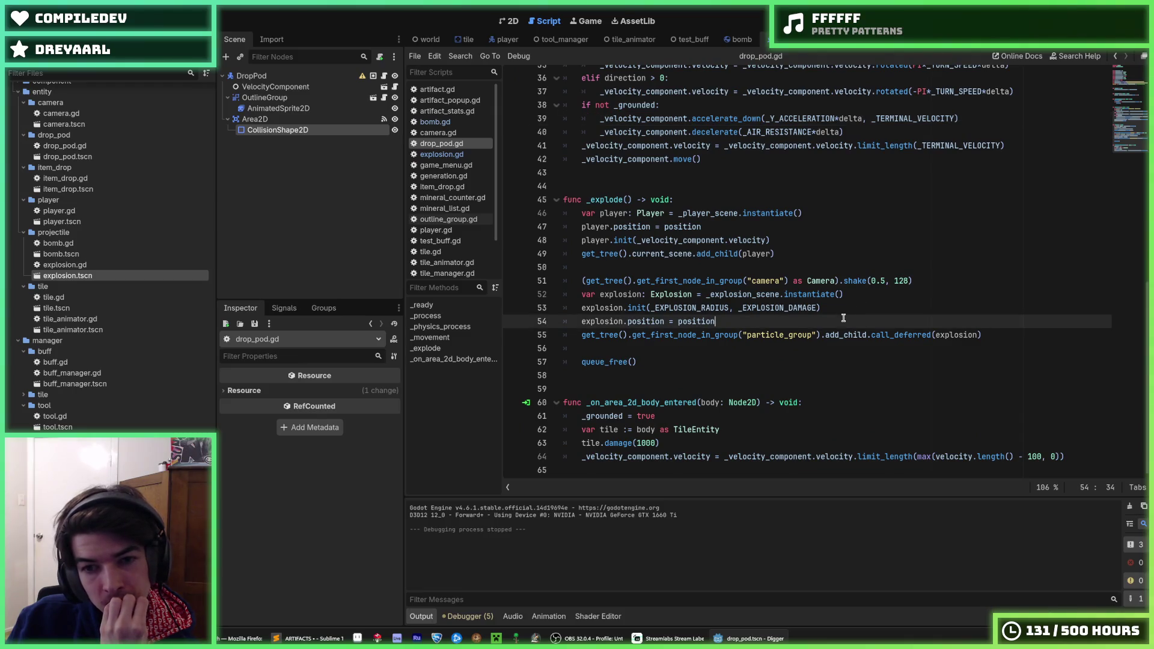
left_click(839, 314)
left_click(833, 320)
left_click(848, 309)
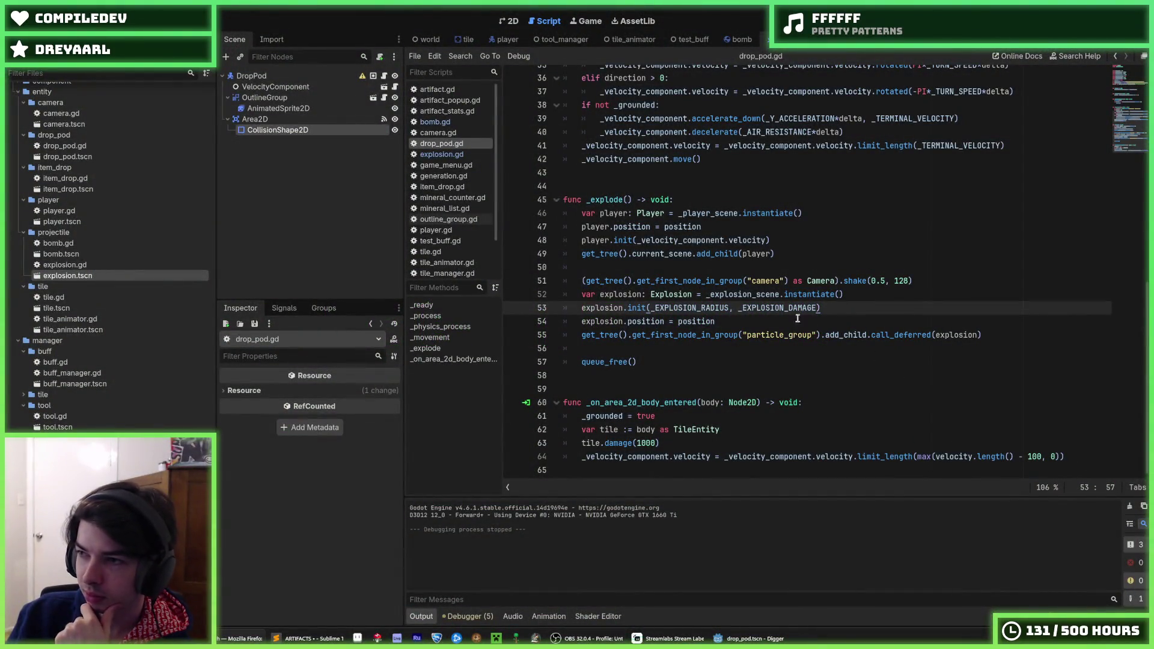
left_click(754, 281)
key("F5")
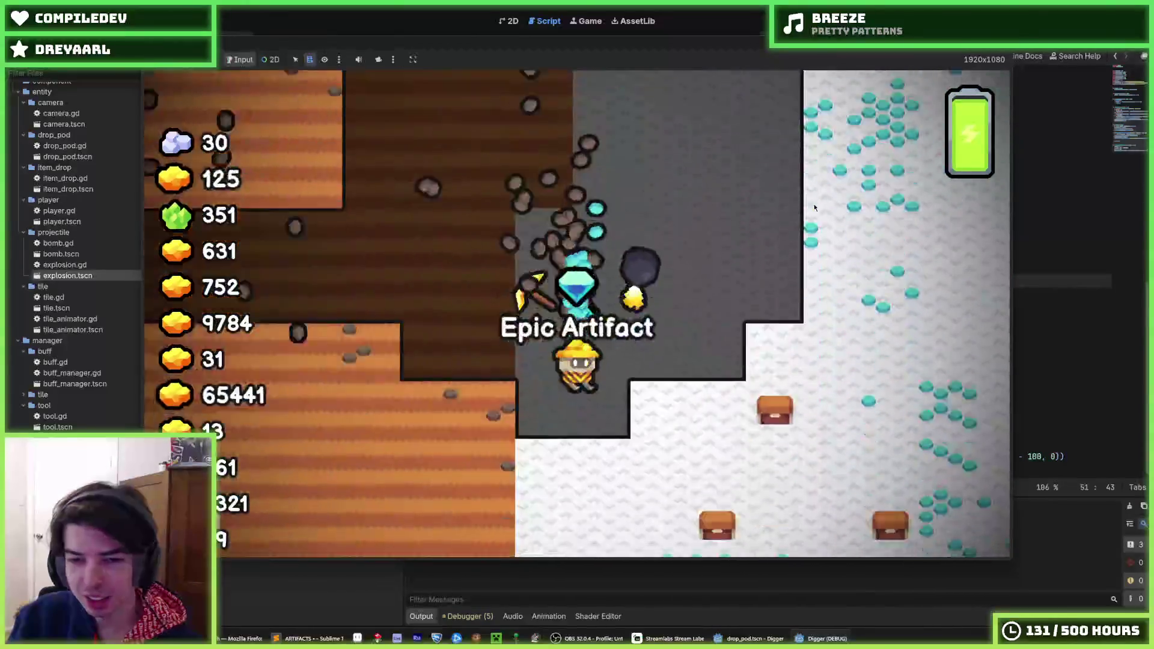
Step: Stop the game, save the test buff changes, and run the current scene again with F6
key("F8")
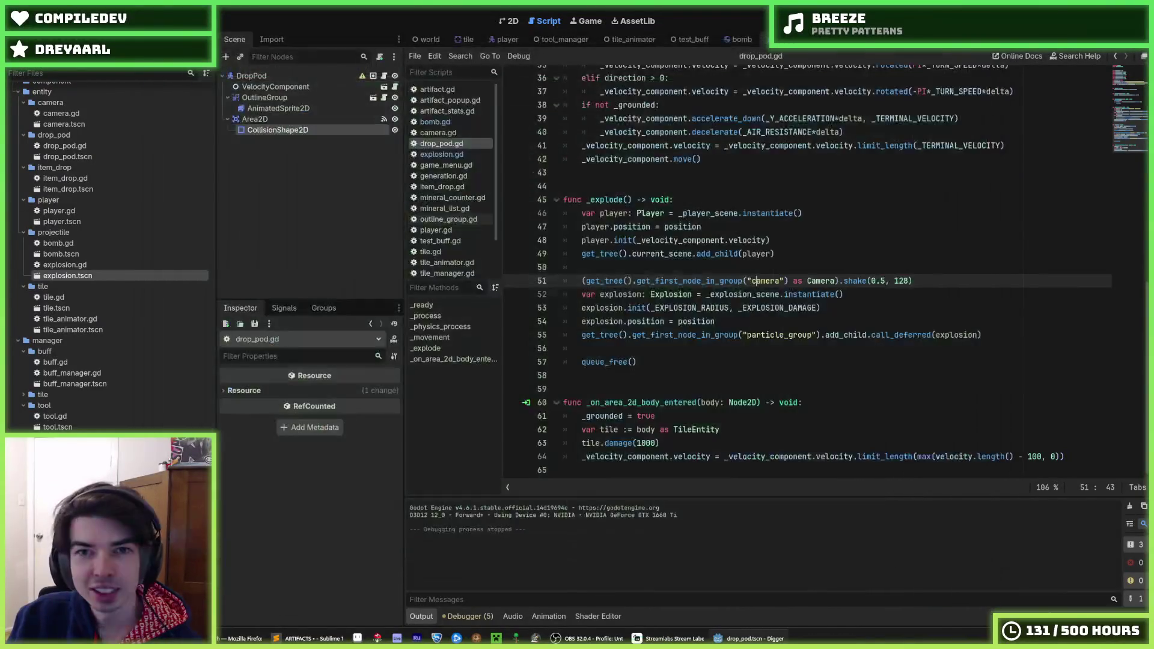
left_click(505, 39)
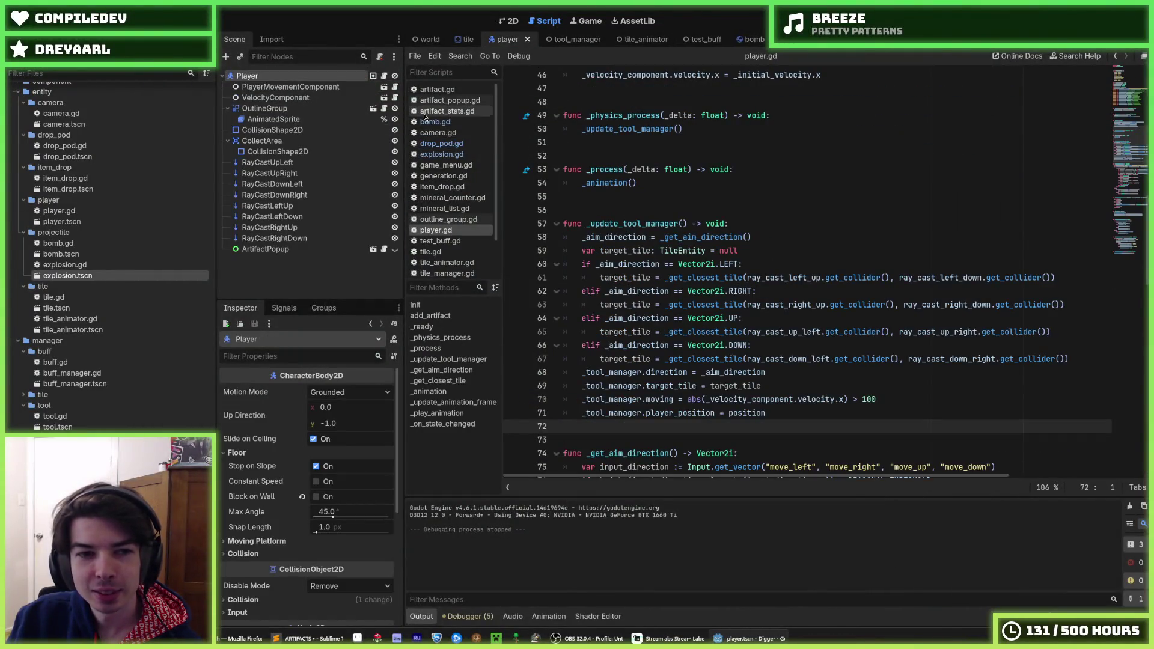
left_click(747, 41)
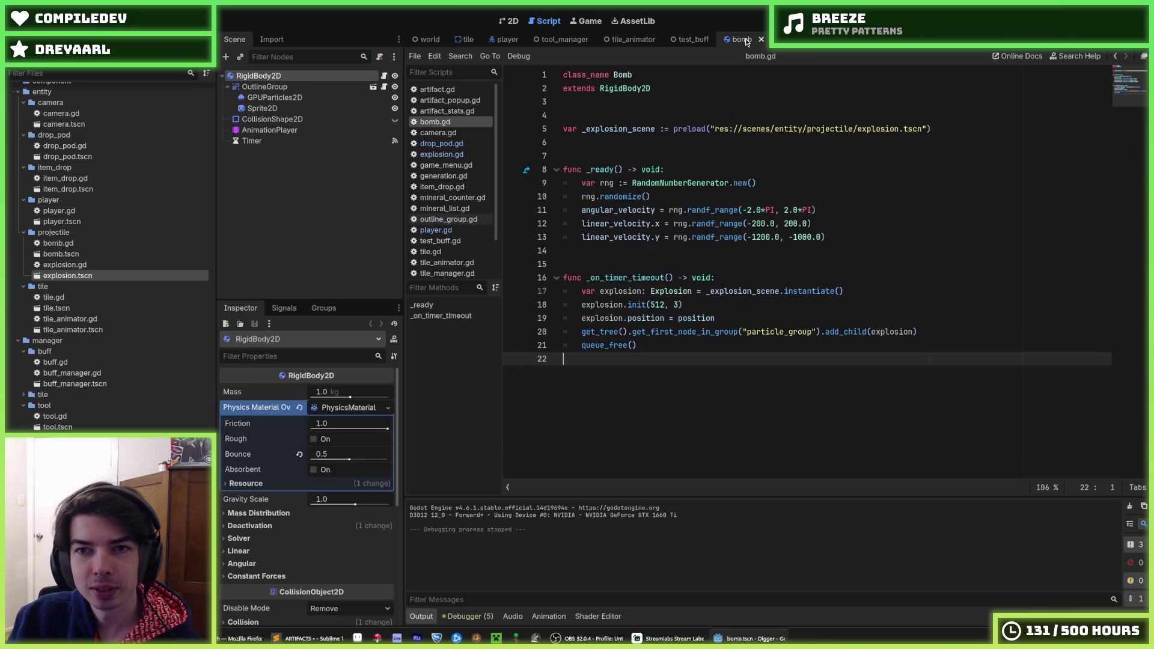
left_click(790, 39)
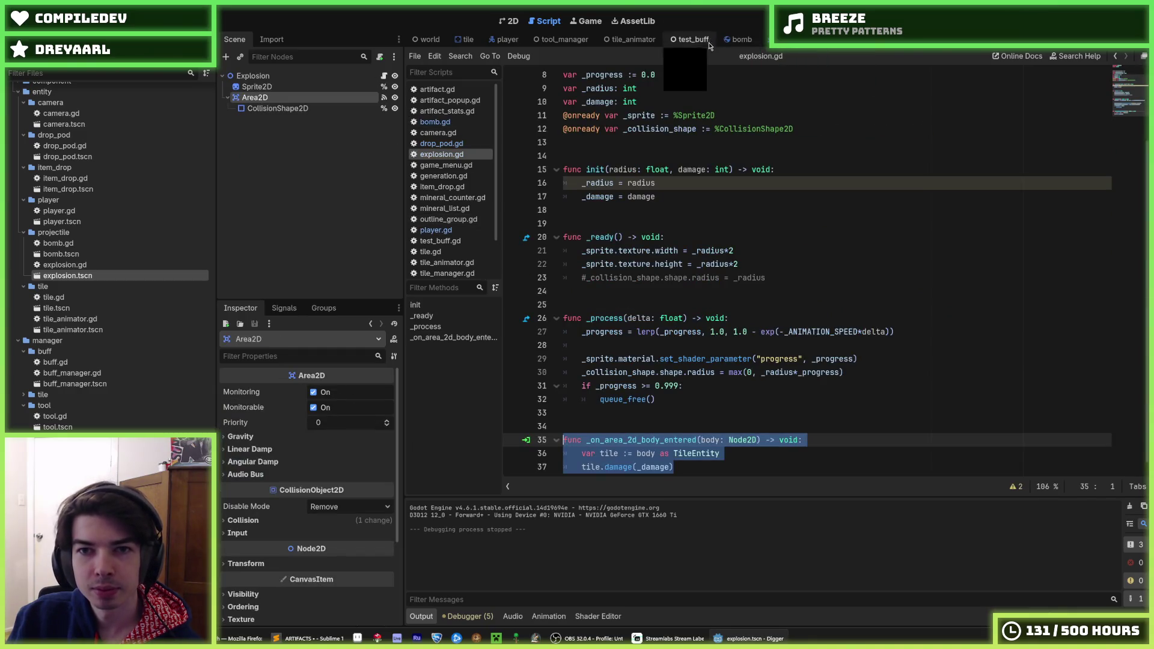
left_click(708, 42)
key("ctrl+s")
left_click(509, 21)
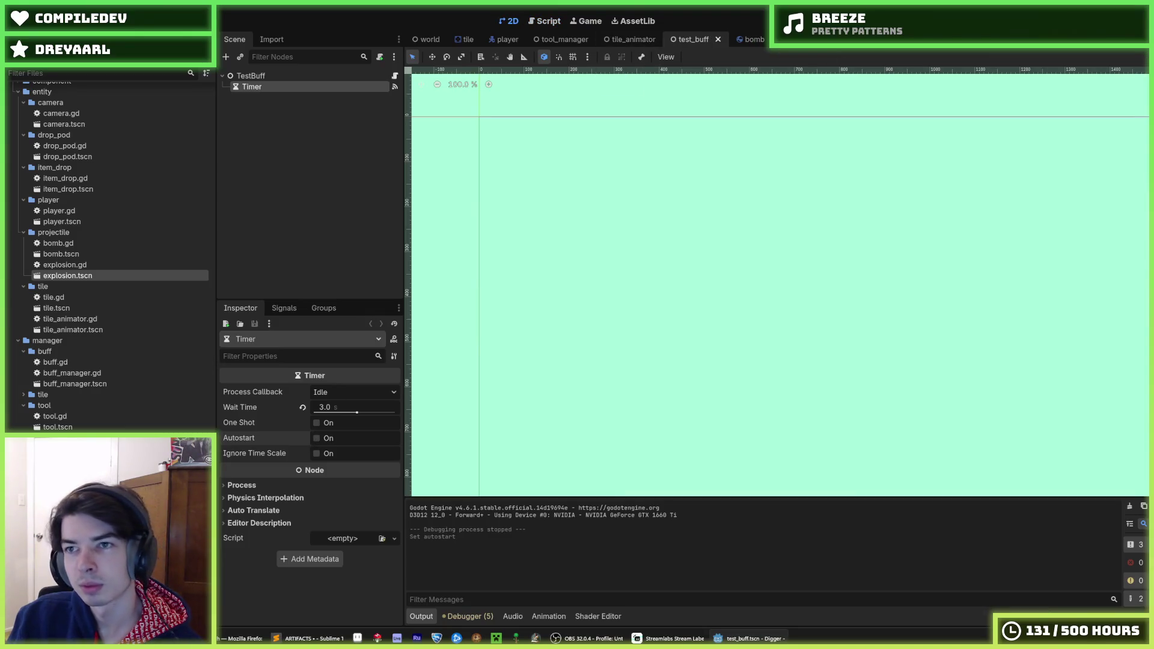
key("F6")
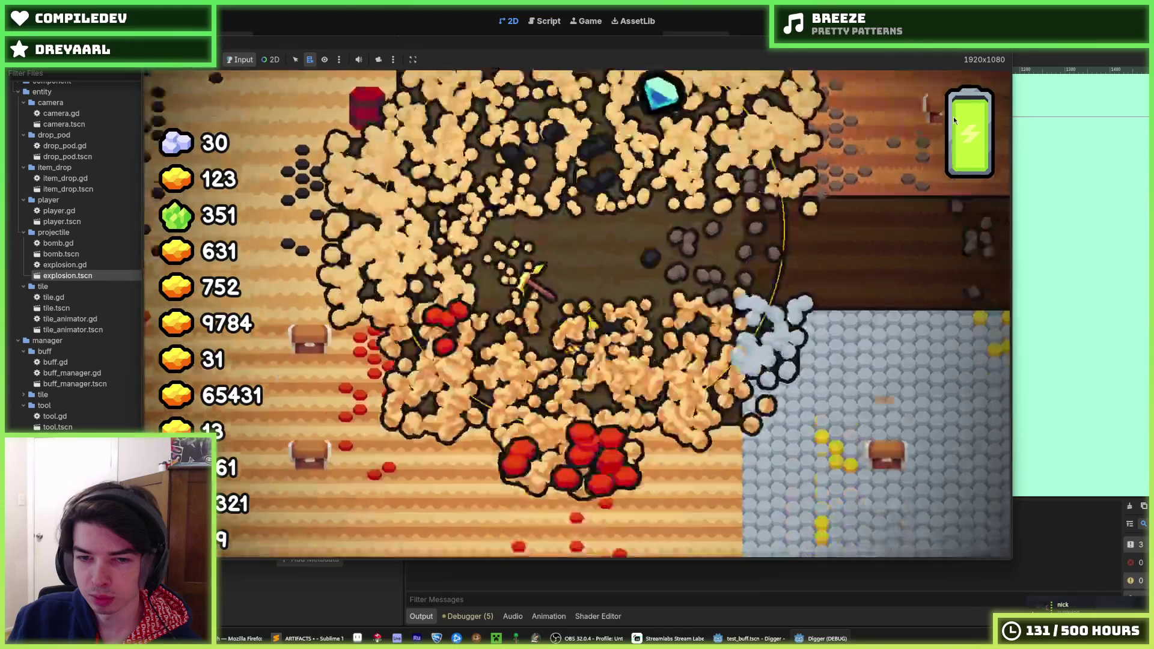
Step: Review the test buff script's player lookup, if-player check and timer timeout lines
left_click(548, 22)
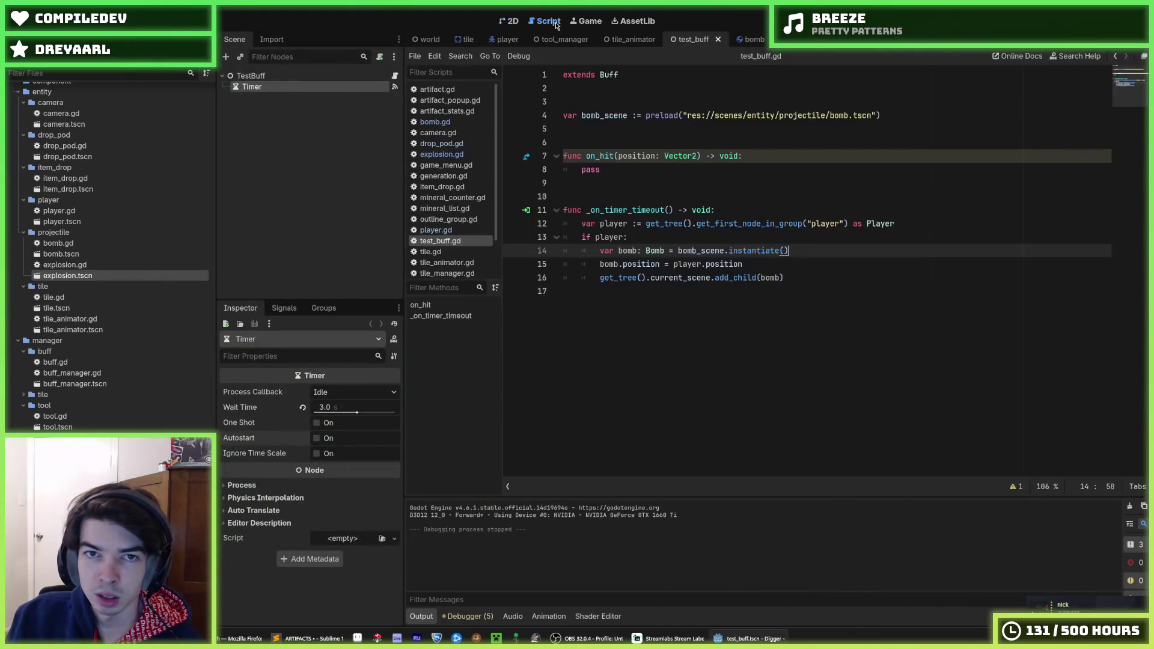
left_click(742, 227)
left_click(745, 230)
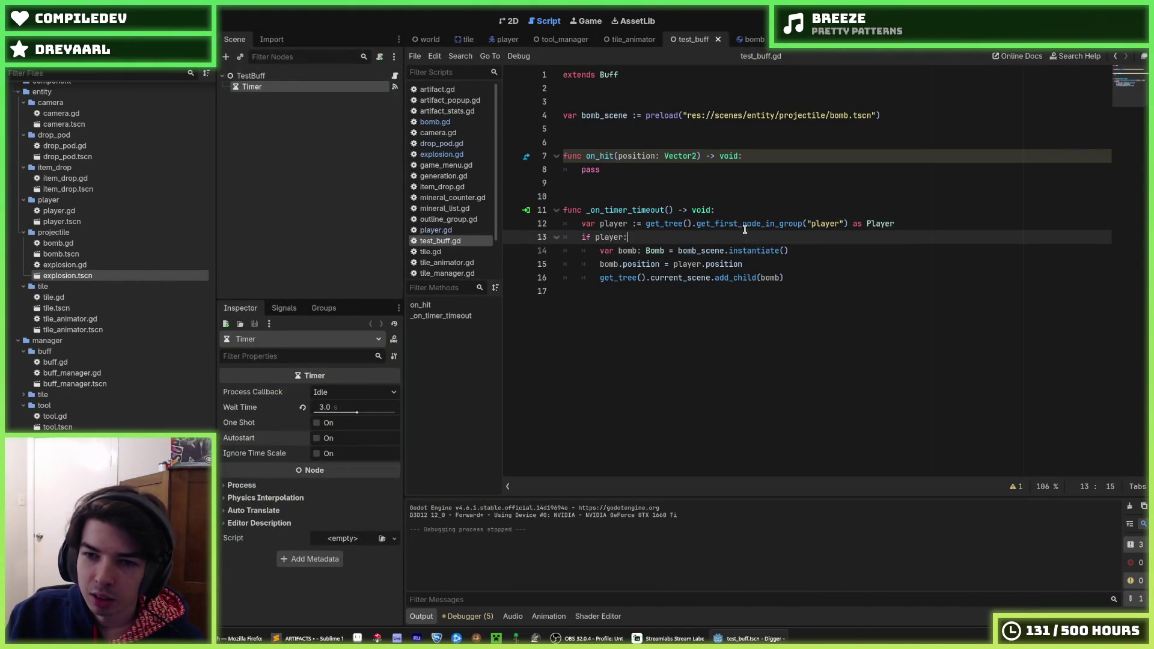
left_click(734, 212)
left_click(709, 233)
left_click(724, 211)
left_click(705, 233)
left_click(725, 210)
left_click(725, 235)
left_click(729, 212)
left_click(727, 234)
left_click(727, 211)
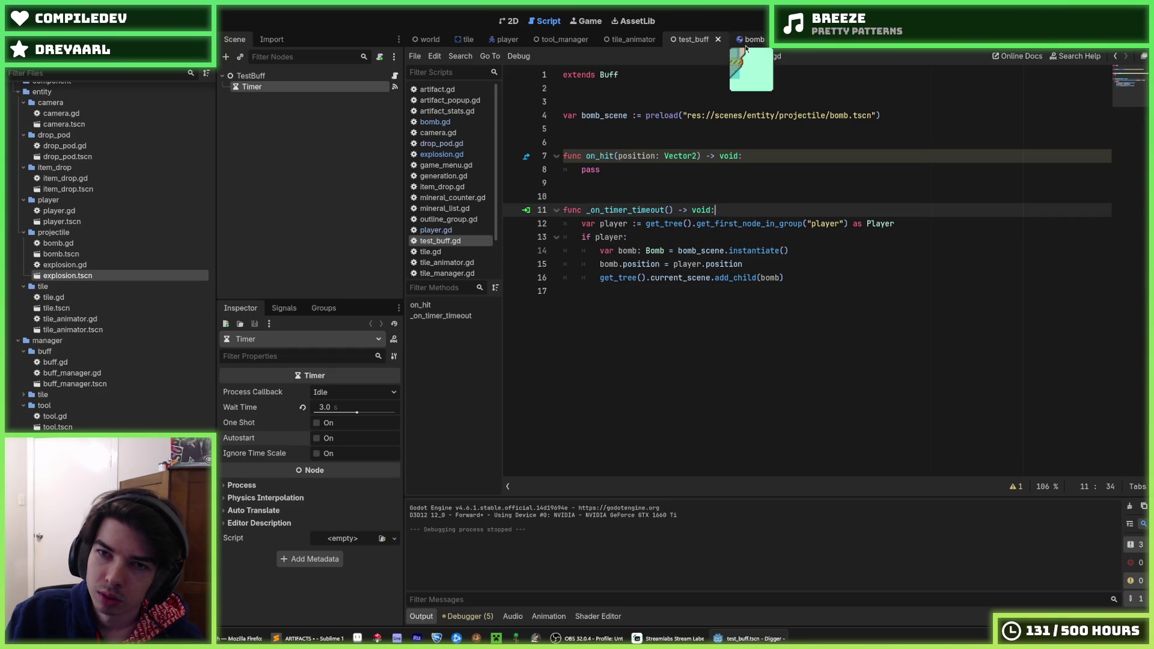
Step: Bring up drop_pod.gd at its _explode function
left_click(751, 40)
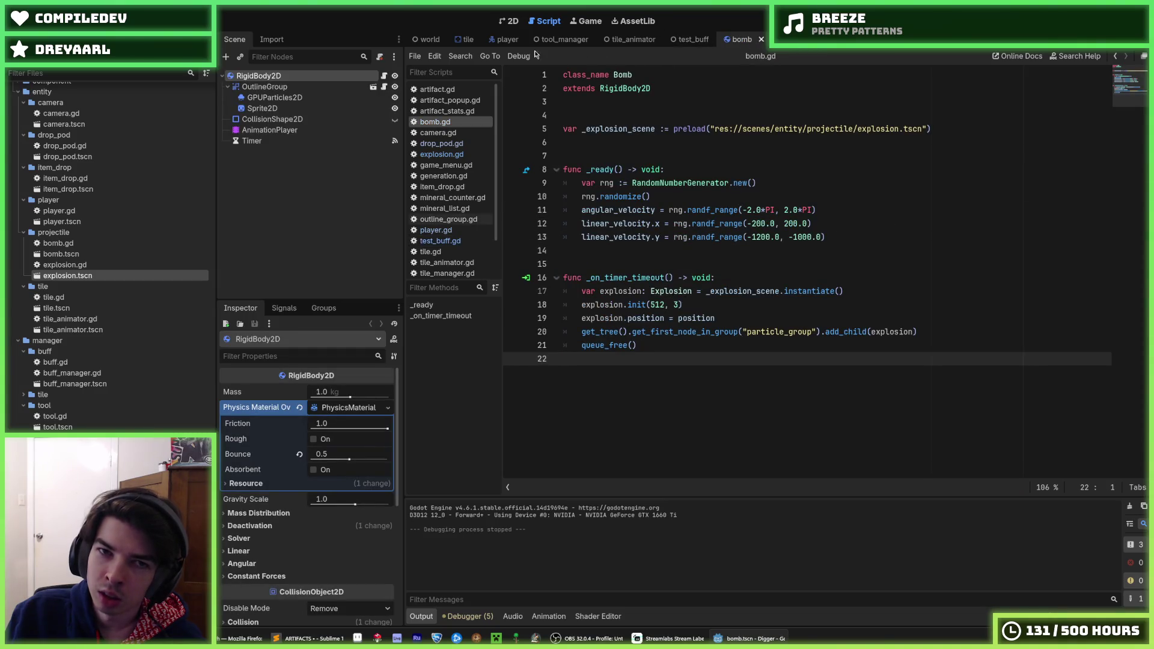
left_click(505, 40)
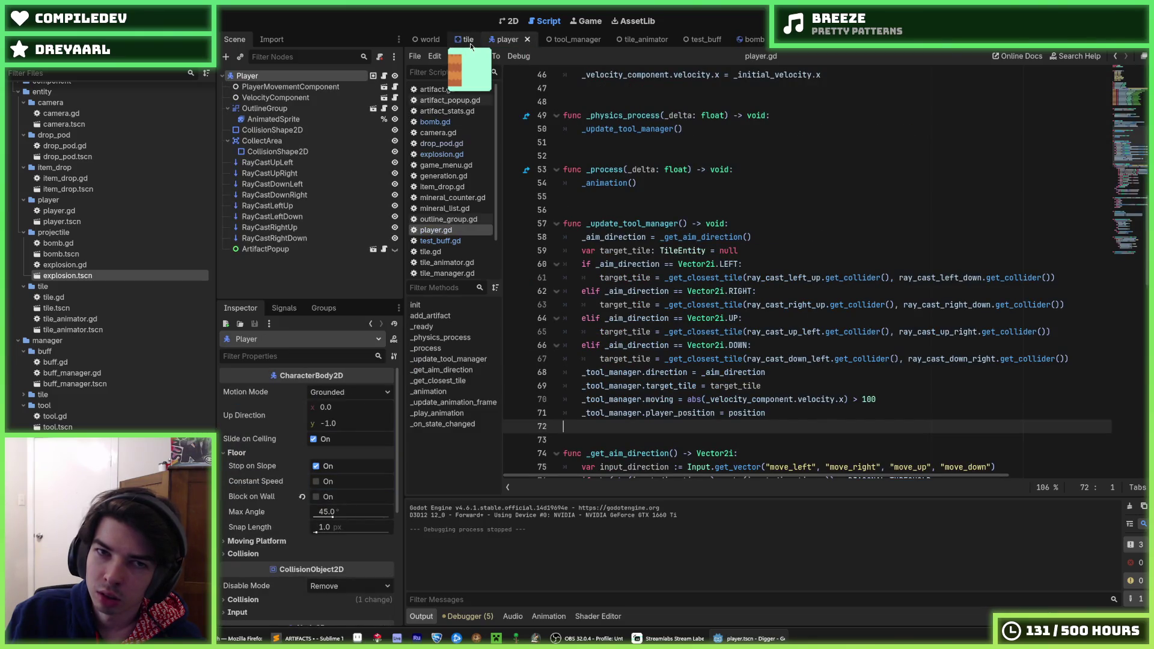
left_click(781, 39)
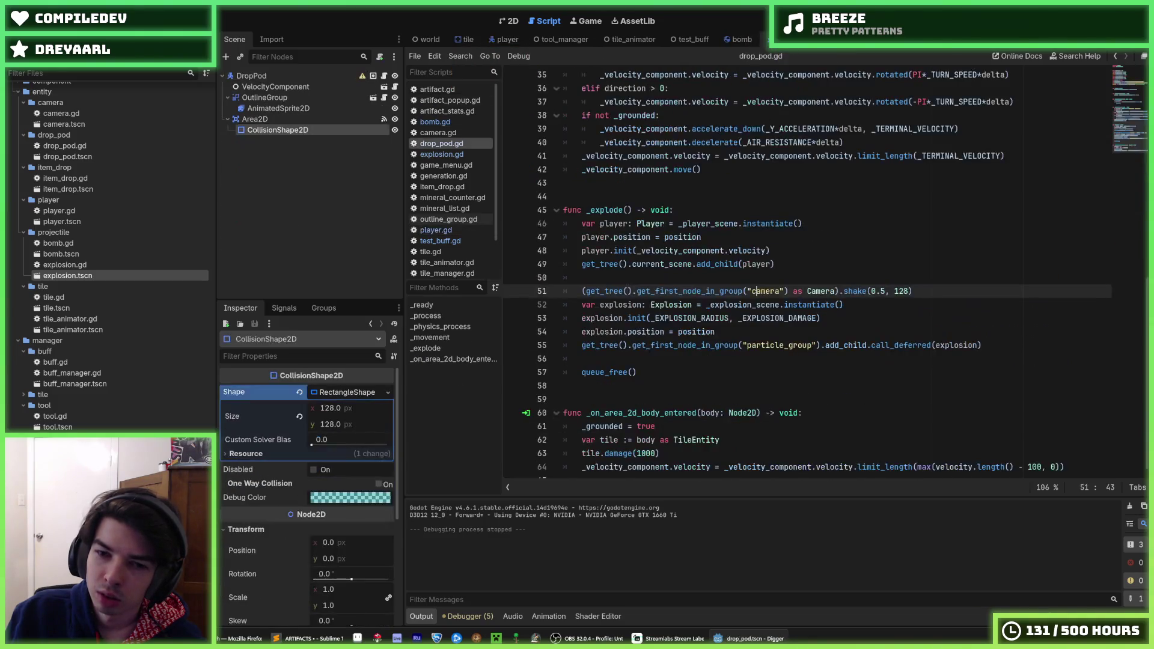
left_click(902, 212)
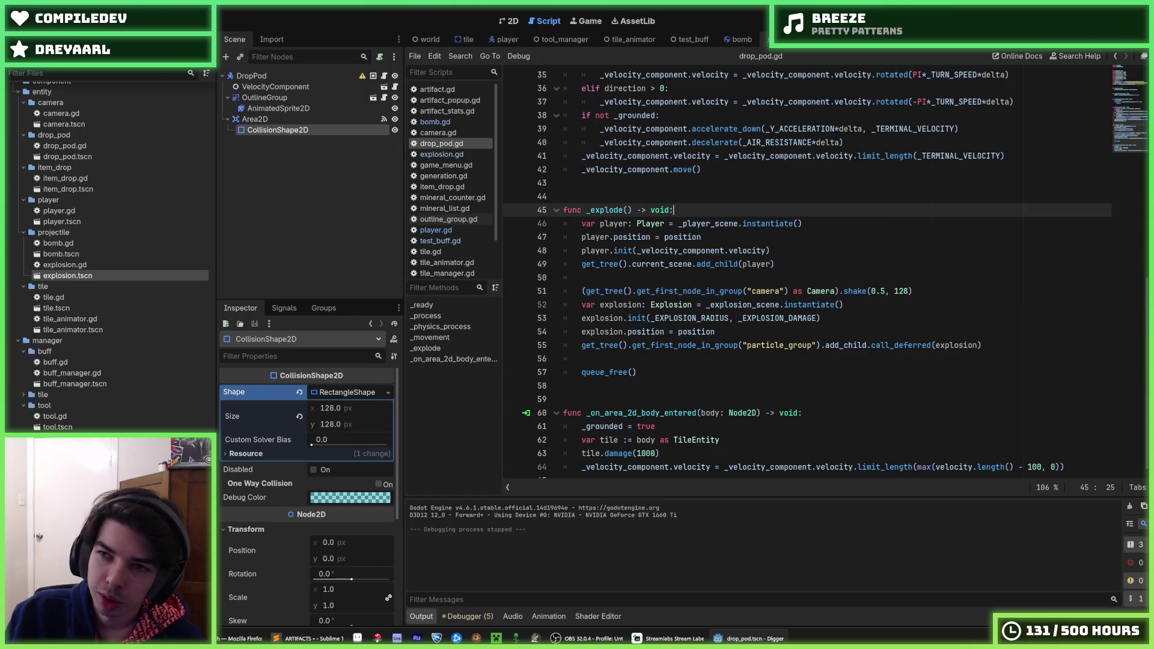
Step: Run the game, mine the stone beside the miner, restart, then stop and save the scene
key("F5")
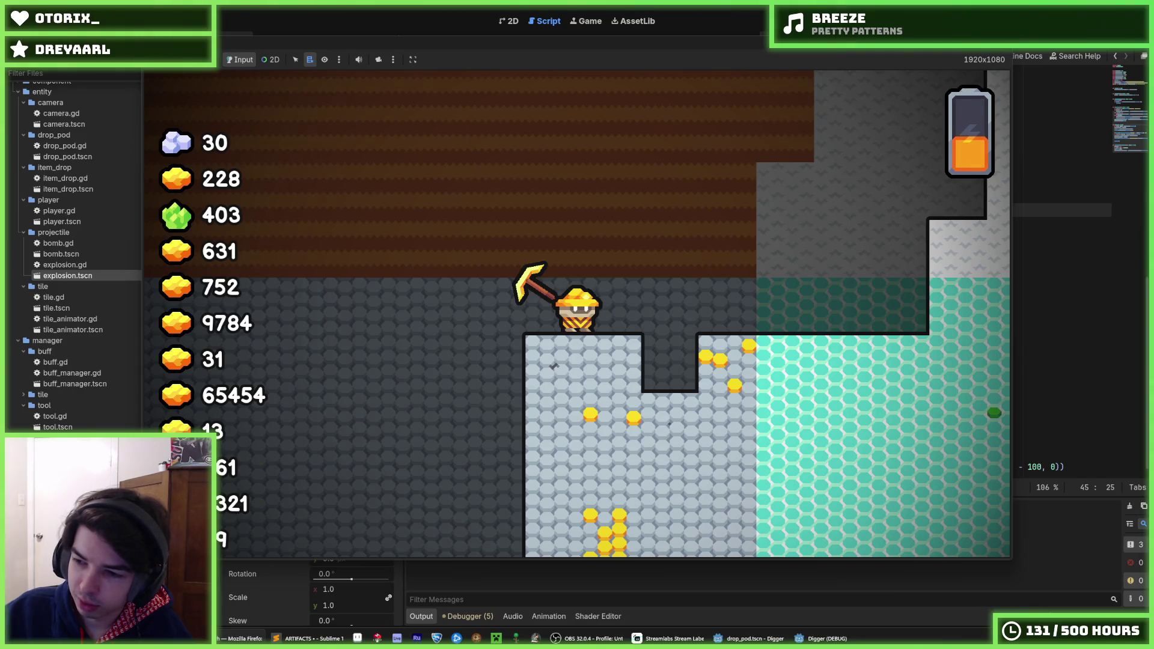
left_click(551, 342)
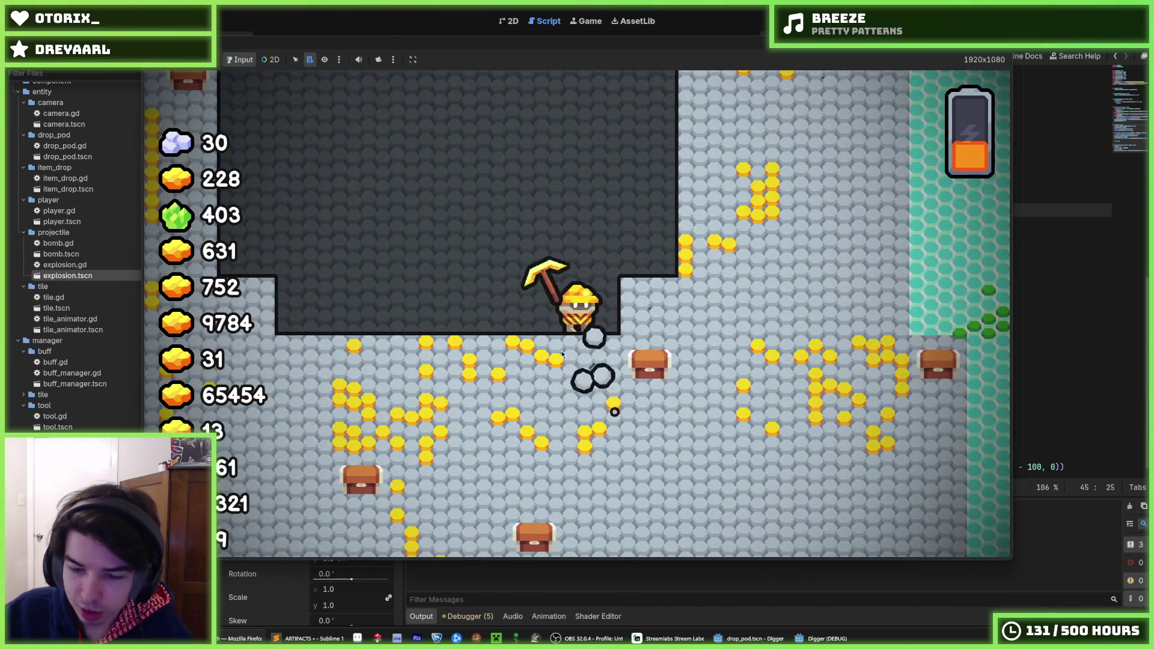
key("F5")
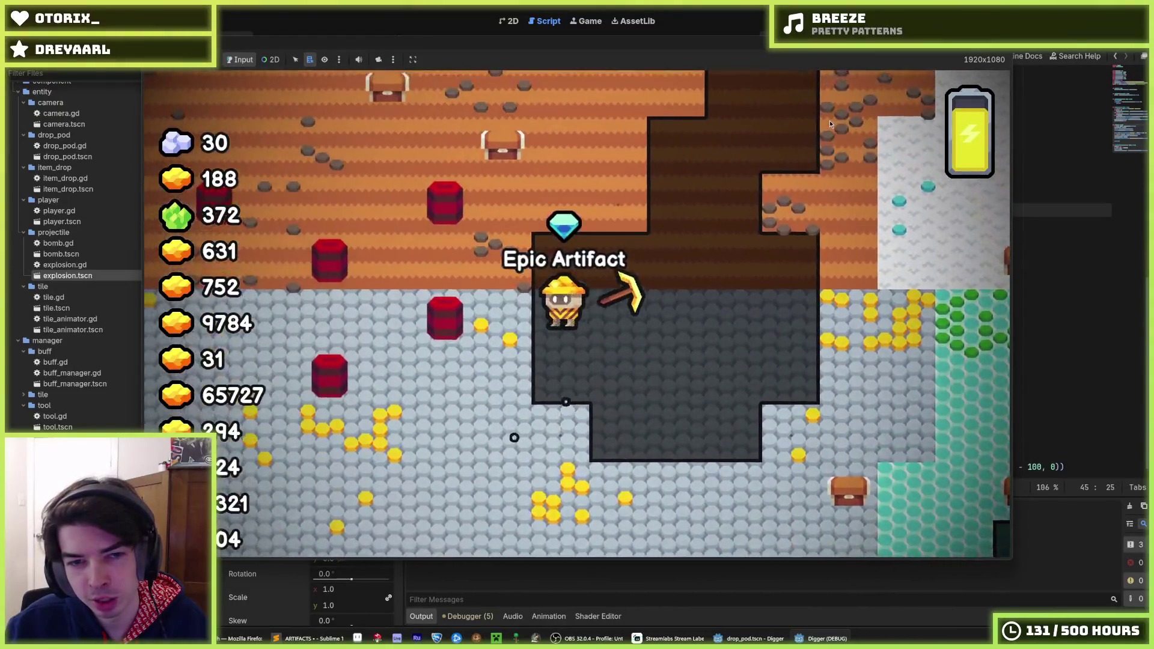
key("F8")
key("ctrl+s")
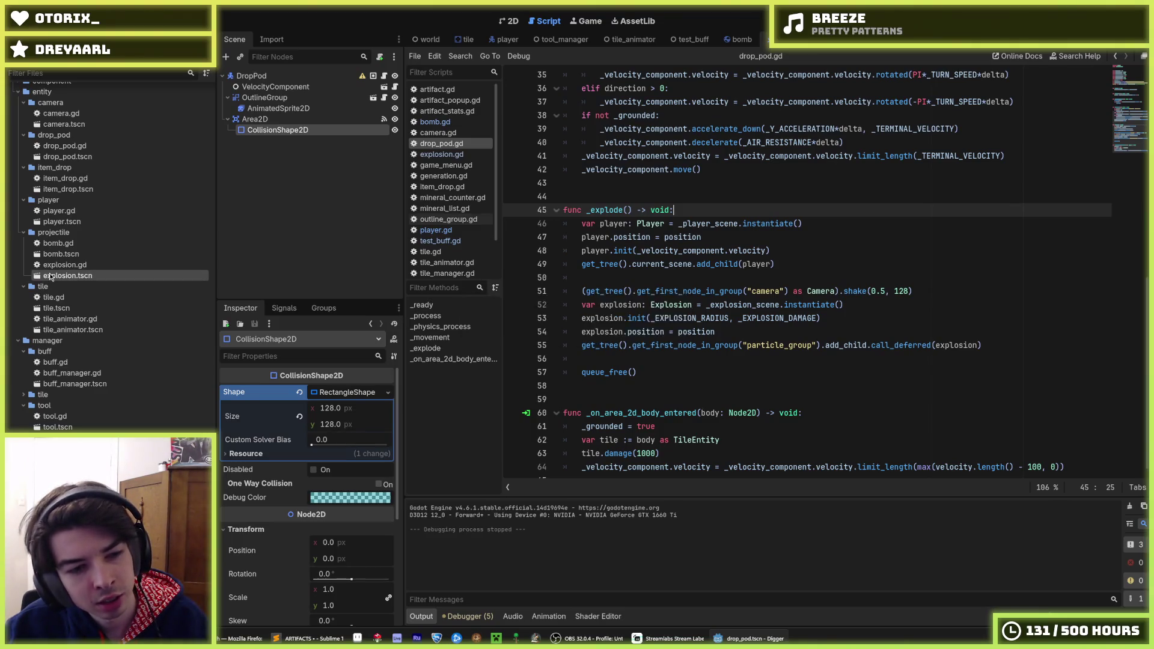
Step: Scroll the FileSystem dock and cancel moving the file into res://scenes/world
scroll(61, 289, "down", 5)
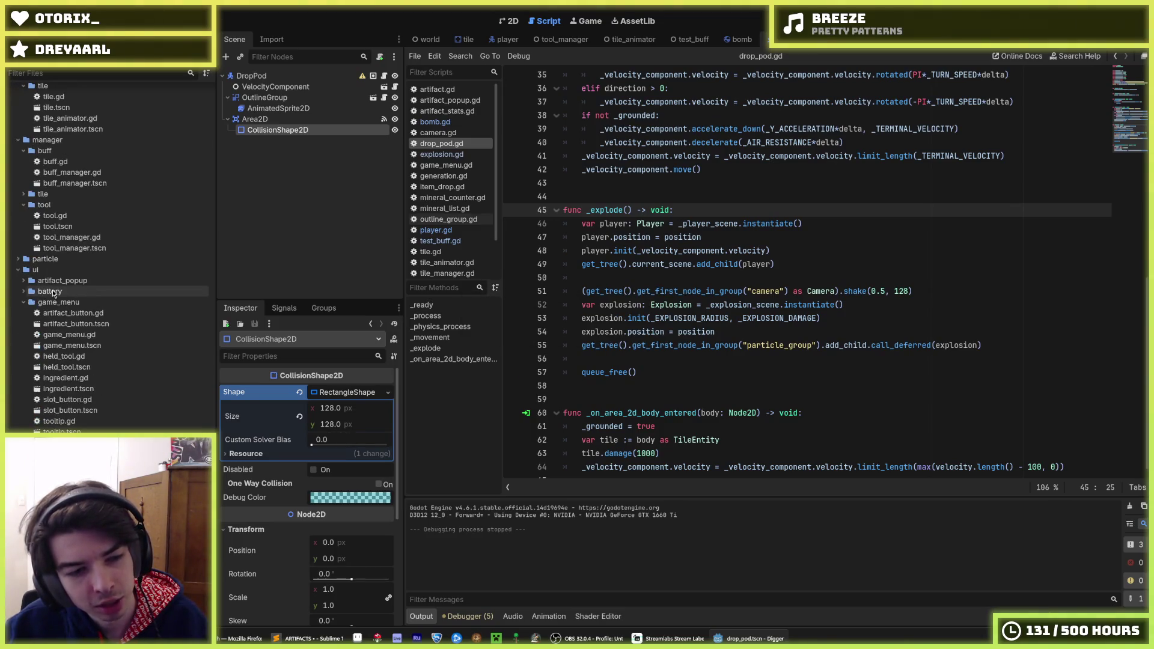
scroll(95, 363, "up", 10)
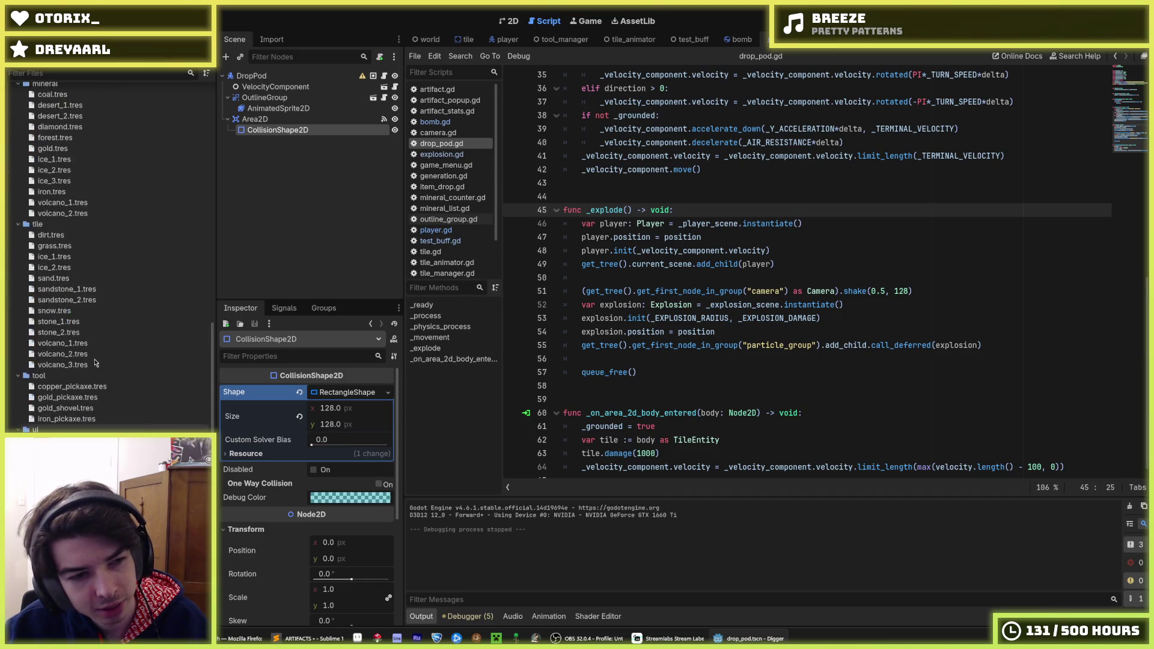
scroll(95, 363, "down", 10)
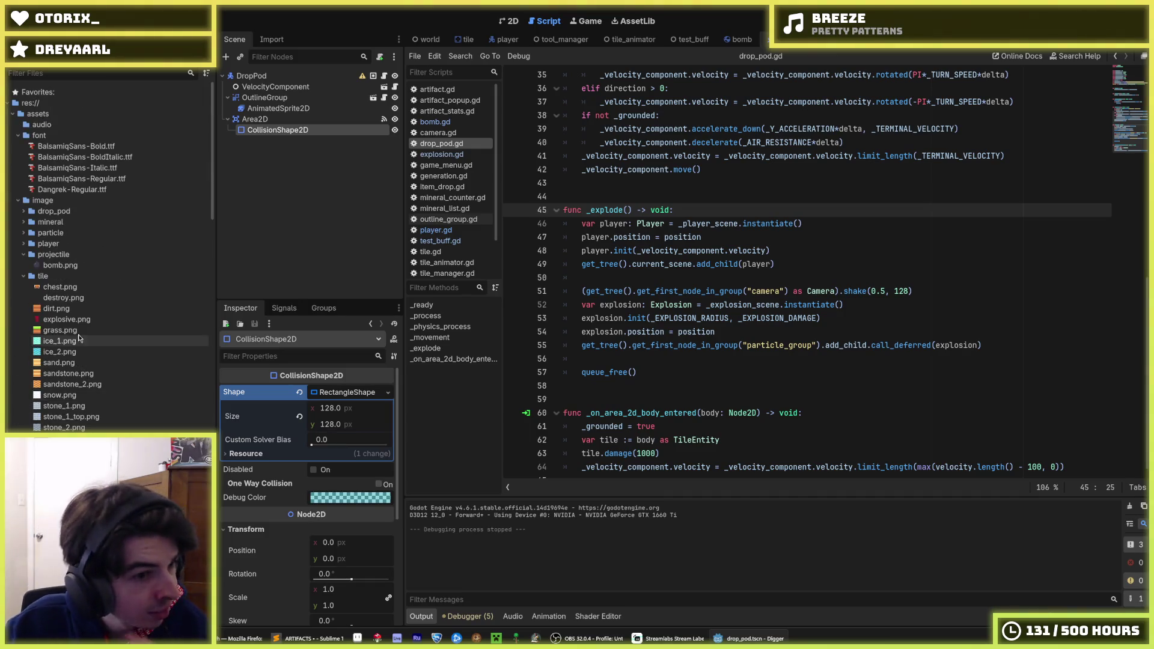
scroll(71, 325, "up", 10)
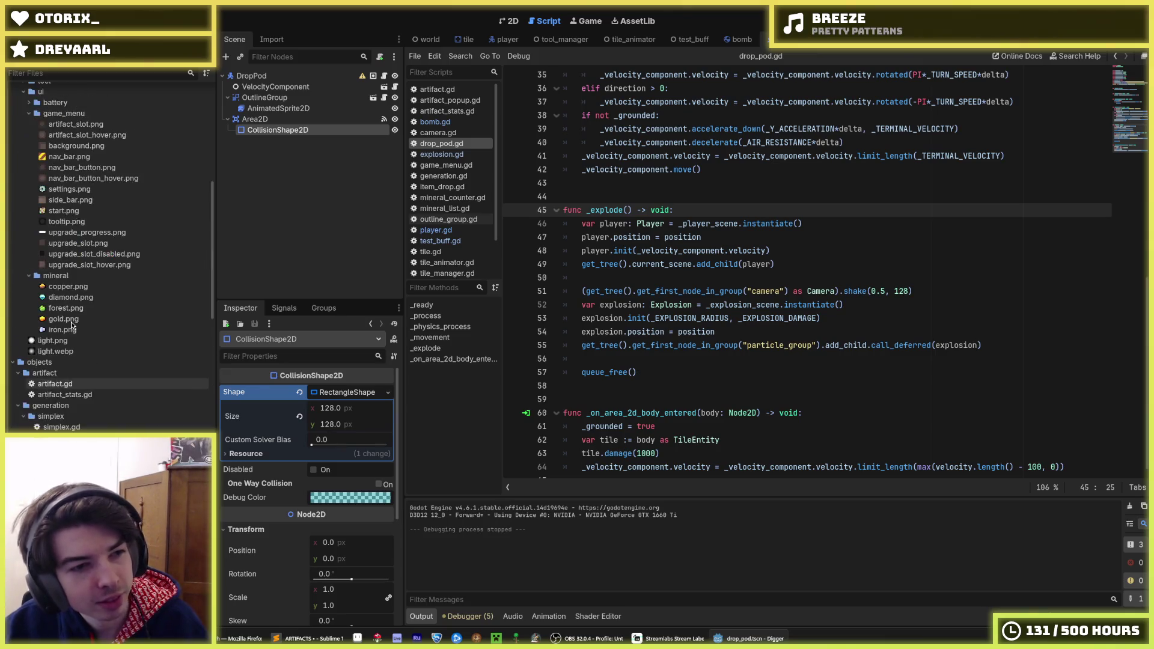
scroll(68, 323, "down", 15)
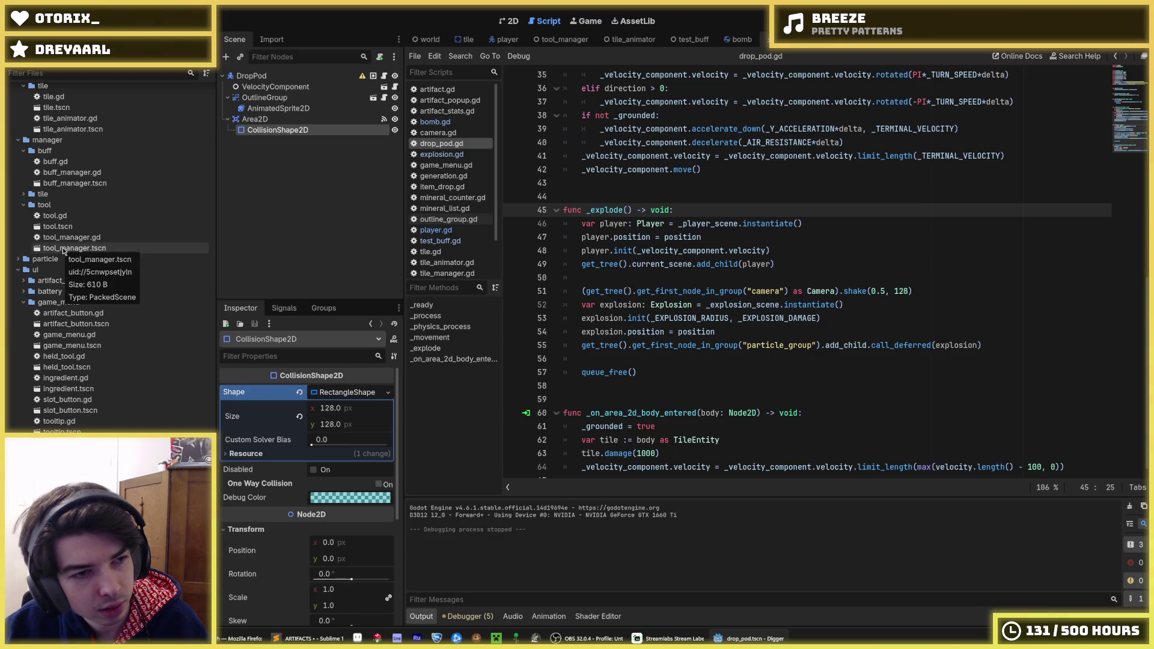
scroll(64, 251, "up", 5)
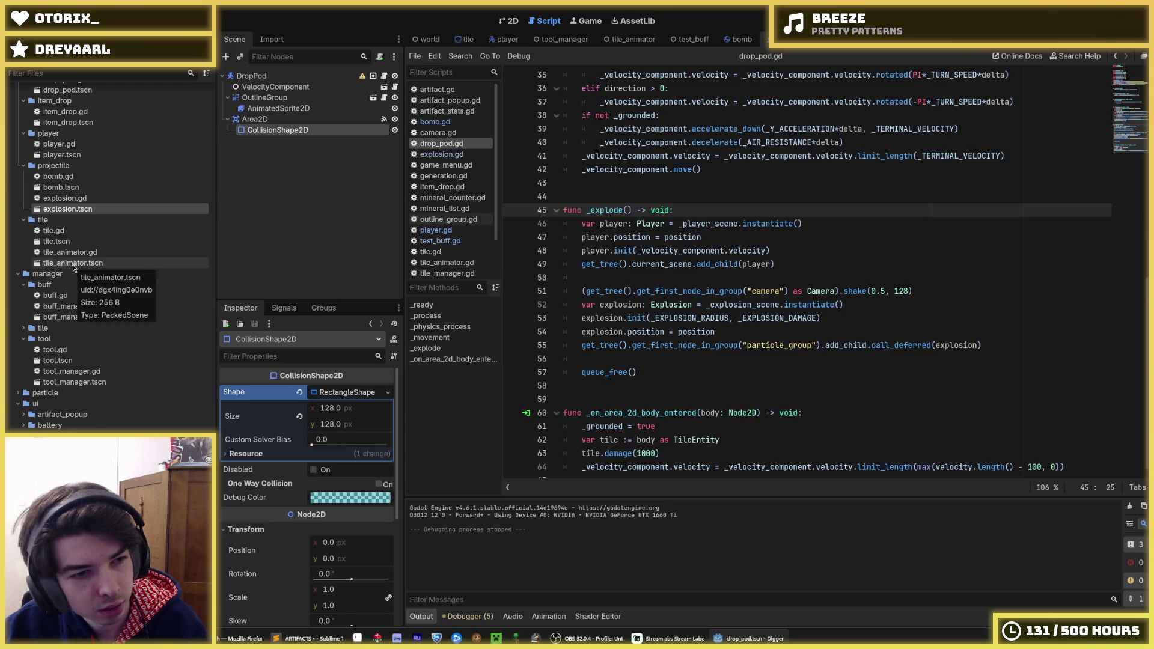
scroll(91, 413, "down", 5)
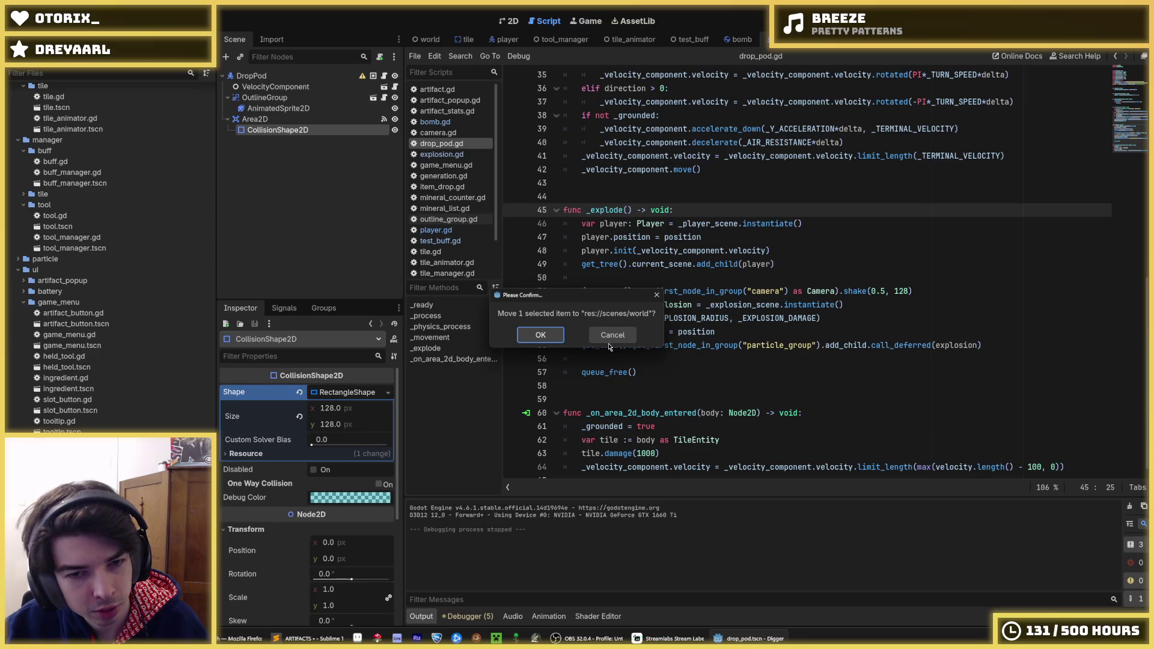
left_click(611, 339)
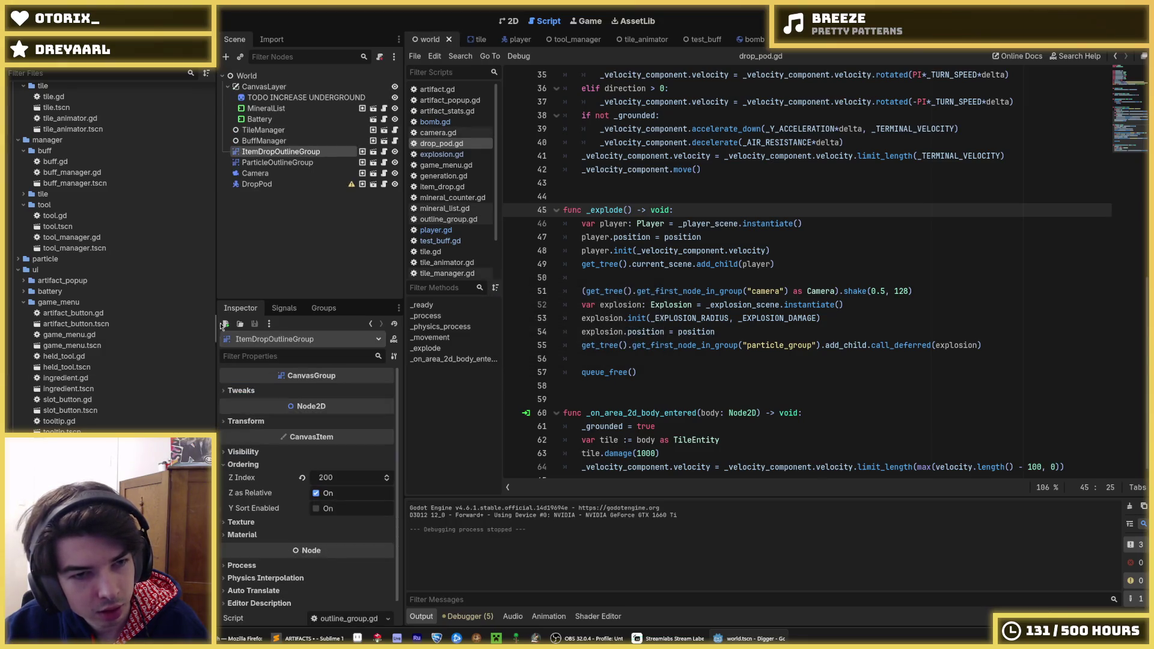
Step: Select TileManager in the world scene and open its scene for editing
left_click(280, 163)
left_click(281, 184)
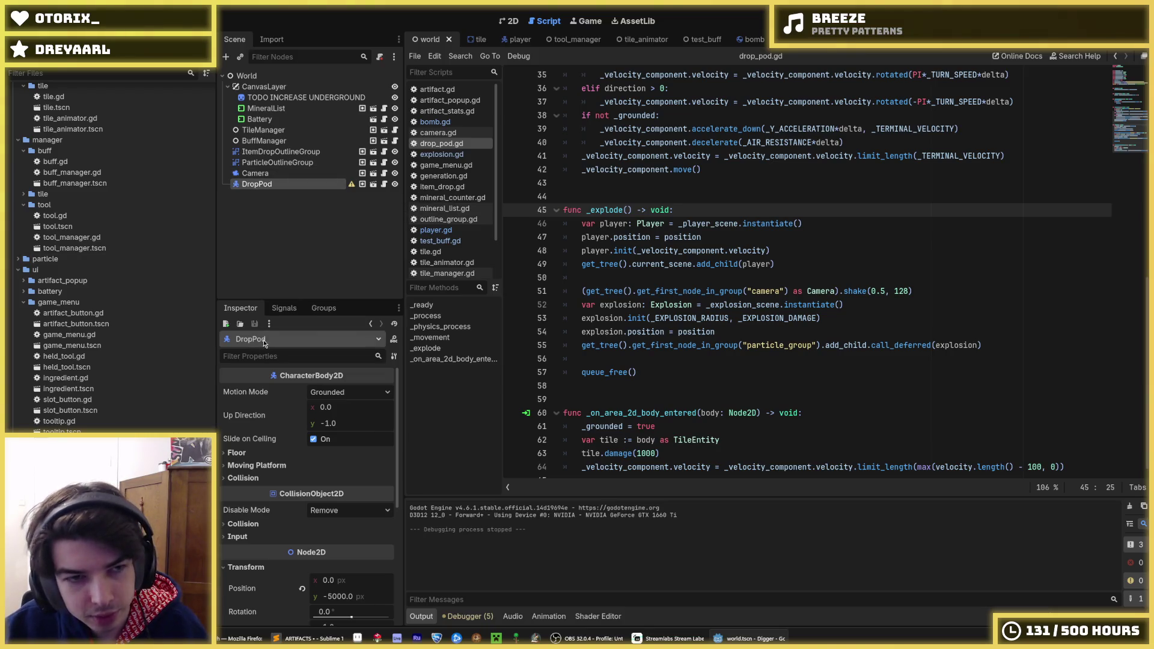
left_click(324, 132)
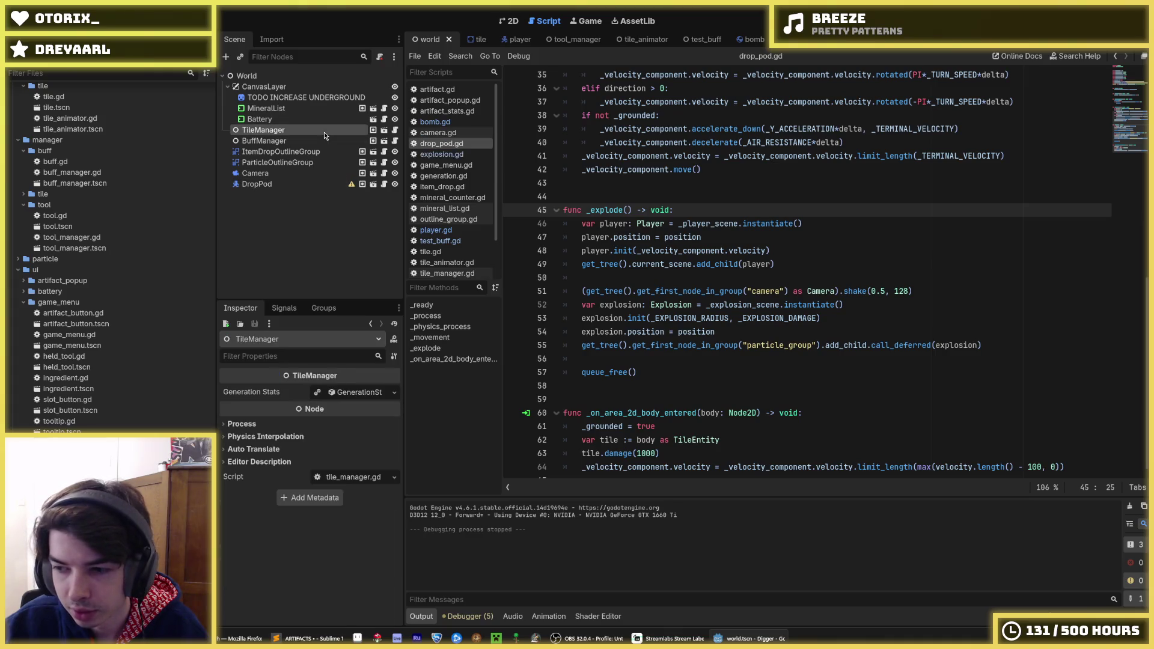
left_click(384, 131)
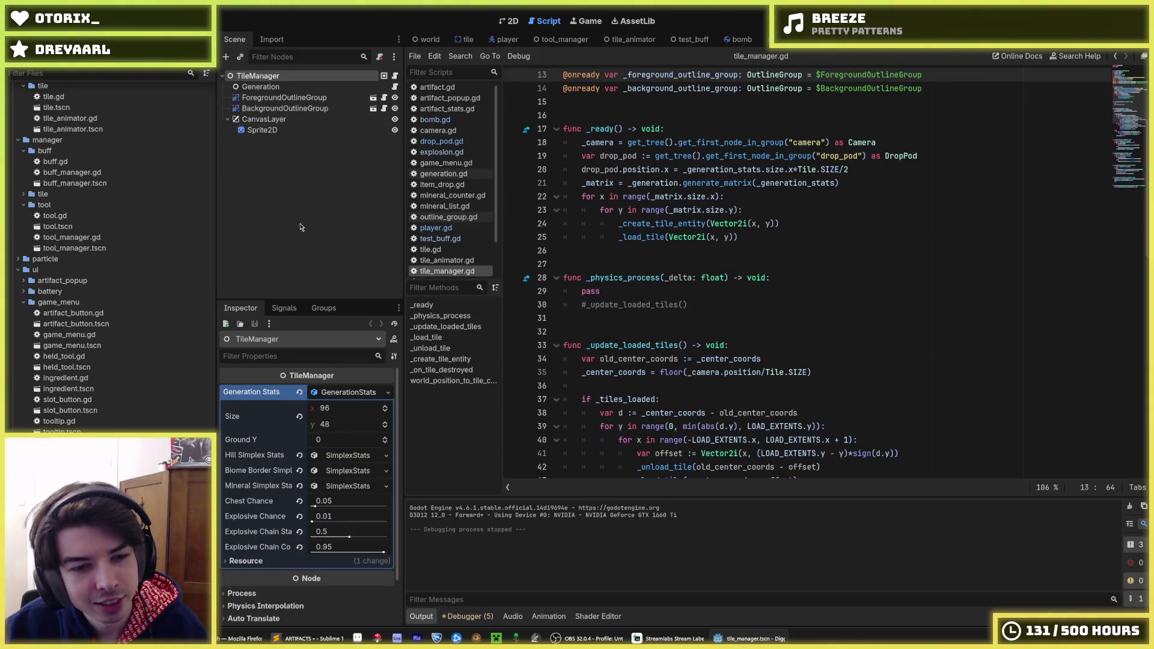
Step: Lower the TileManager's Explosive Chain Start Chance from 0.5 to 0.25
left_click(288, 98)
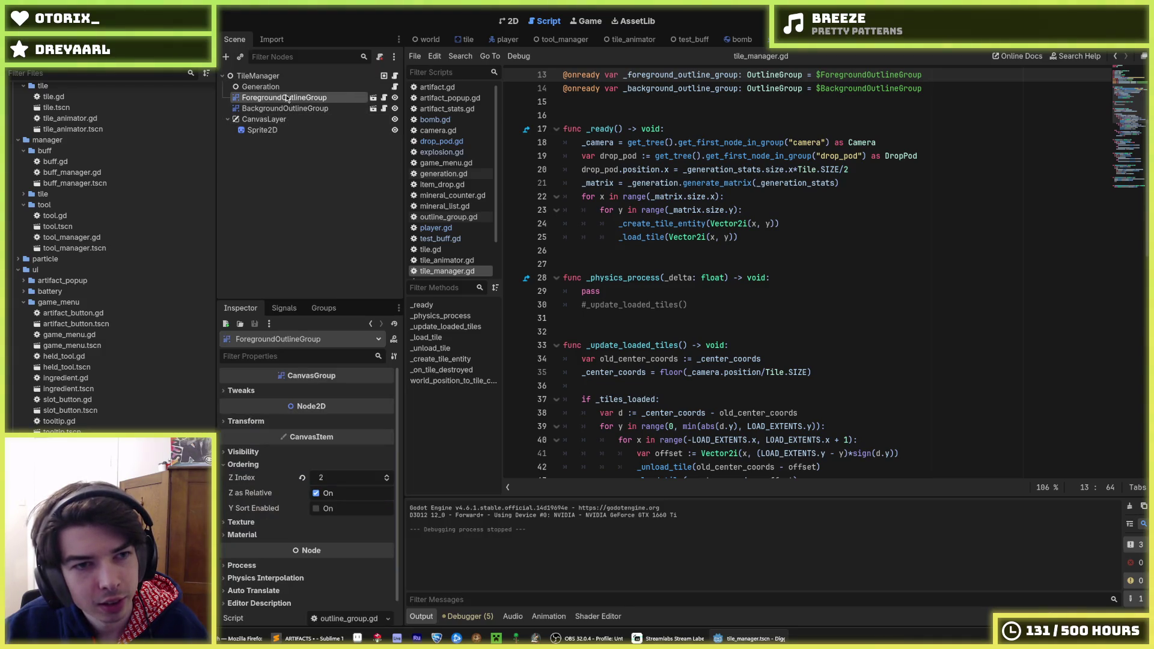
left_click(296, 77)
type("0.01")
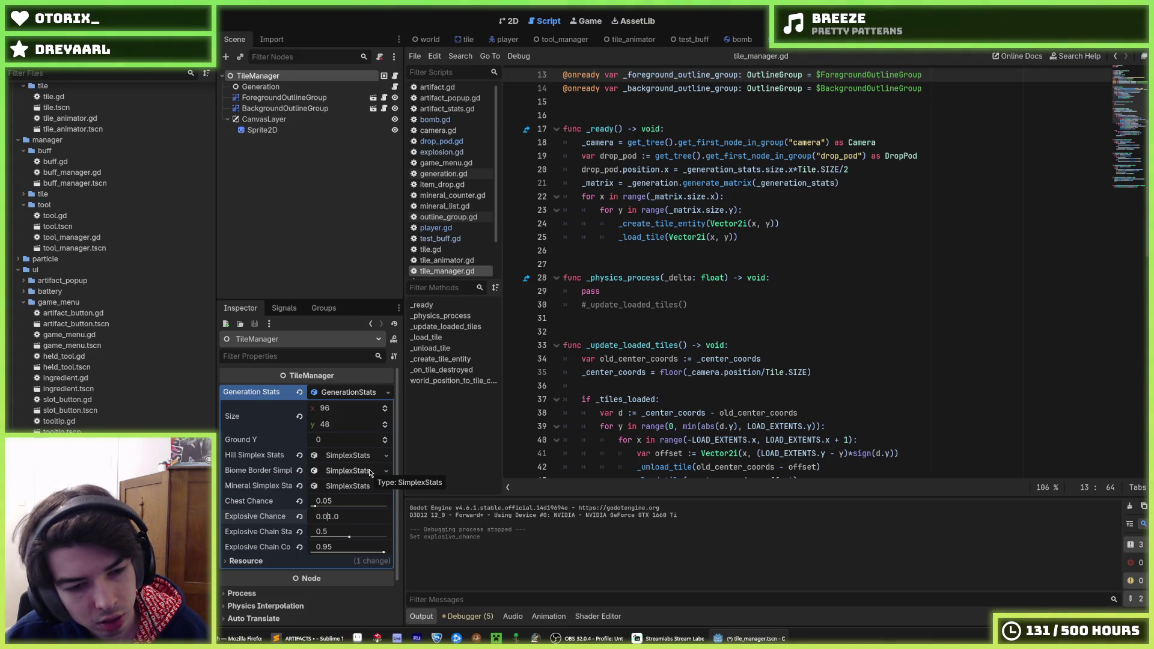
key("Tab")
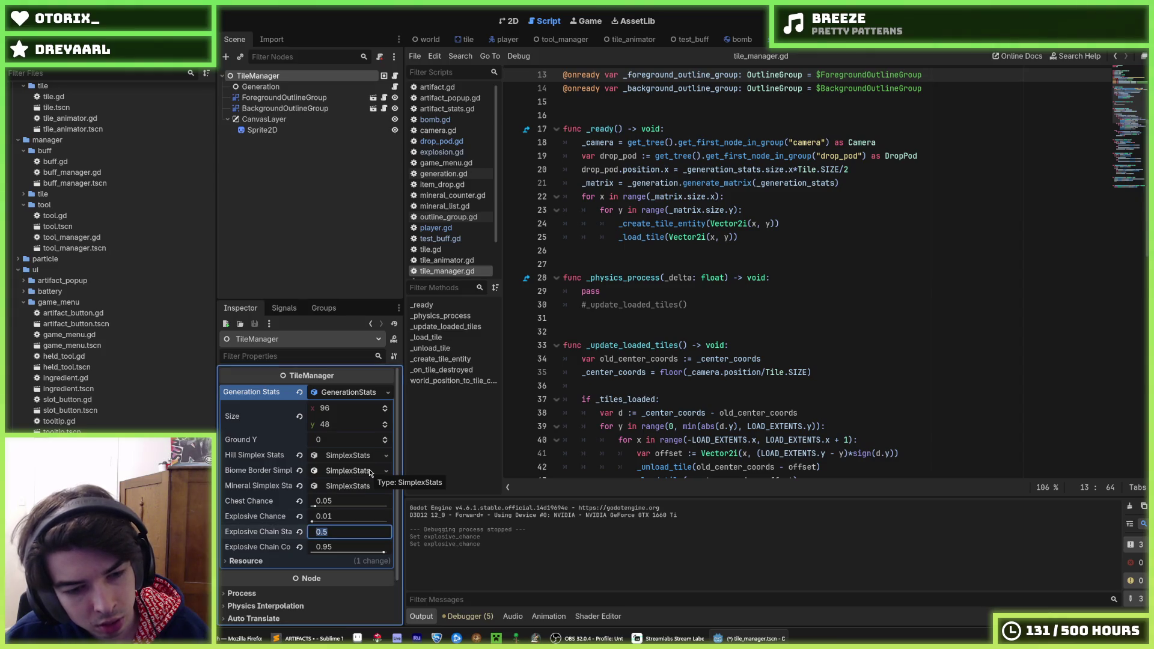
type("0.25")
key("Tab")
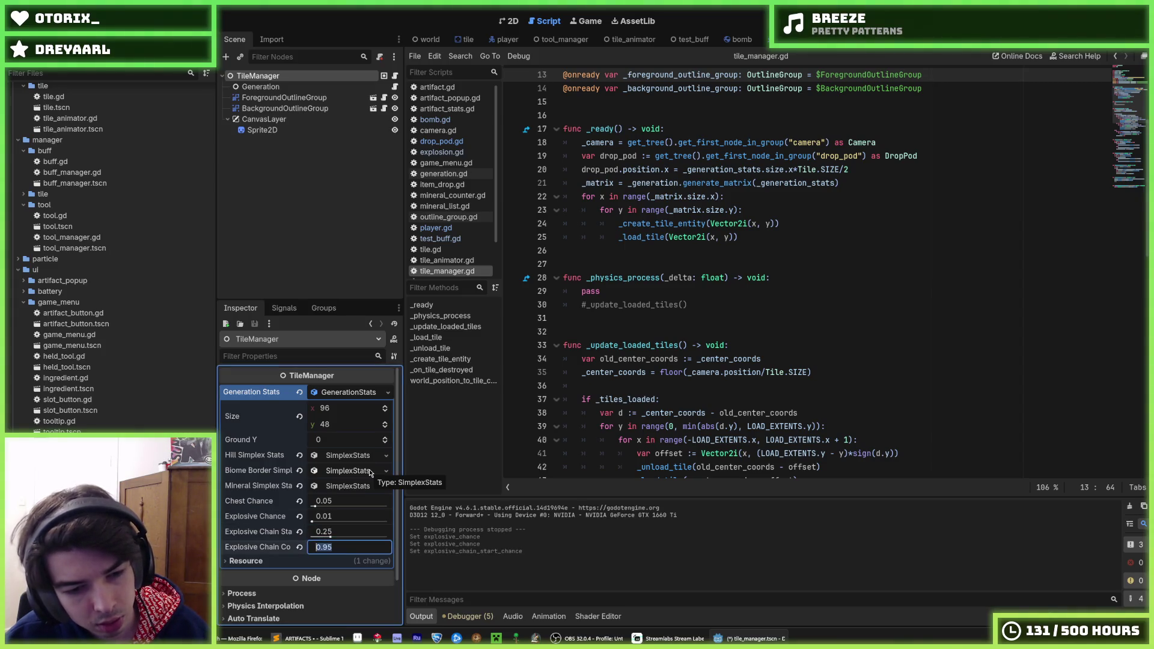